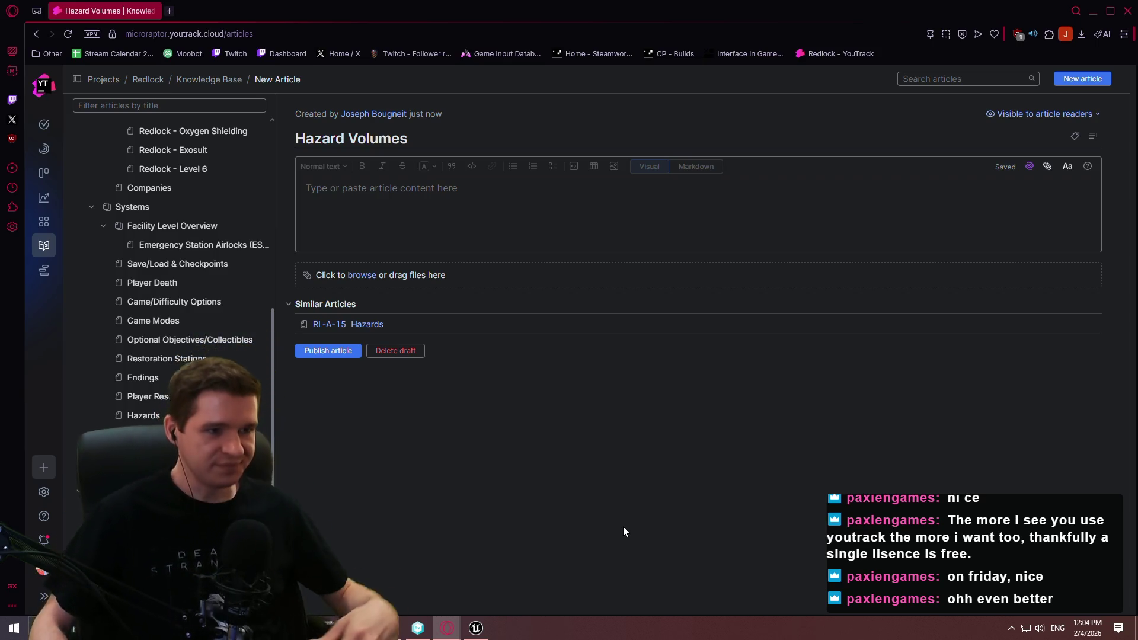
- Open a second knowledge-base article in a new tab next to the Hazard Volumes draft
mouse_move(335, 628)
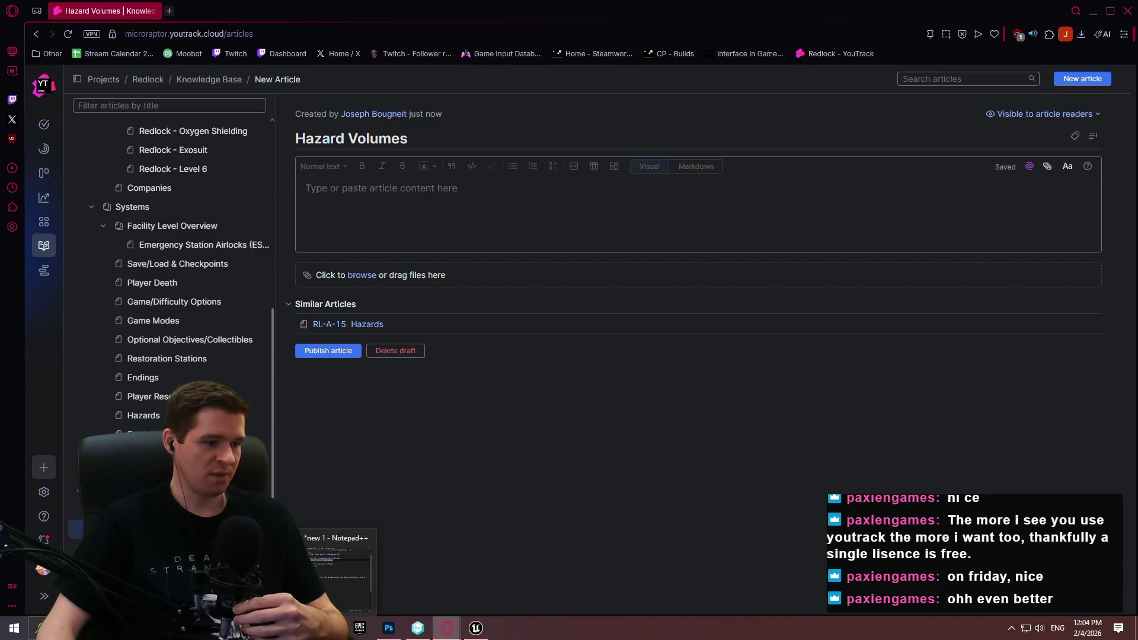
middle_click(107, 397)
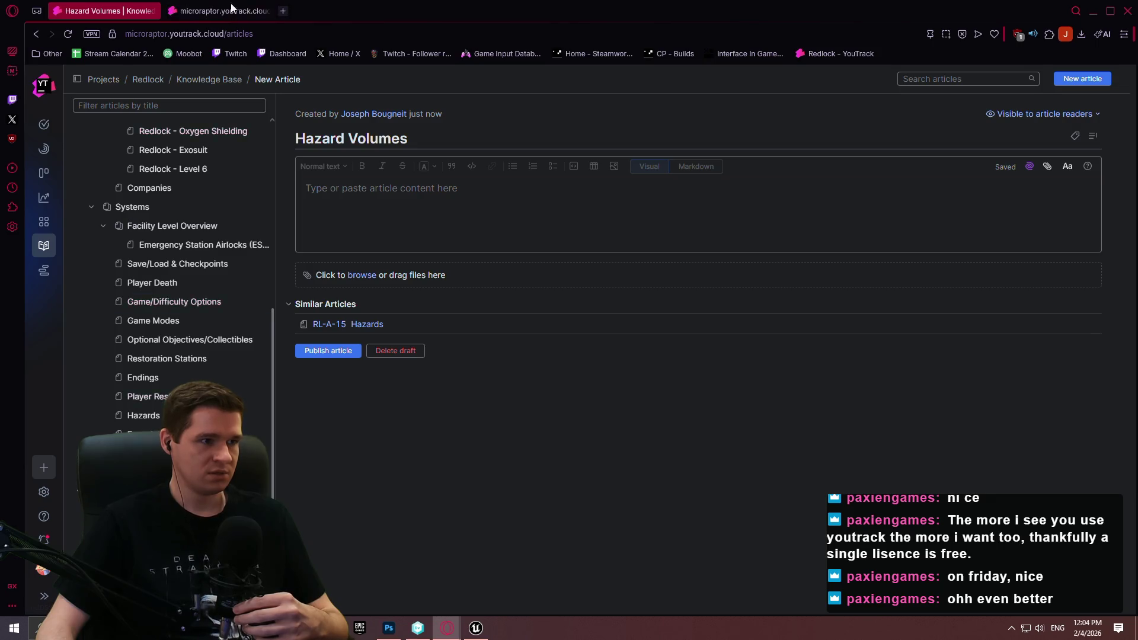
- Copy the Overview through Class sections from the Bounce Pads article
click(222, 11)
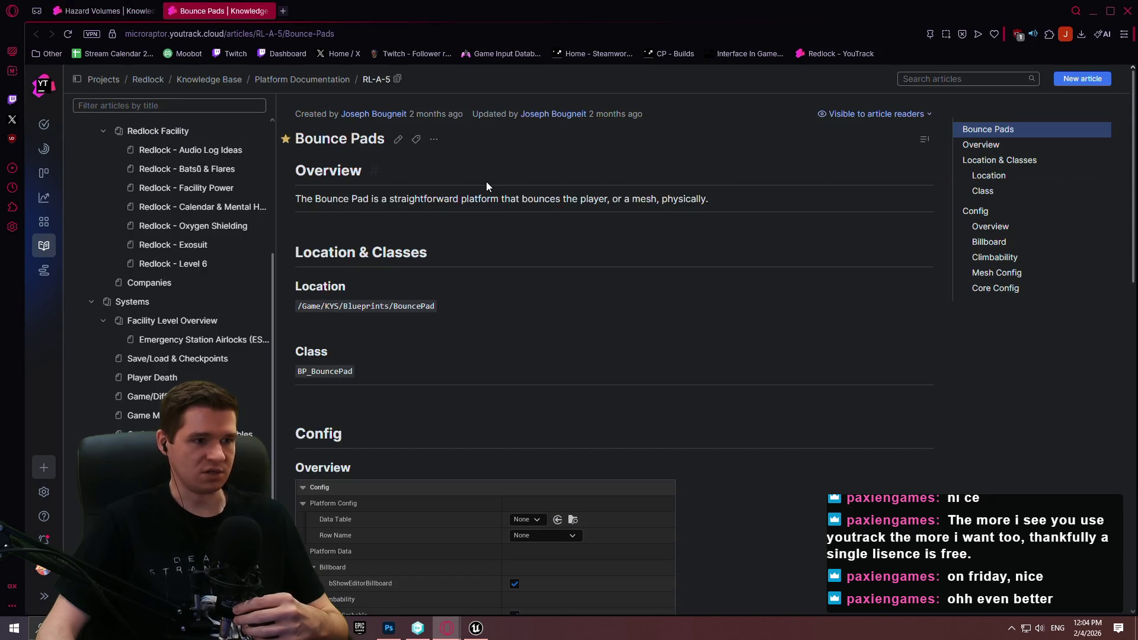
click(397, 142)
click(366, 437)
mouse_move(366, 438)
mouse_down()
mouse_move(343, 434)
mouse_move(305, 200)
mouse_move(325, 436)
mouse_move(303, 434)
mouse_up()
key(ctrl+c)
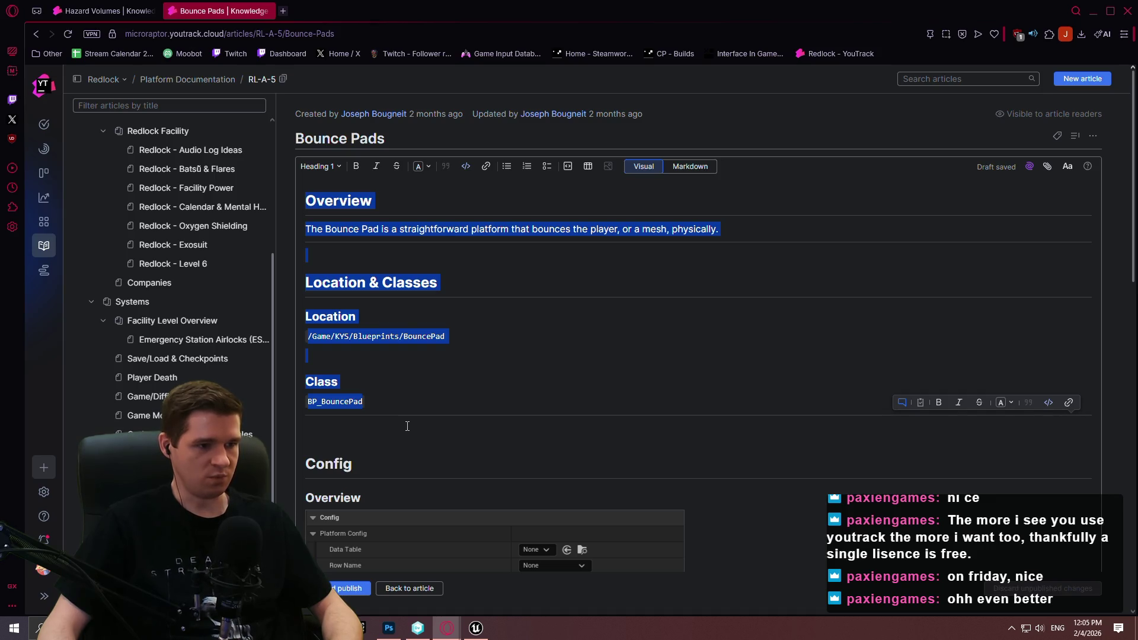
click(337, 424)
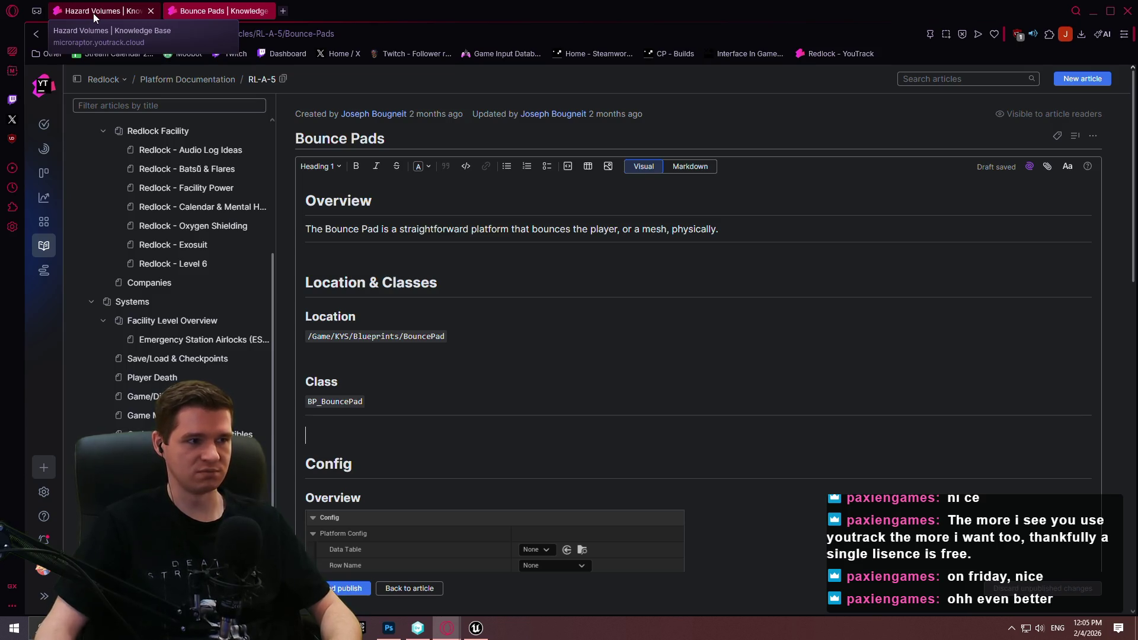
- Paste the sections into the Hazard Volumes draft and select the Bounce Pad overview sentence
click(93, 12)
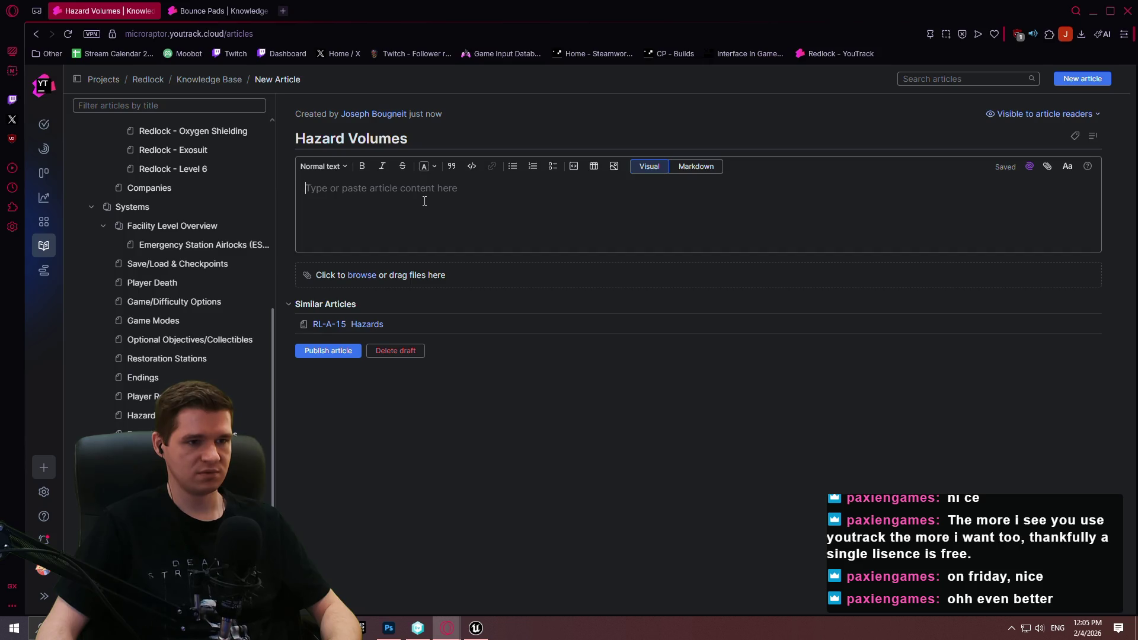
key(ctrl+v)
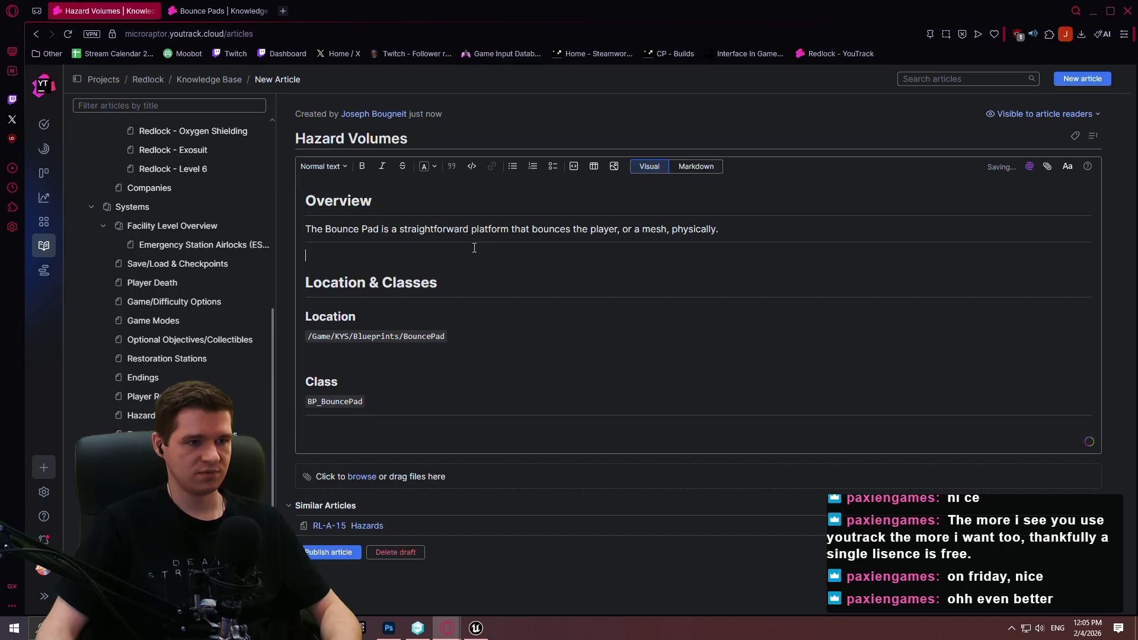
click(367, 221)
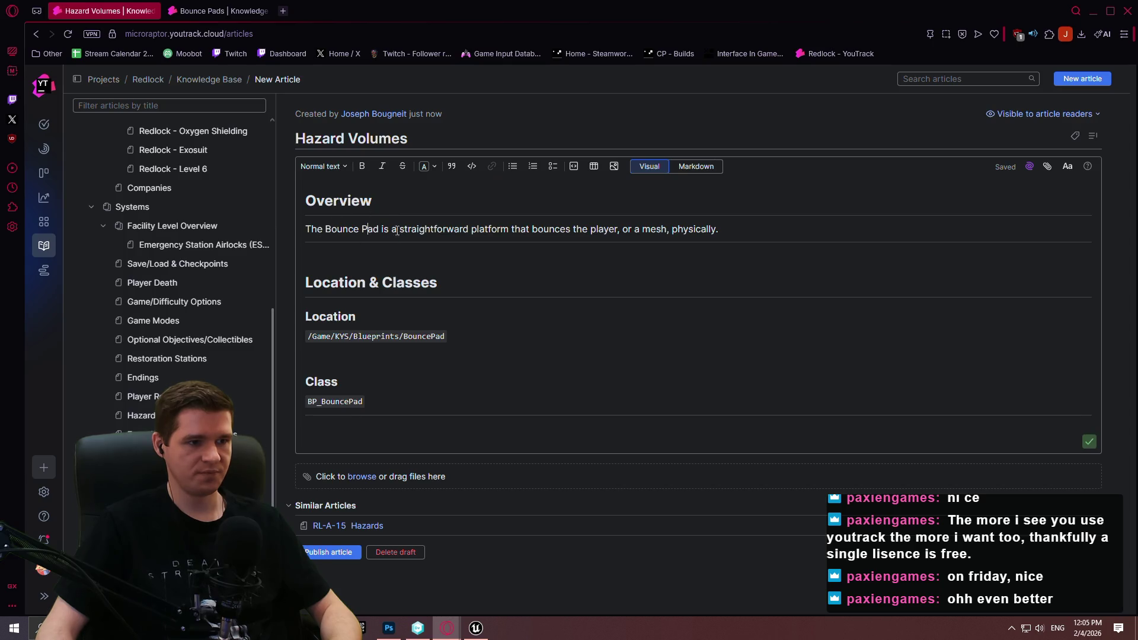
drag(768, 222, 293, 225)
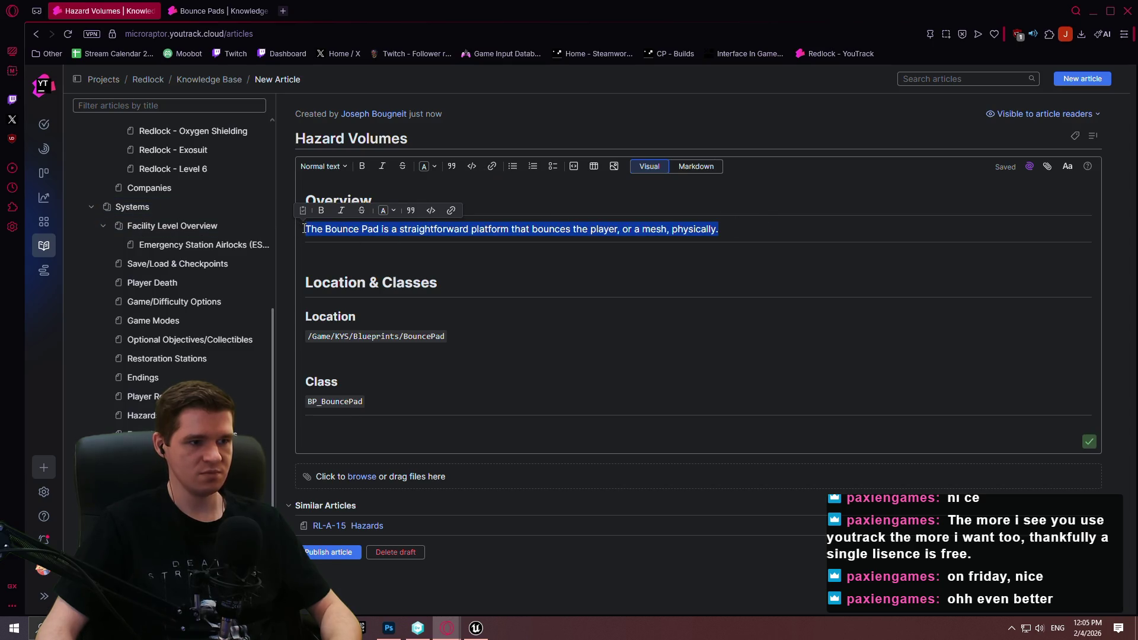
- Replace the Overview with 'Hazard volumes provide a way to trigger and manage status effects from the environment. These status effects are all negative'
text(Hazard )
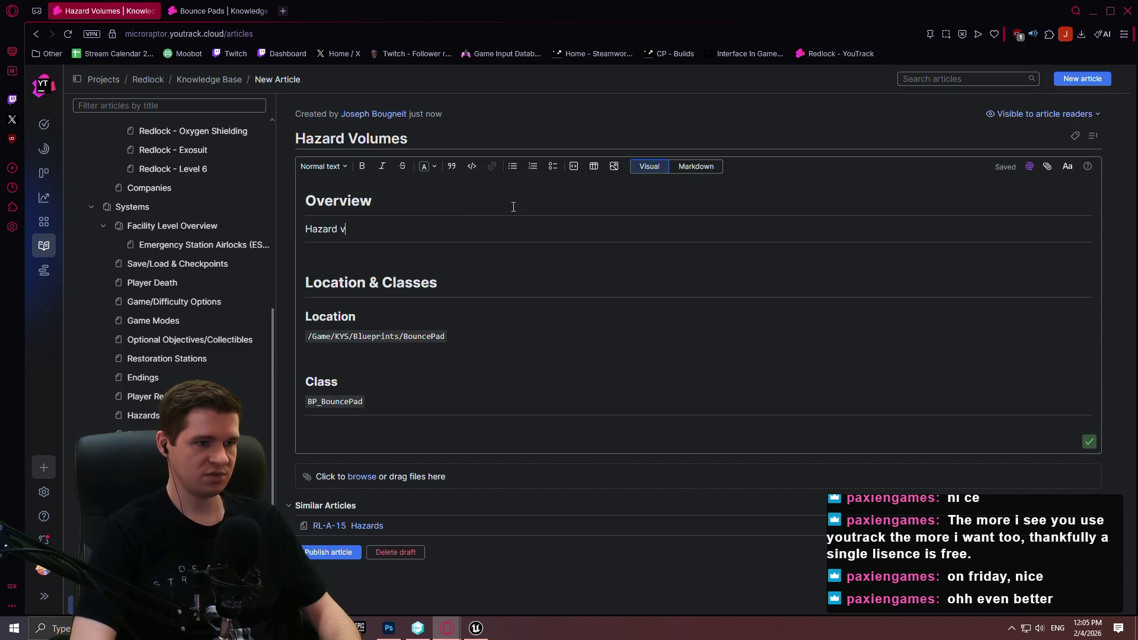
text(volumes )
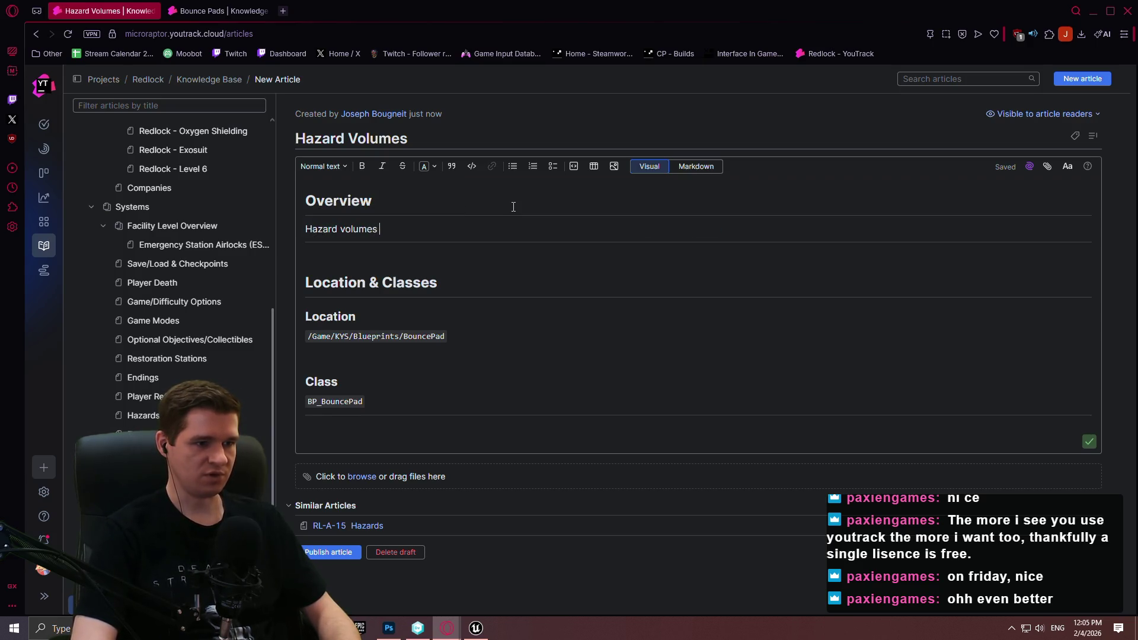
text(provide a way to )
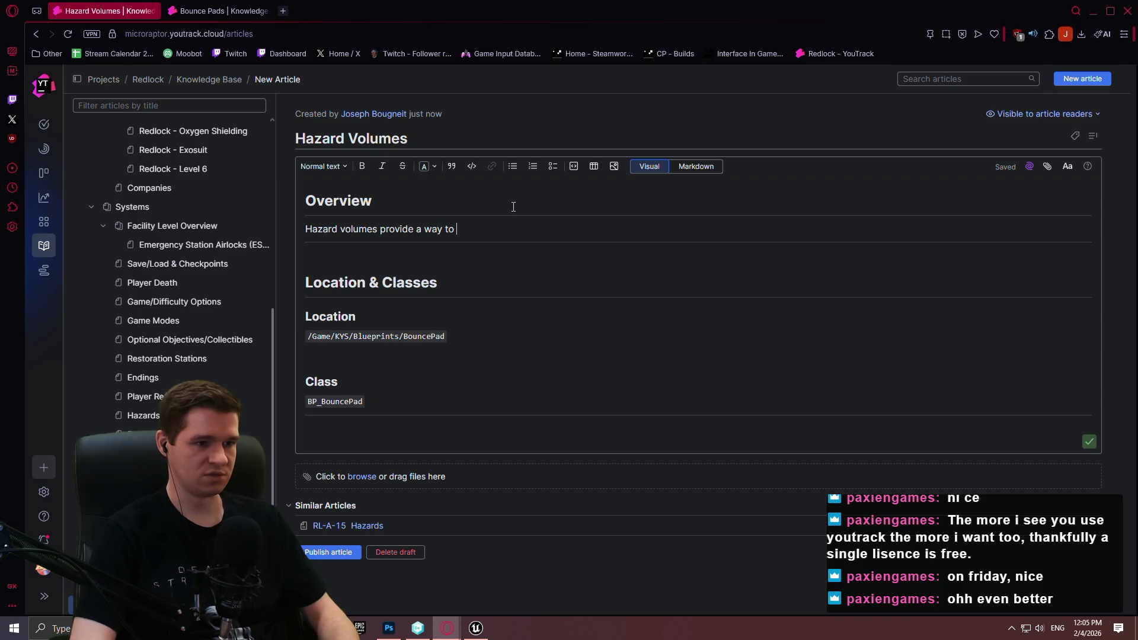
text(trigger a)
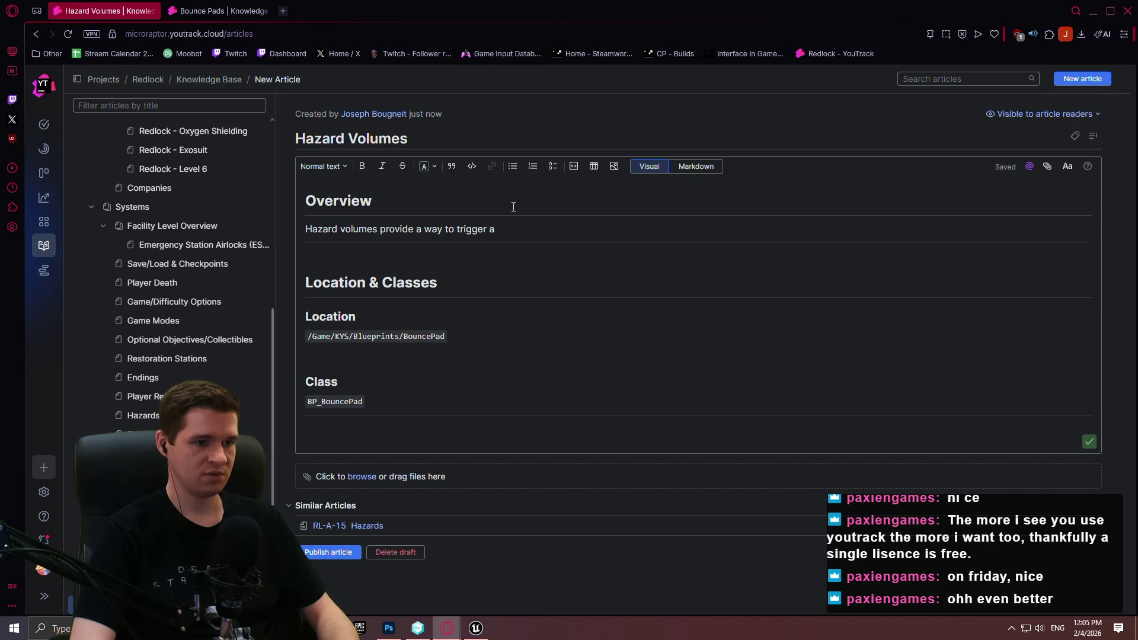
text(nd manage status)
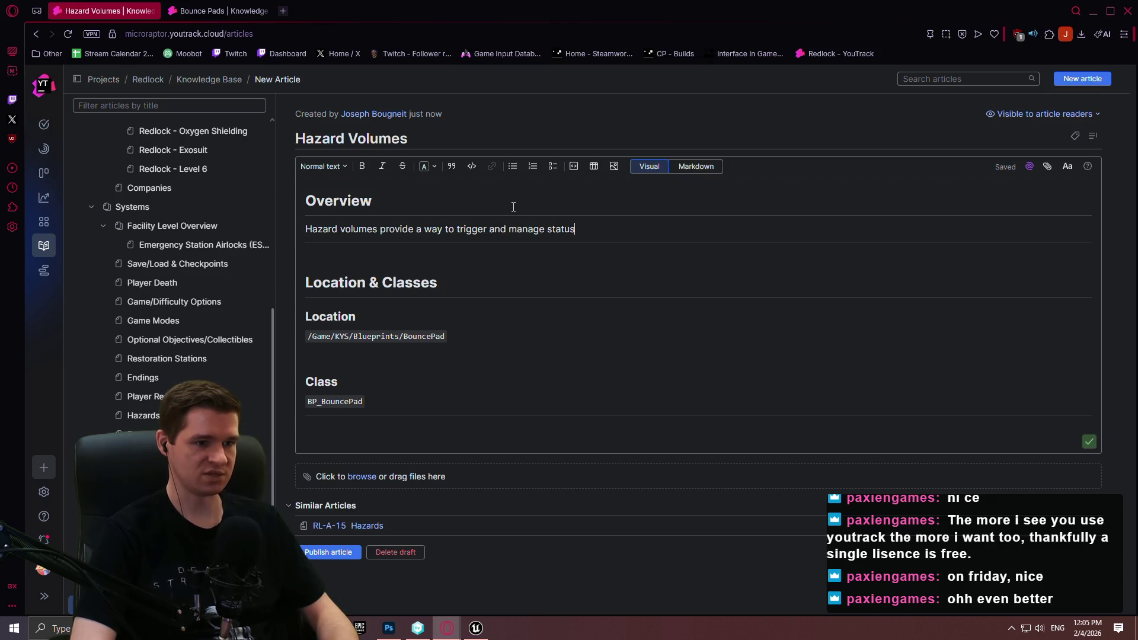
text( effects from the envrio)
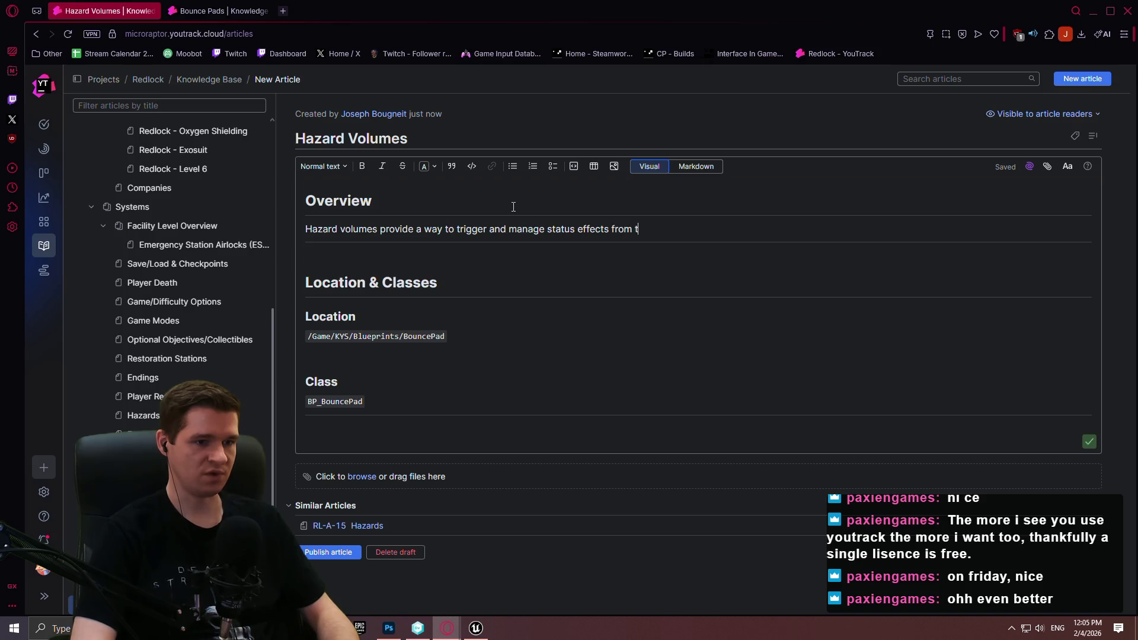
key(BackSpace)
text(ironment, su)
key(BackSpace)
key(BackSpace)
key(BackSpace)
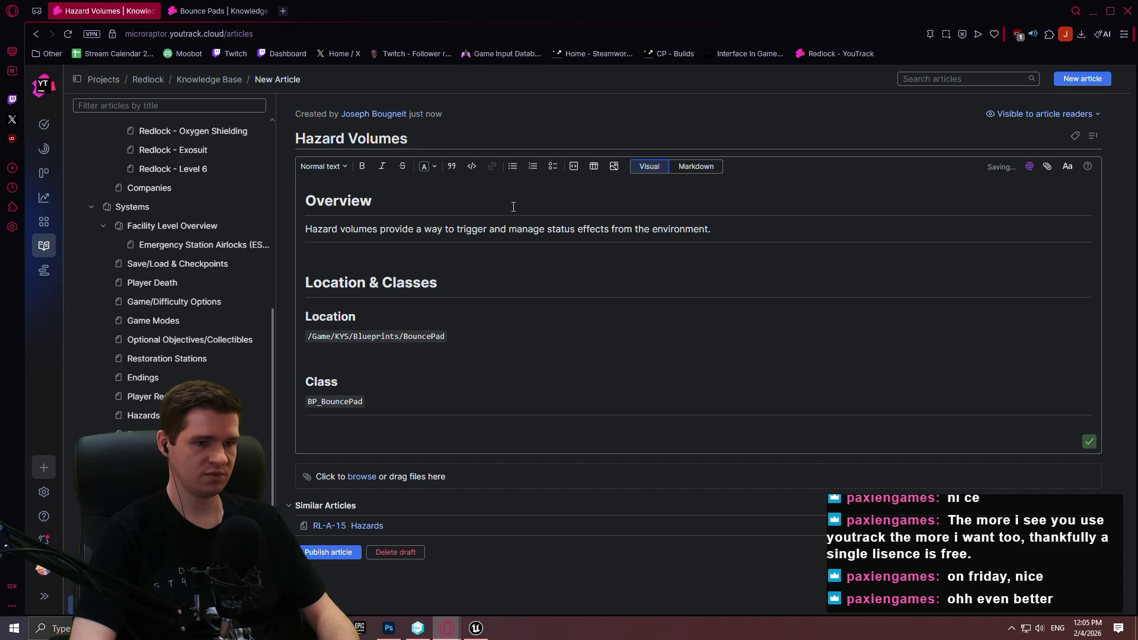
text(Currently, thes)
text(e status )
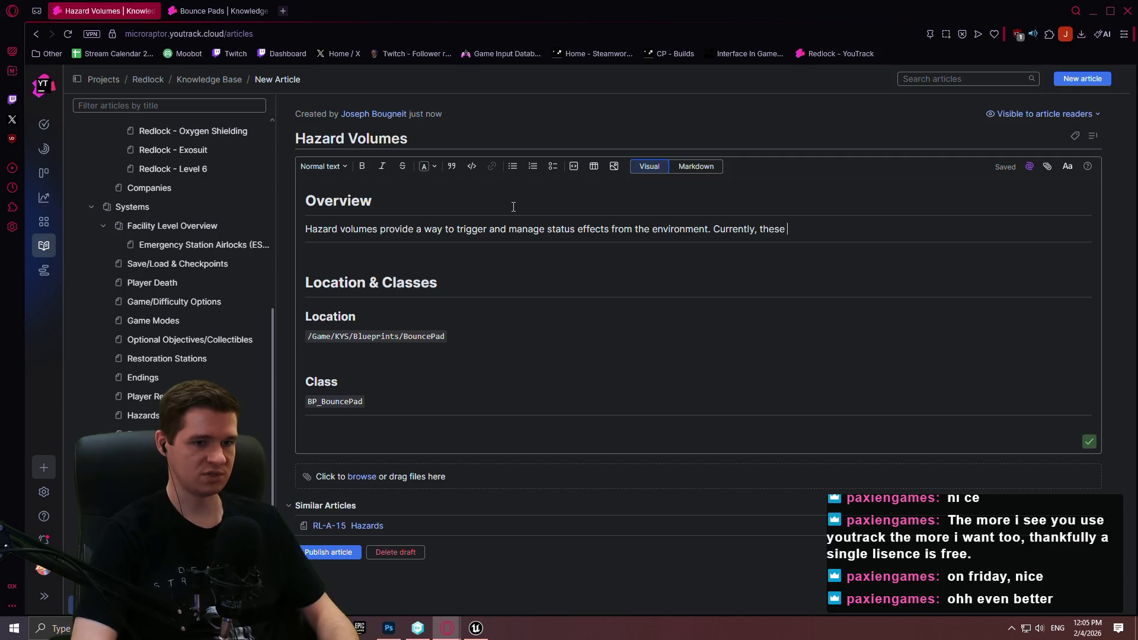
text(effe)
key(BackSpace)
key(BackSpace)
key(BackSpace)
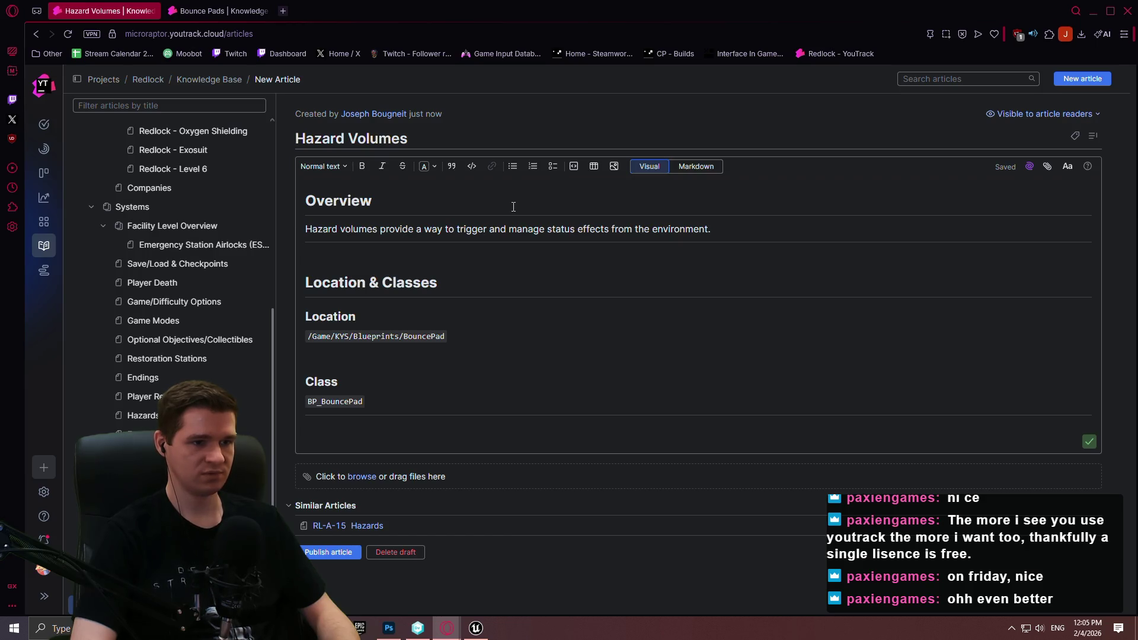
text(These status effe)
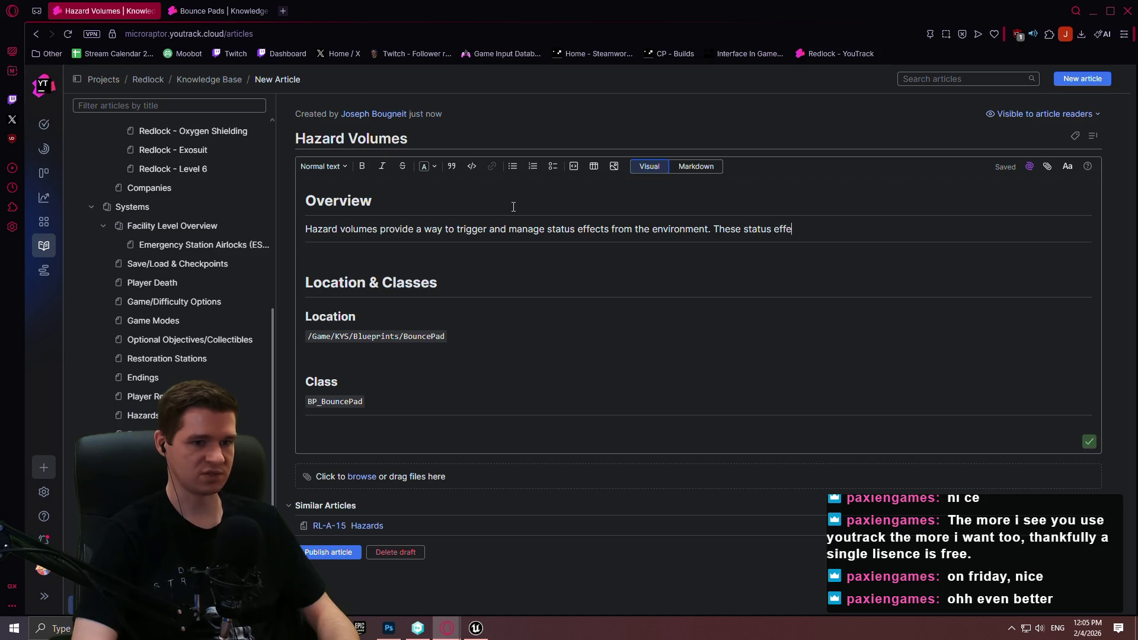
text(cts are all negative)
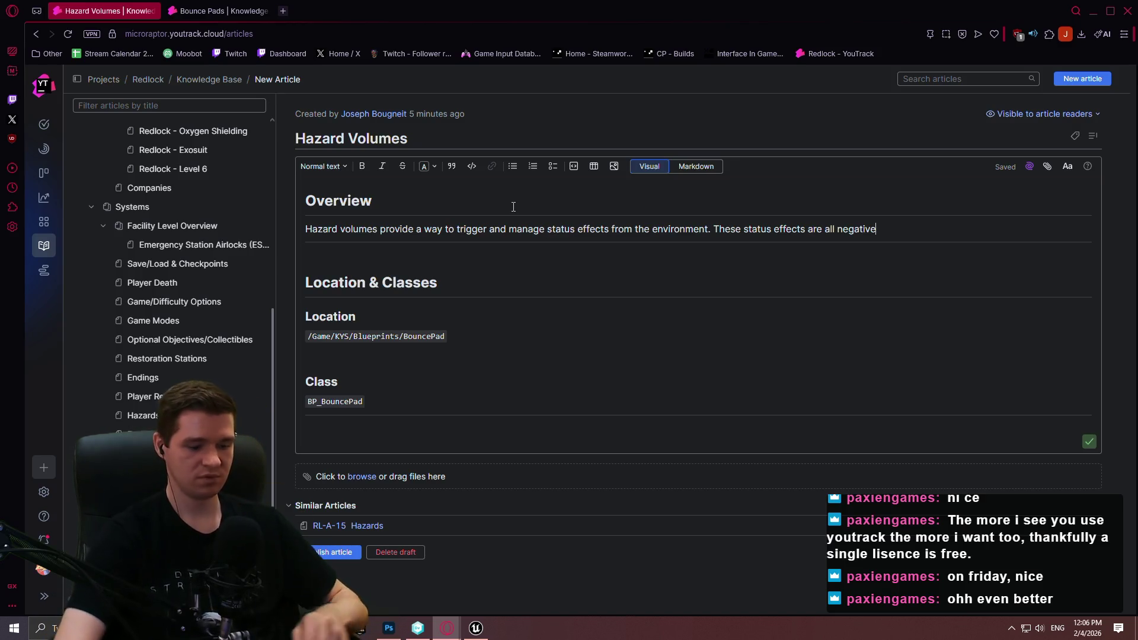
- Extend the Overview: effects drain the player's primary 3 resources -- Health, Ablative, or Hydrogen
text(, and )
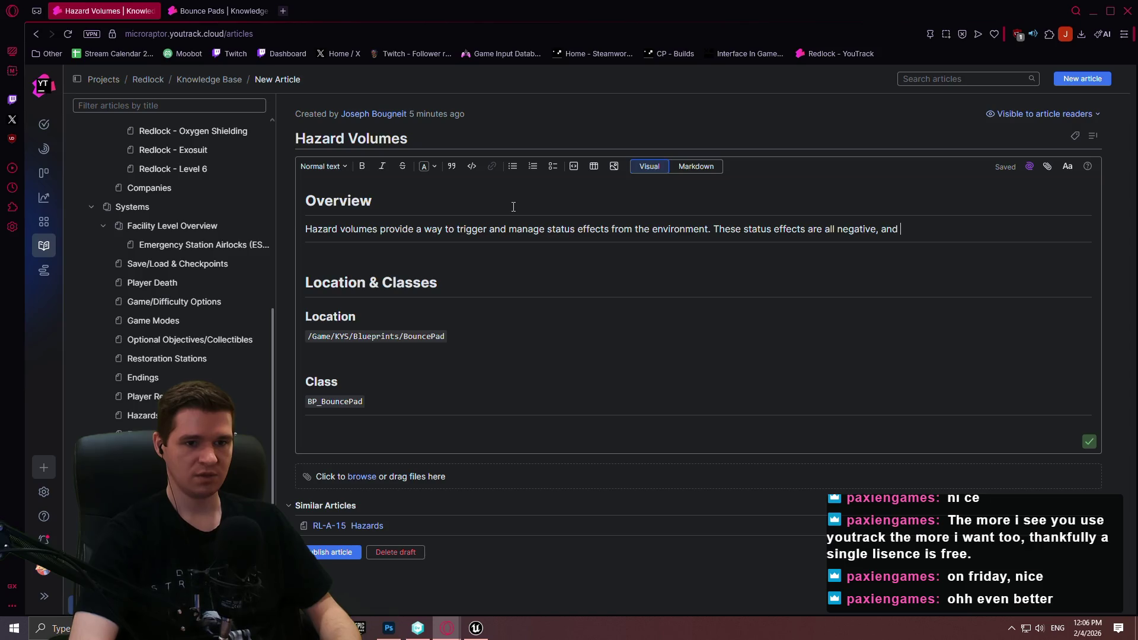
text(drain)
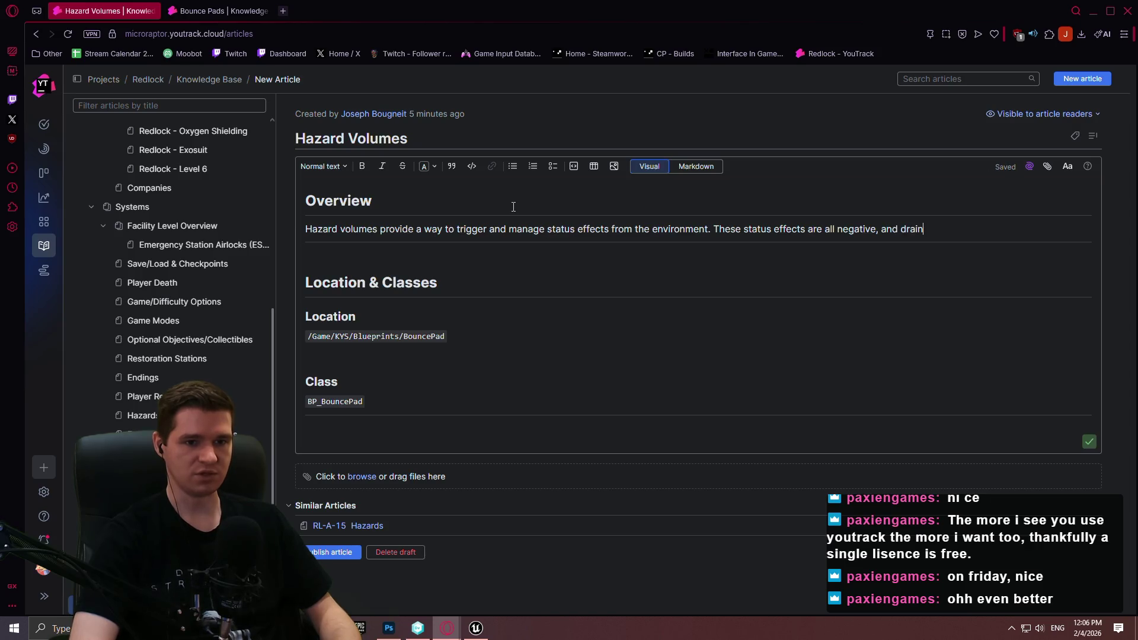
text( the player's primary)
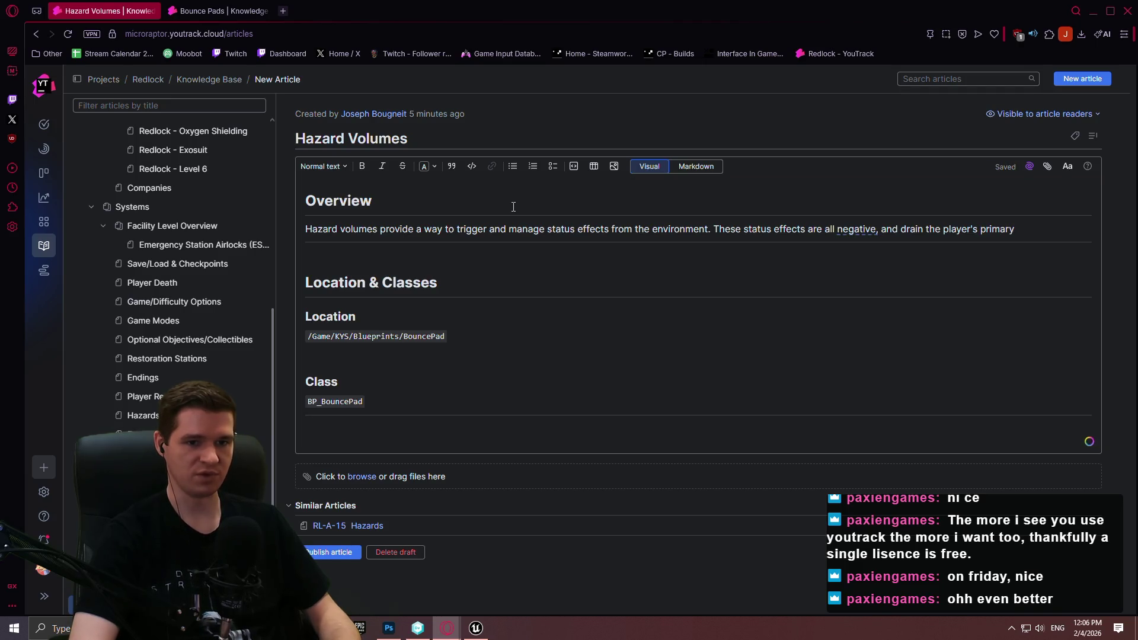
text( 3 resources -- )
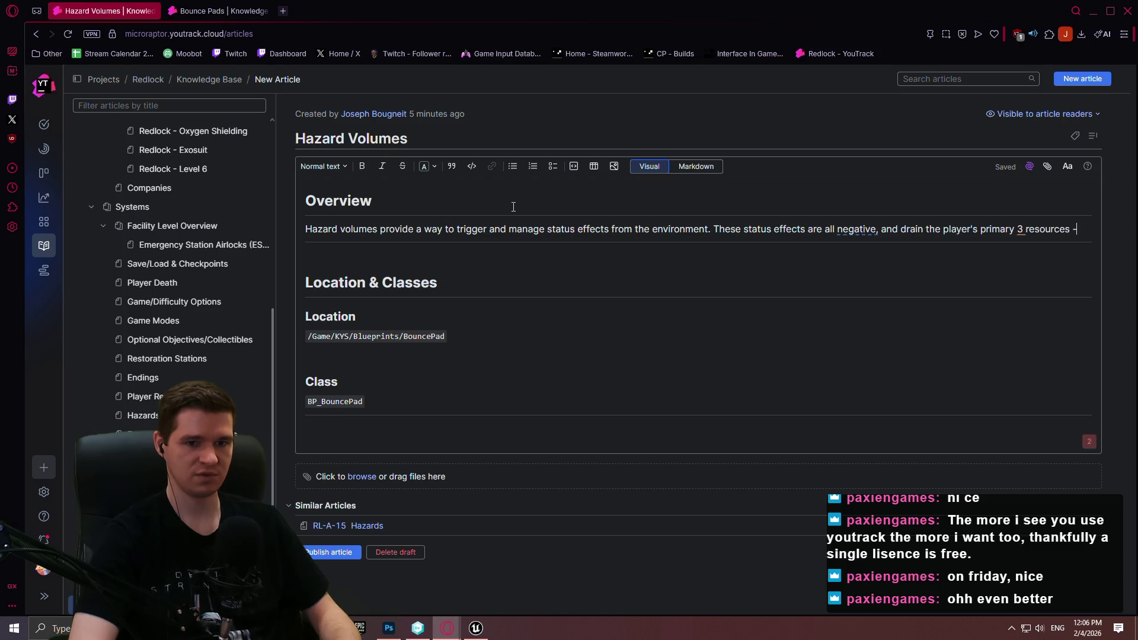
text(Heal)
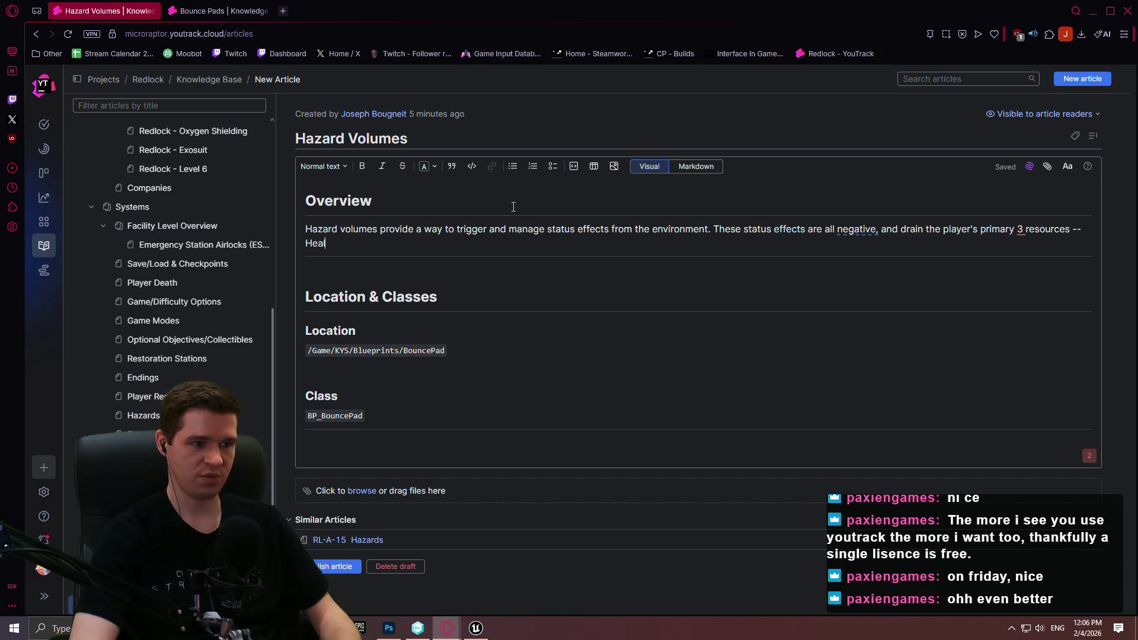
text(th, Ablative)
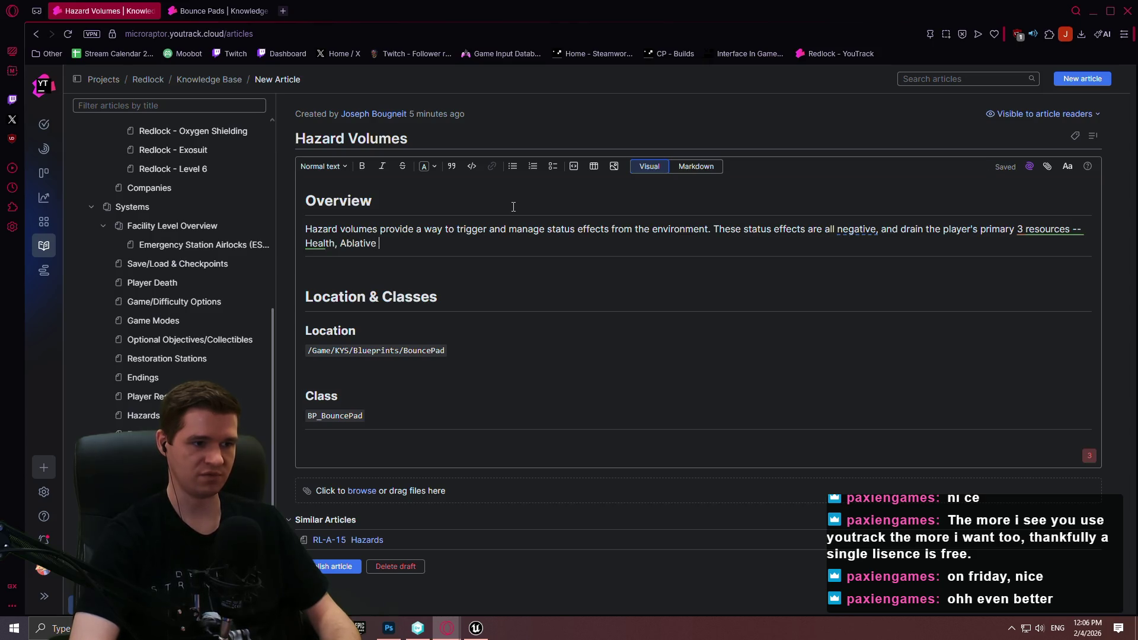
text(, and Hydrogen.)
key(BackSpace)
key(BackSpace)
key(BackSpace)
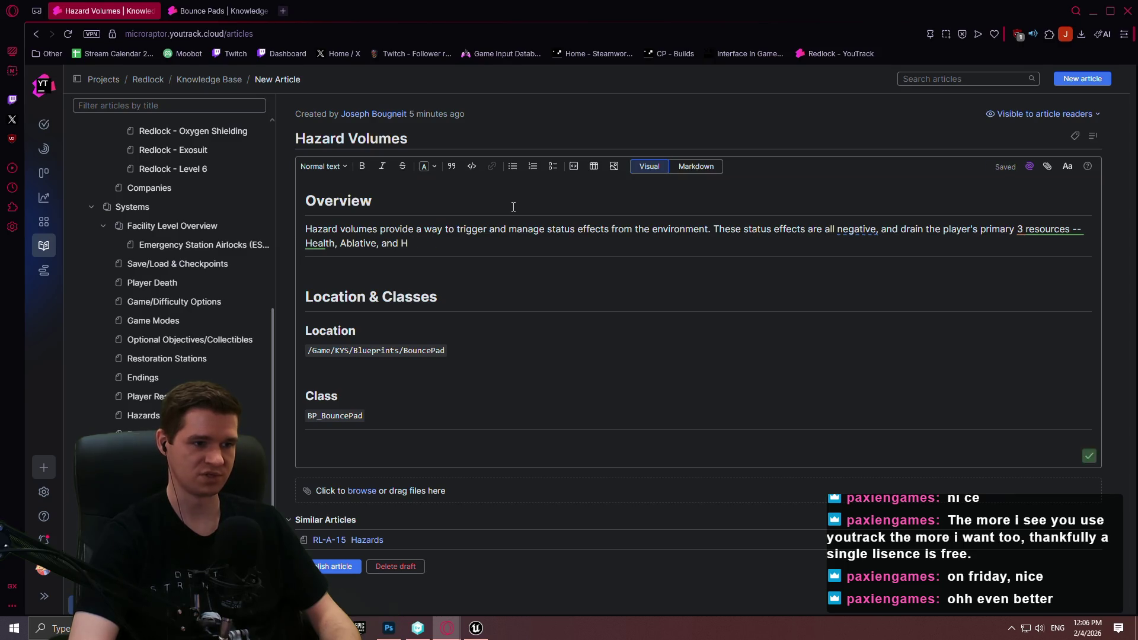
text(or Hydrogen.)
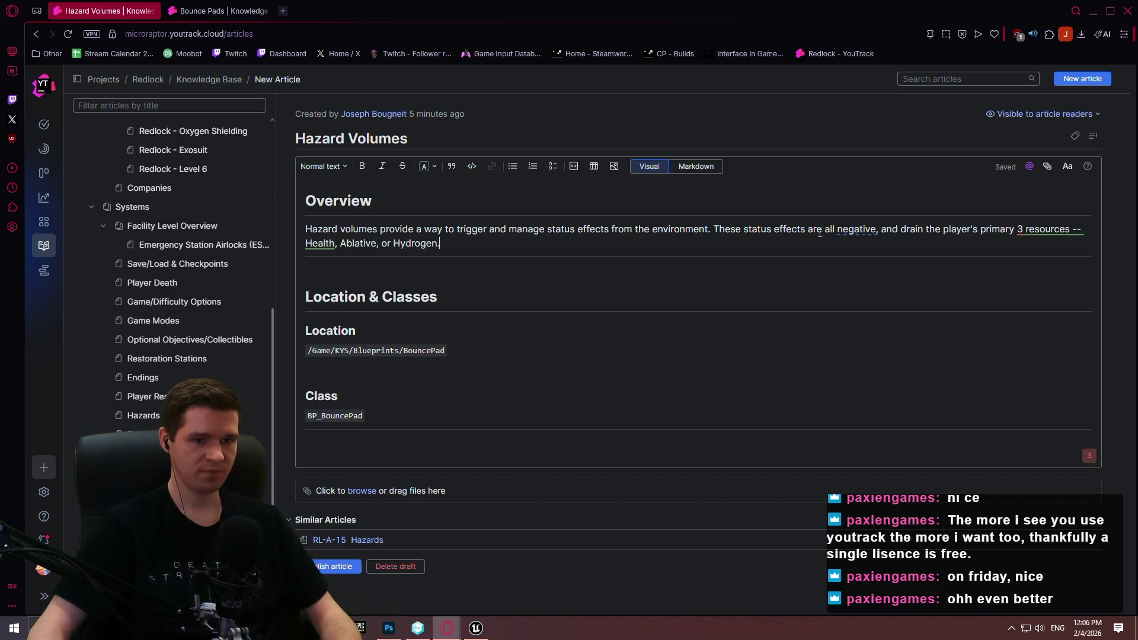
- Drop the comma after 'negative' and keep the numeral 3 instead of spelling it out
click(880, 232)
click(863, 268)
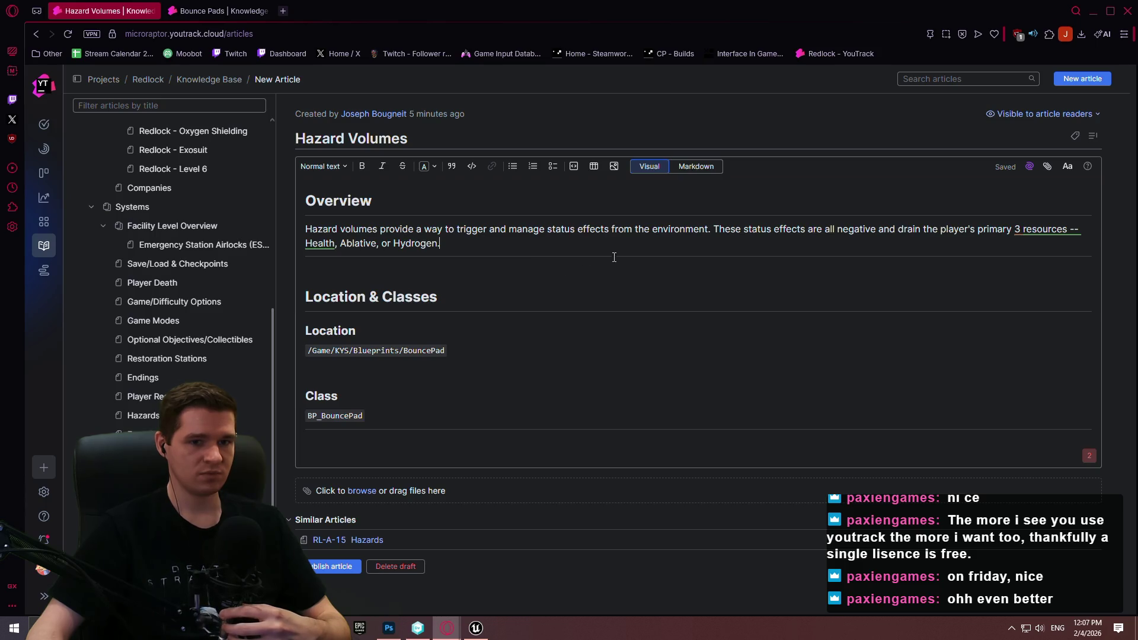
click(1018, 230)
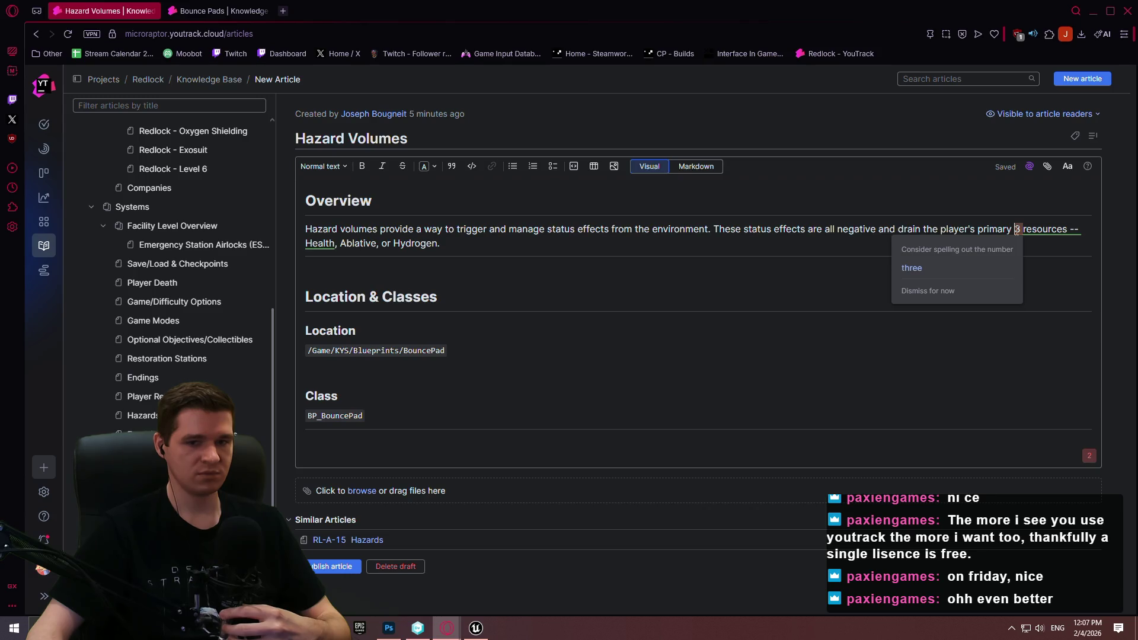
click(928, 230)
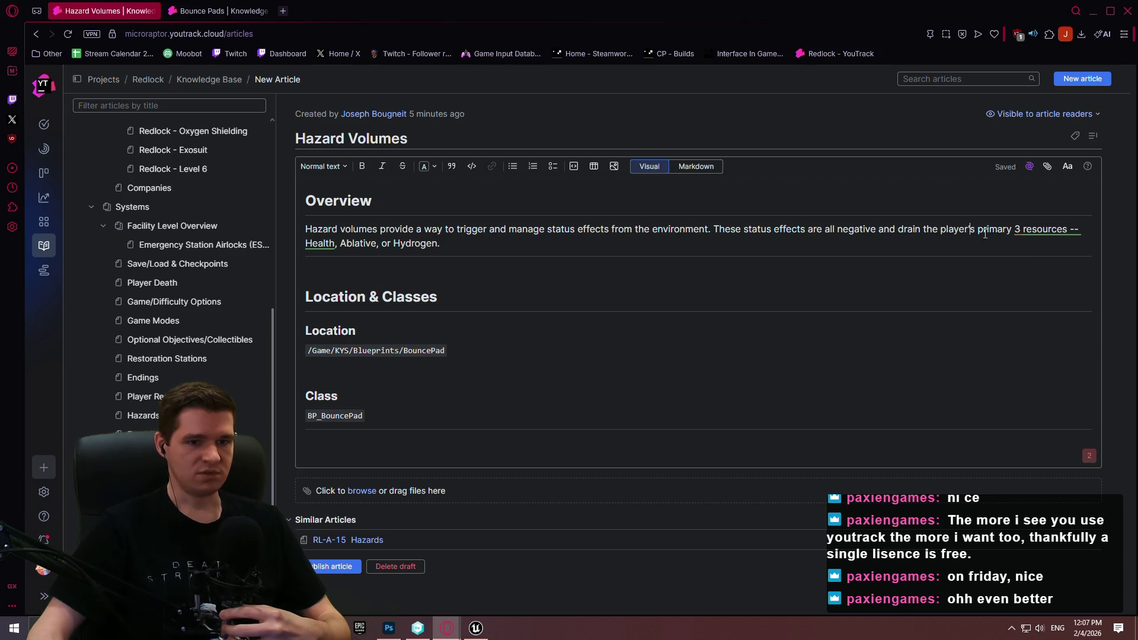
click(1019, 231)
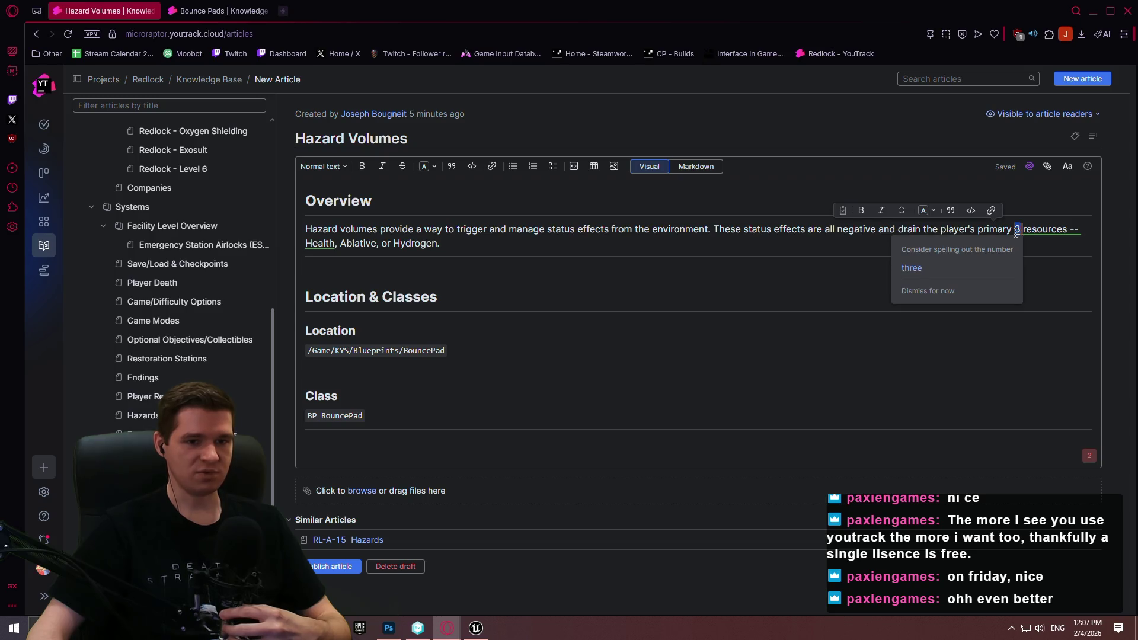
click(1021, 229)
click(1019, 229)
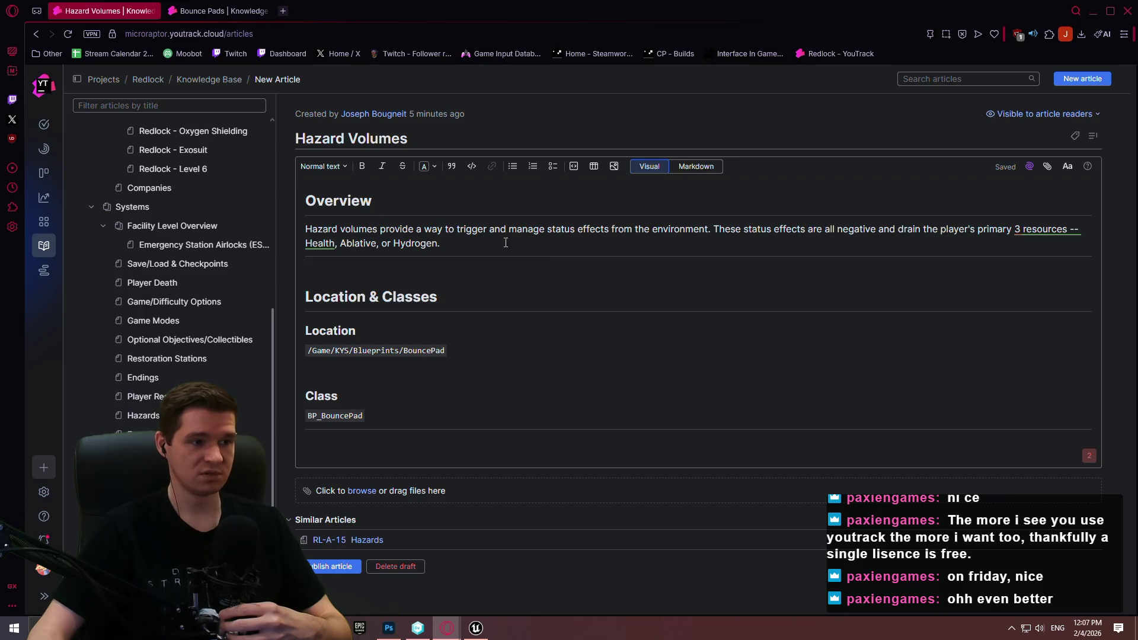
- Put the caret at the end of the Location path, then clear the level selection in Unreal Editor
click(474, 350)
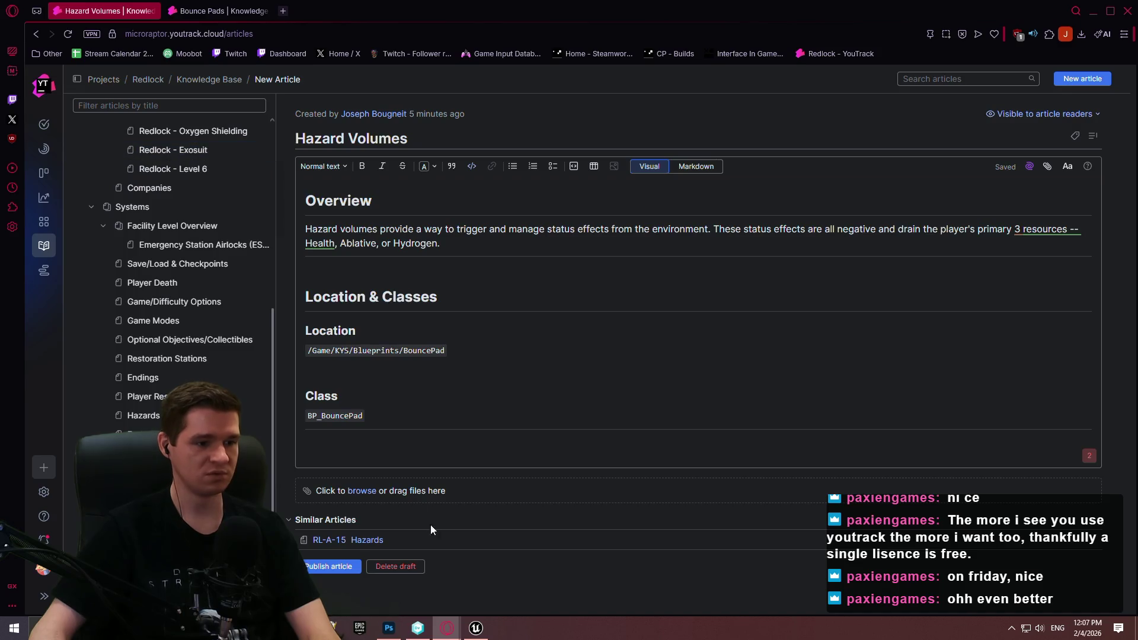
key(alt+Tab)
click(594, 534)
- Adjust the Unreal viewport, then move the YouTrack window to the screen bottom and maximise it again
drag(623, 266, 648, 251)
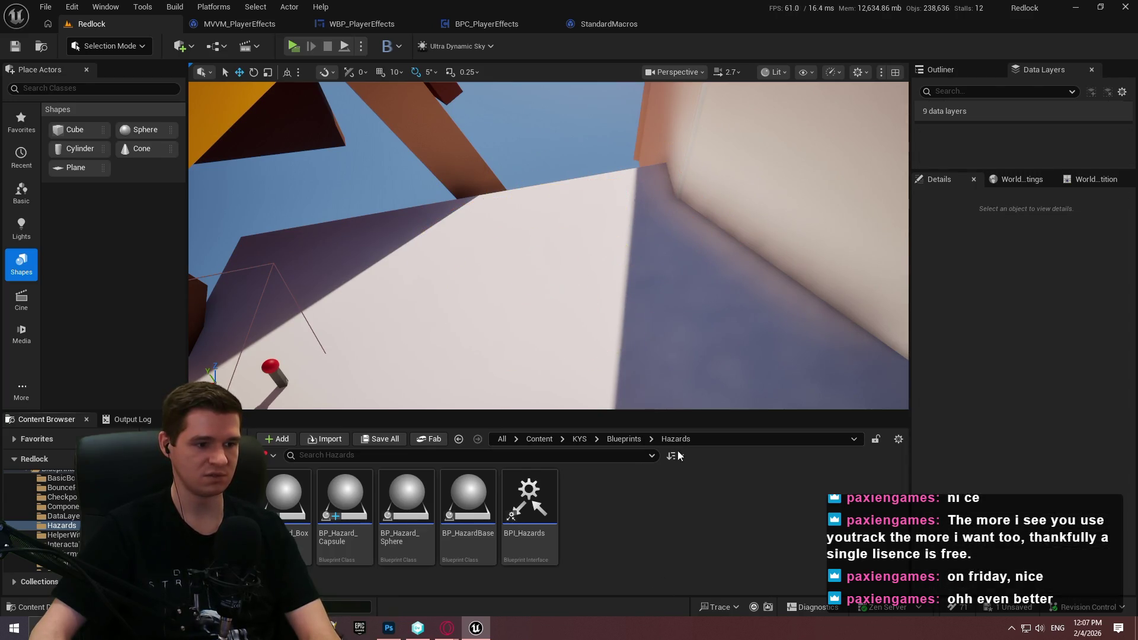
mouse_move(1137, 89)
mouse_down()
mouse_move(1137, 113)
mouse_move(369, 188)
mouse_move(880, 115)
mouse_move(856, 124)
mouse_move(920, 87)
mouse_move(994, 72)
mouse_up()
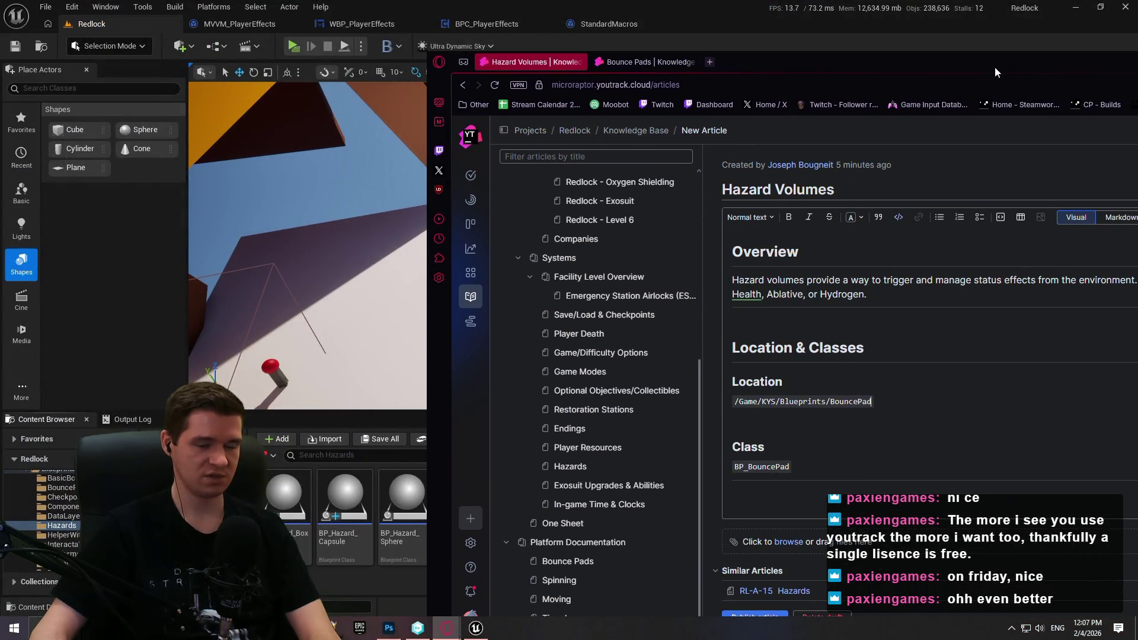
mouse_move(920, 69)
mouse_down()
mouse_move(1063, 52)
mouse_move(1108, 30)
mouse_move(1098, 355)
mouse_move(857, 582)
mouse_up()
double_click(857, 582)
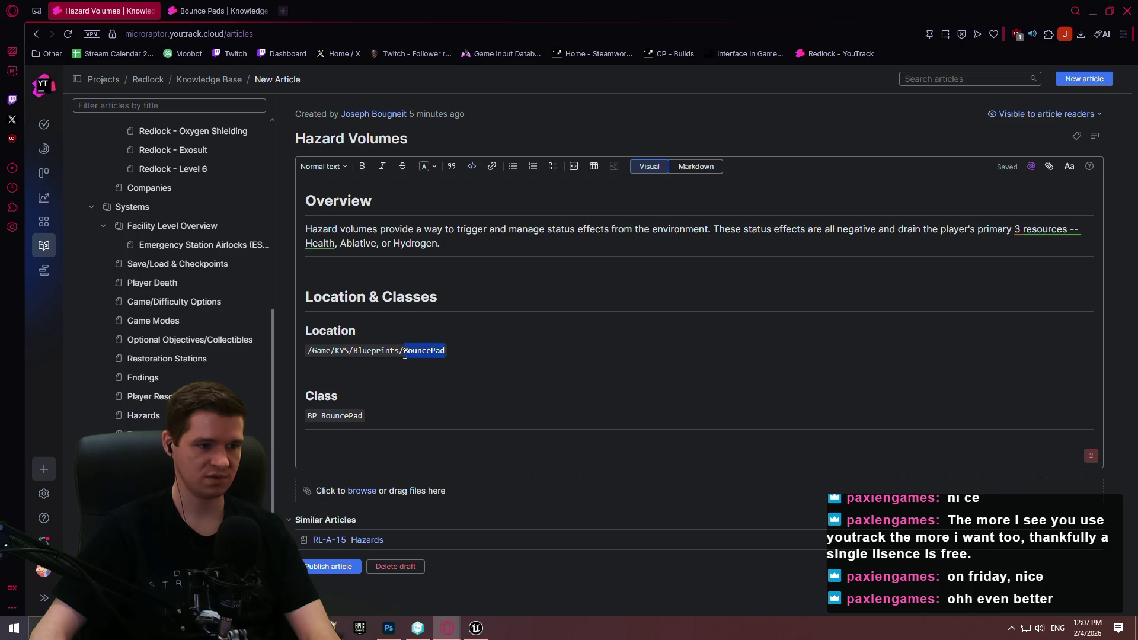
- Change the Location path to /Game/KYS/Blueprints/Hazards and rename the Class heading to Base Classes
text(Hazar)
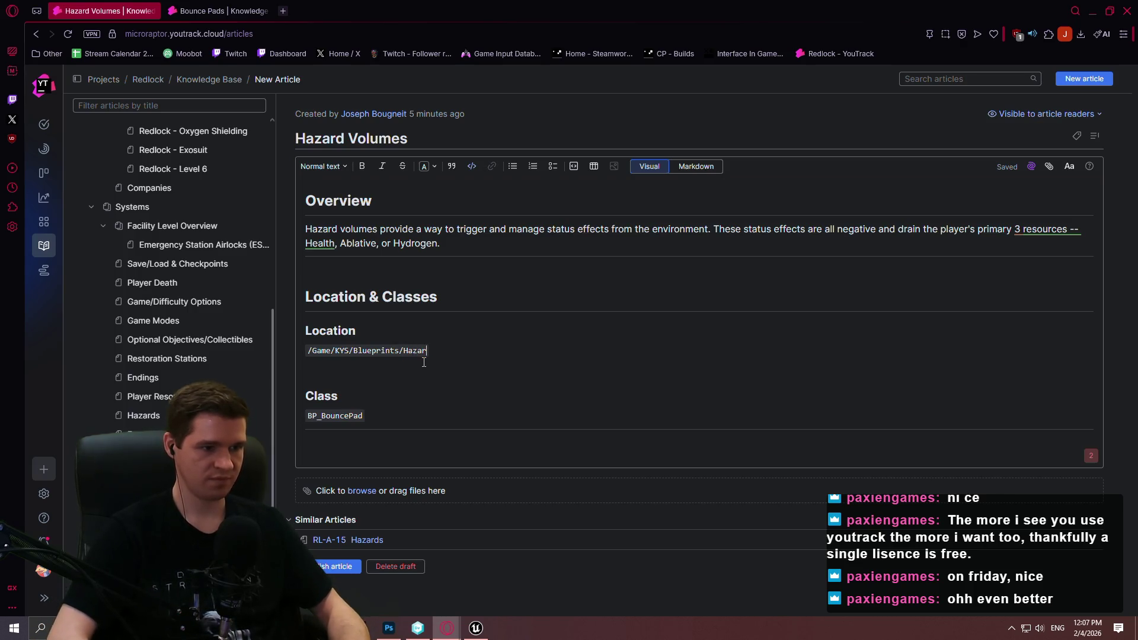
text(ds)
click(299, 396)
text(Base)
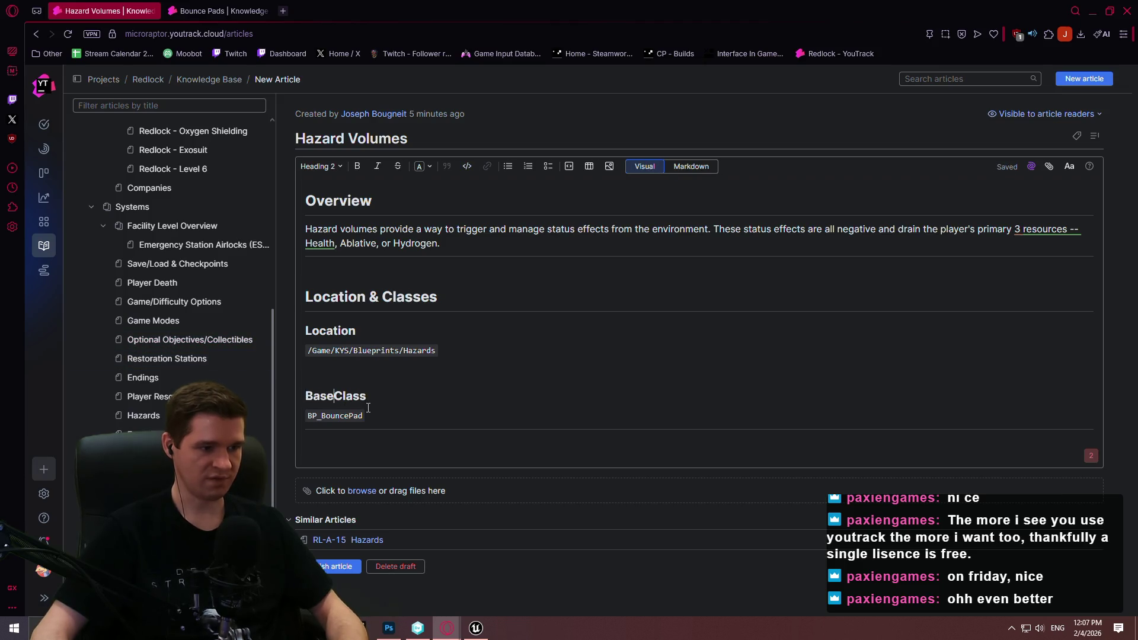
click(390, 414)
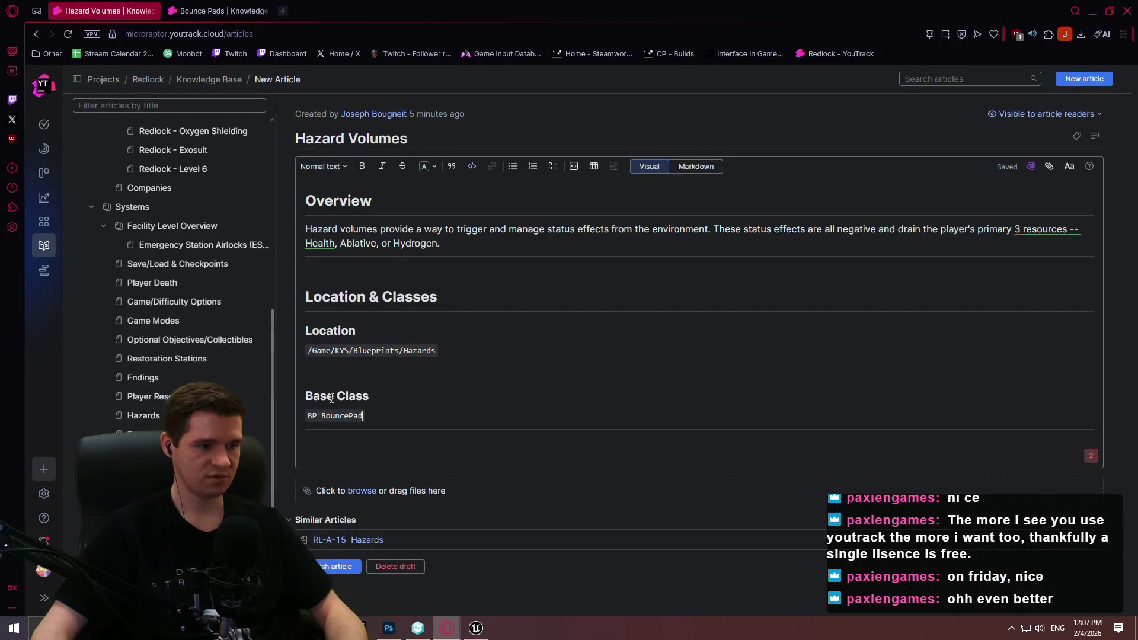
click(332, 397)
text(/Parent)
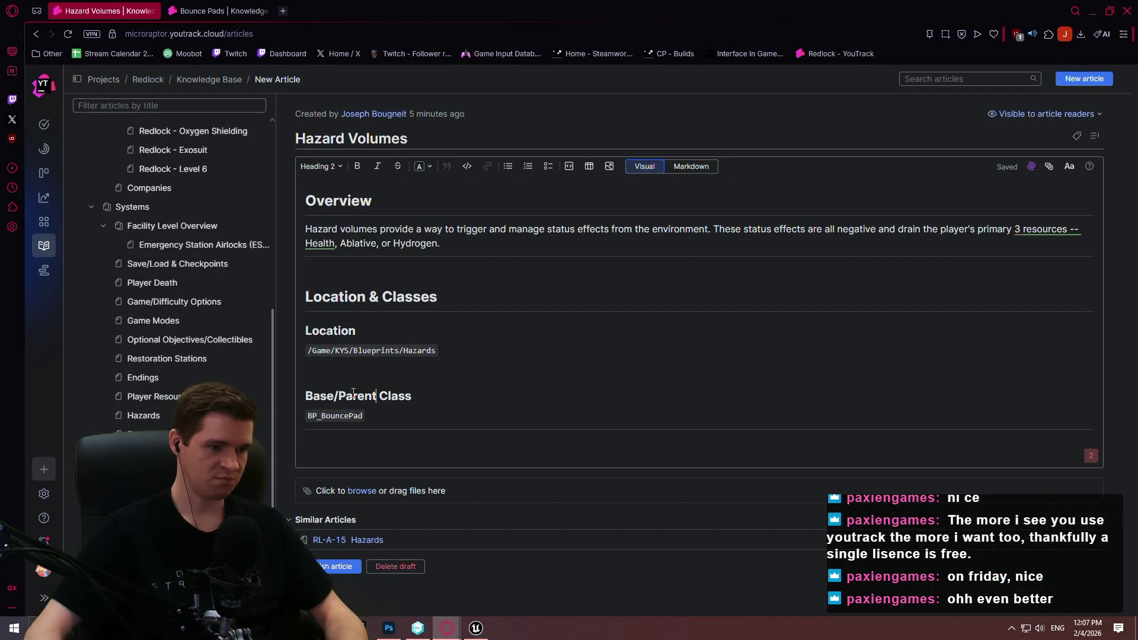
click(447, 628)
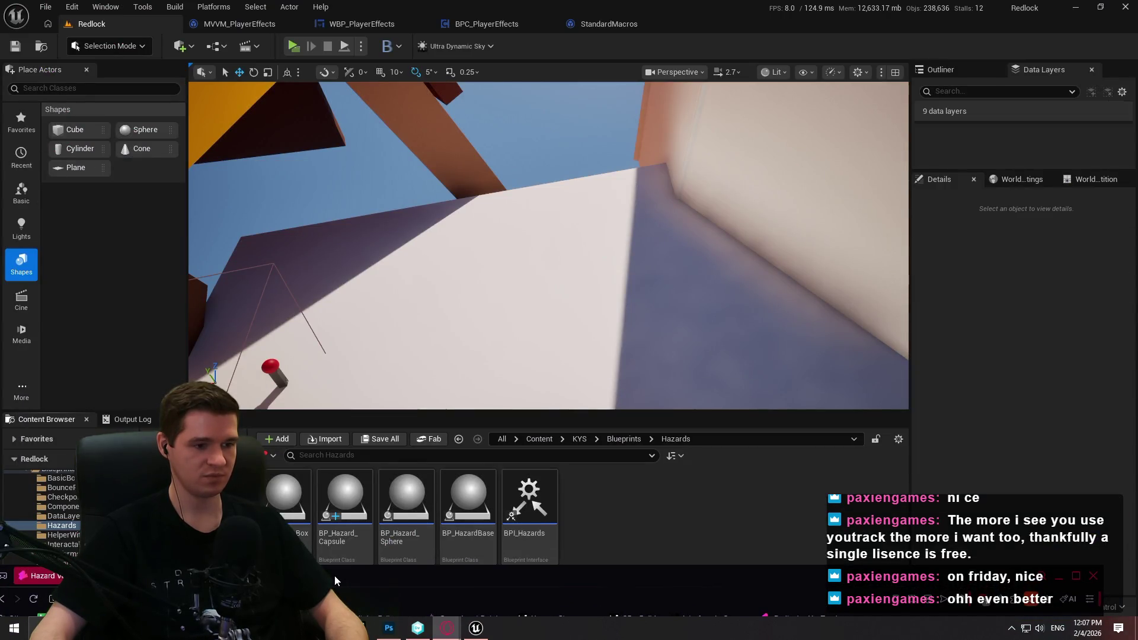
key(alt+Tab)
drag(375, 394, 414, 396)
key(BackSpace)
text(e Classe)
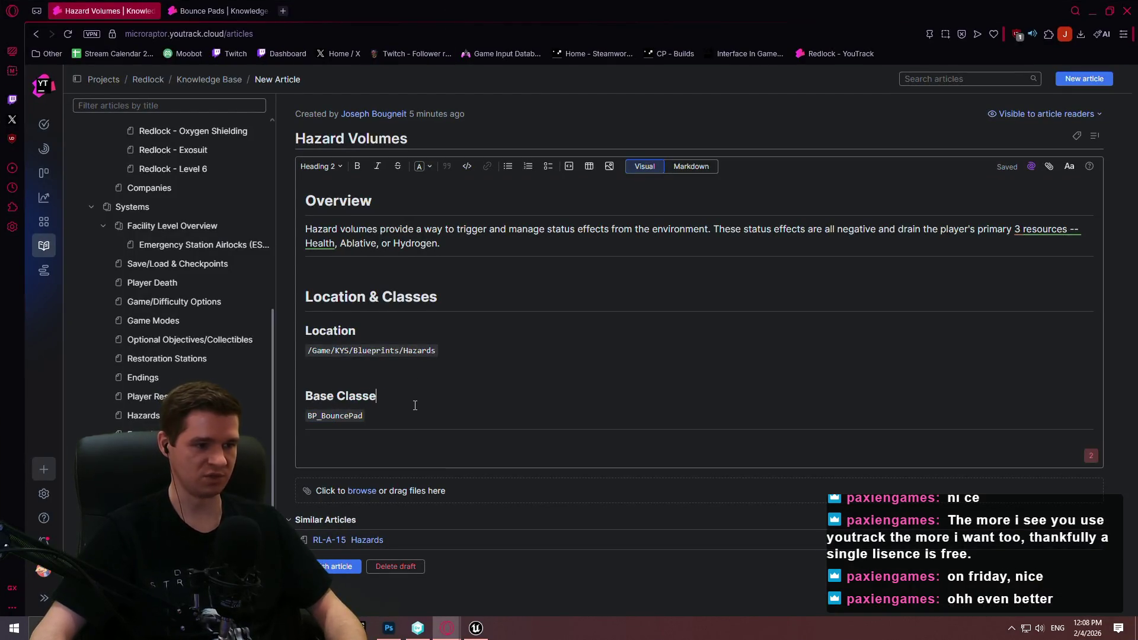
- Replace BP_BouncePad with BP_HazardBase and add BPI_Hazards on the next line
click(364, 418)
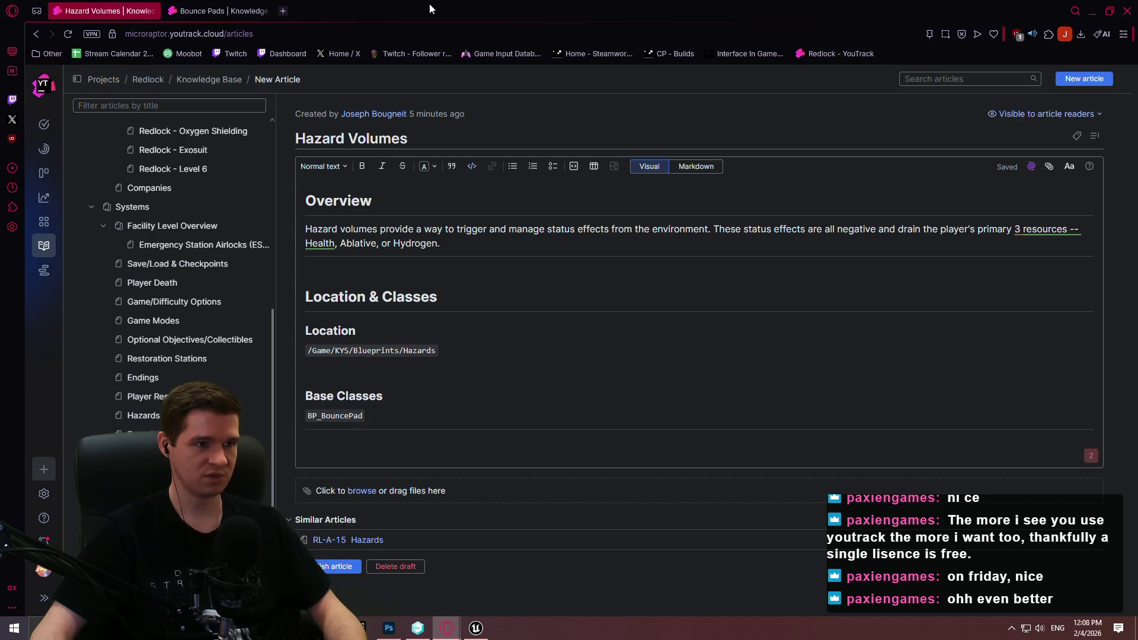
key(alt+Tab)
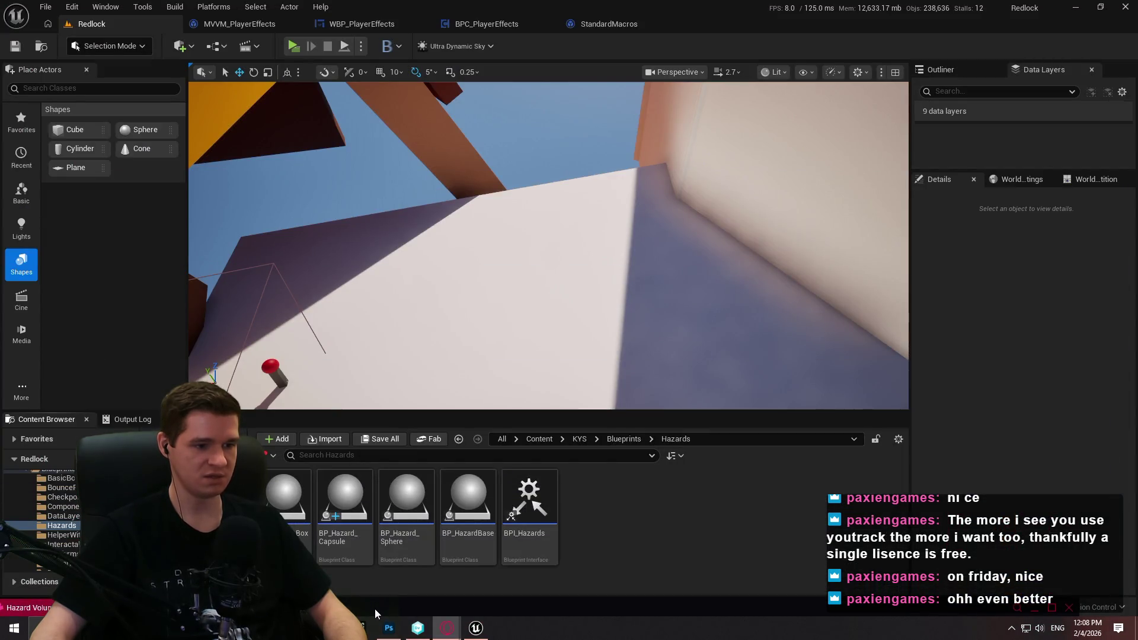
key(alt+Tab)
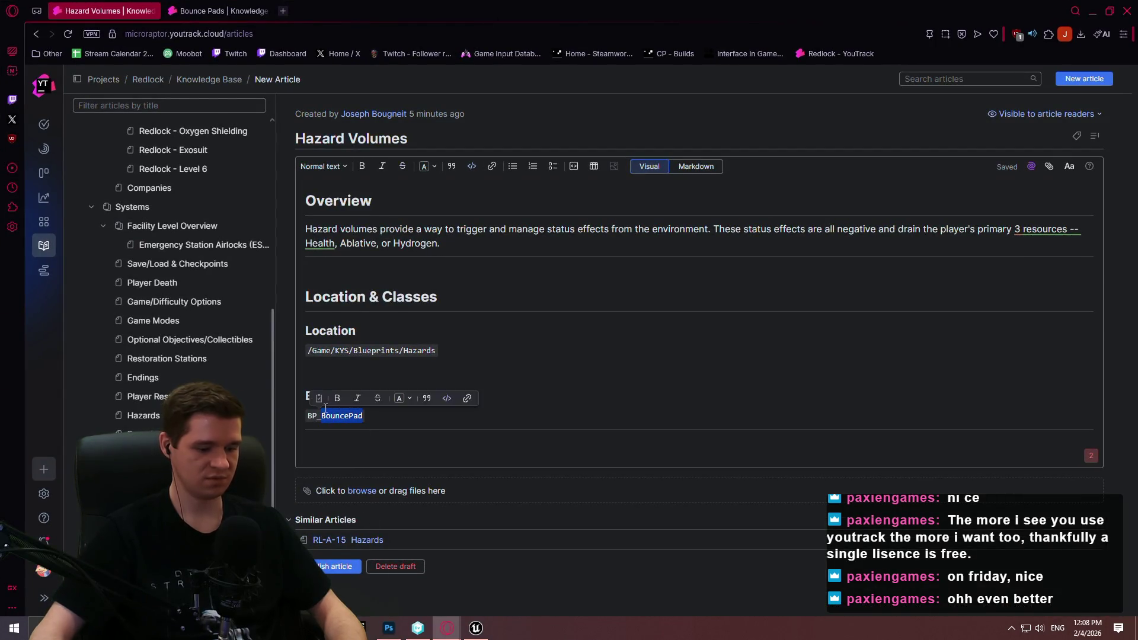
text(HazardBase)
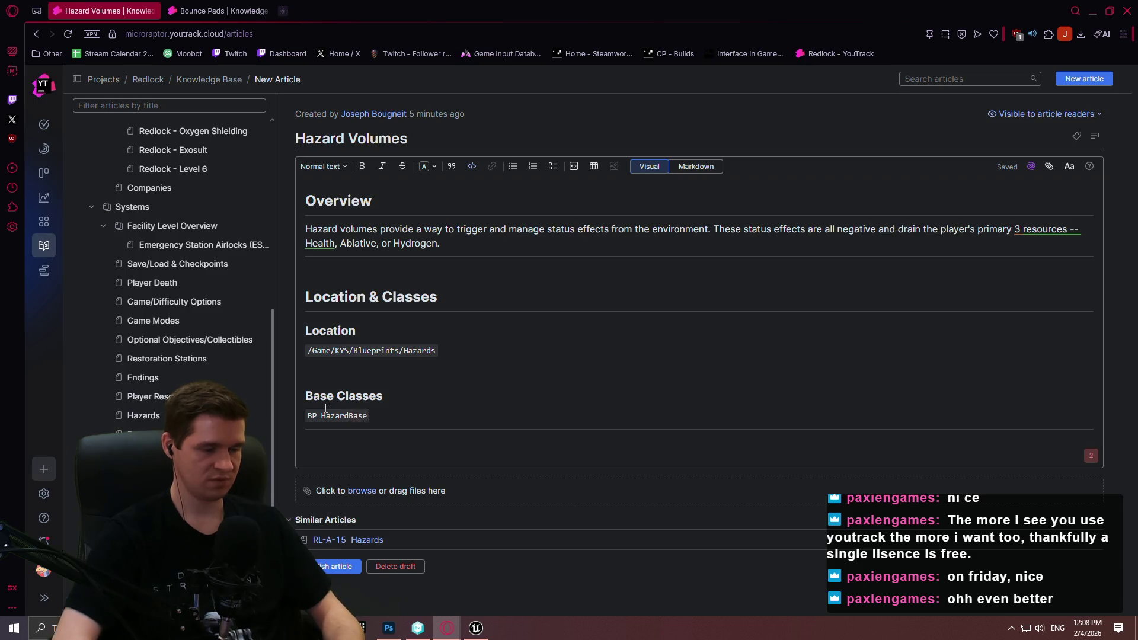
key(Return)
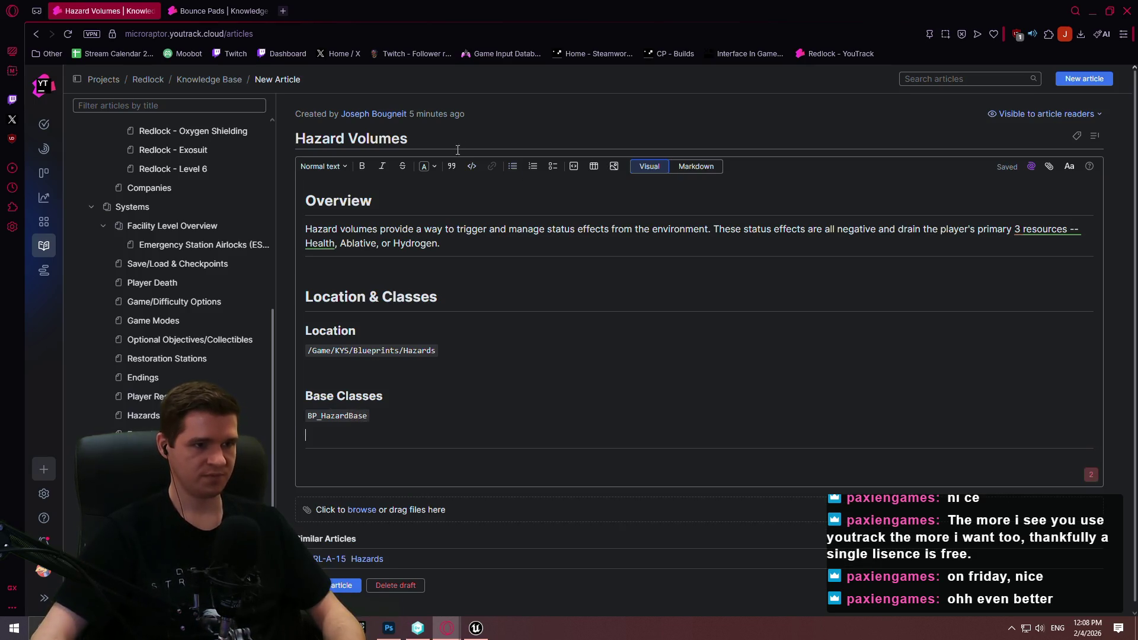
text(BPI)
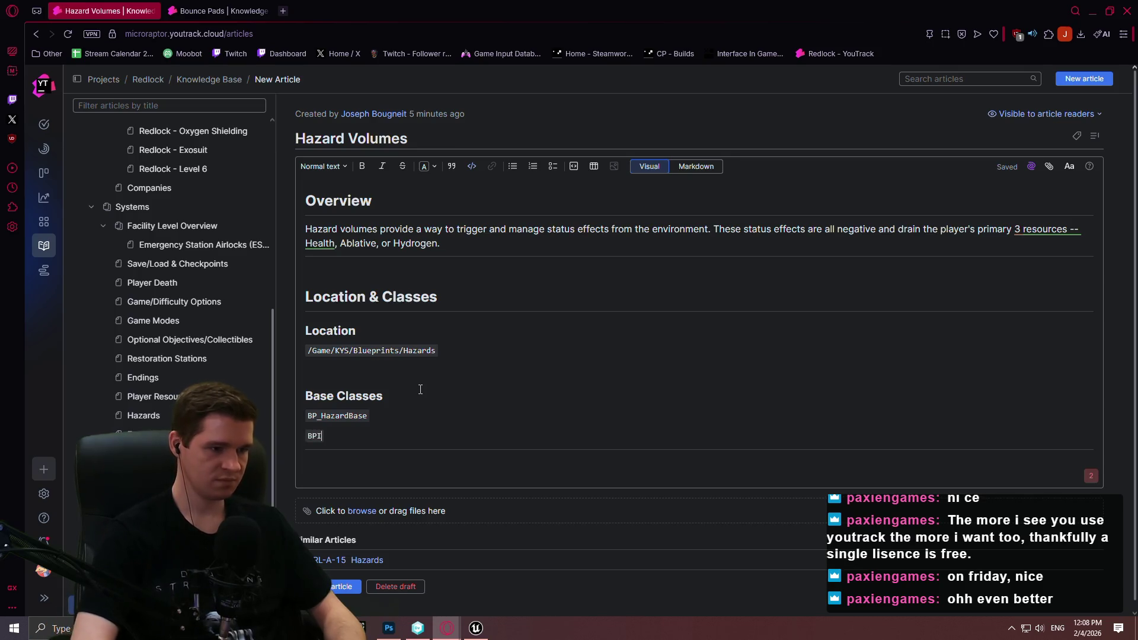
text(_Harz)
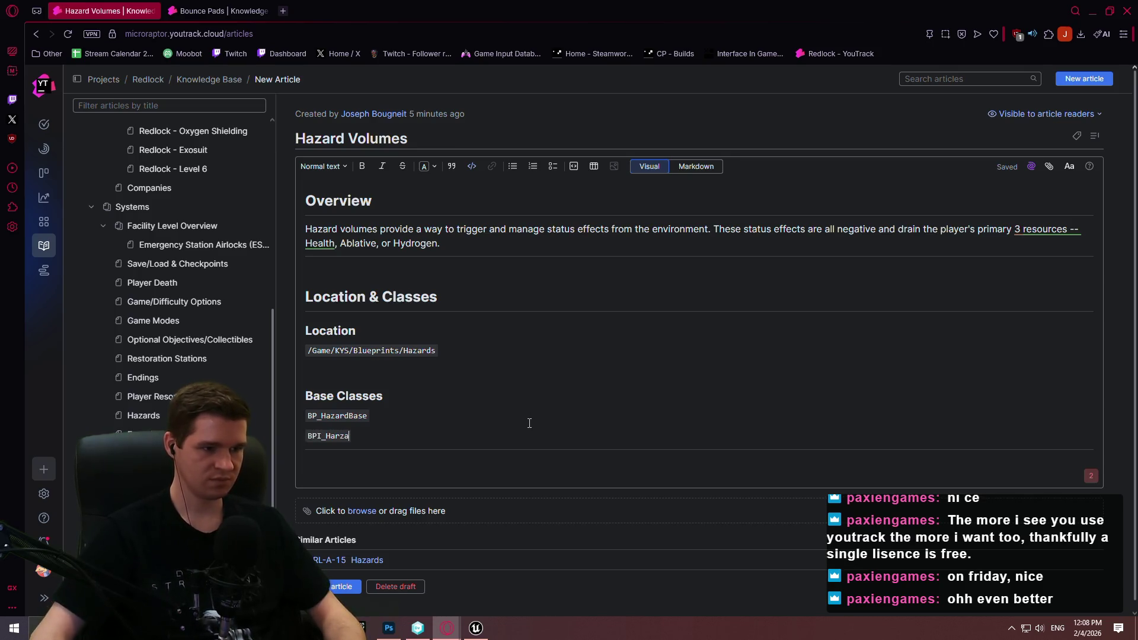
key(BackSpace)
key(BackSpace)
text(ards)
key(alt+Tab)
key(alt+Tab)
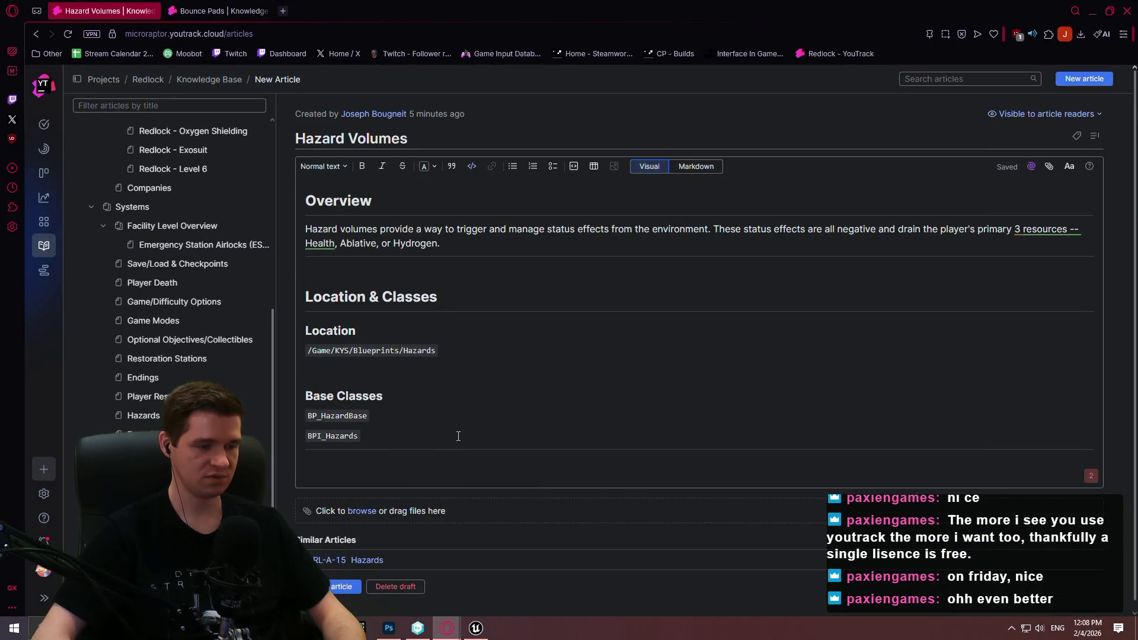
key(Return)
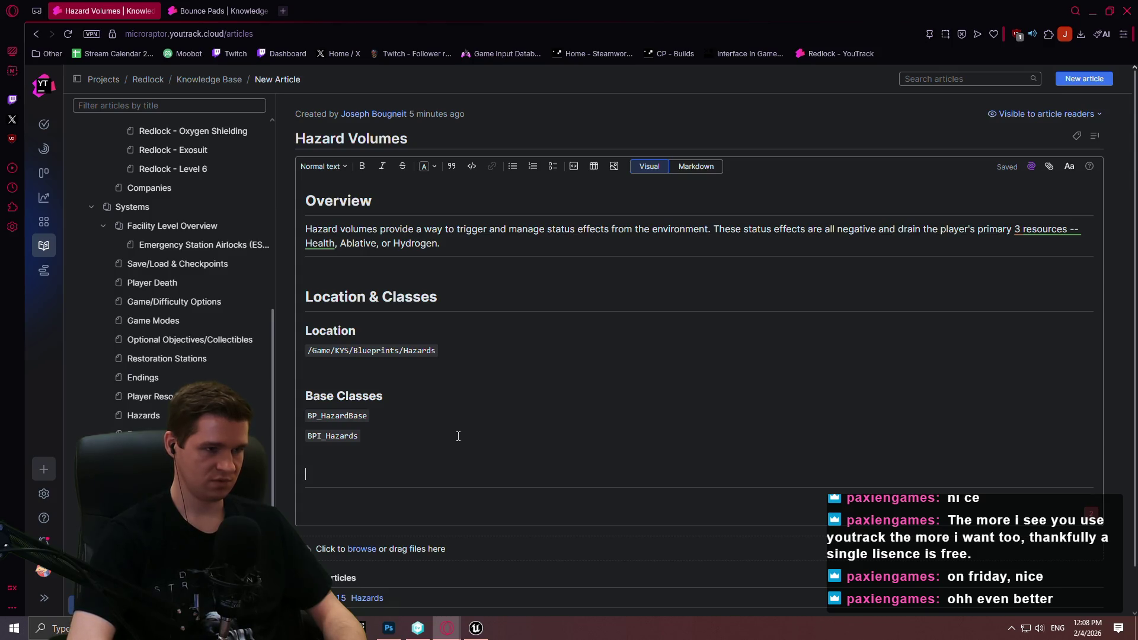
text(Volume Cla)
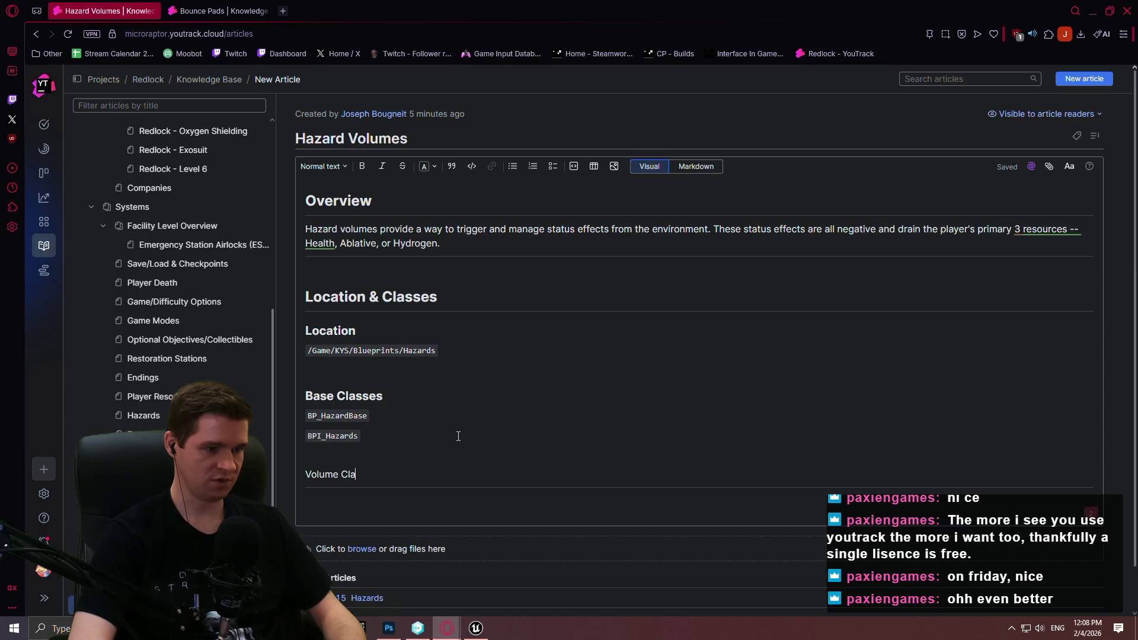
- Finish the Volume Classes heading and add BP_Hazard_Sphere as inline code beneath it
text(sses)
key(Return)
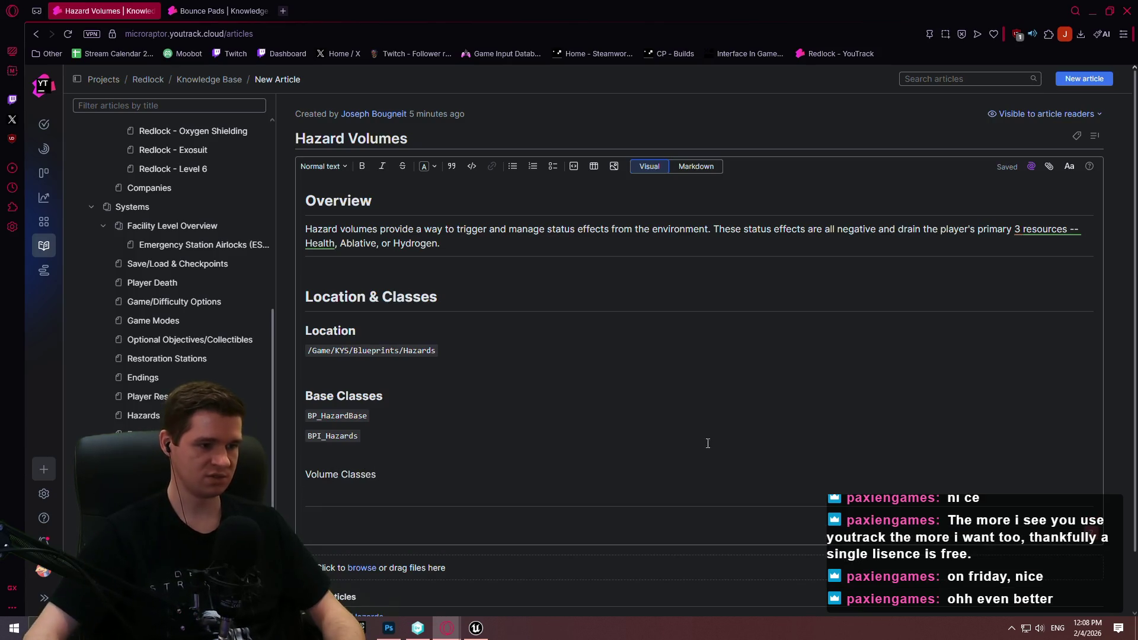
mouse_move(400, 9)
mouse_down()
mouse_move(432, 454)
mouse_move(409, 561)
mouse_up()
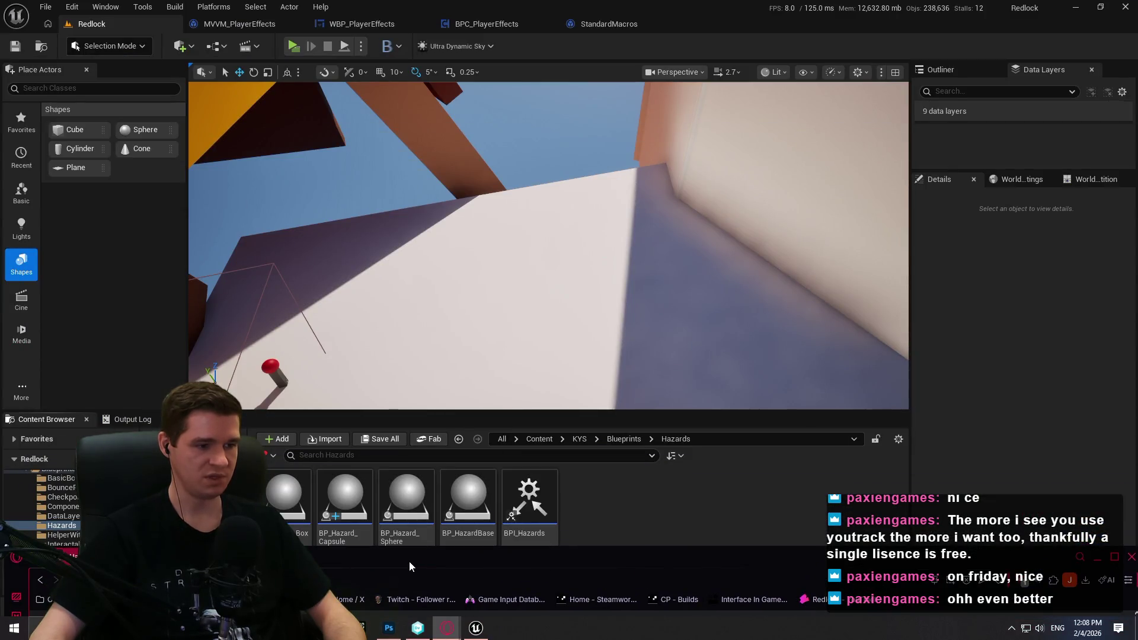
double_click(408, 564)
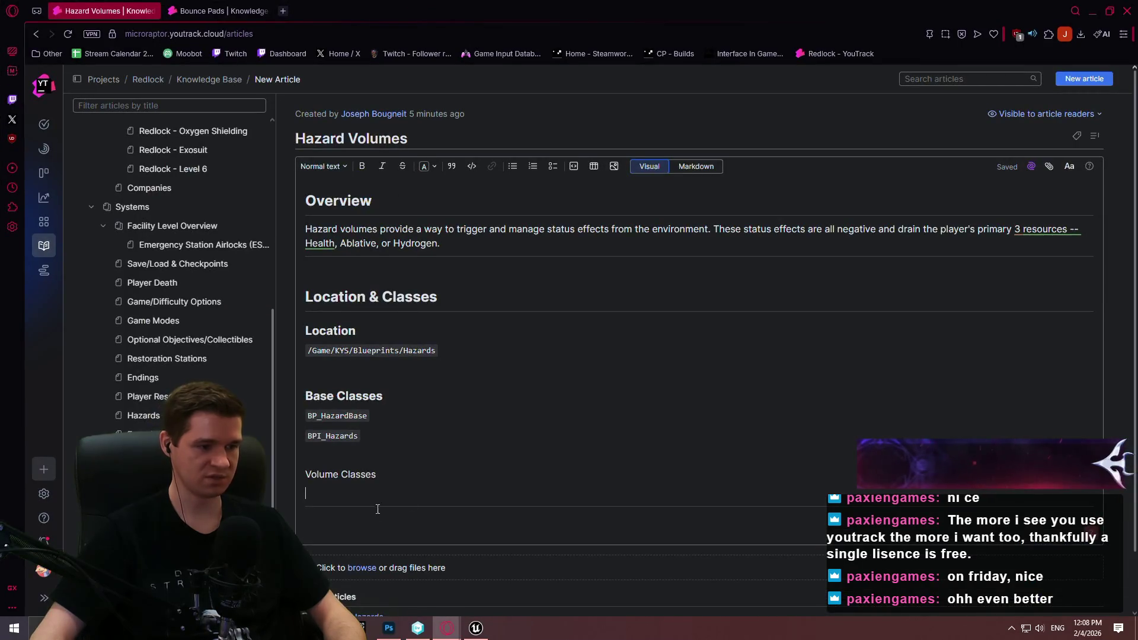
click(472, 166)
text(B)
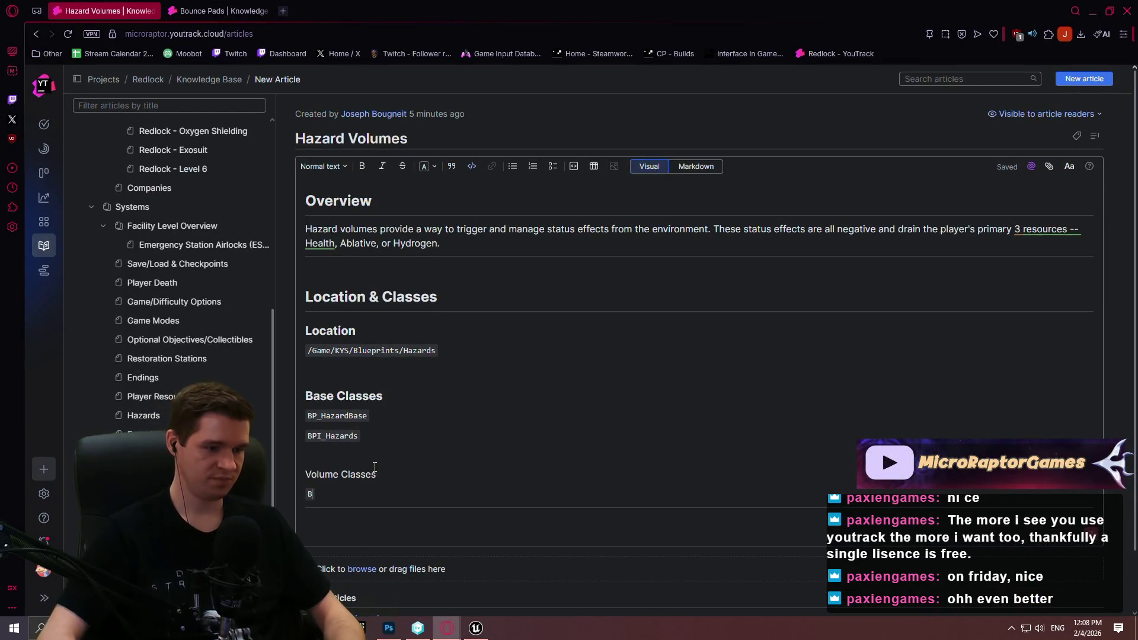
text(P_Hazard_)
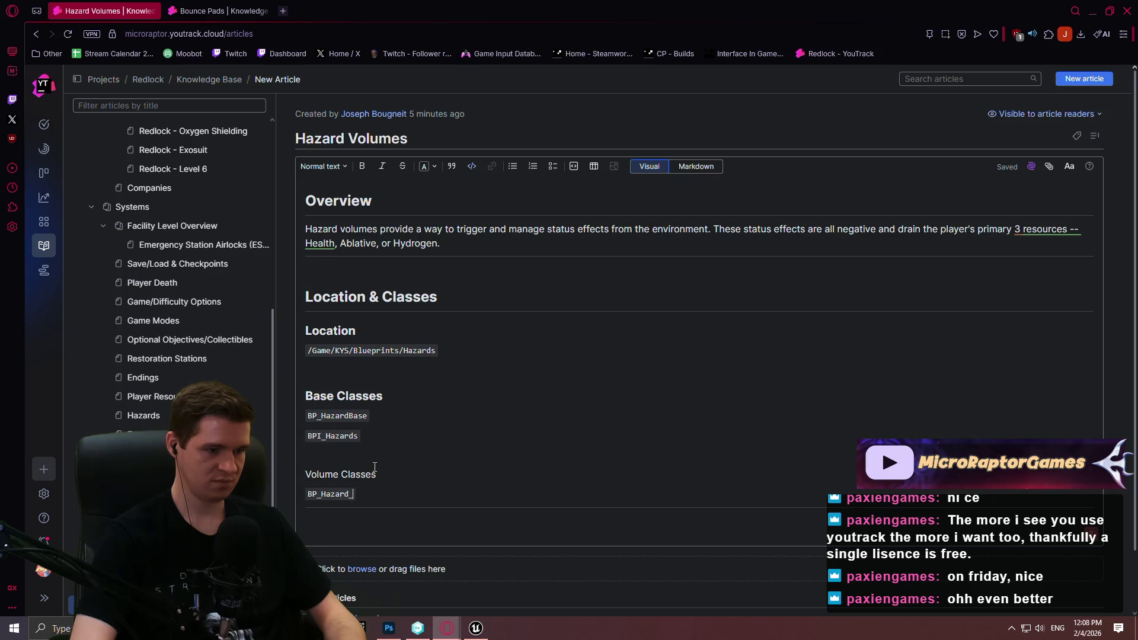
text(Sphere)
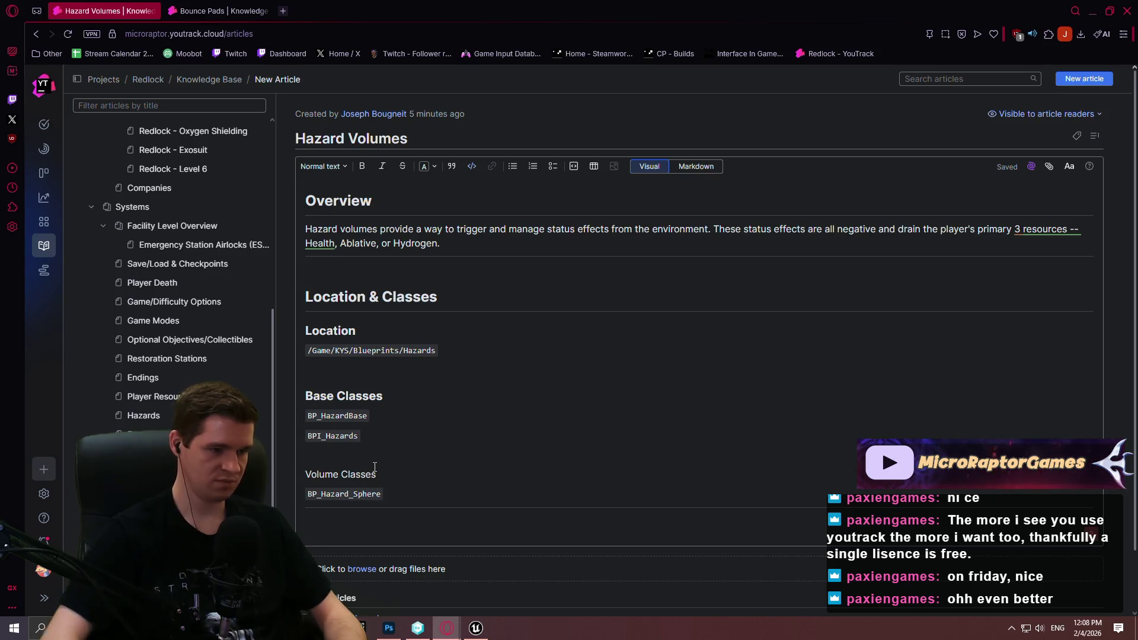
- Format Volume Classes as a Heading 2
drag(349, 481, 313, 476)
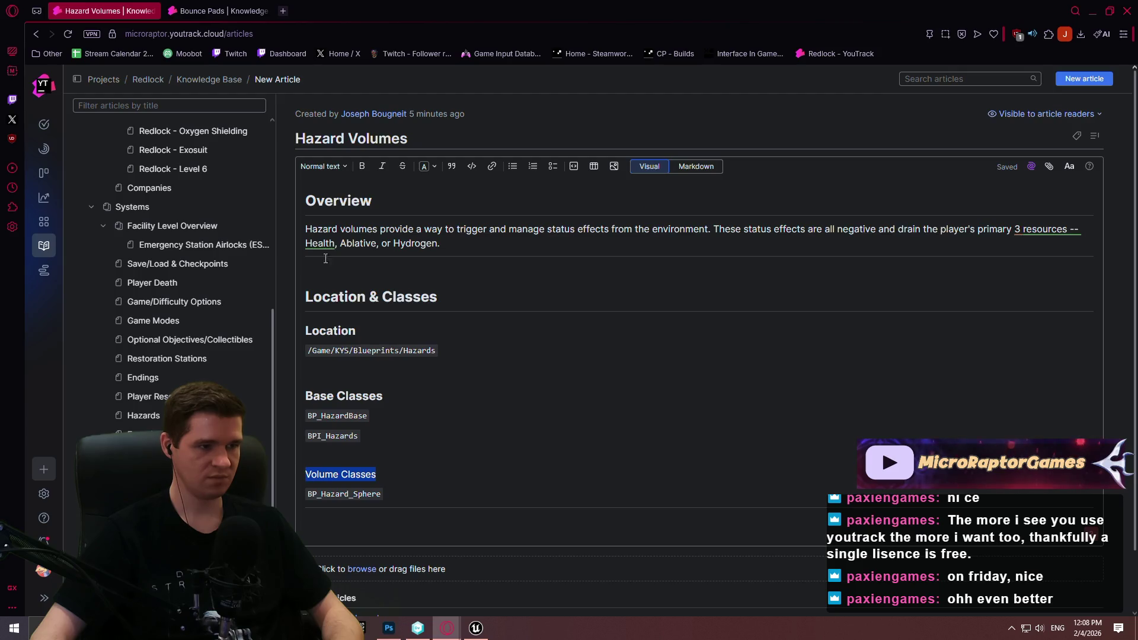
click(329, 167)
click(350, 272)
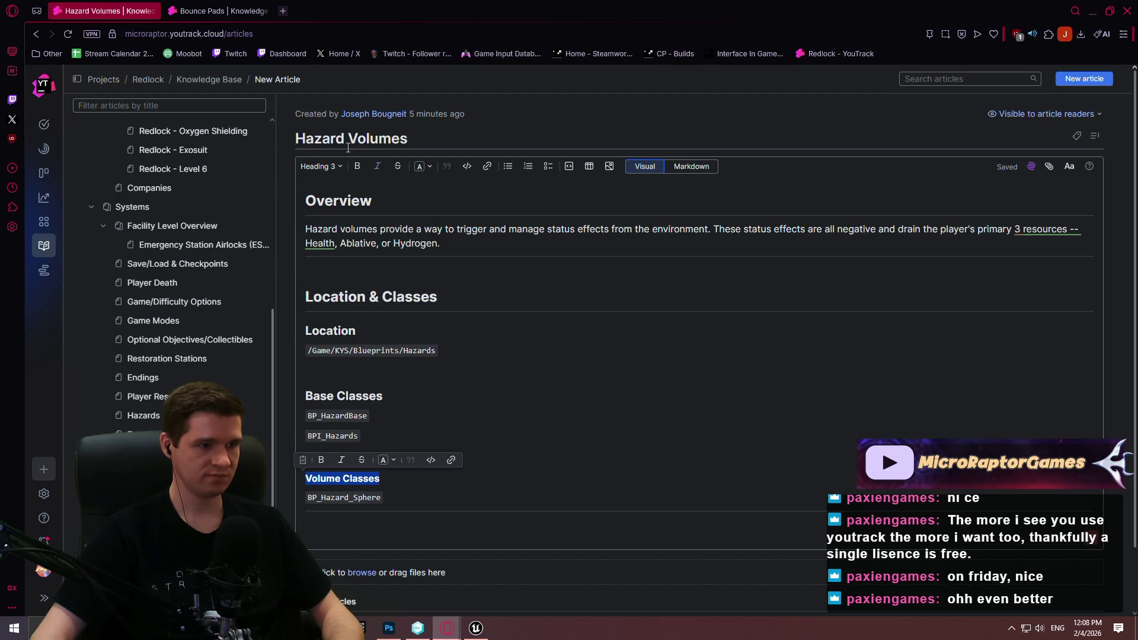
click(332, 167)
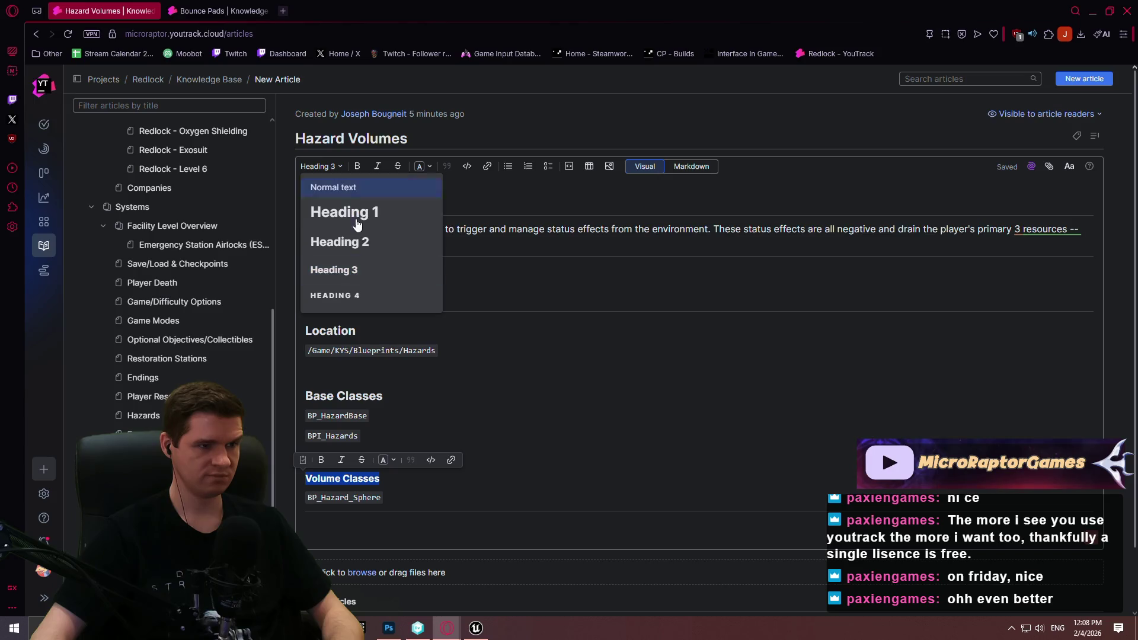
click(338, 241)
click(475, 401)
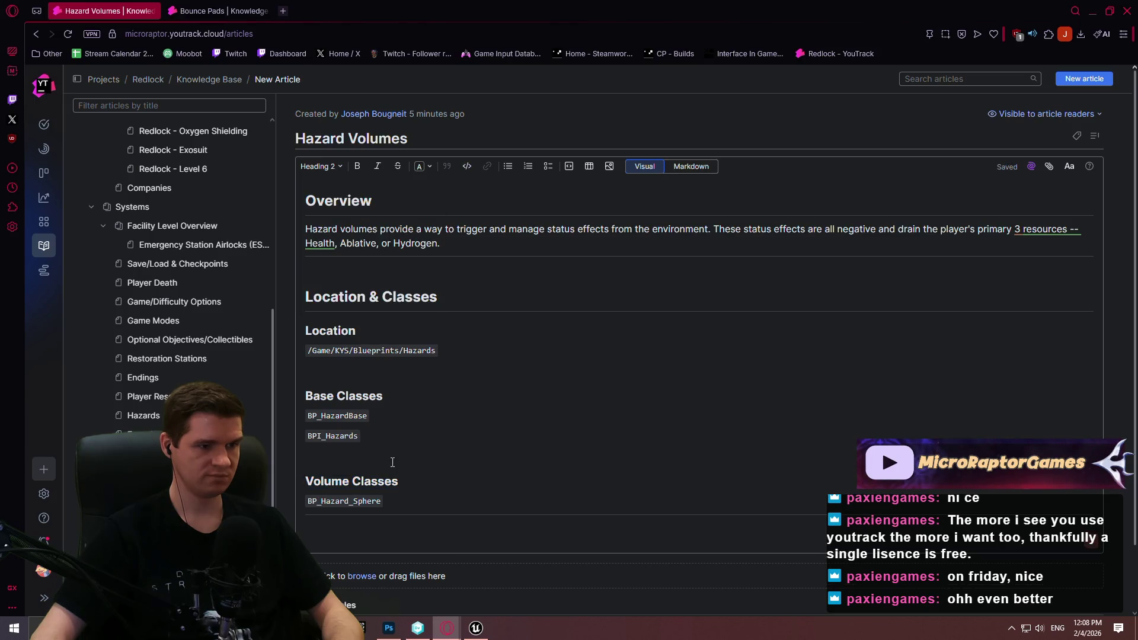
- Duplicate the BP_Hazard_Sphere line twice and rename the copies BP_Hazard_Capsule and BP_Hazard_Box
drag(389, 501, 305, 501)
key(ctrl+c)
click(407, 499)
key(Return)
key(ctrl+v)
key(Return)
key(ctrl+v)
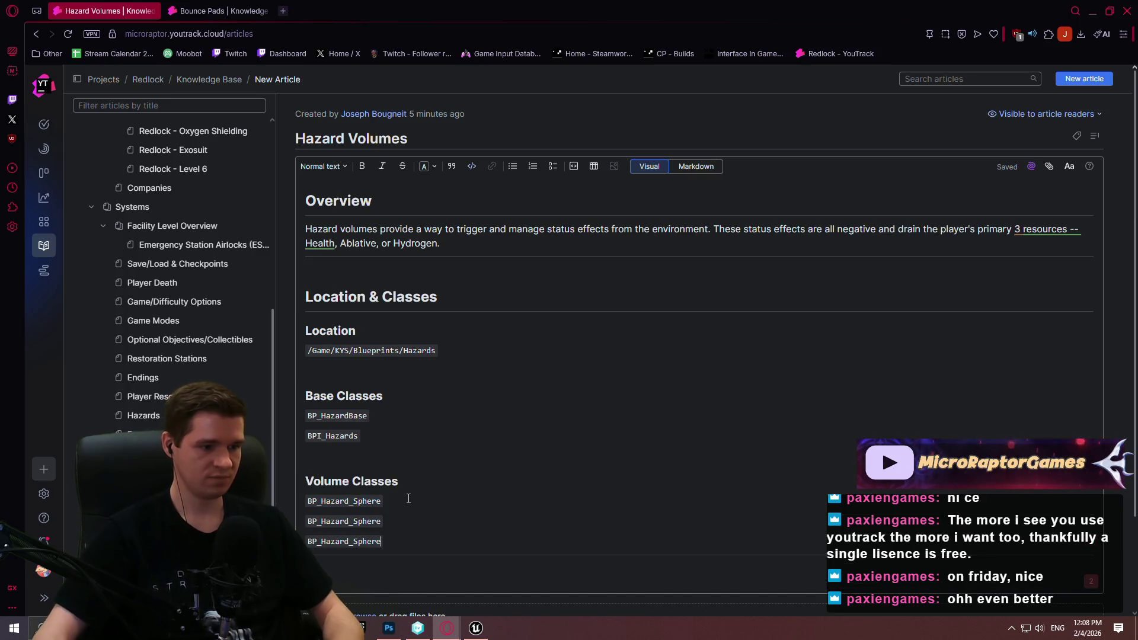
scroll(409, 499, down, 2)
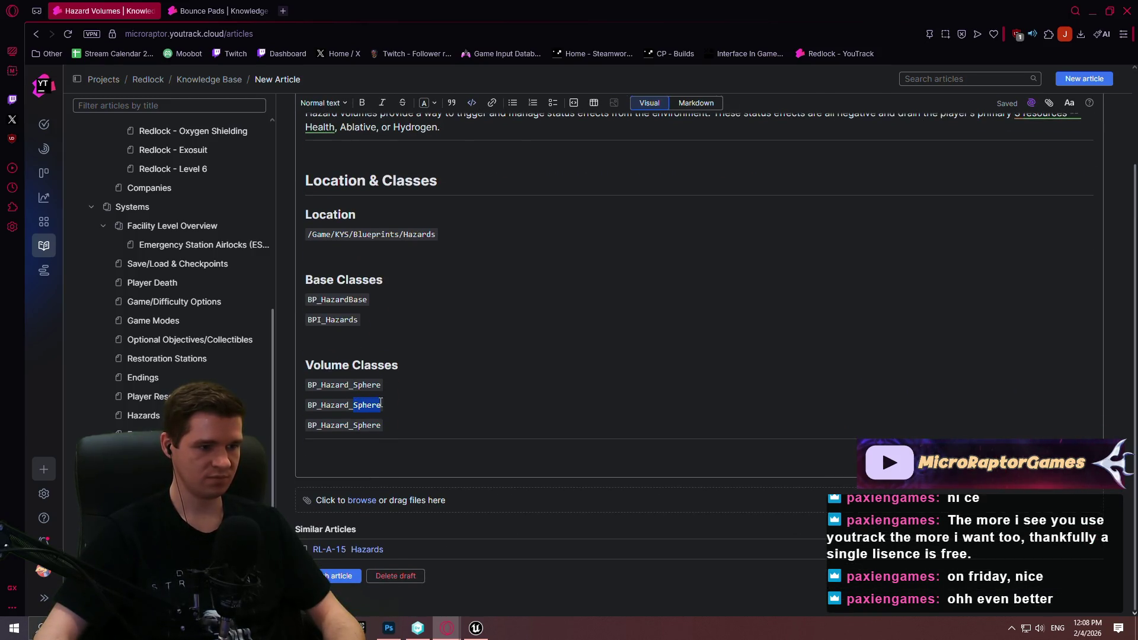
text(Capsule)
drag(354, 425, 381, 425)
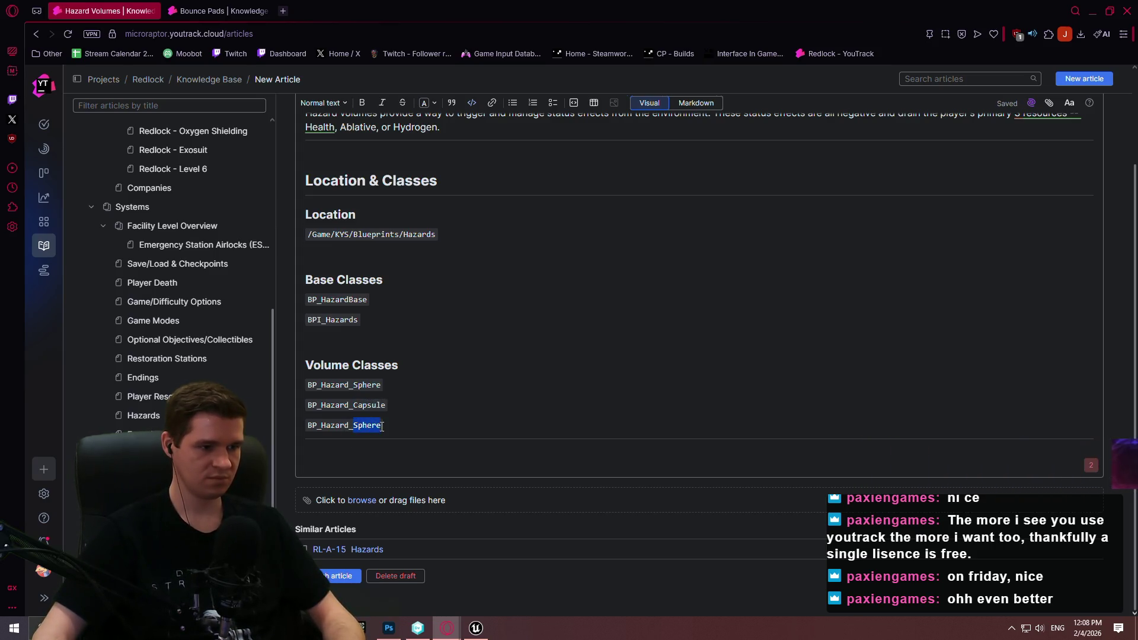
text(Box)
click(501, 402)
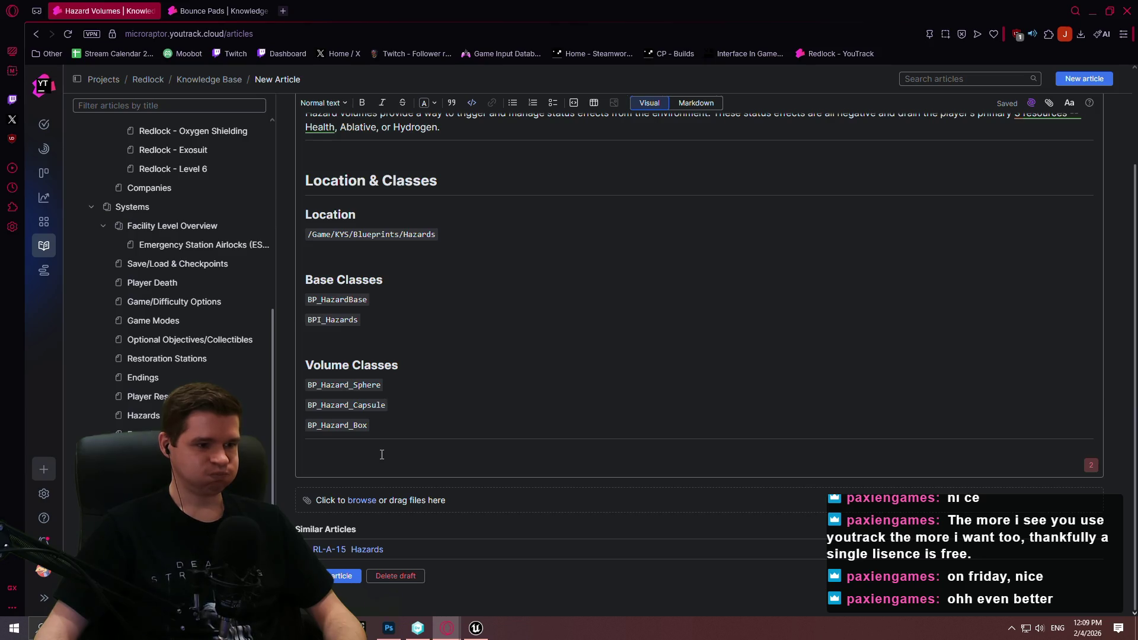
scroll(652, 323, up, 2)
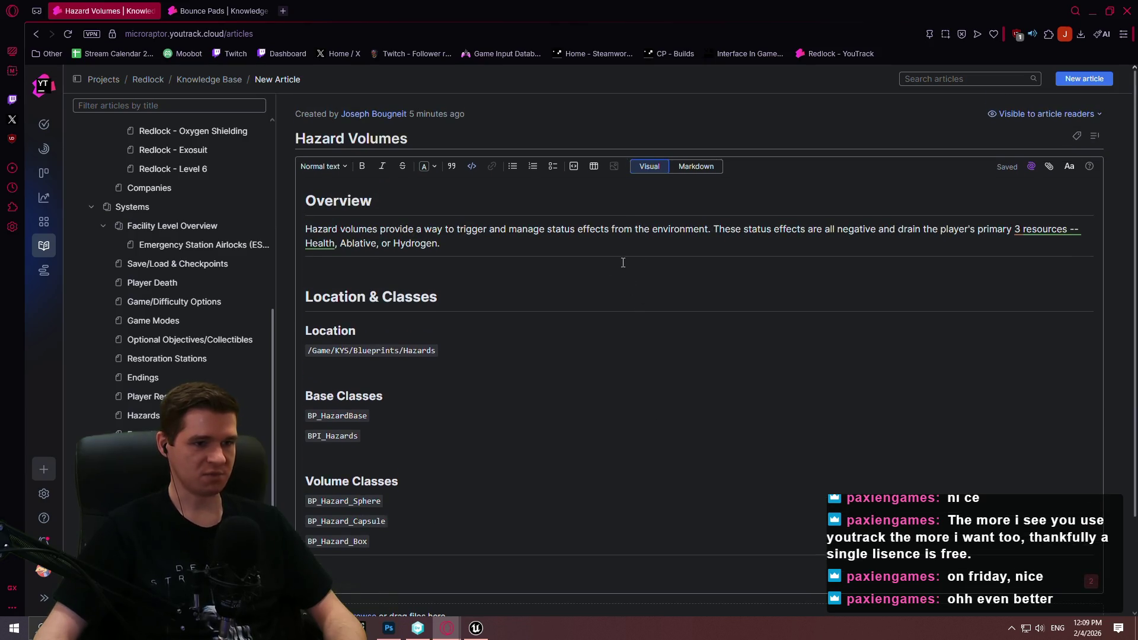
- Add an empty Heading 1 line after BP_Hazard_Box
scroll(635, 262, down, 2)
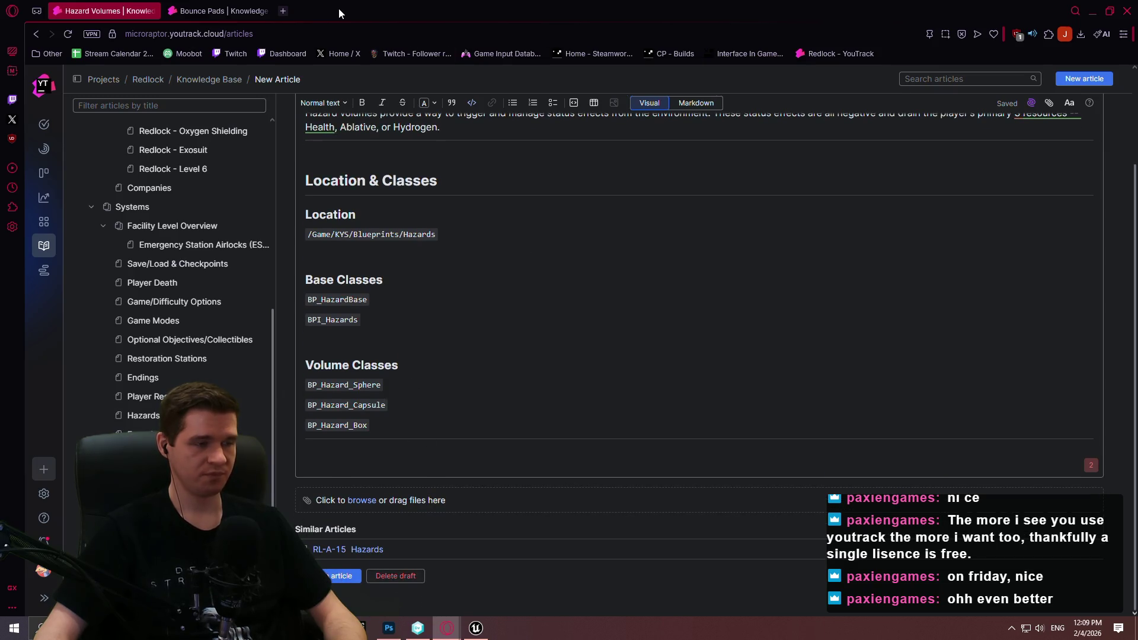
click(363, 451)
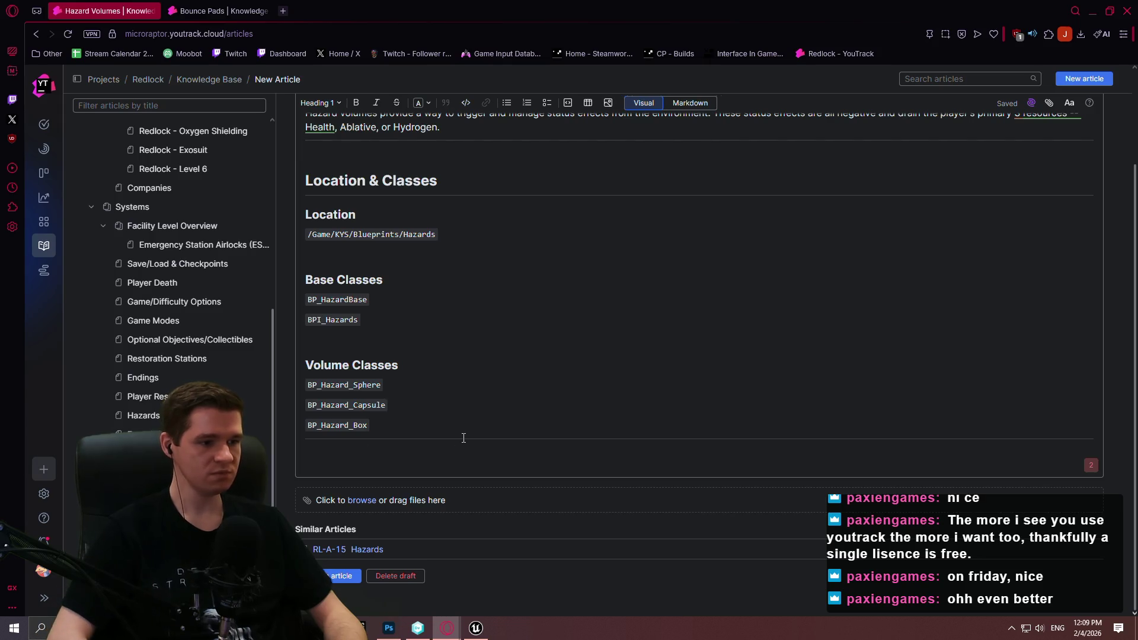
key(Return)
click(327, 104)
click(346, 150)
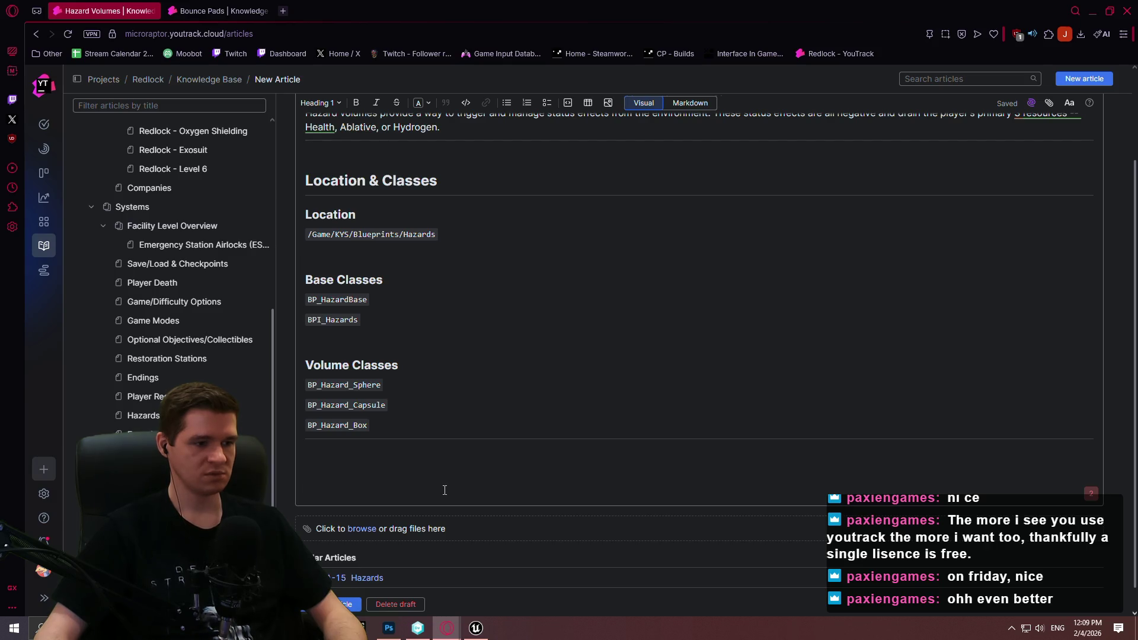
- Review the Bounce Pads article for reference, then return to the Hazard Volumes draft
click(209, 12)
scroll(561, 237, down, 10)
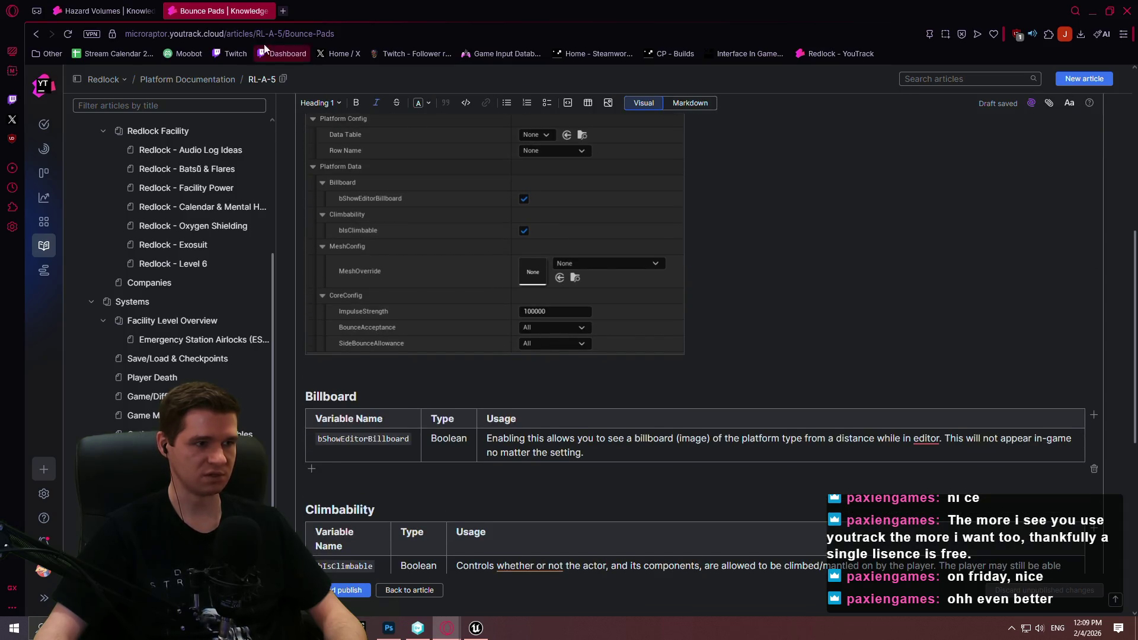
click(121, 13)
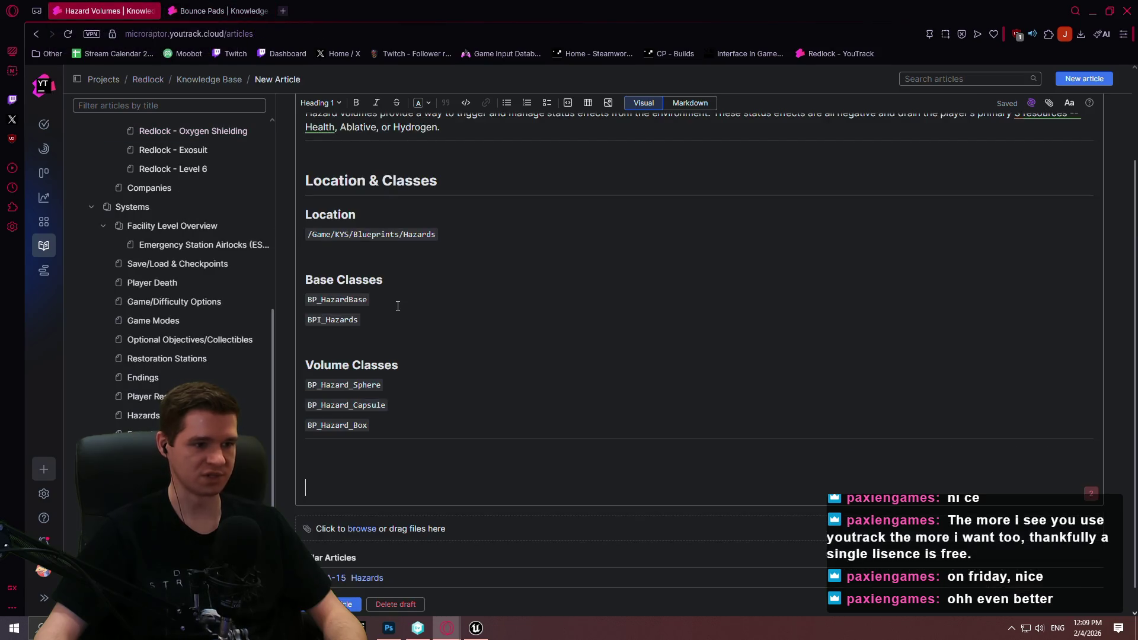
- Title the new heading Config and add a --- divider below it in Markdown mode
click(369, 491)
text(Config)
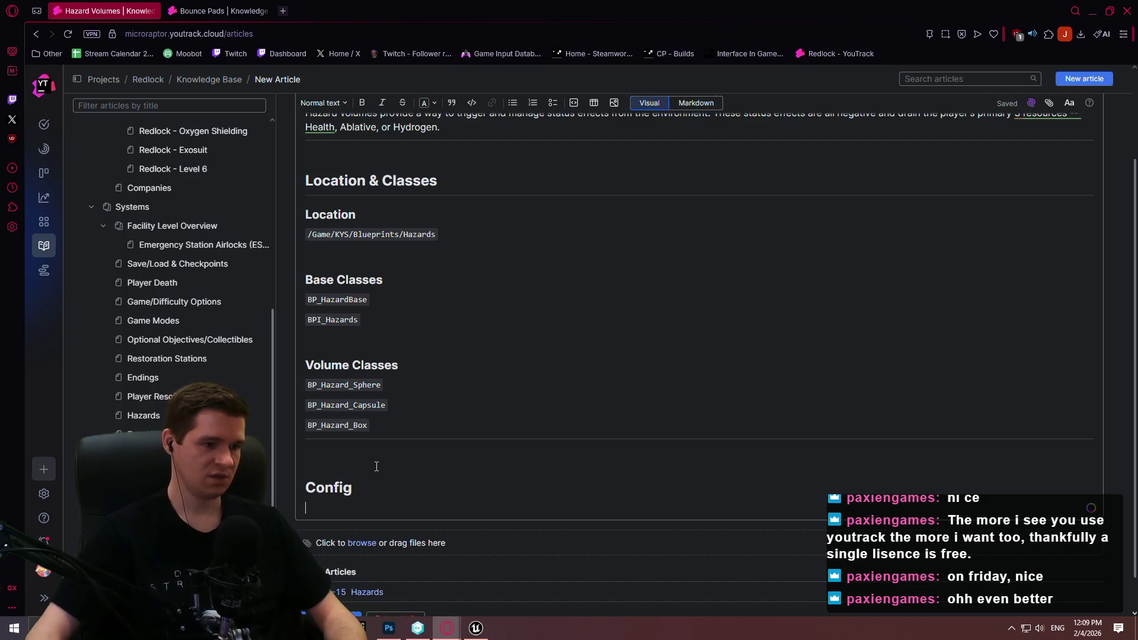
click(710, 105)
scroll(383, 468, down, 2)
click(383, 469)
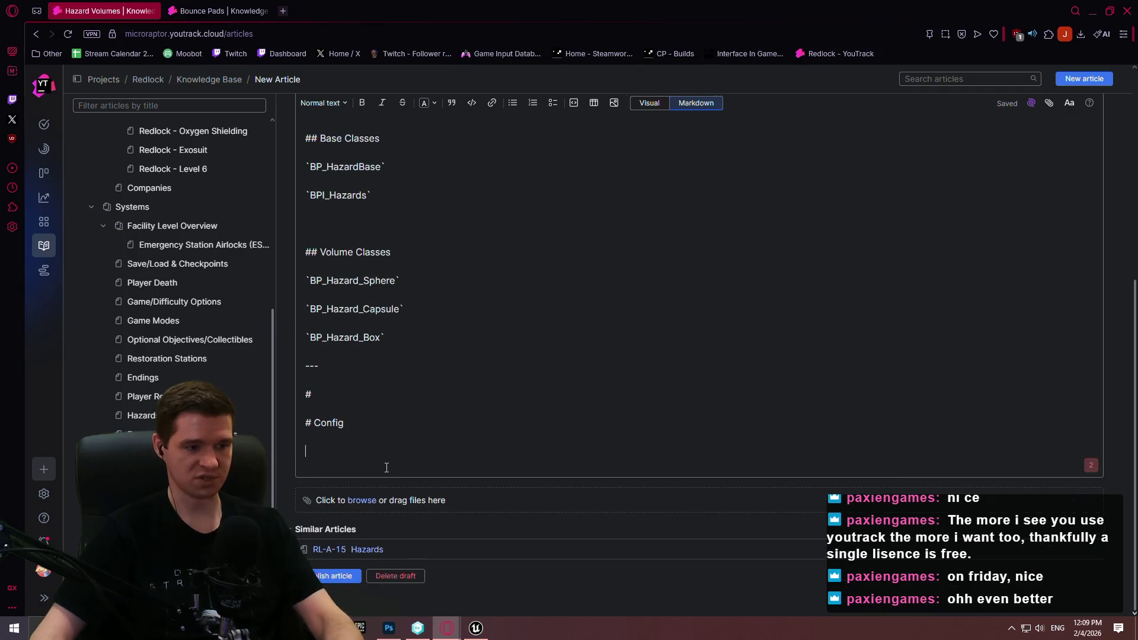
text(---)
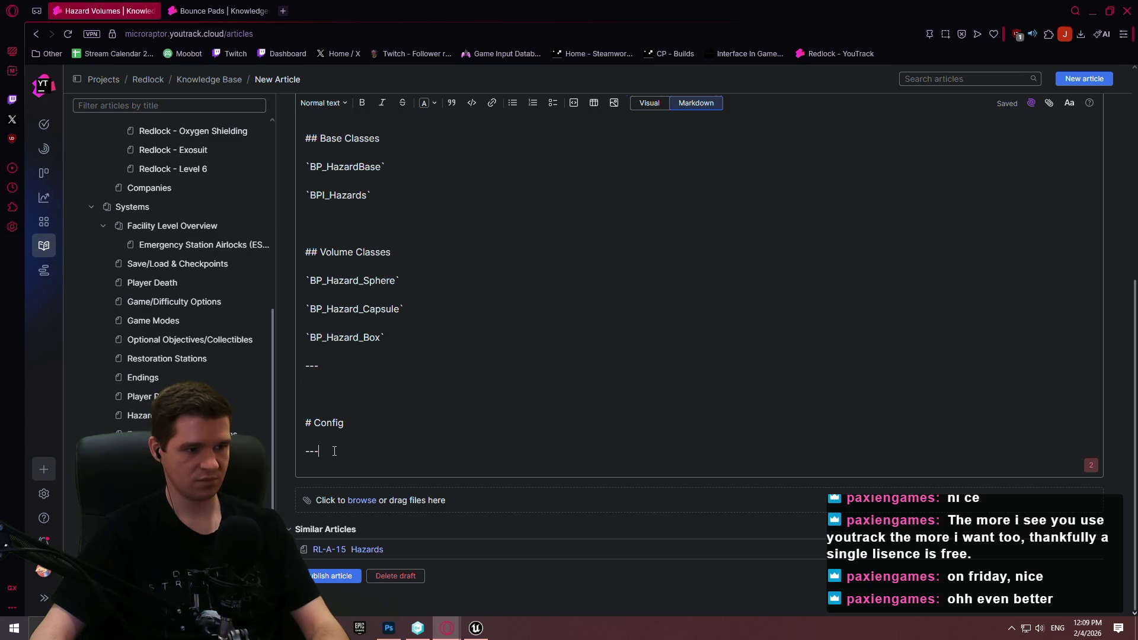
key(Return)
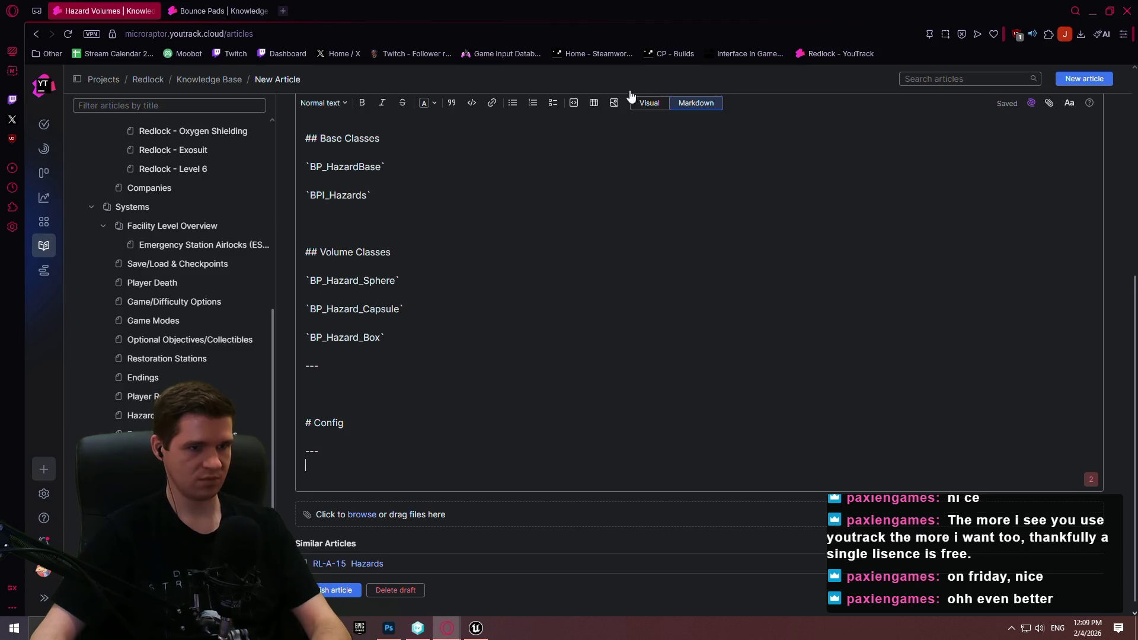
click(649, 104)
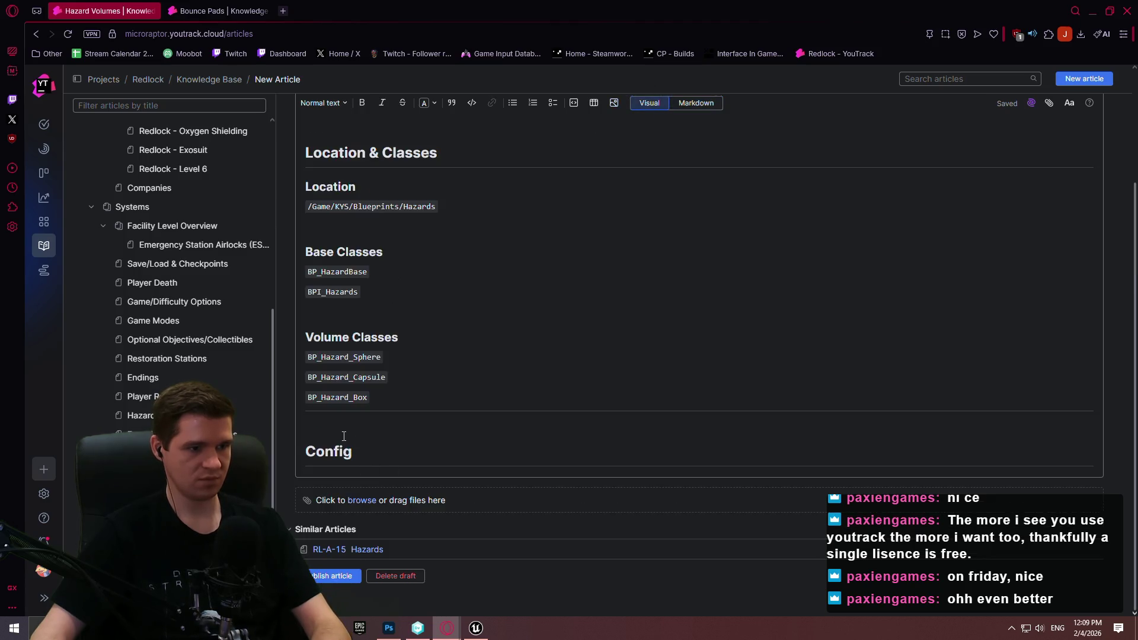
- Add an Overview subheading below Config, formatted as Heading 2
click(382, 464)
click(324, 103)
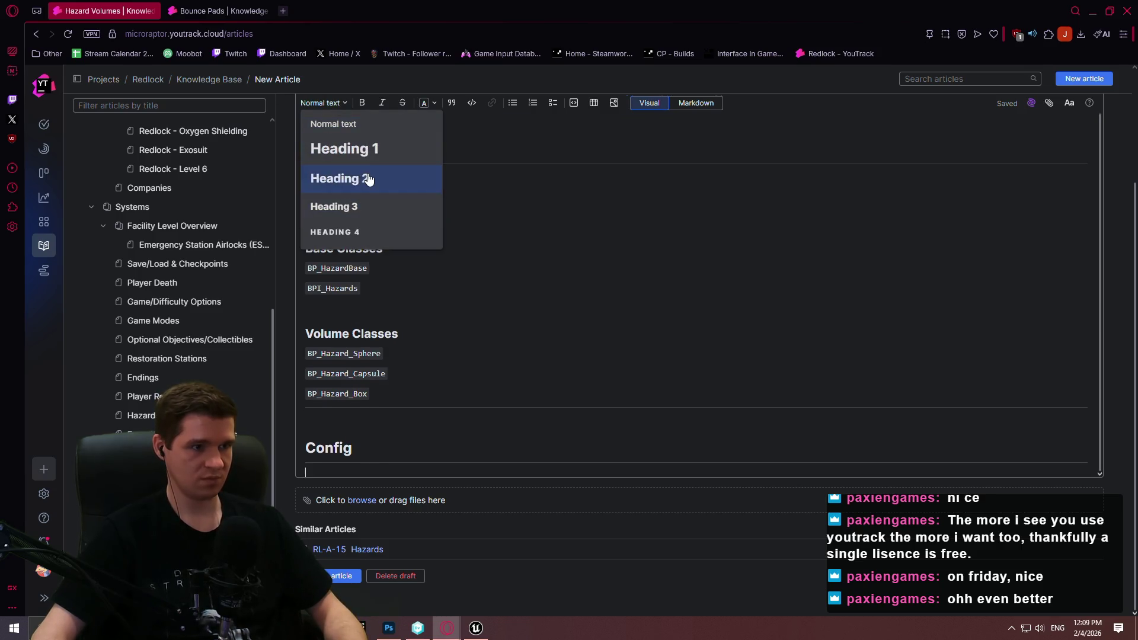
key(Escape)
text(view)
drag(350, 509, 290, 508)
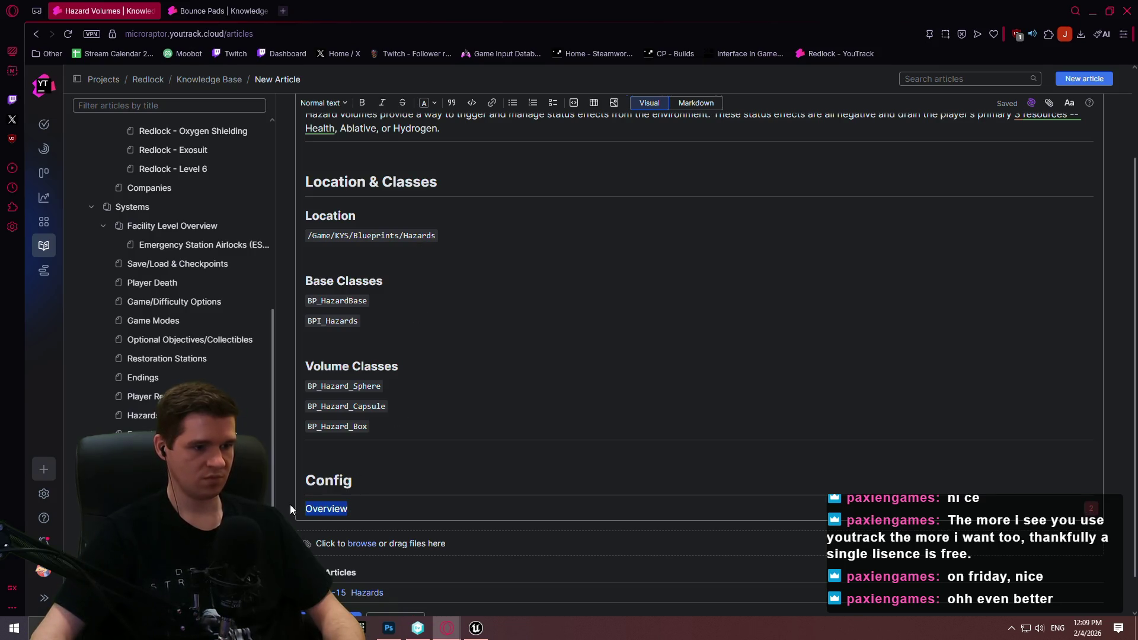
click(323, 103)
click(361, 184)
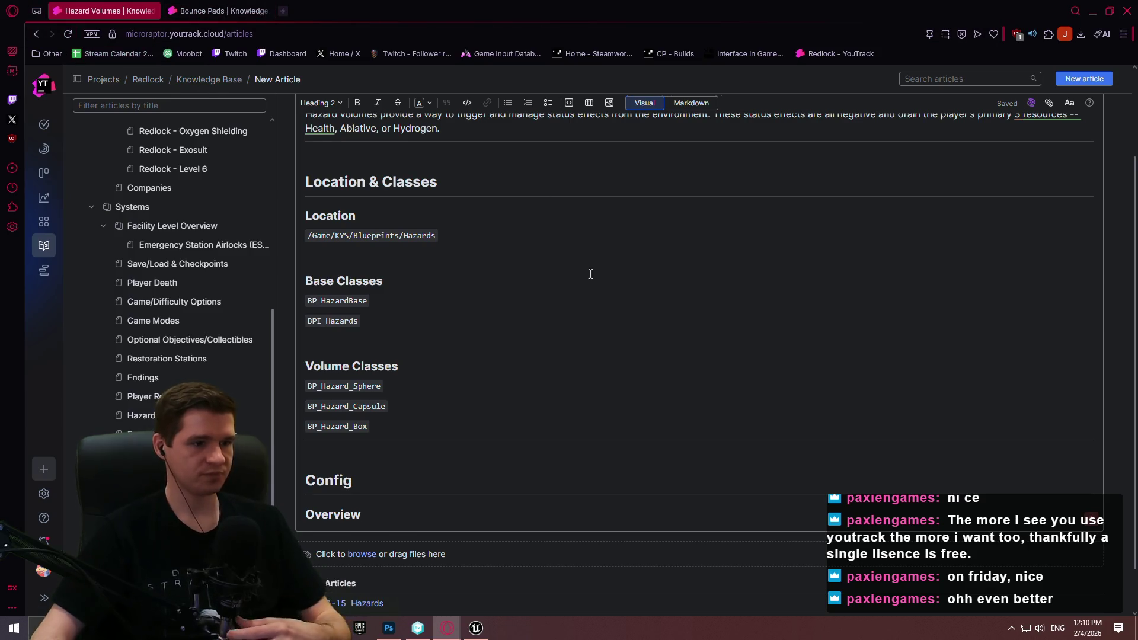
scroll(592, 267, down, 1)
click(477, 630)
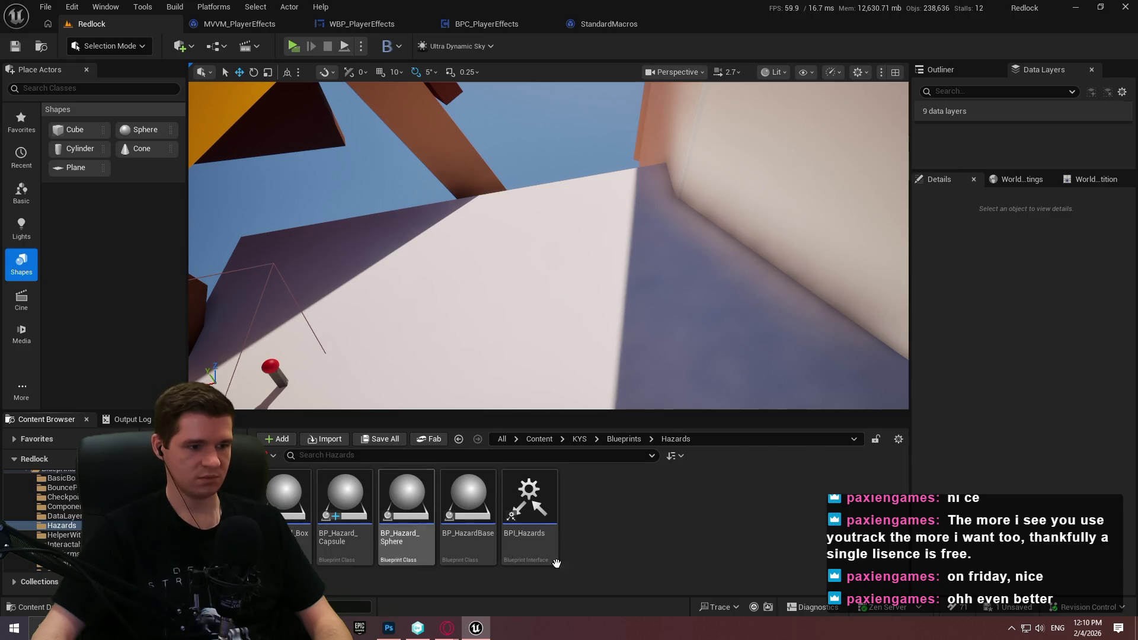
- Place a BP_Hazard_Sphere in the level and enlarge a floating Details panel
mouse_move(395, 551)
mouse_down()
mouse_move(503, 229)
mouse_move(502, 249)
mouse_up()
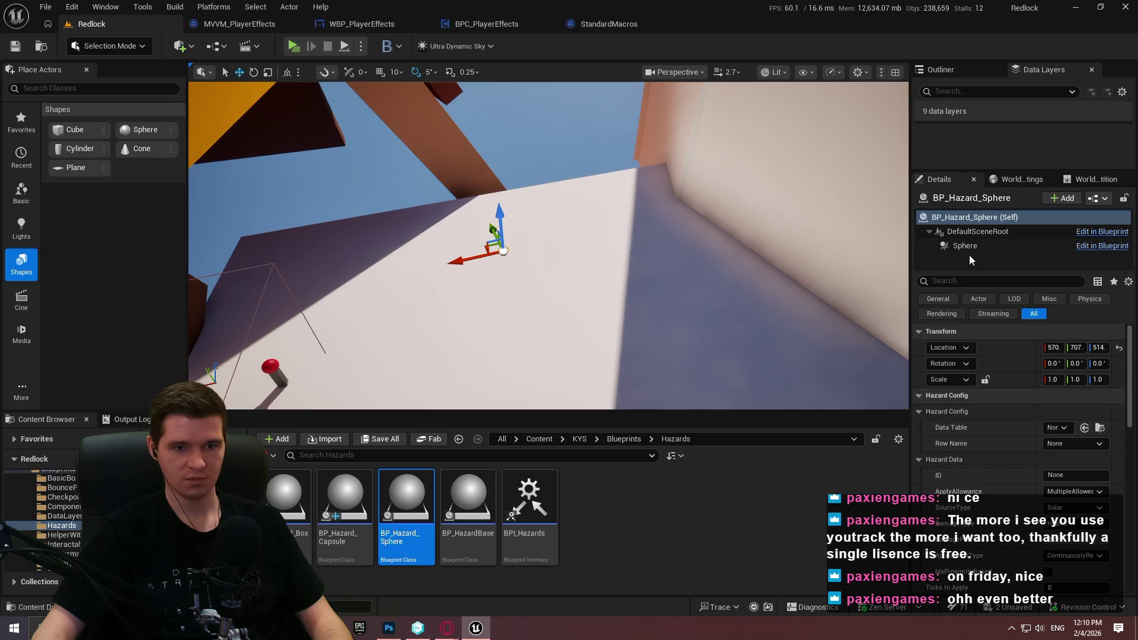
mouse_move(942, 179)
mouse_down()
mouse_move(474, 166)
mouse_move(426, 109)
mouse_move(418, 65)
mouse_up()
mouse_move(595, 498)
mouse_down()
mouse_move(790, 569)
mouse_move(777, 542)
mouse_move(711, 543)
mouse_up()
- Screenshot the Hazard Config properties, redock Details, and minimise Unreal Editor
key(Print)
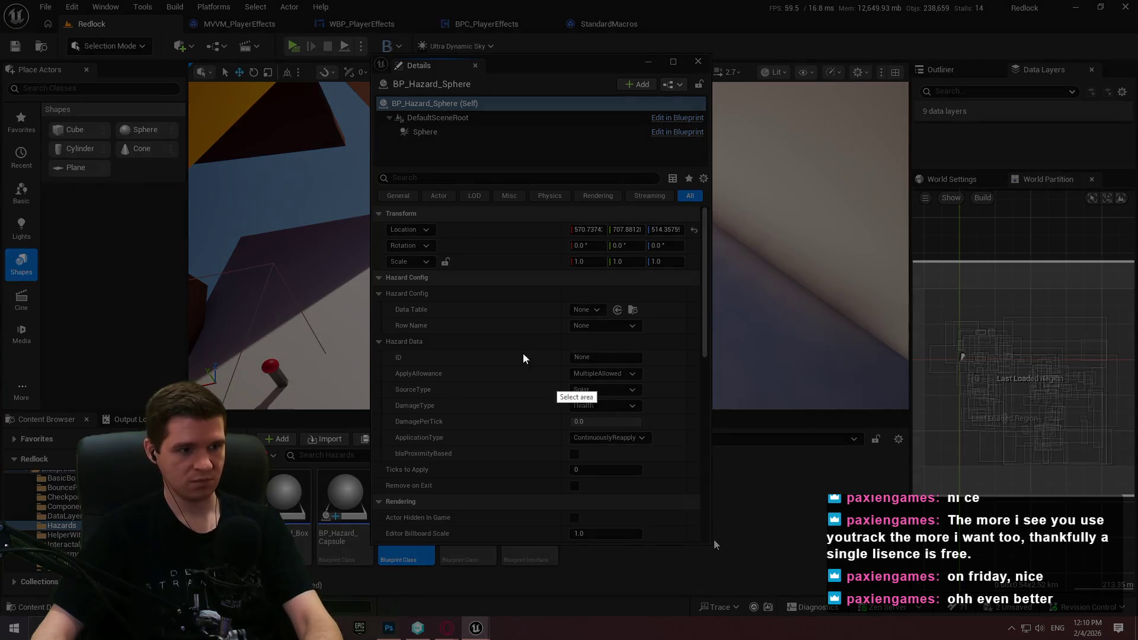
mouse_move(373, 271)
mouse_down()
mouse_move(673, 506)
mouse_move(659, 496)
mouse_up()
click(614, 510)
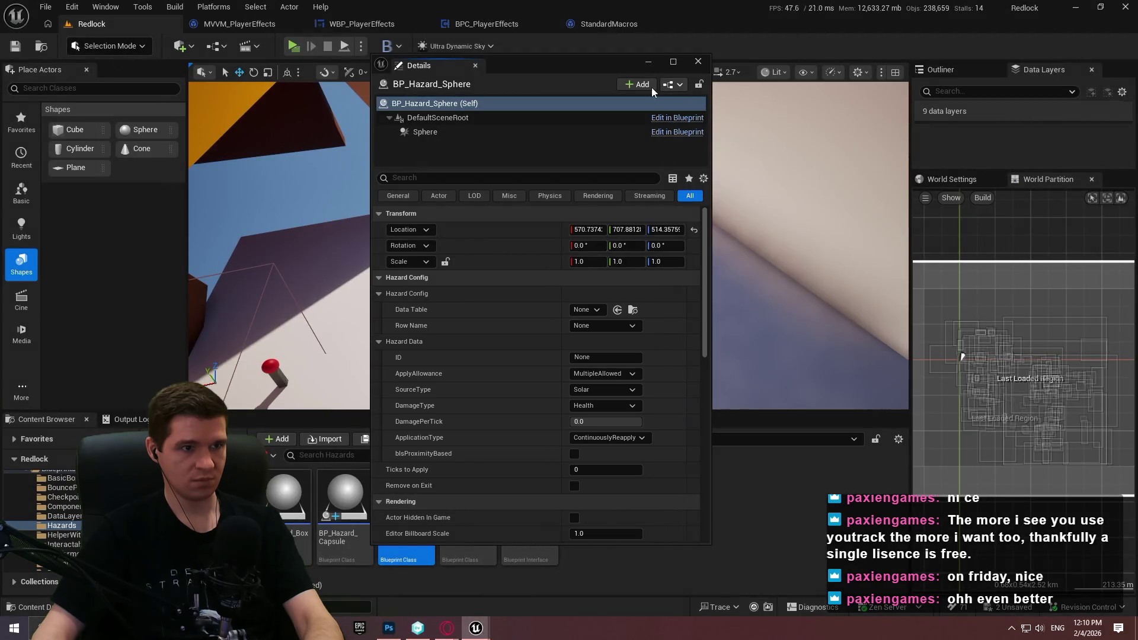
drag(414, 65, 936, 181)
click(1075, 11)
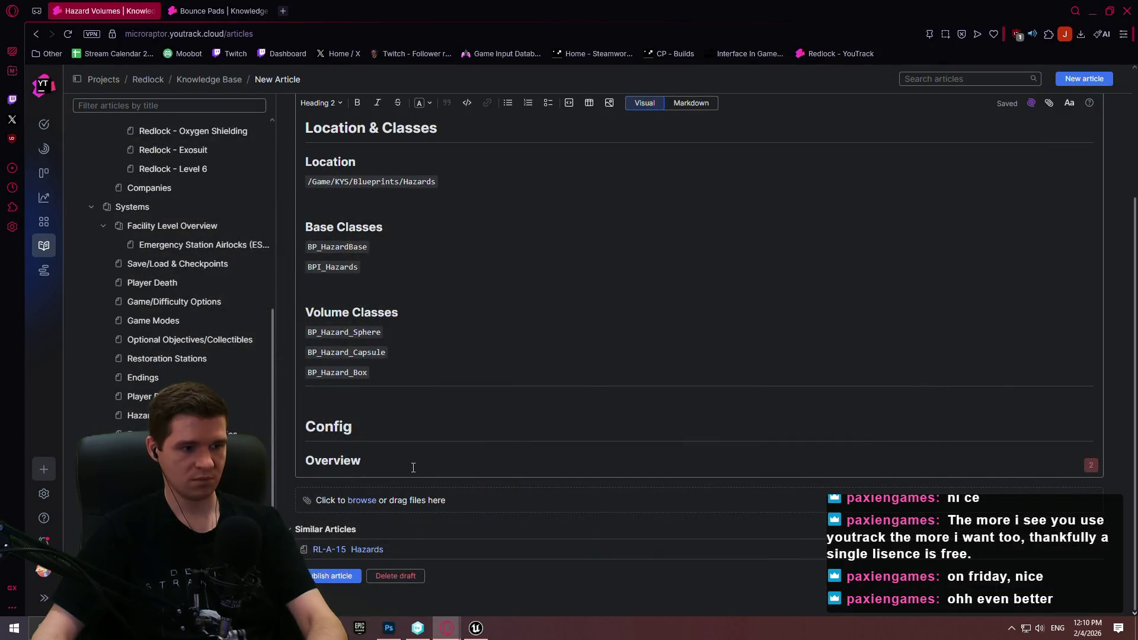
- Paste the Hazard Config screenshot under Overview, publish the article, then reopen it for editing
key(ctrl+v)
scroll(493, 330, down, 5)
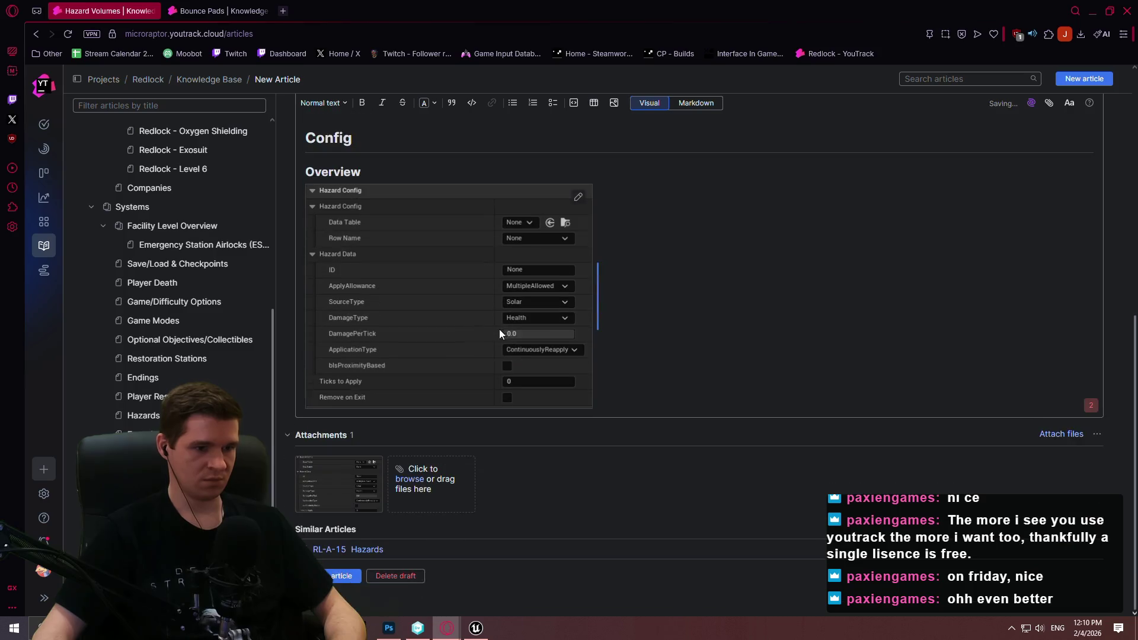
click(341, 576)
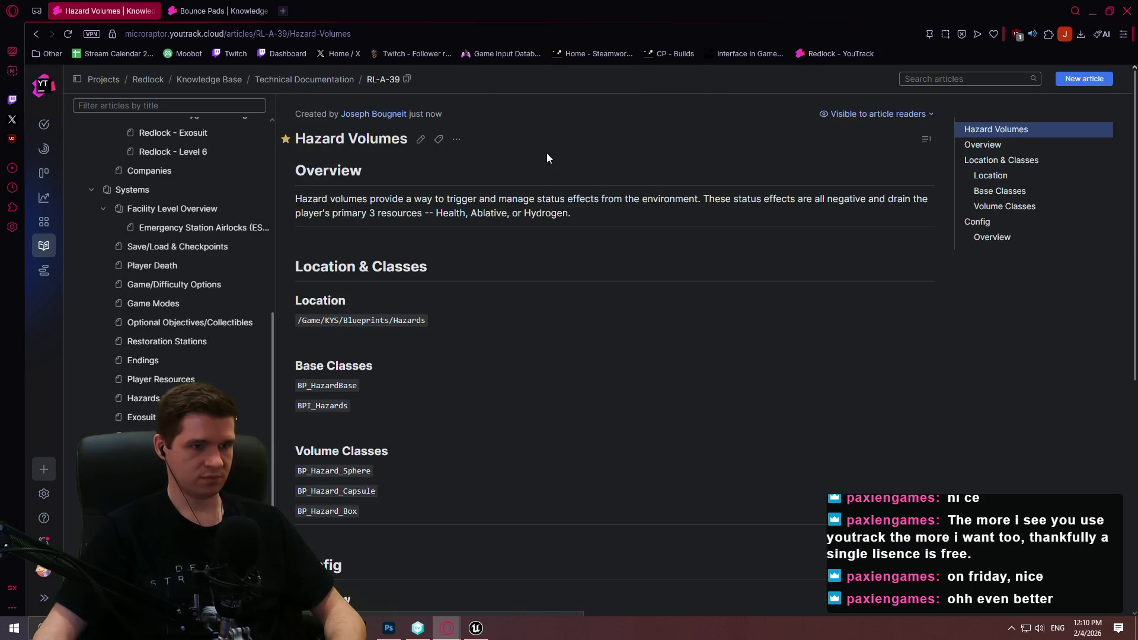
click(420, 140)
scroll(548, 436, down, 7)
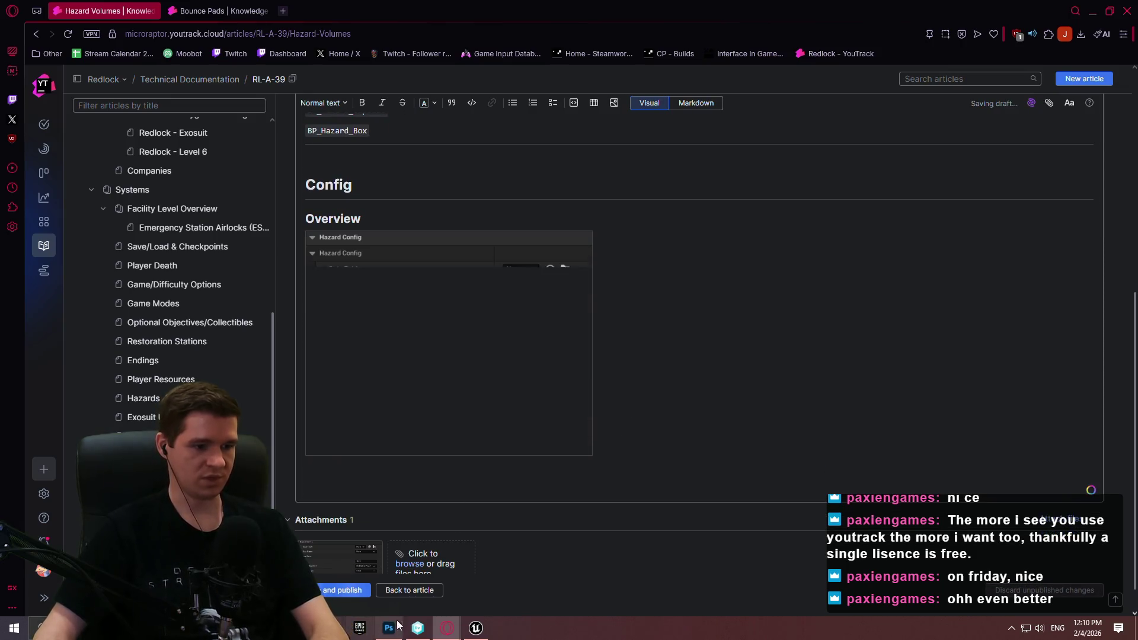
- Review the Bounce Pads article's variable tables for reference, then return to Hazard Volumes
click(211, 11)
scroll(393, 245, up, 2)
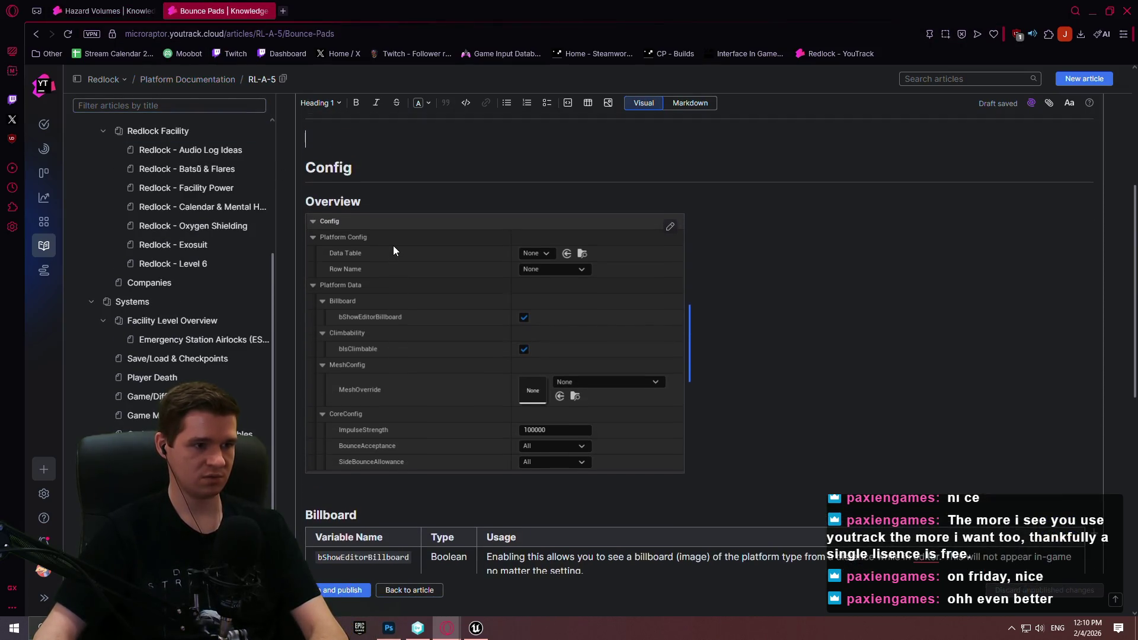
scroll(391, 243, down, 3)
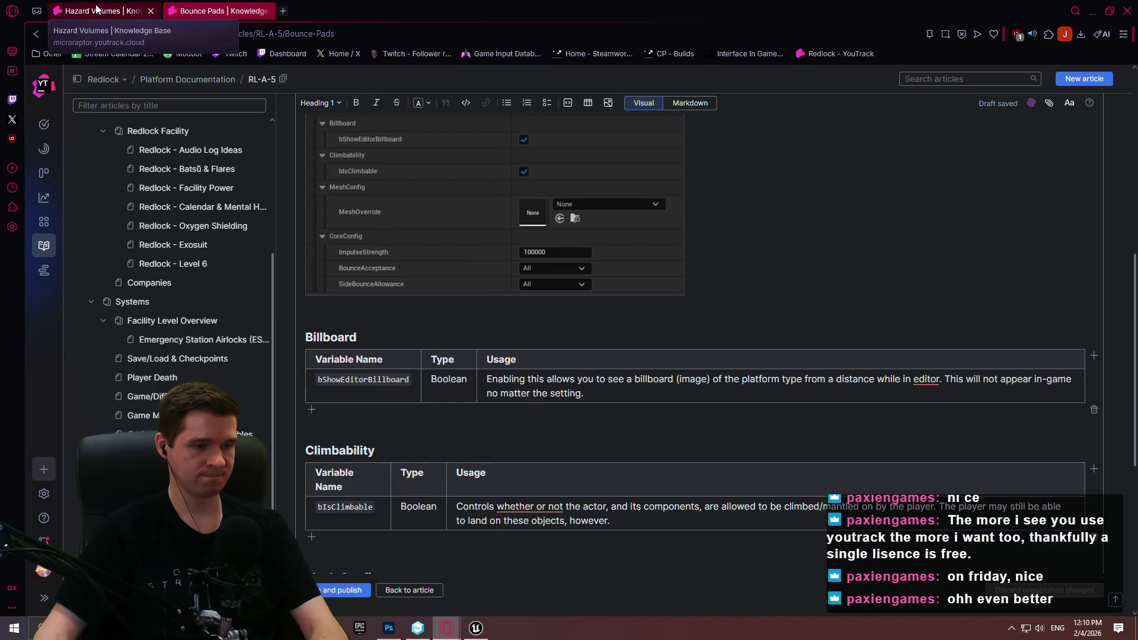
click(96, 10)
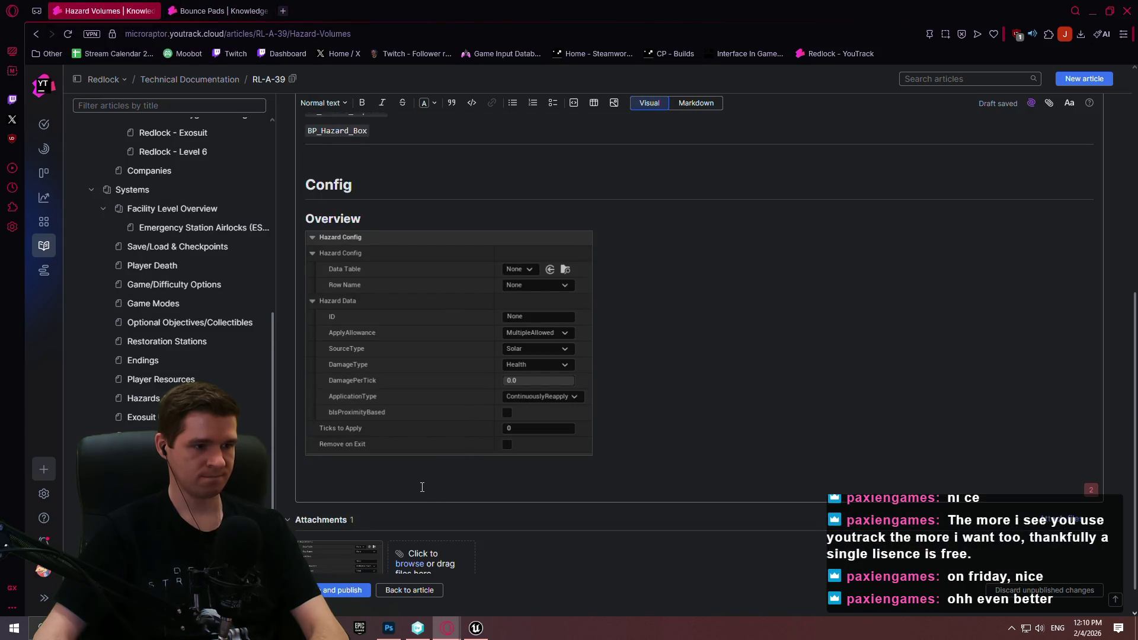
key(ctrl+Tab)
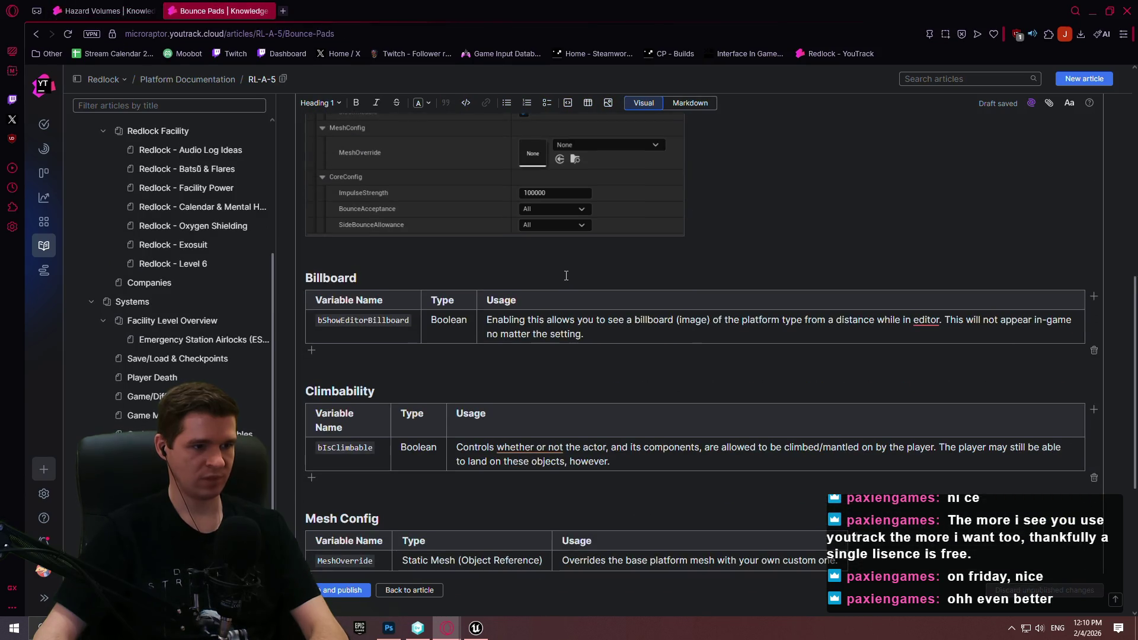
scroll(557, 291, down, 5)
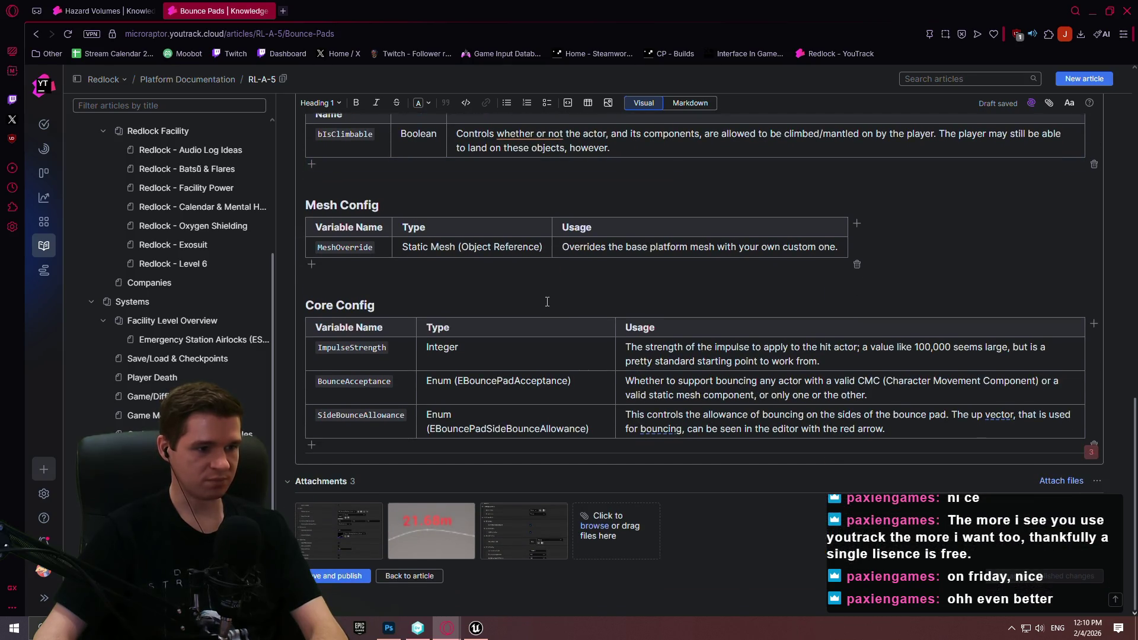
scroll(546, 301, up, 10)
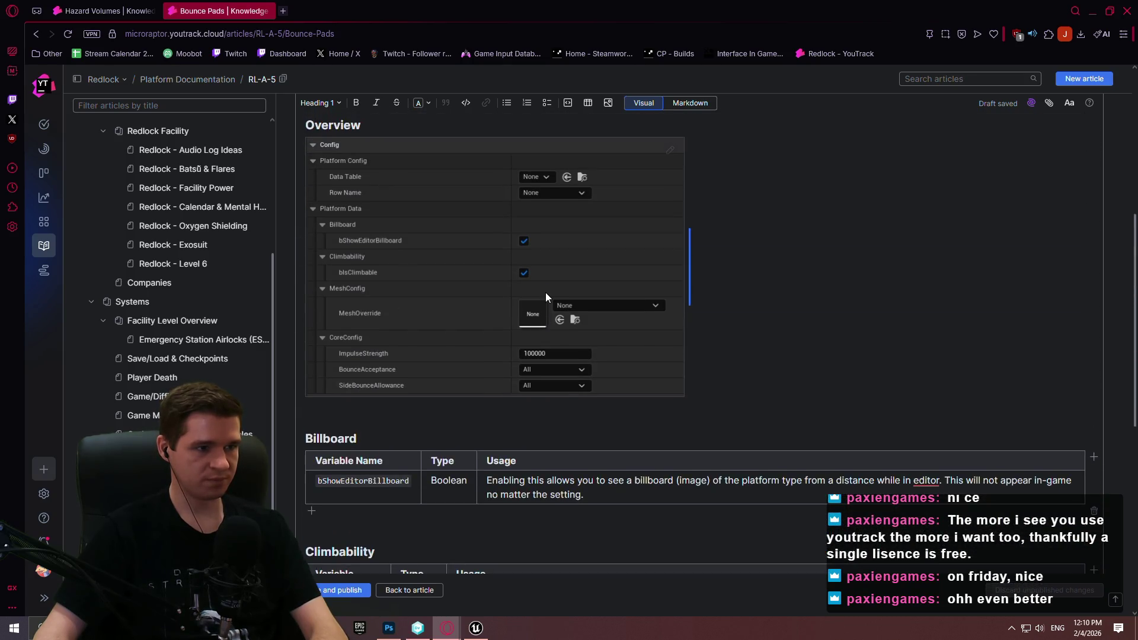
scroll(545, 294, down, 5)
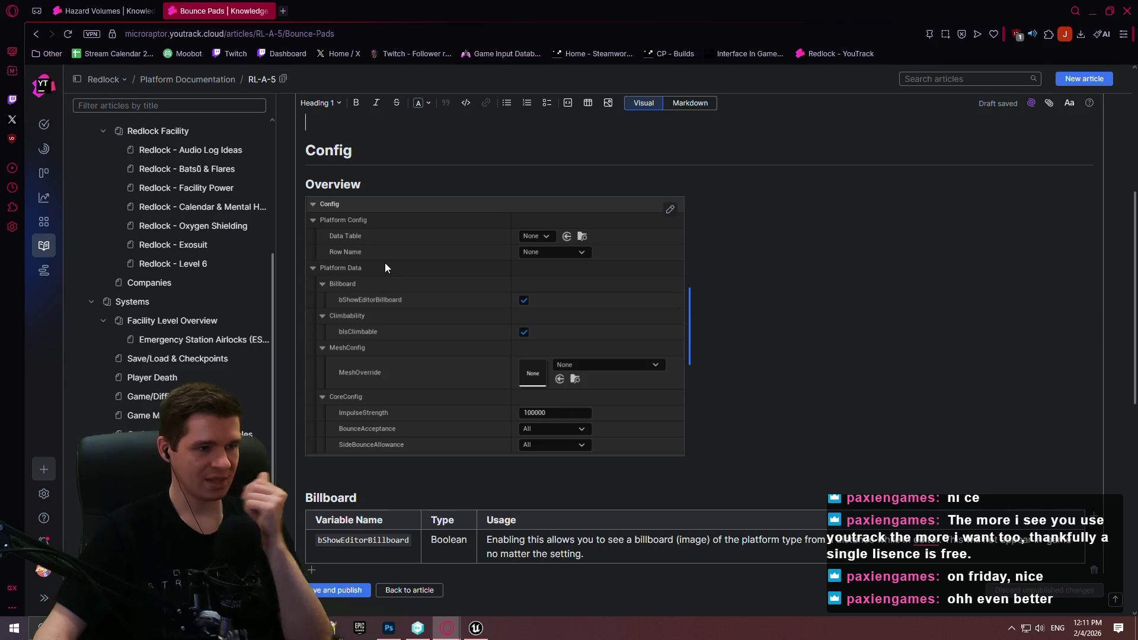
click(103, 10)
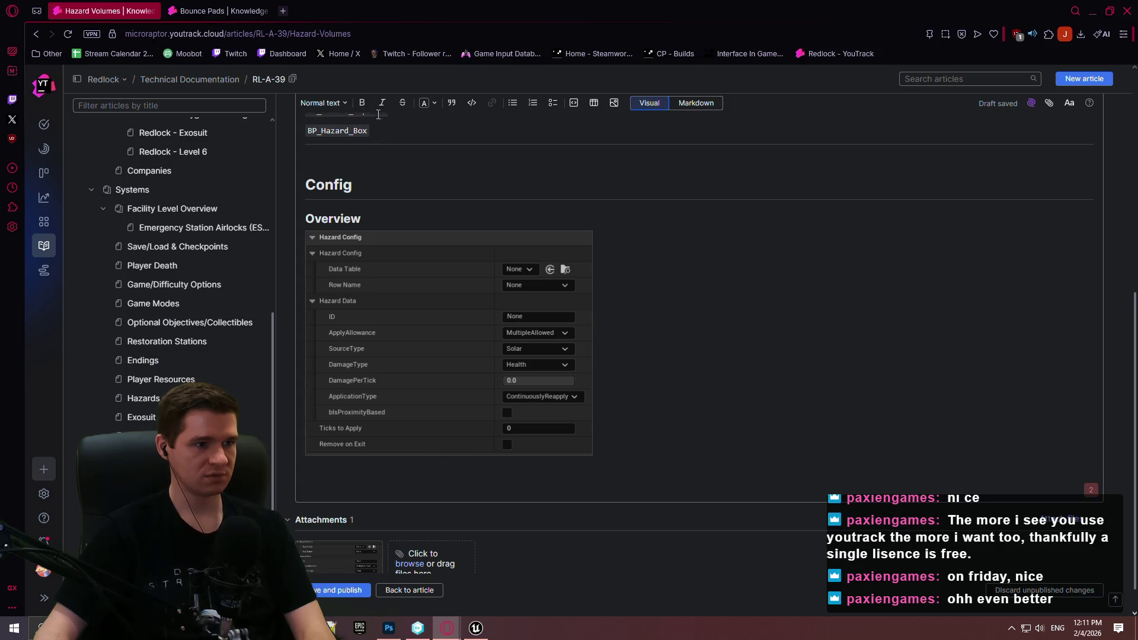
- Add a Heading 2 'Hazard Config (Data Table Row Ref)' below the screenshot
click(325, 104)
click(352, 185)
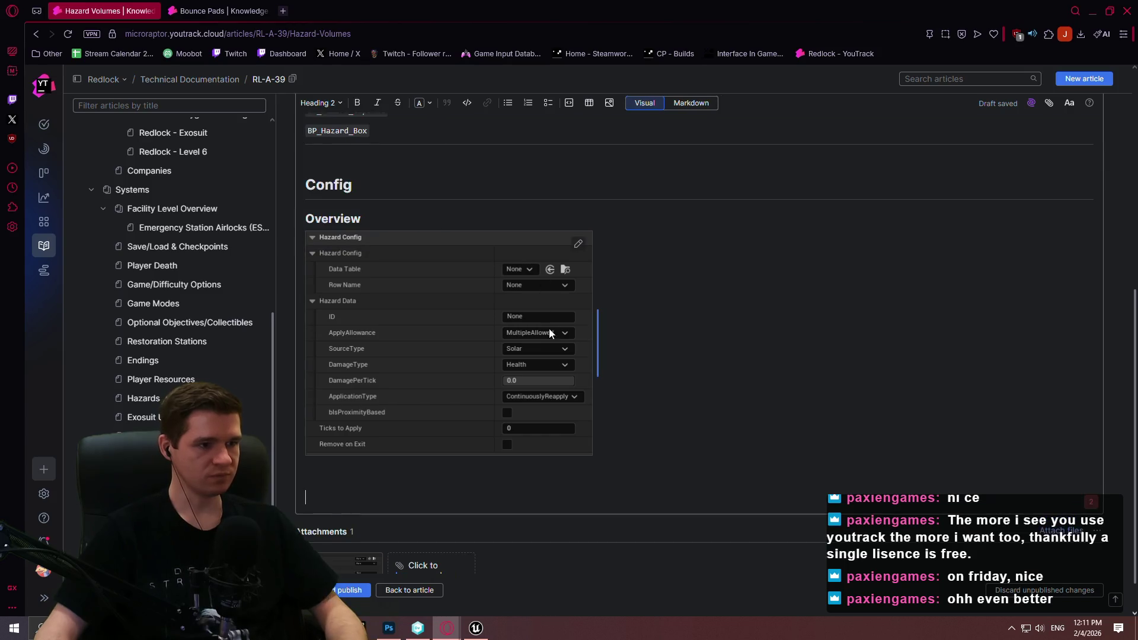
click(565, 520)
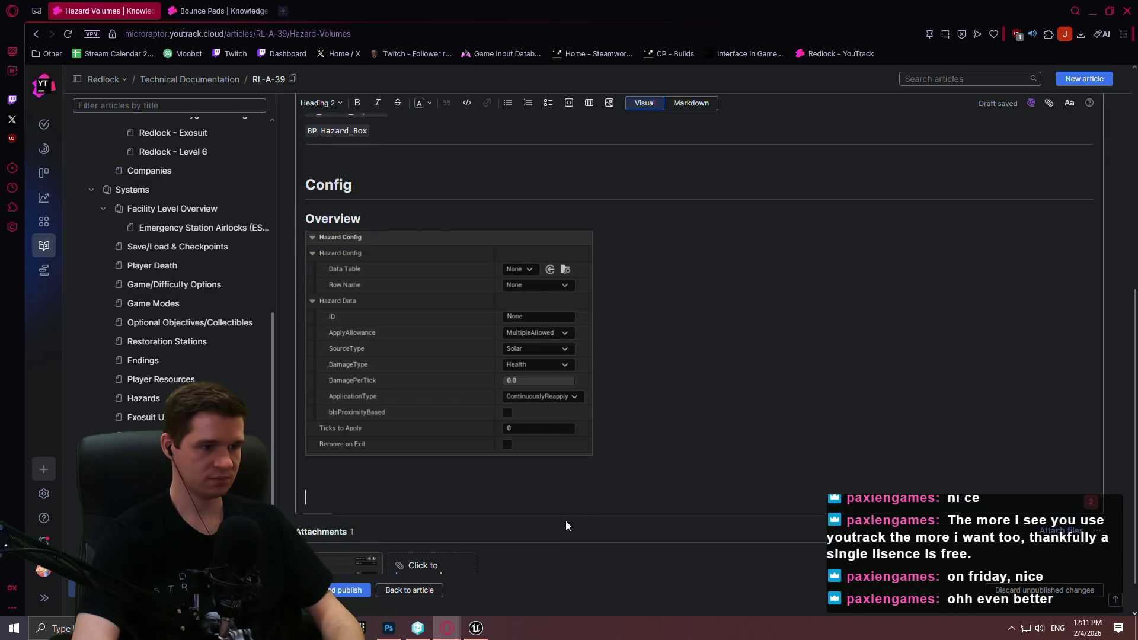
text(Hazard Config (Data Ta)
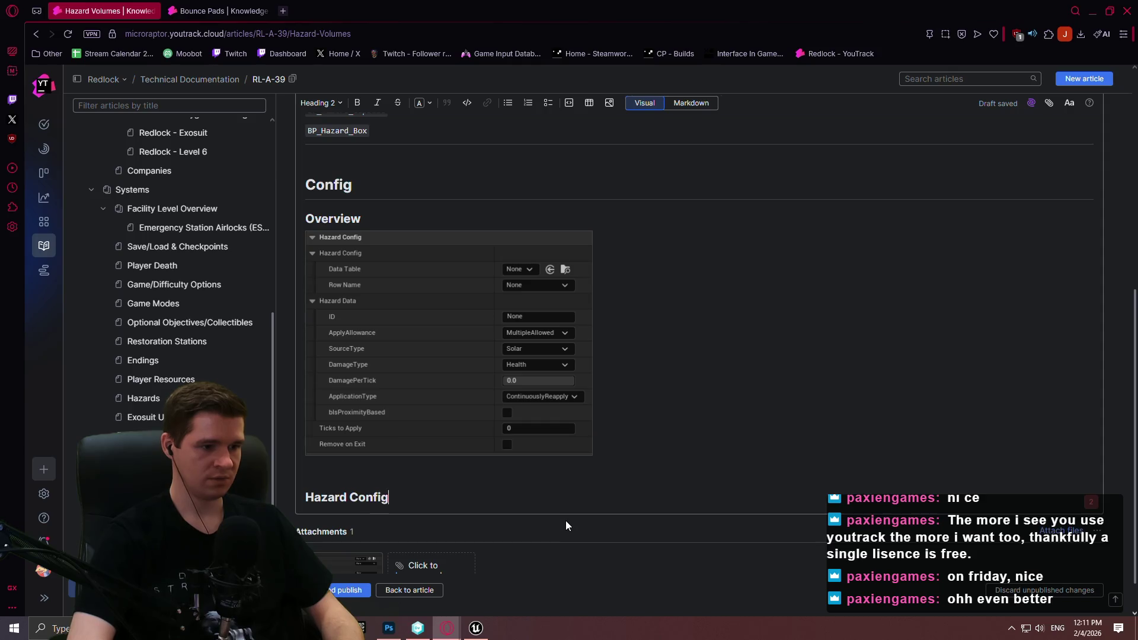
text(b)
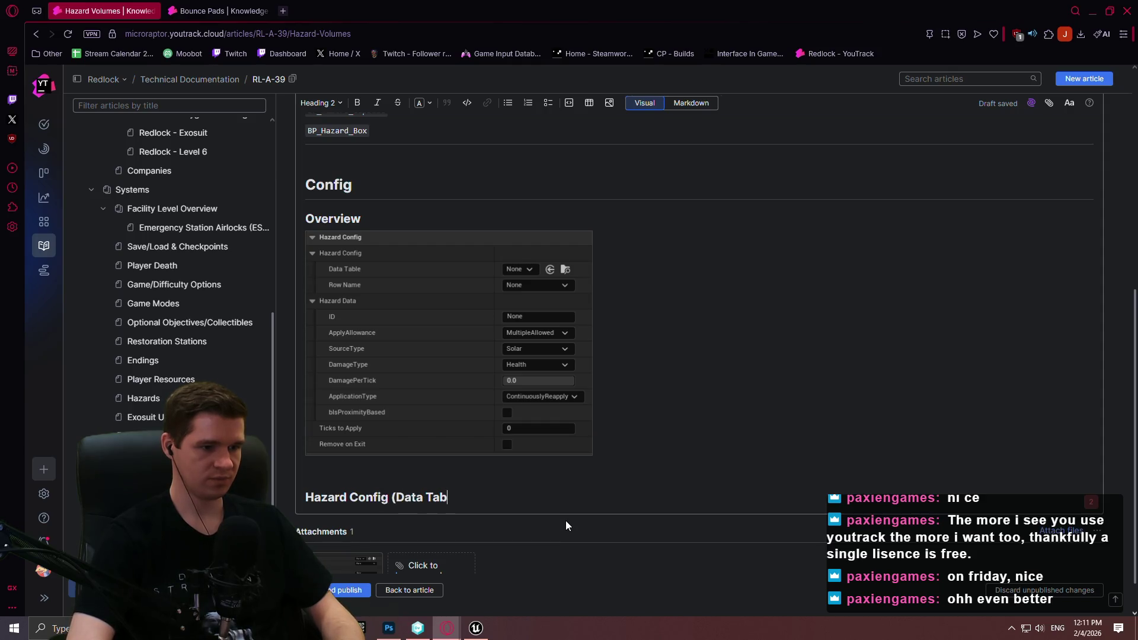
text(le Row Ref))
key(Return)
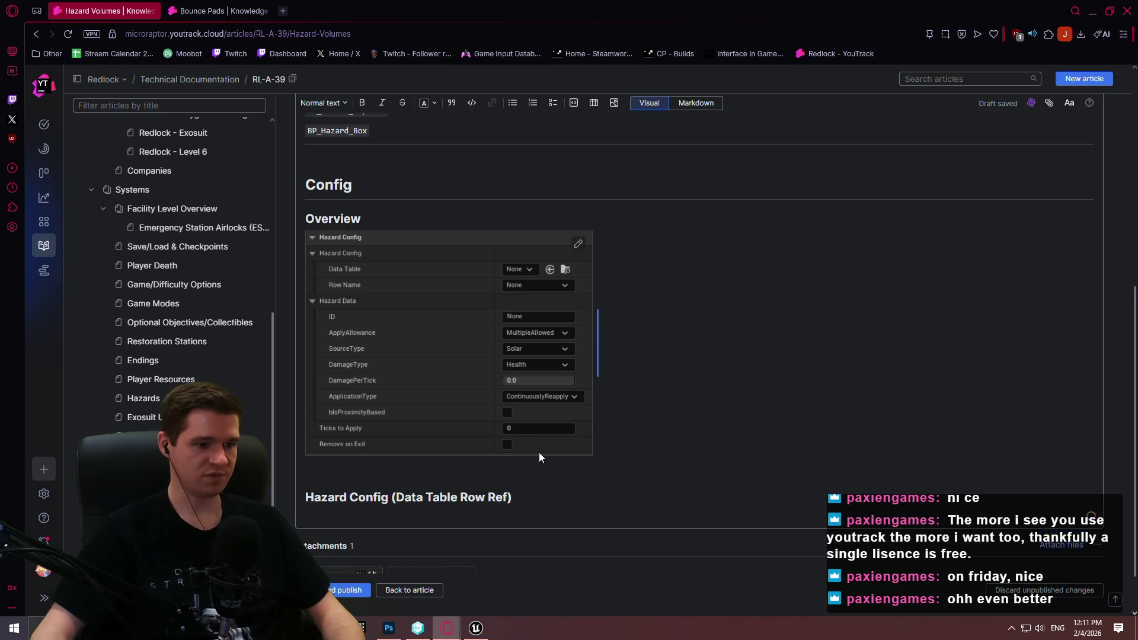
- Copy the Billboard variable table from Bounce Pads and paste it under the new heading
key(ctrl+Tab)
scroll(516, 448, down, 2)
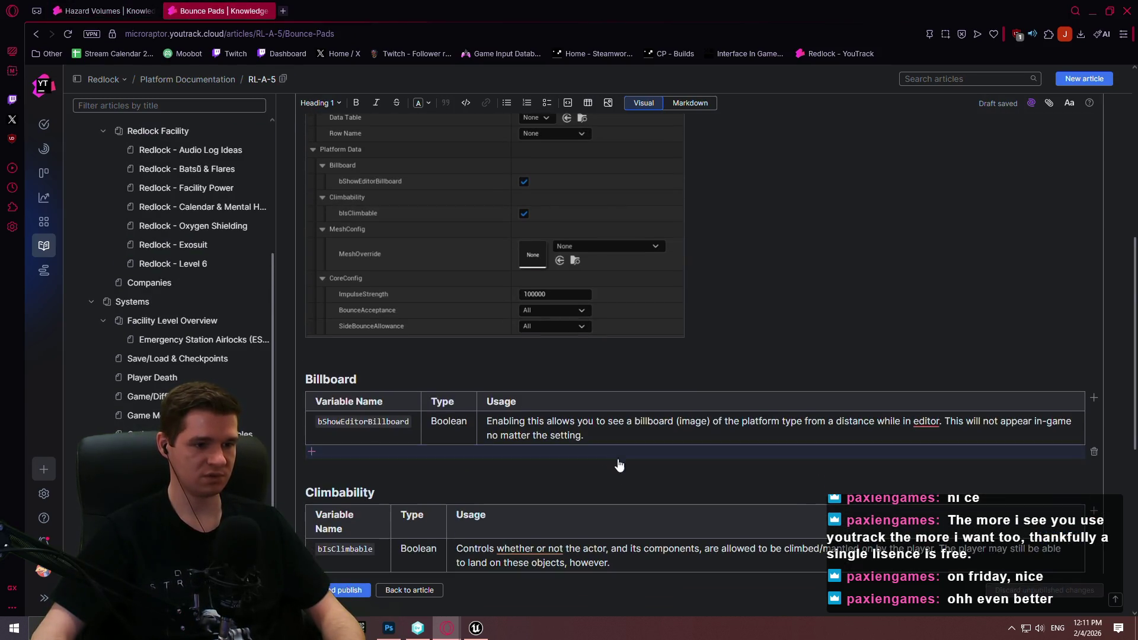
click(312, 397)
key(ctrl+c)
key(ctrl+Tab)
key(ctrl+v)
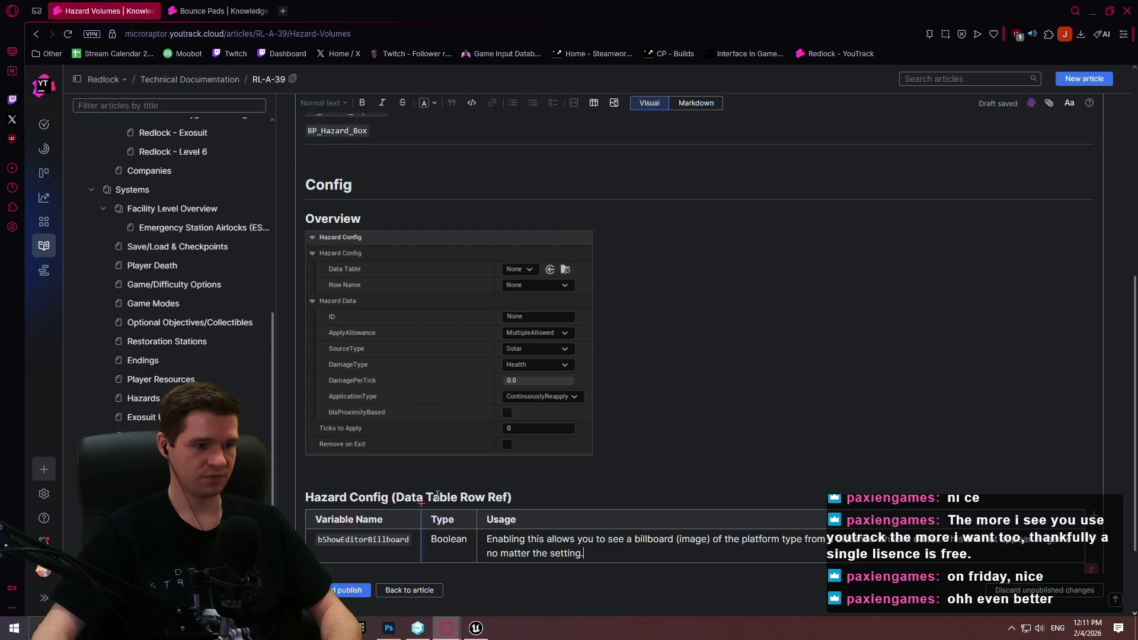
scroll(436, 500, down, 2)
drag(410, 421, 317, 416)
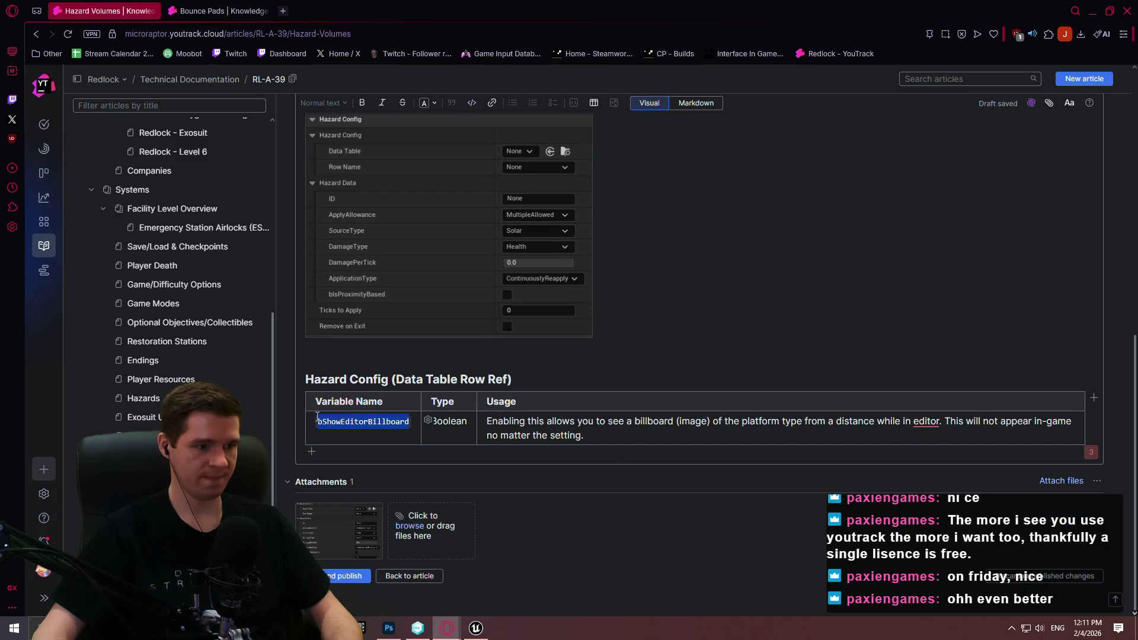
- Fill the first row with DataTable, DataTable (Class Ref), and usage ending ALWAYS be `DT_Hazards`
text(Da)
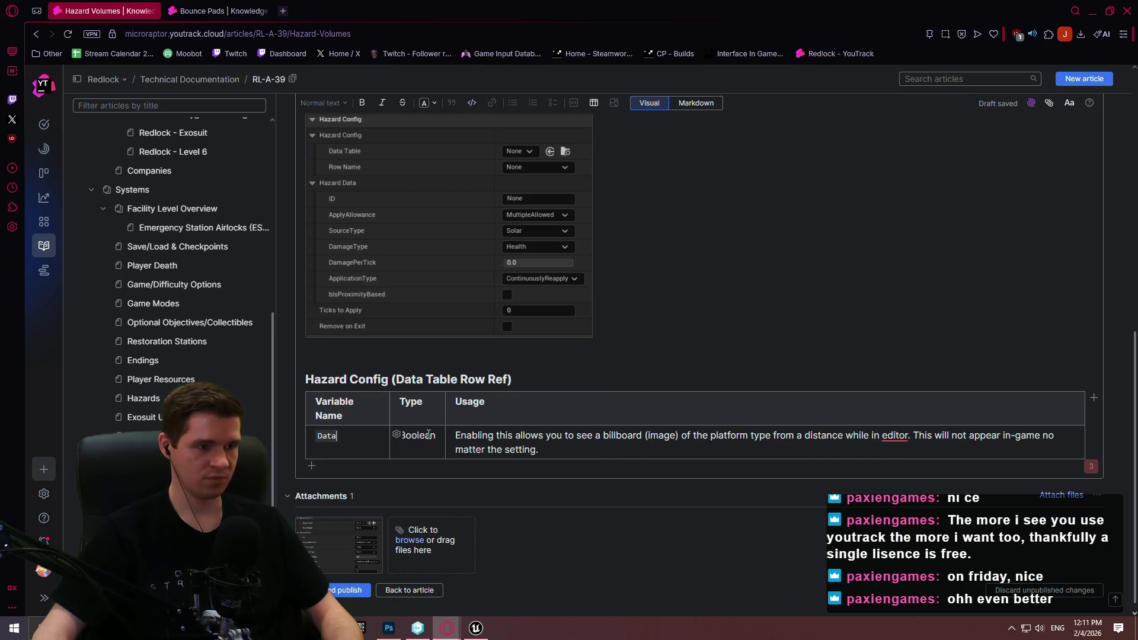
text(Table)
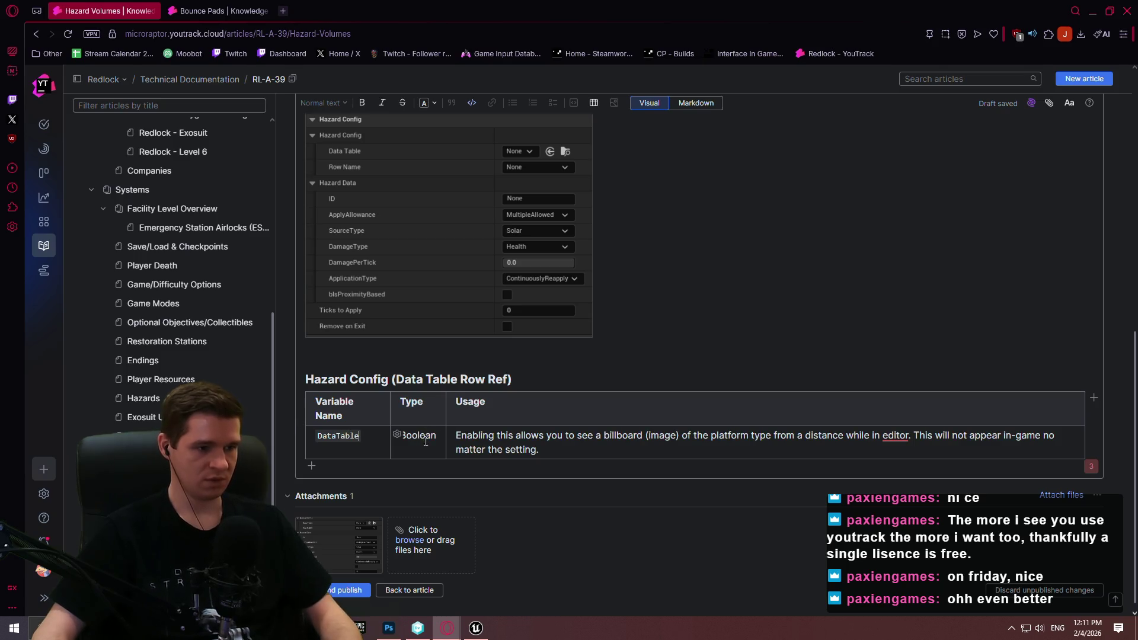
text(D)
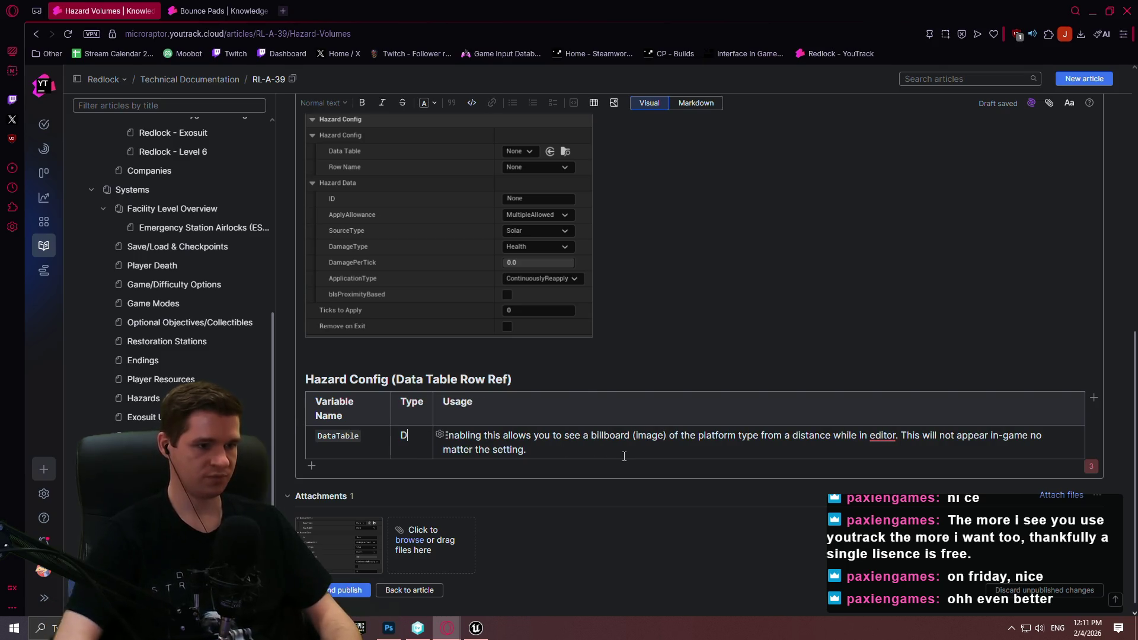
text(ataTable ()
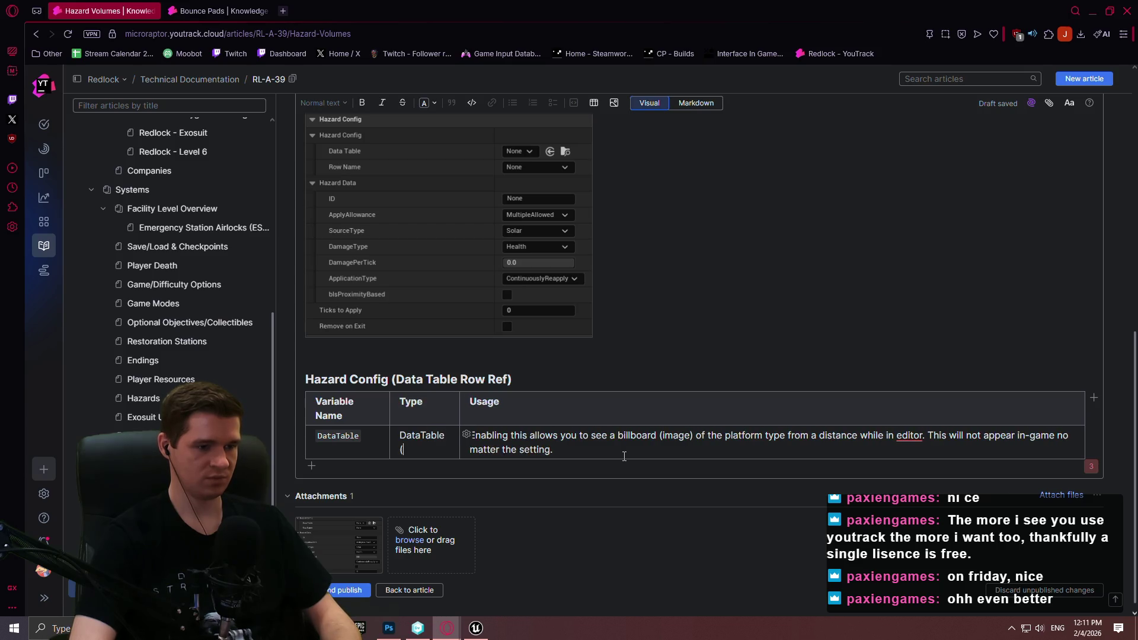
text(Class Ref))
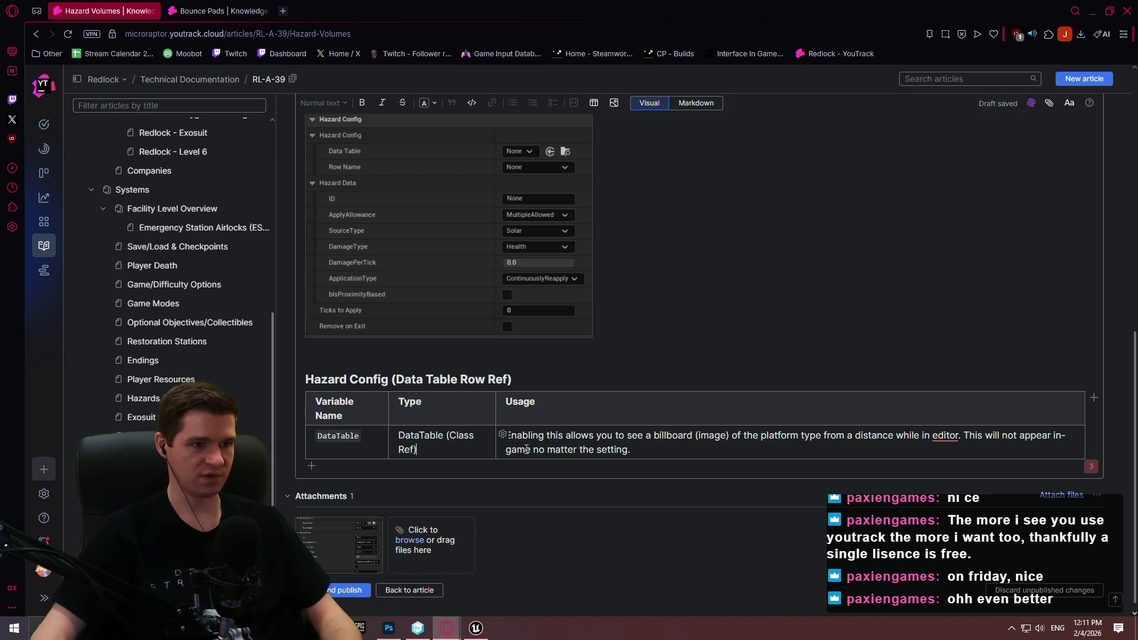
drag(644, 451, 506, 434)
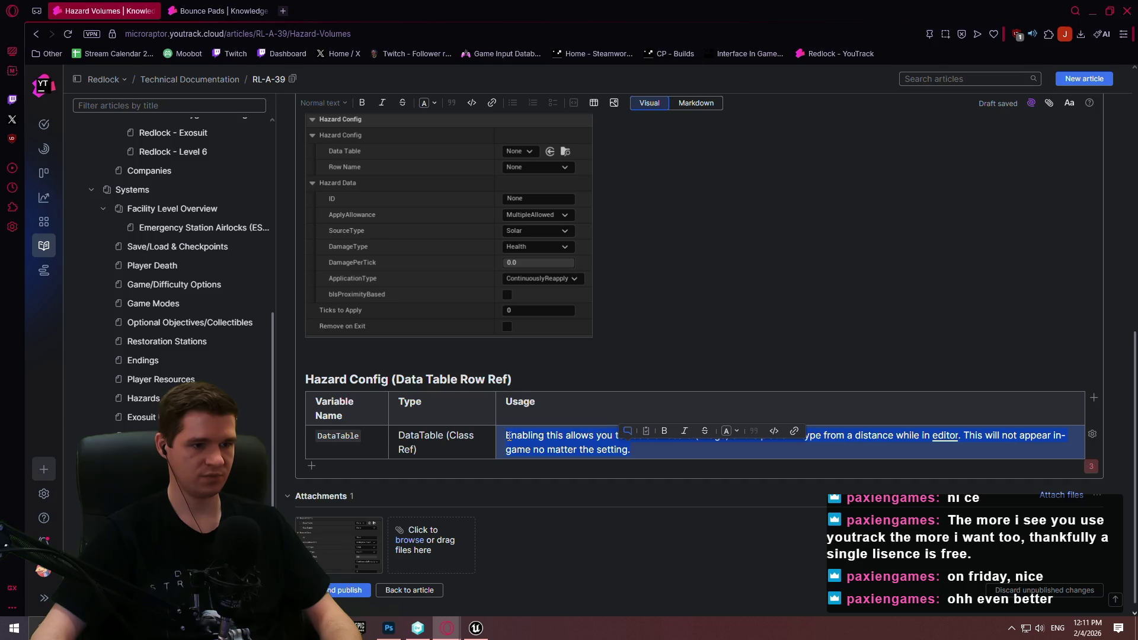
text(T)
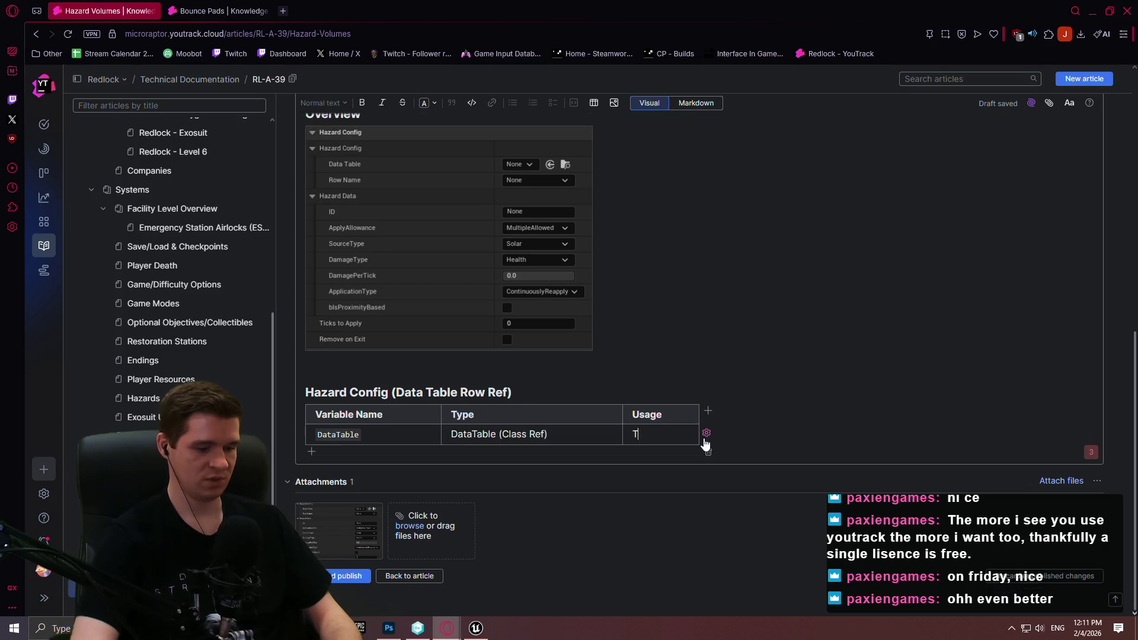
text(he data tagble)
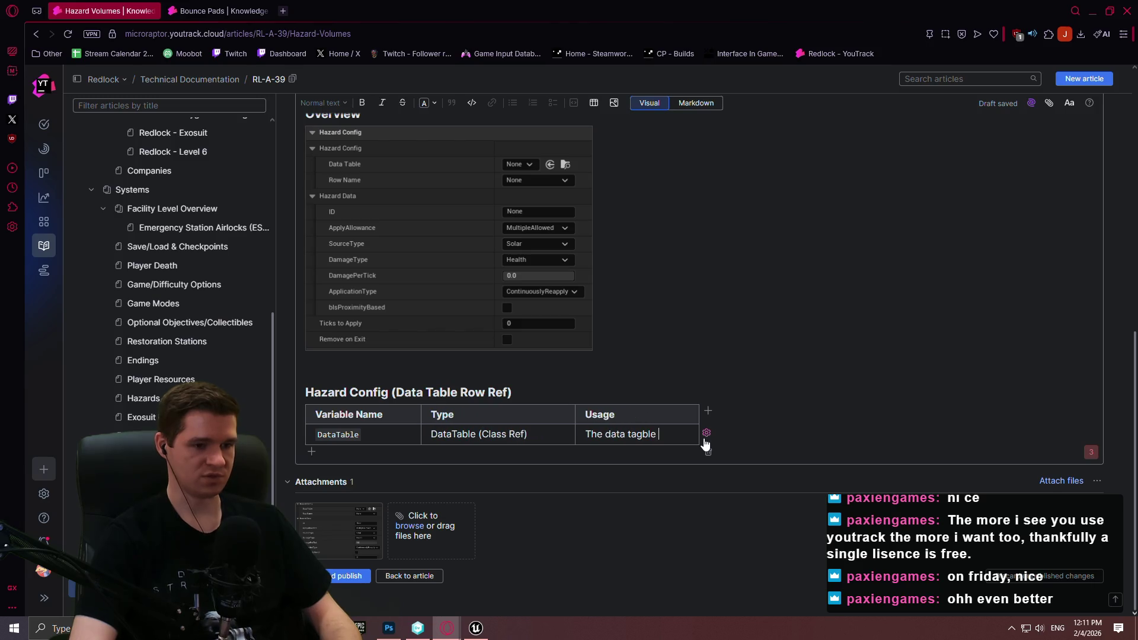
key(BackSpace)
key(BackSpace)
text(ble we tr)
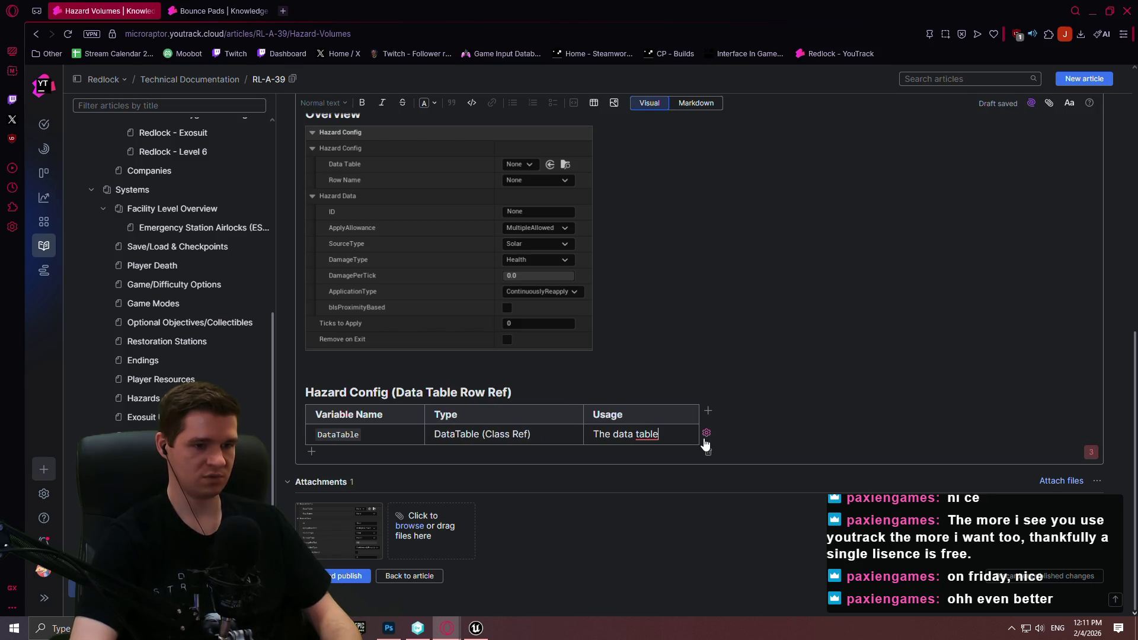
text(y to pull from)
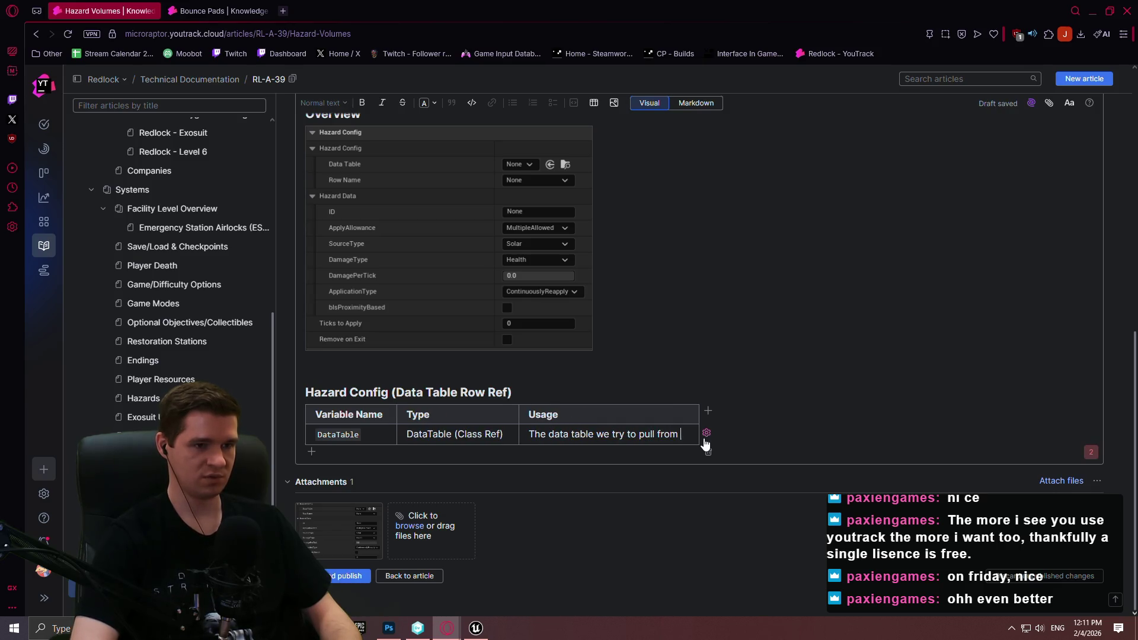
text( for autom)
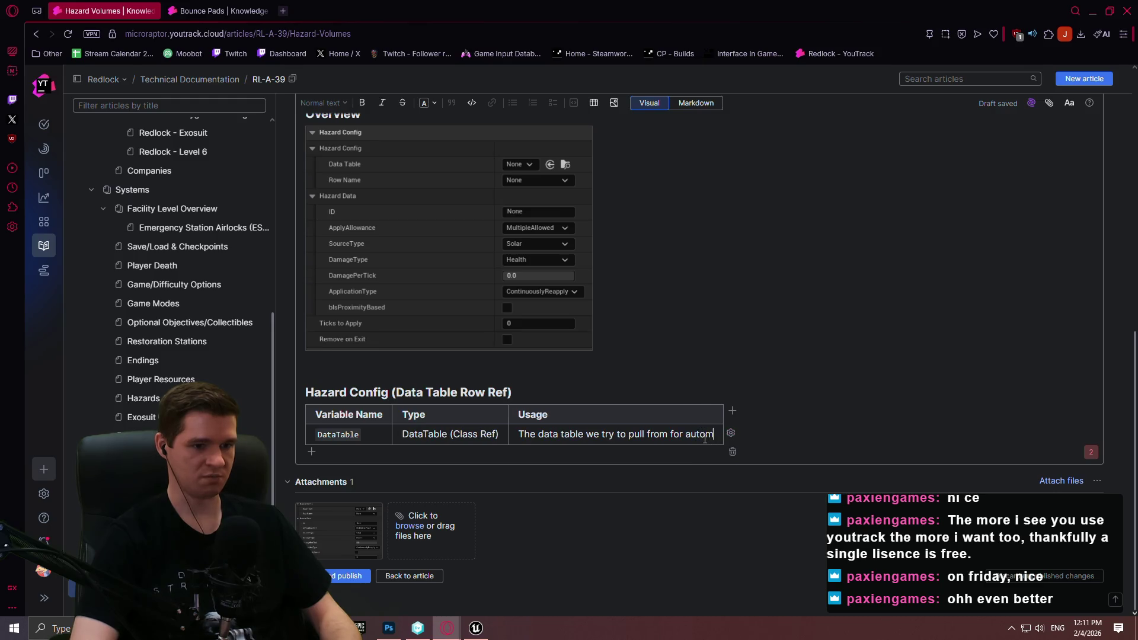
text(atic, reusable confi)
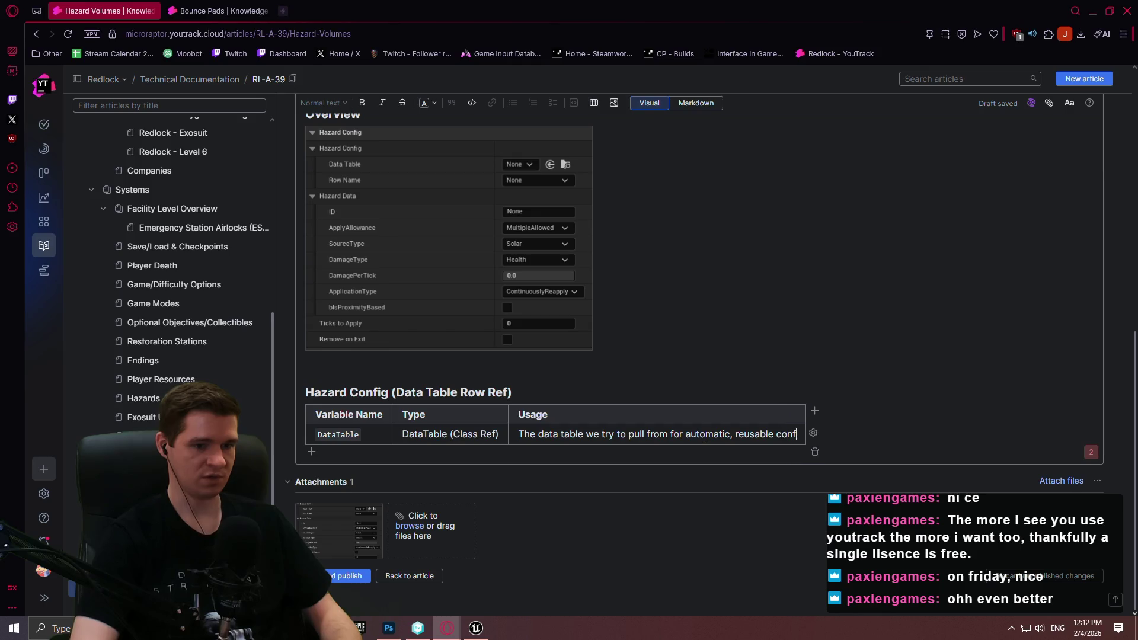
text(guring of )
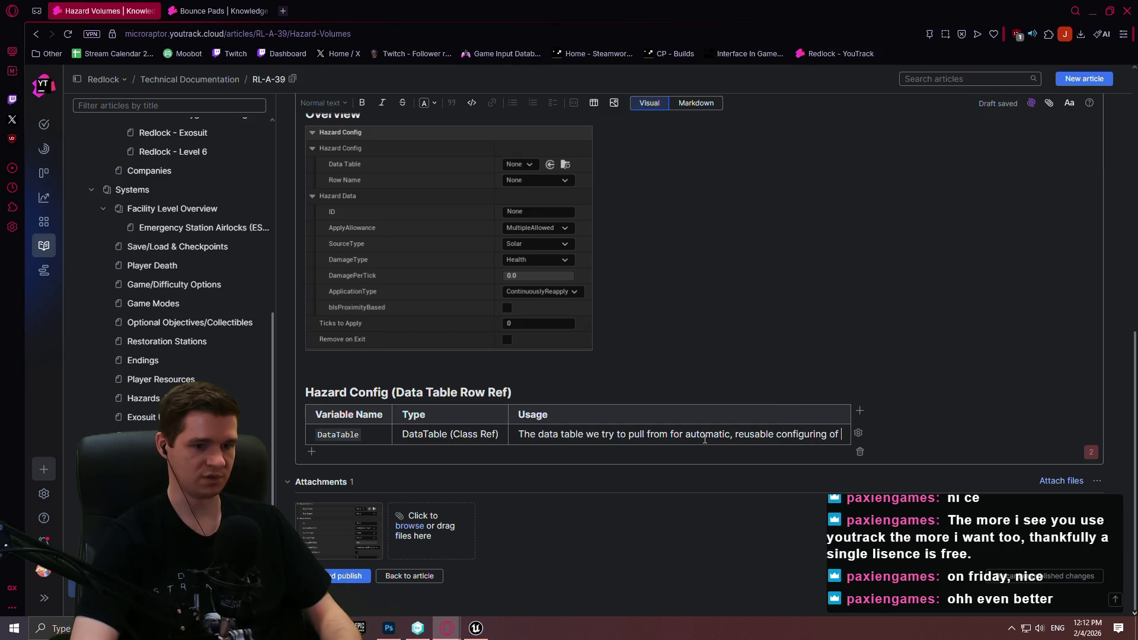
text(a hazard. This AL)
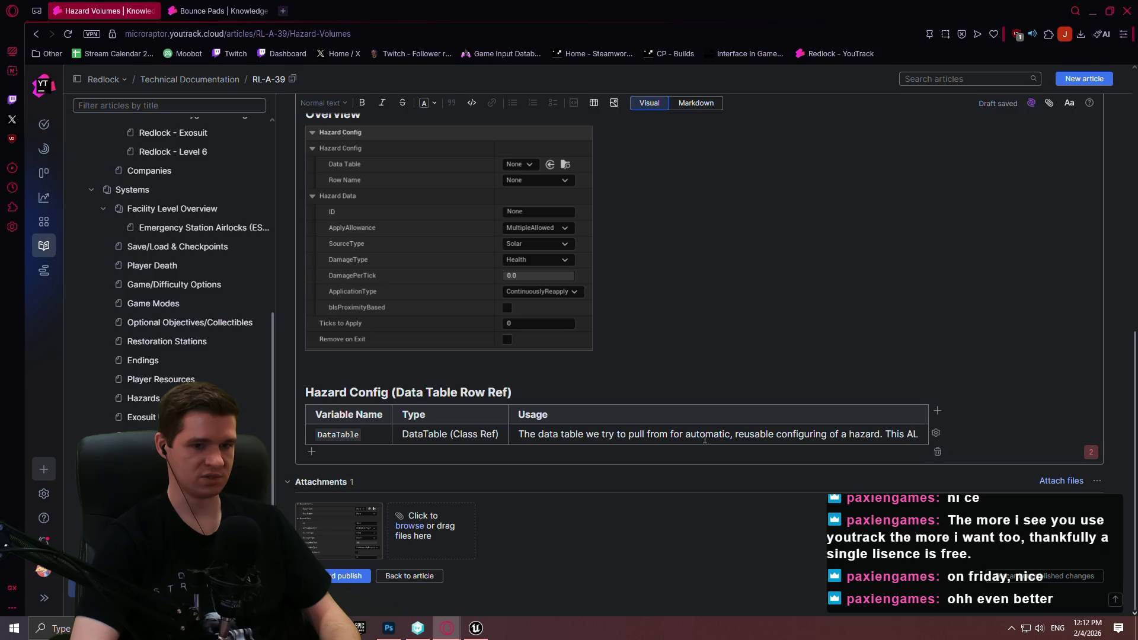
text(WAYS sh)
key(BackSpace)
text(o)
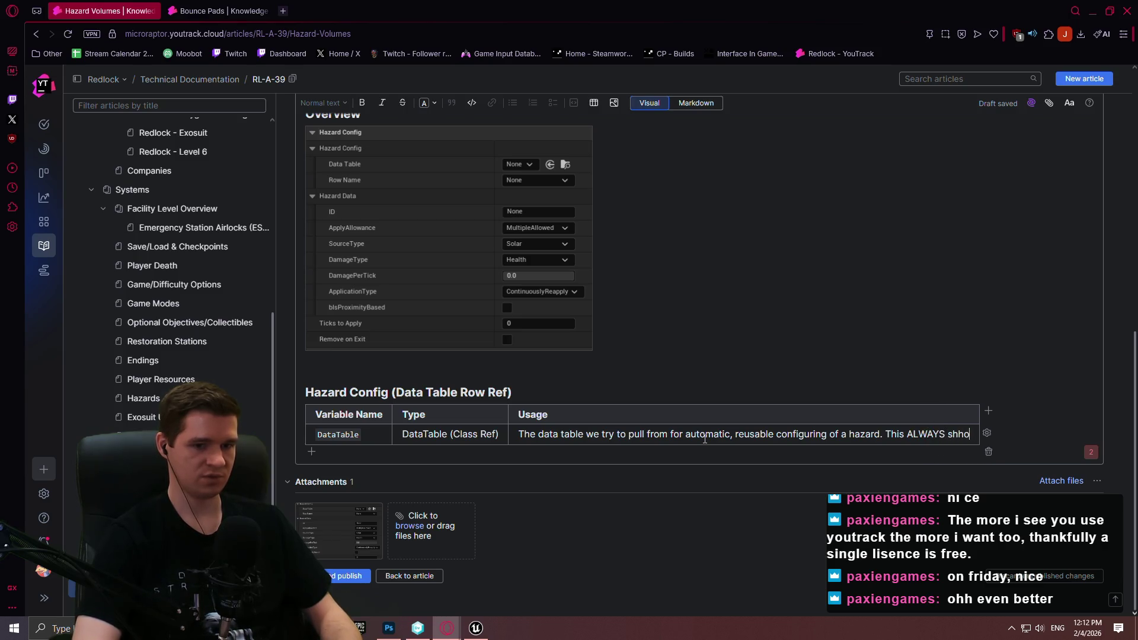
text(ild be)
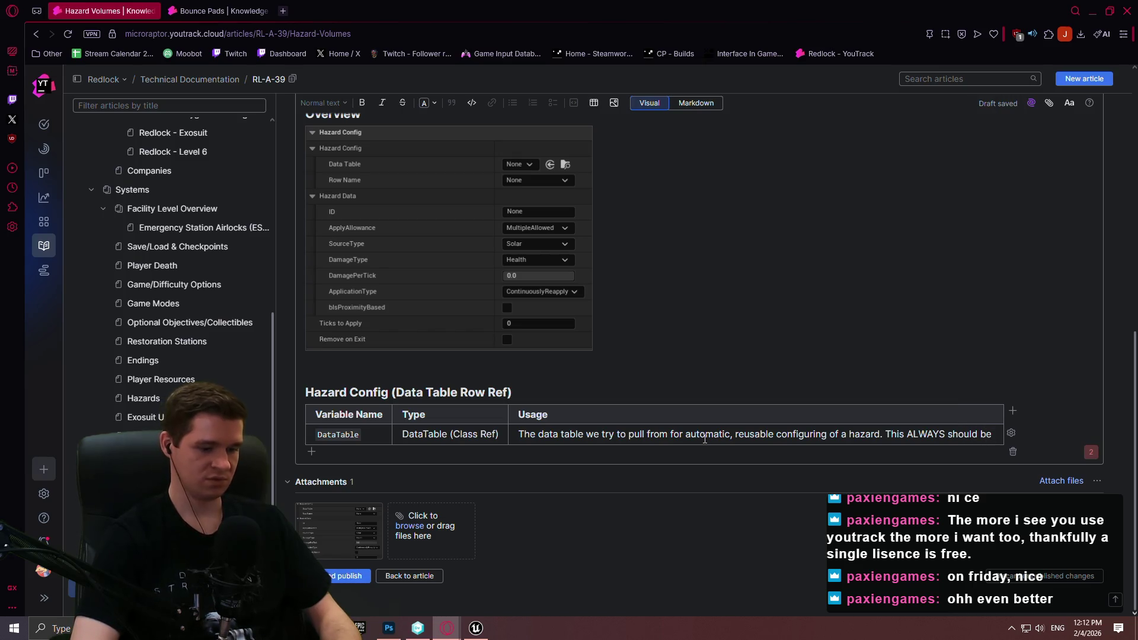
click(472, 104)
text(DT_Ha)
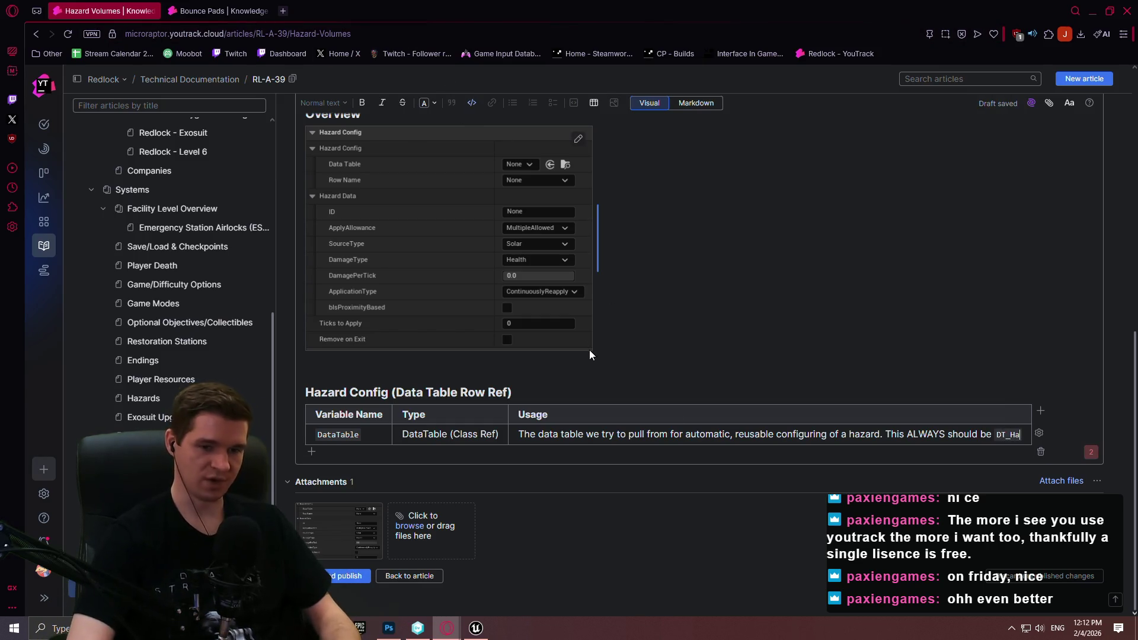
text(zards)
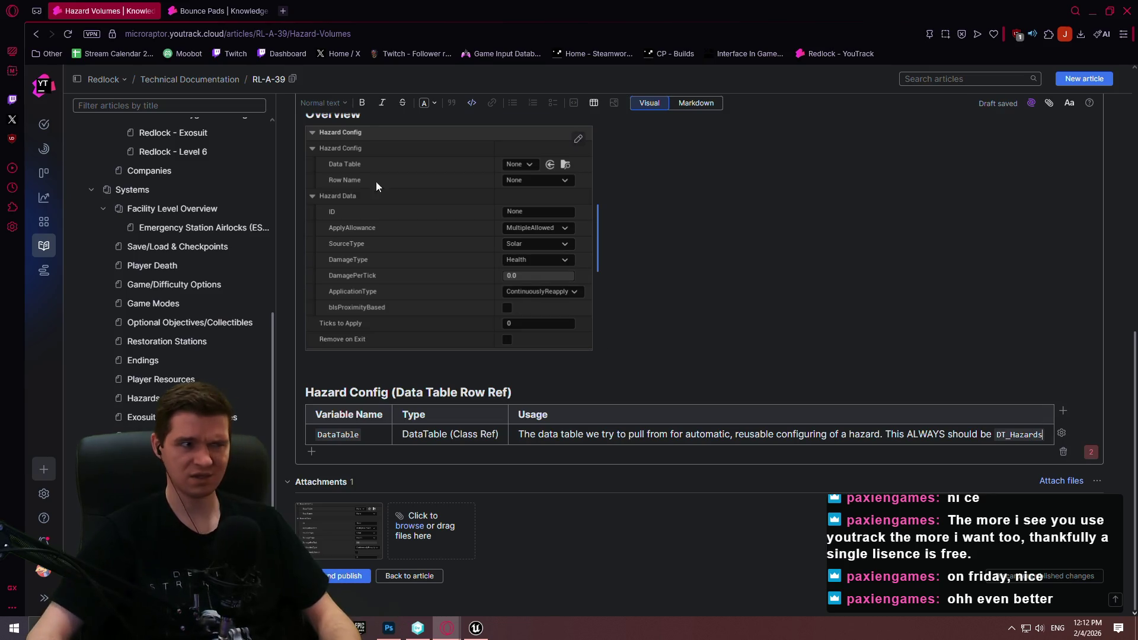
- Check the data table name in Unreal's Details picker, then correct DT_Hazards to DT_HazardConfig
click(476, 628)
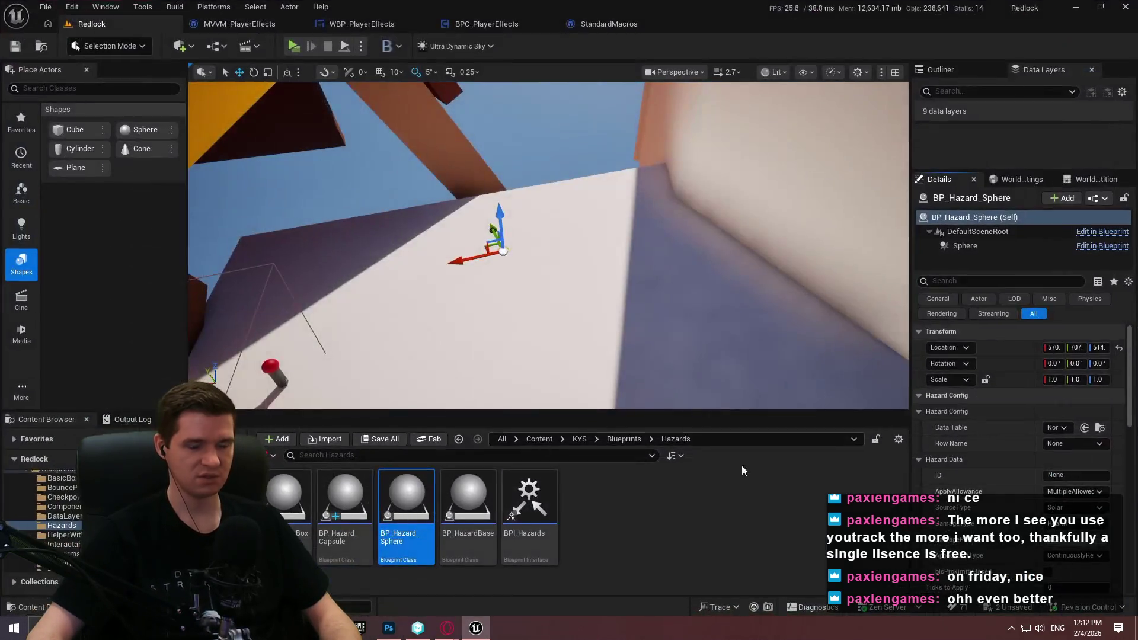
click(1059, 428)
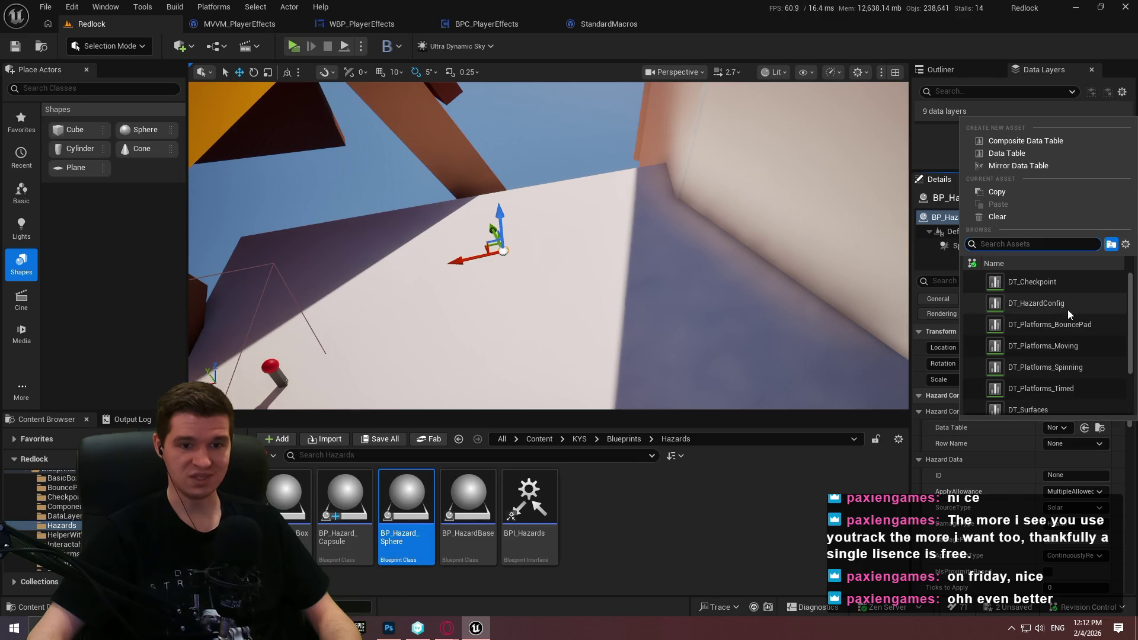
key(alt+Tab)
key(BackSpace)
text(Confi)
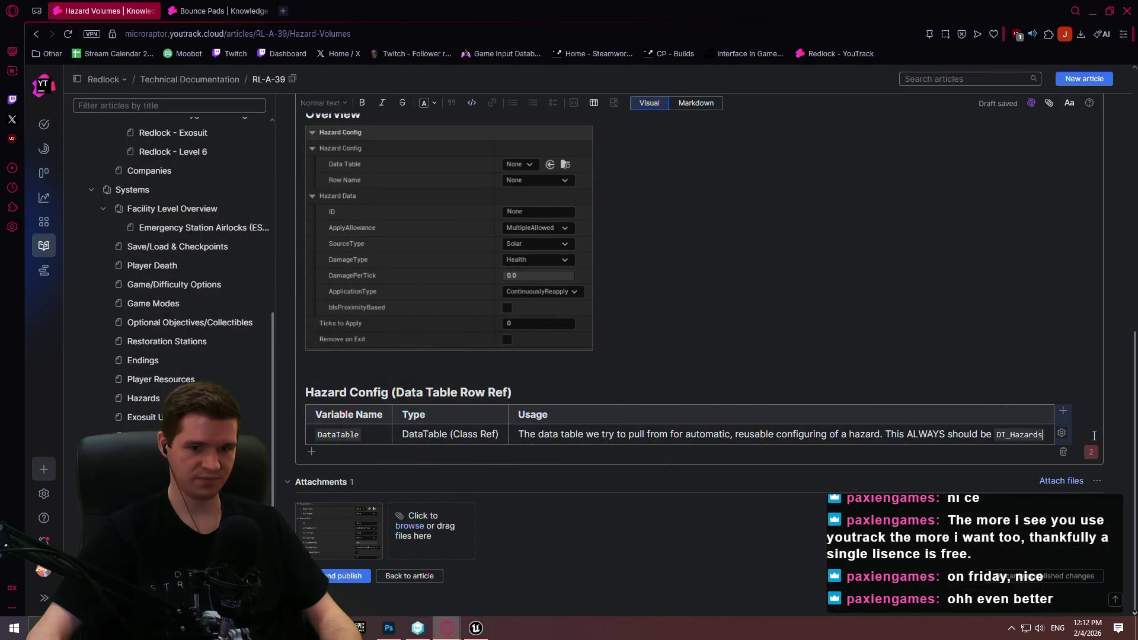
text(g)
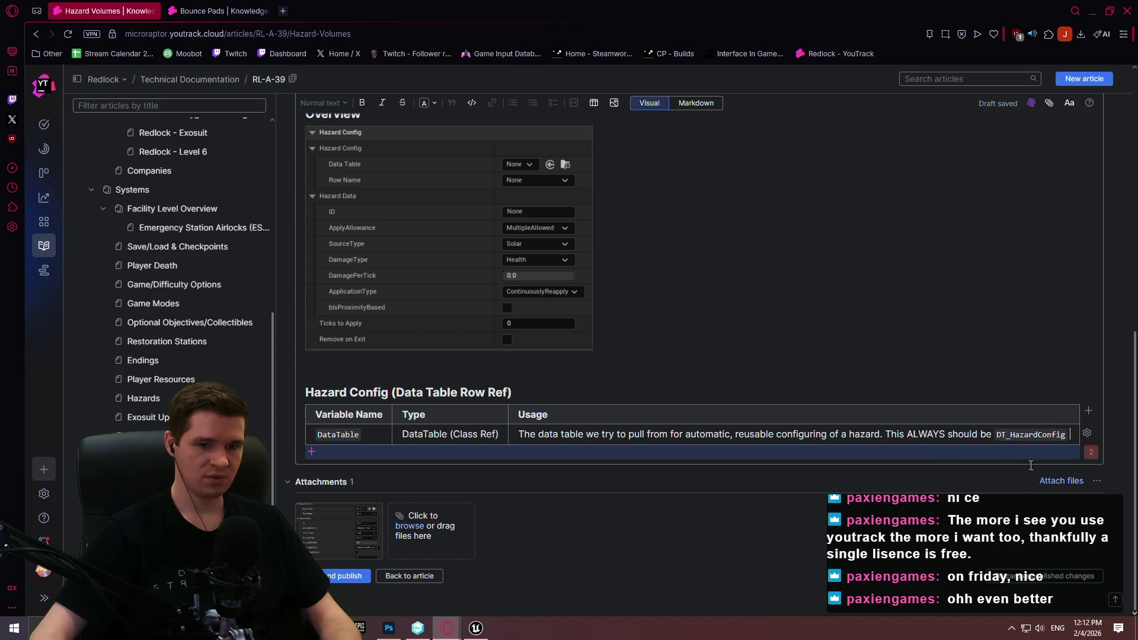
- Add that it overrides Hazard Data, while `TicksToApply` and `bRemoveOnExit` must be set separately
text(and )
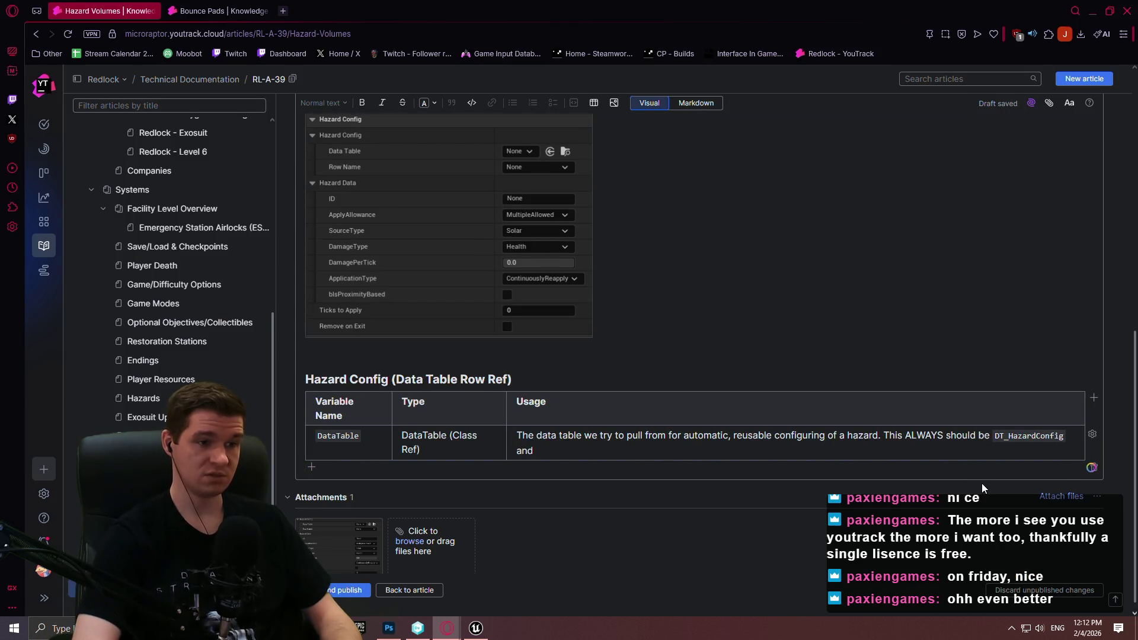
text(will A)
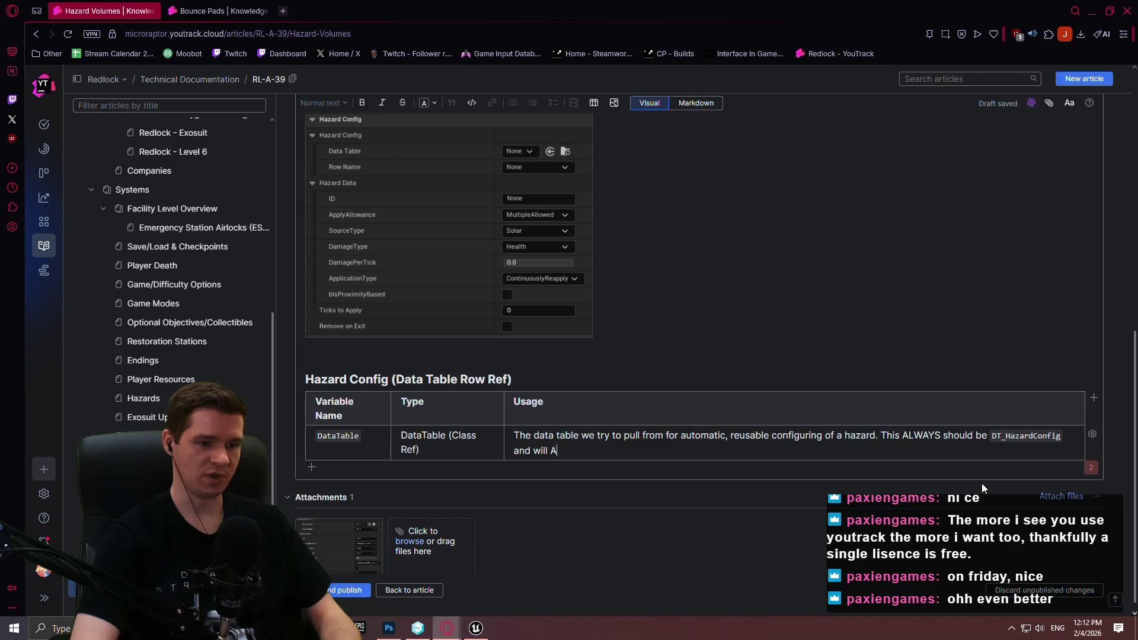
text(LWAYS override)
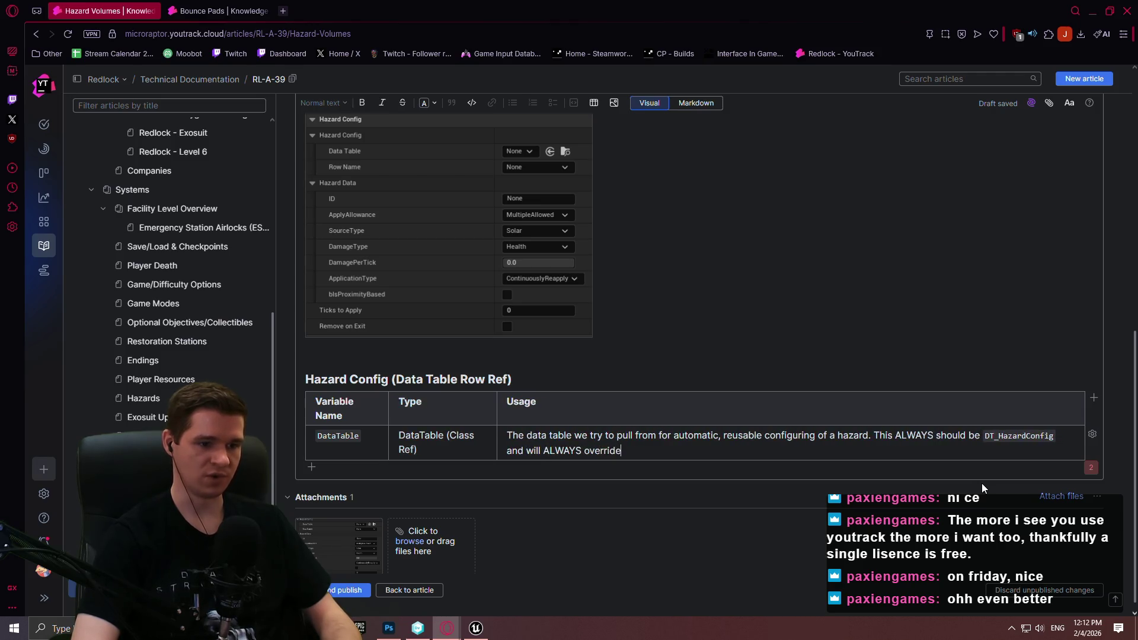
text( custom )
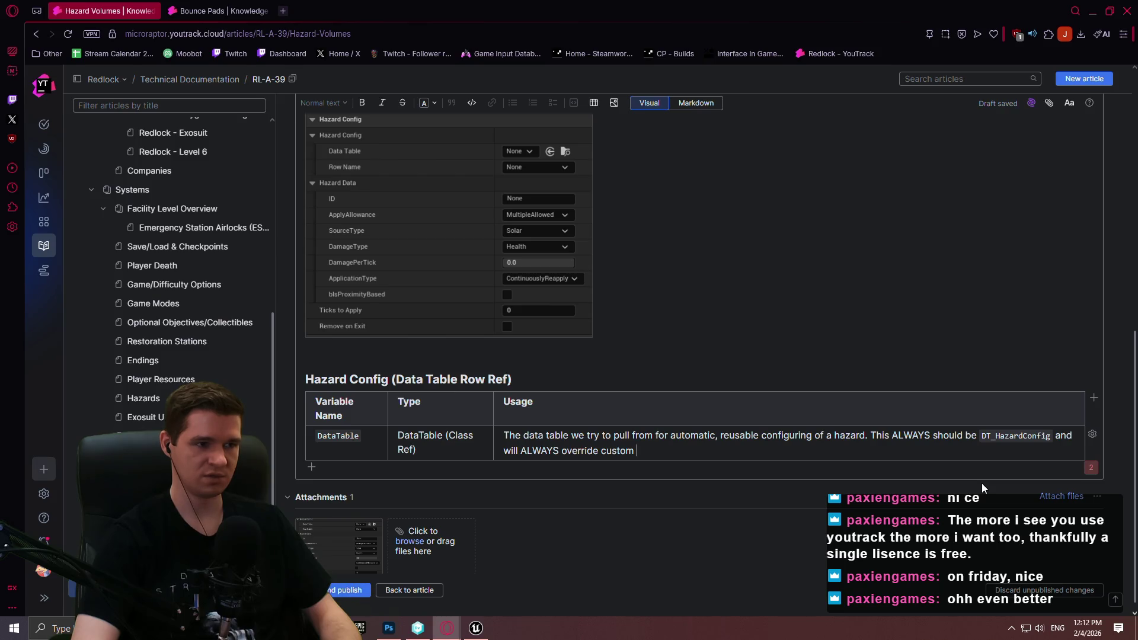
text(data )
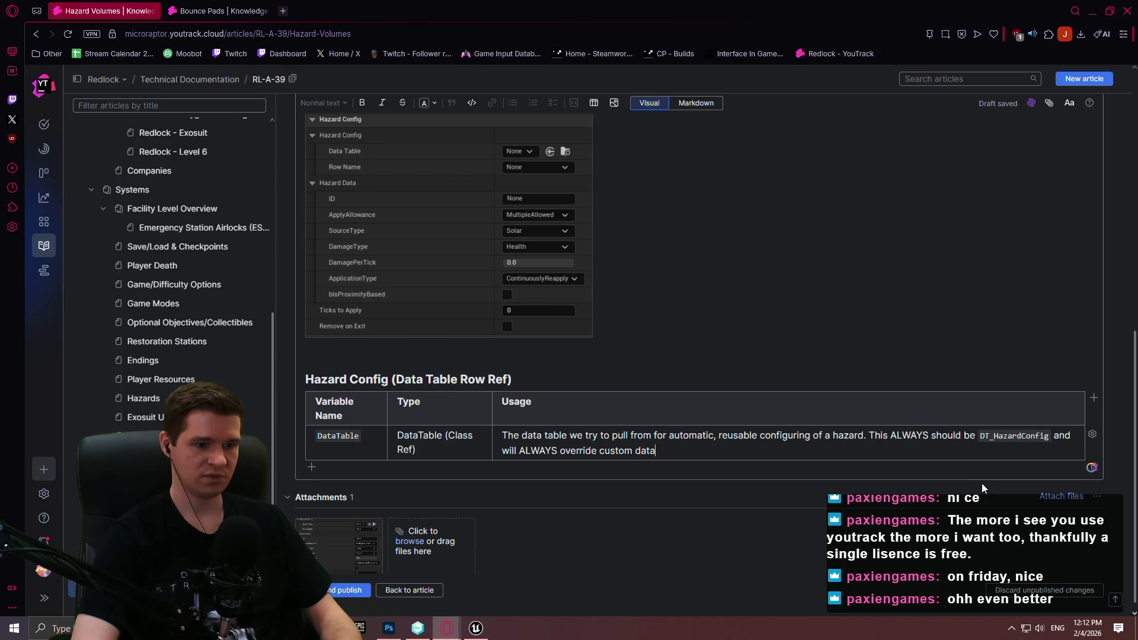
text(in the Ha)
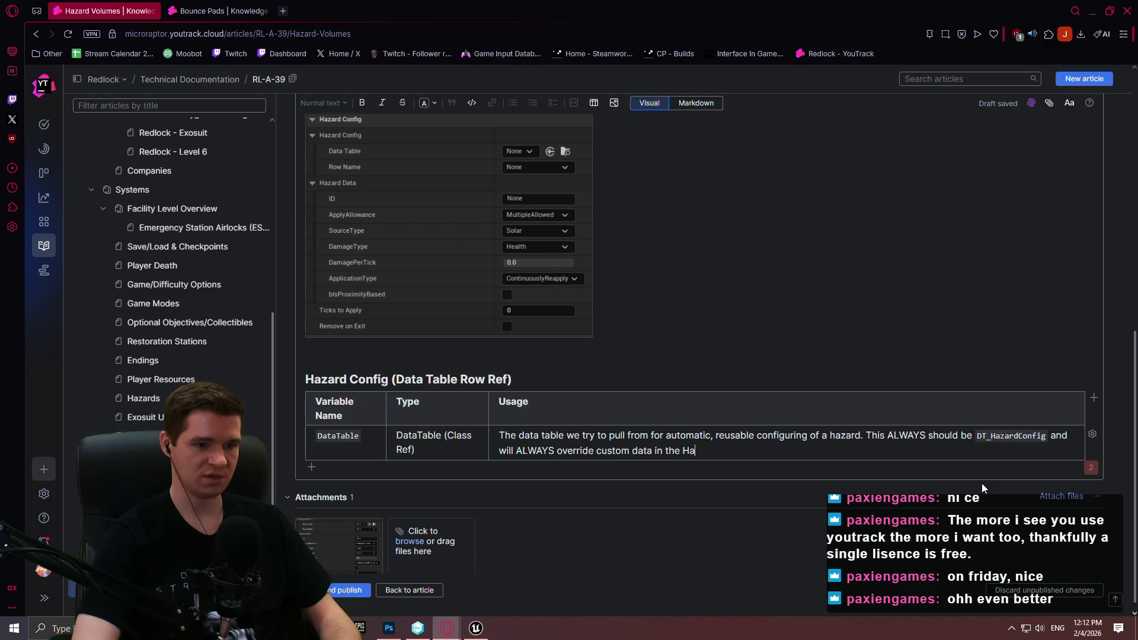
text(zard Data sec)
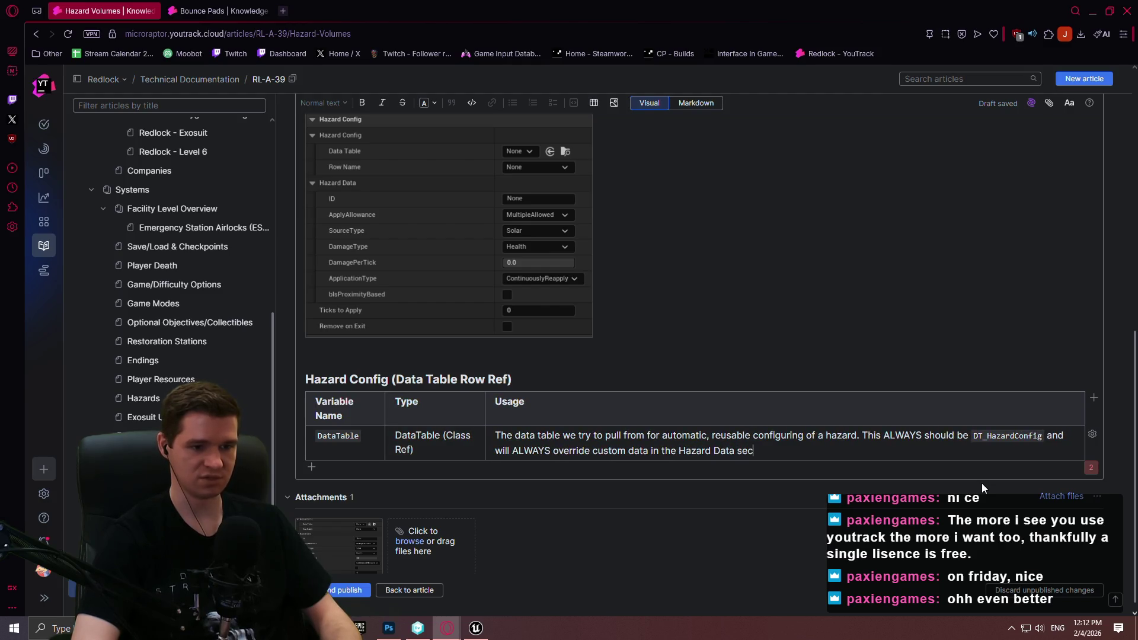
text(tion. )
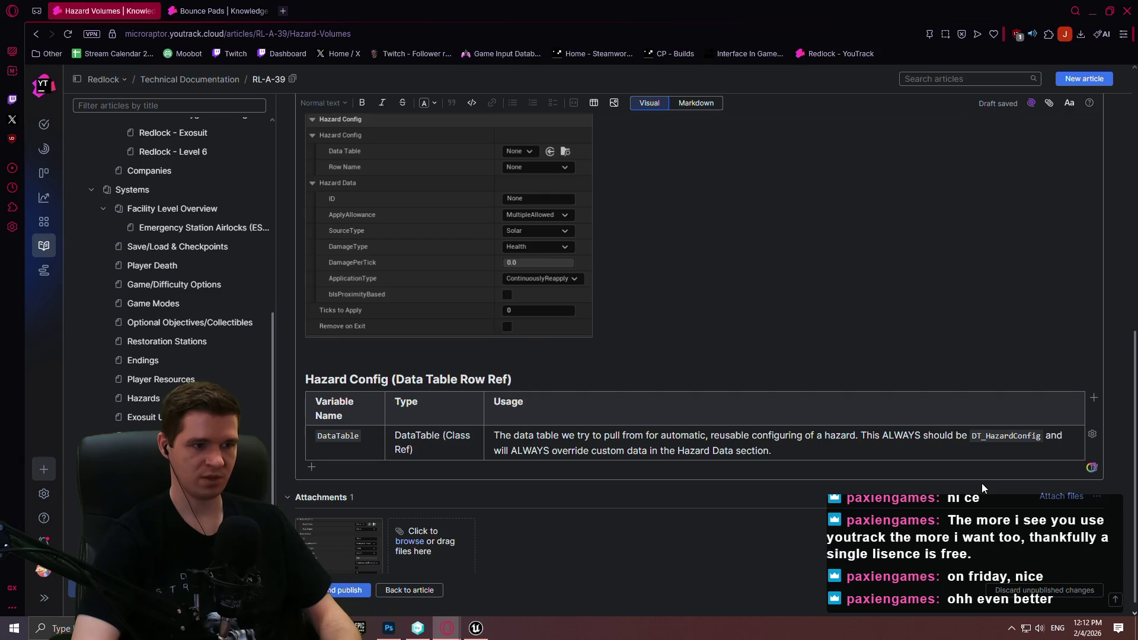
text(Ticks)
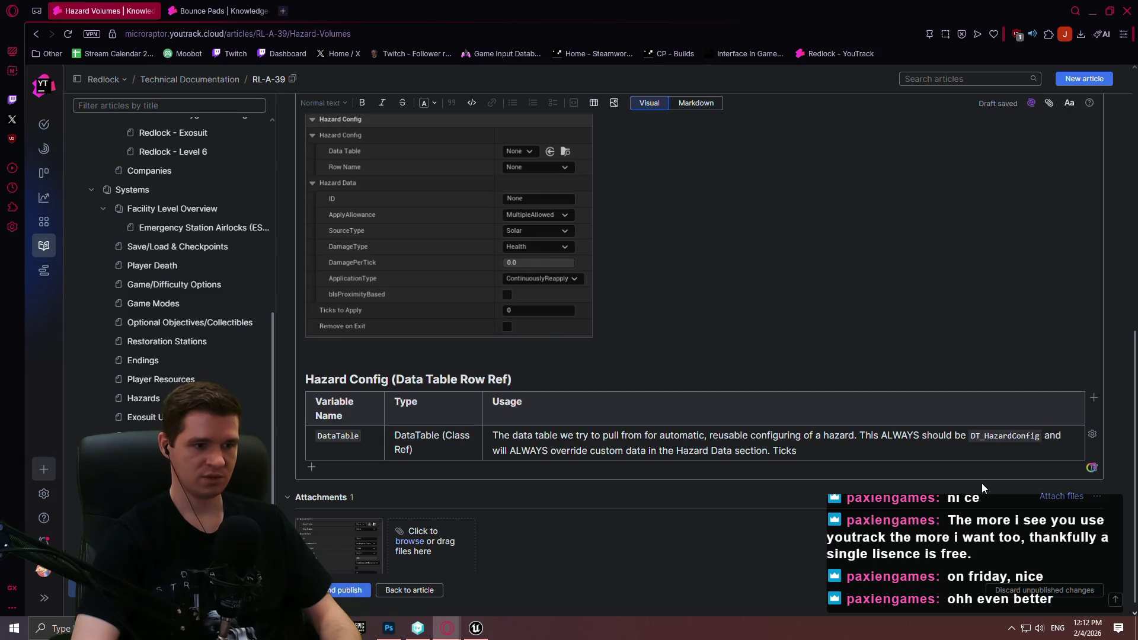
key(BackSpace)
key(BackSpace)
key(BackSpace)
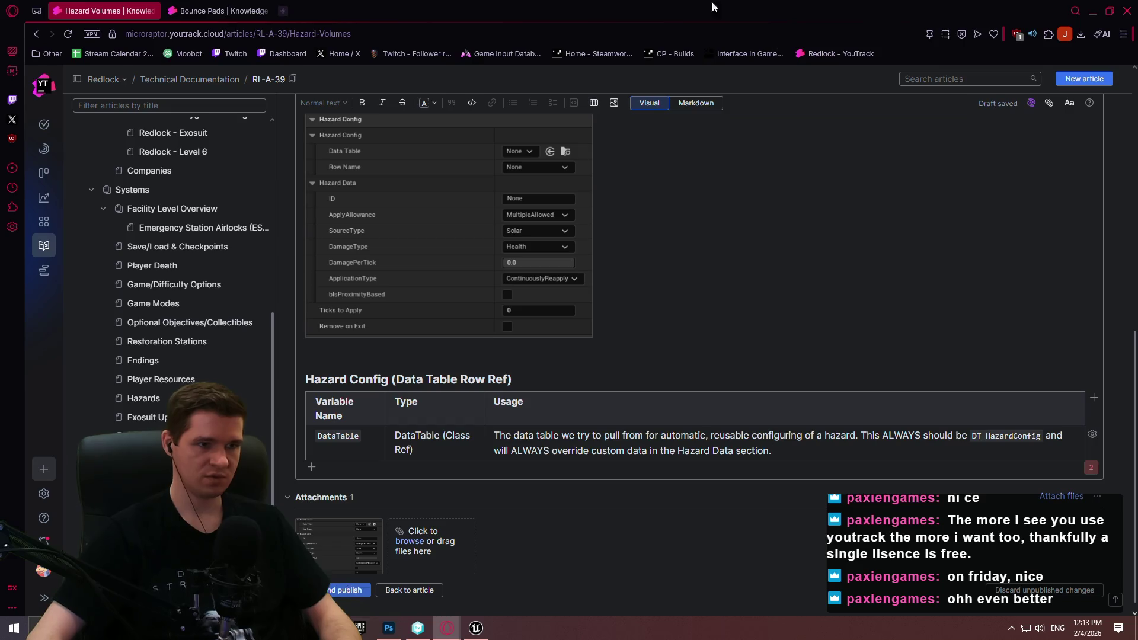
text(`TicksToA)
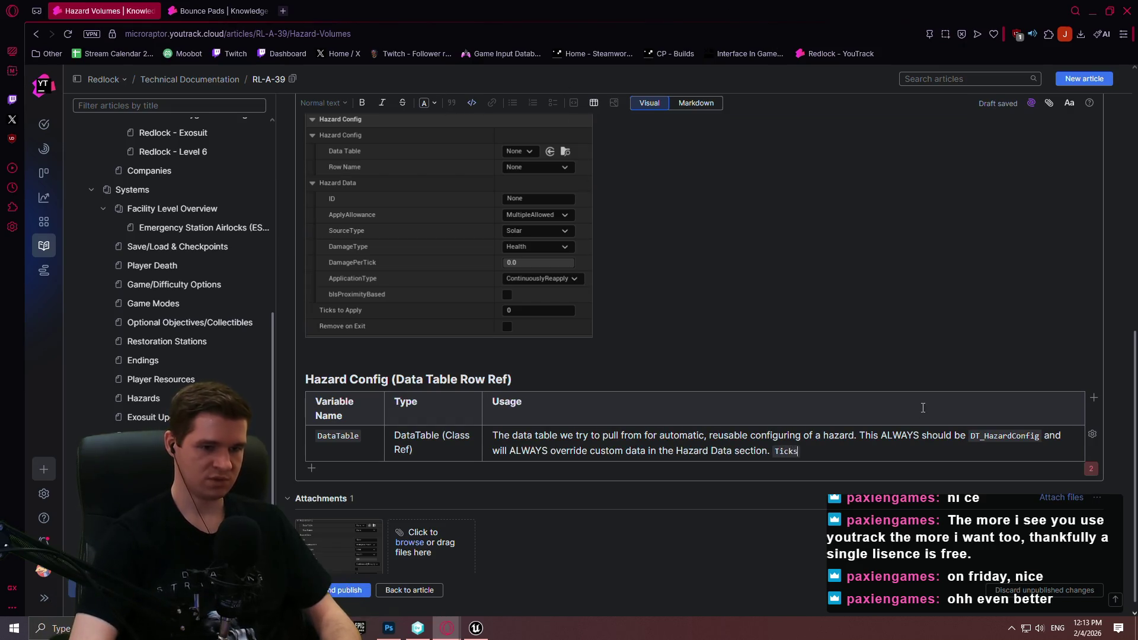
text(pply)
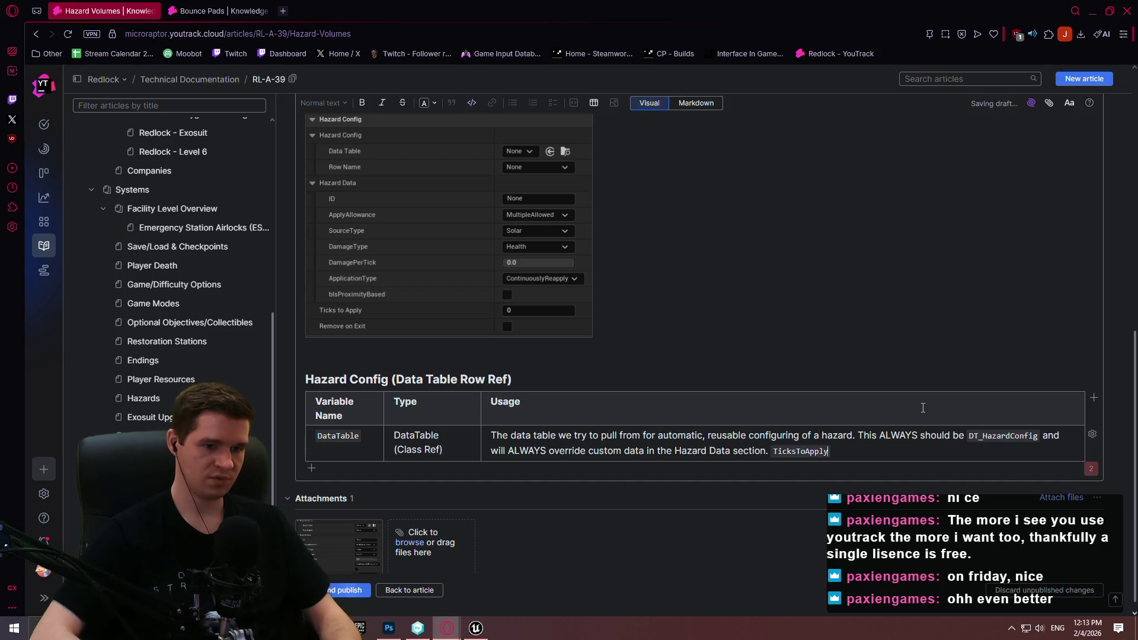
click(868, 452)
text(and)
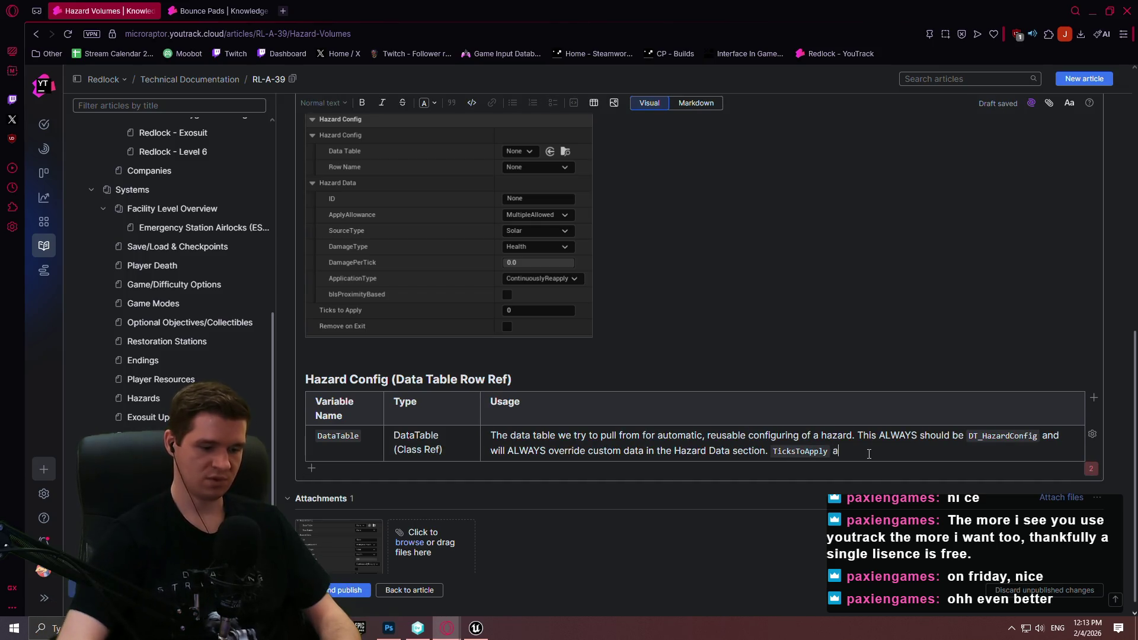
click(473, 103)
text(bRemoveOnExit)
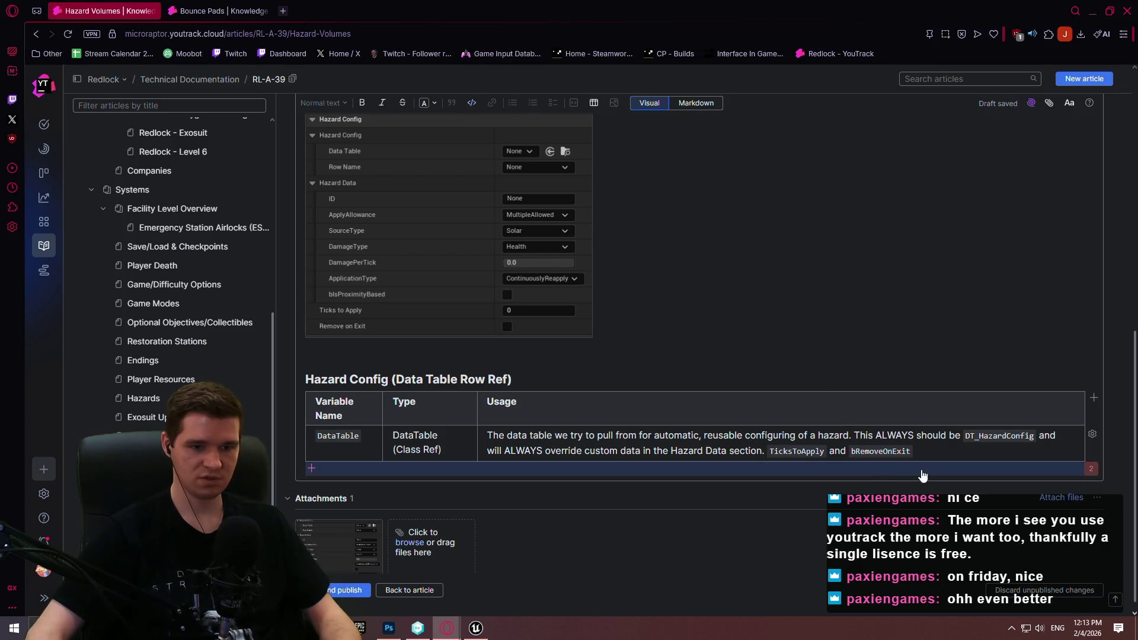
click(1098, 379)
click(956, 455)
text(are )
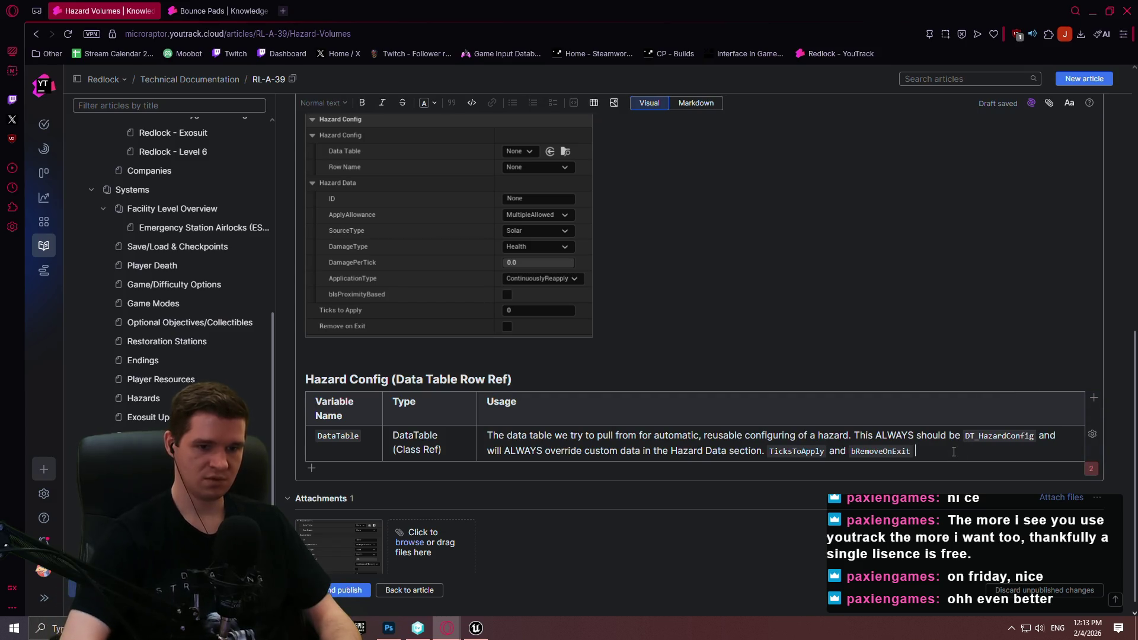
text(not inclu)
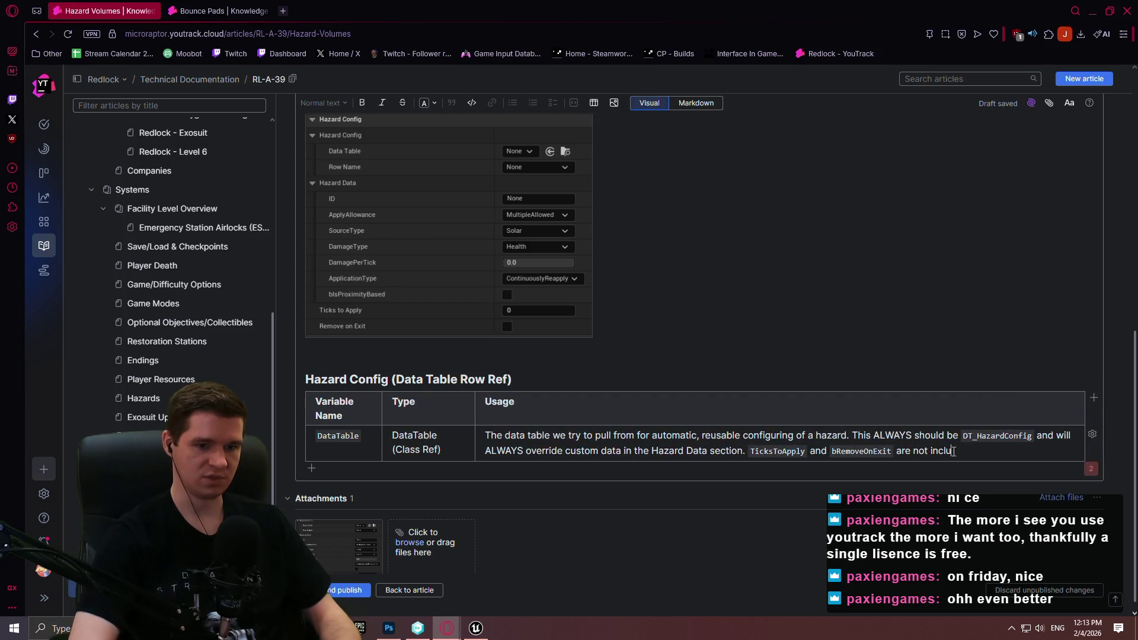
text(ded in the )
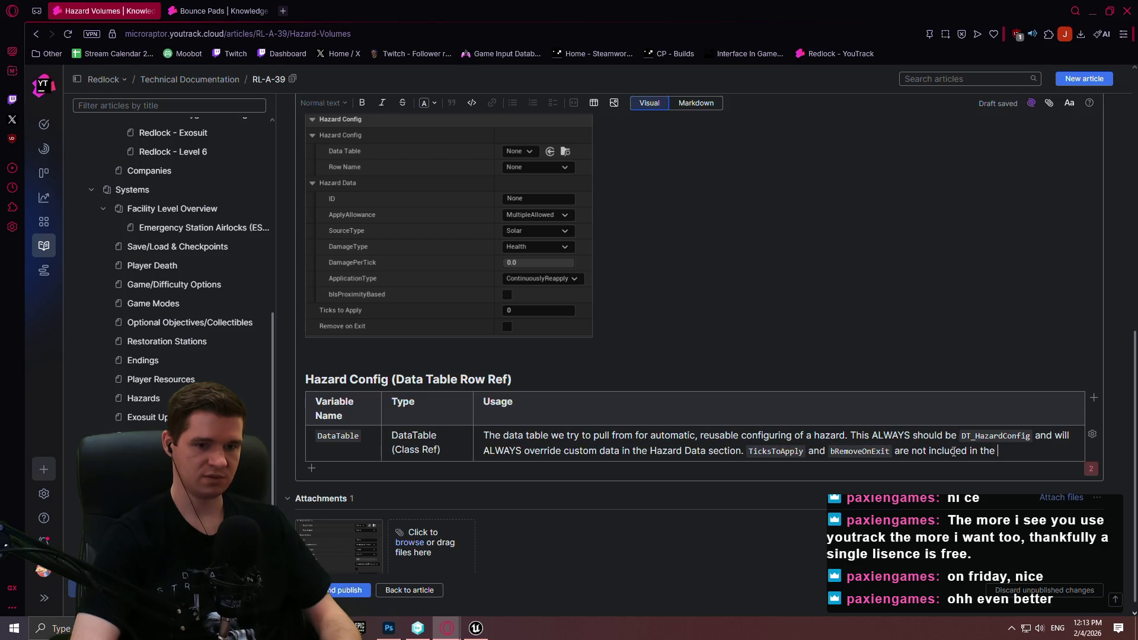
text(congiigur)
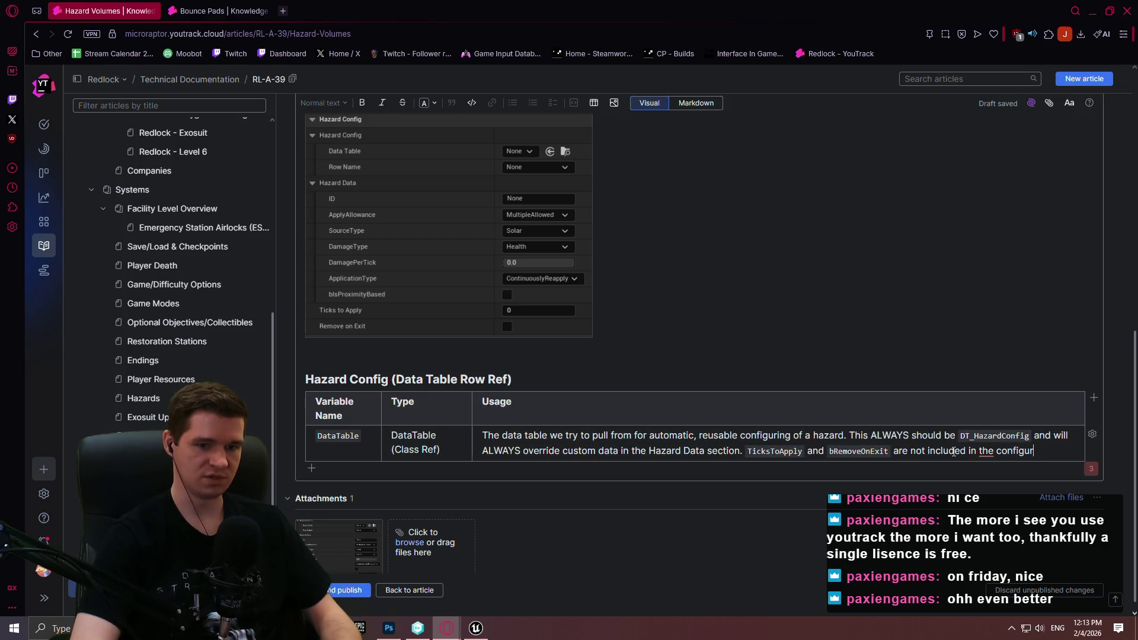
text(ation and must s)
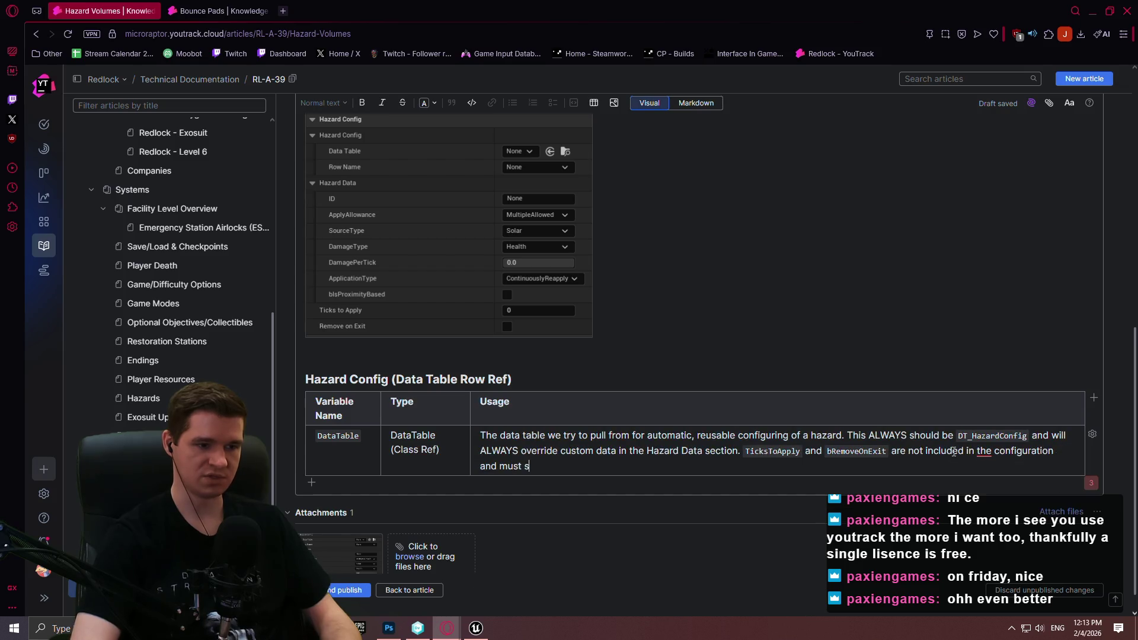
text(till be set separ)
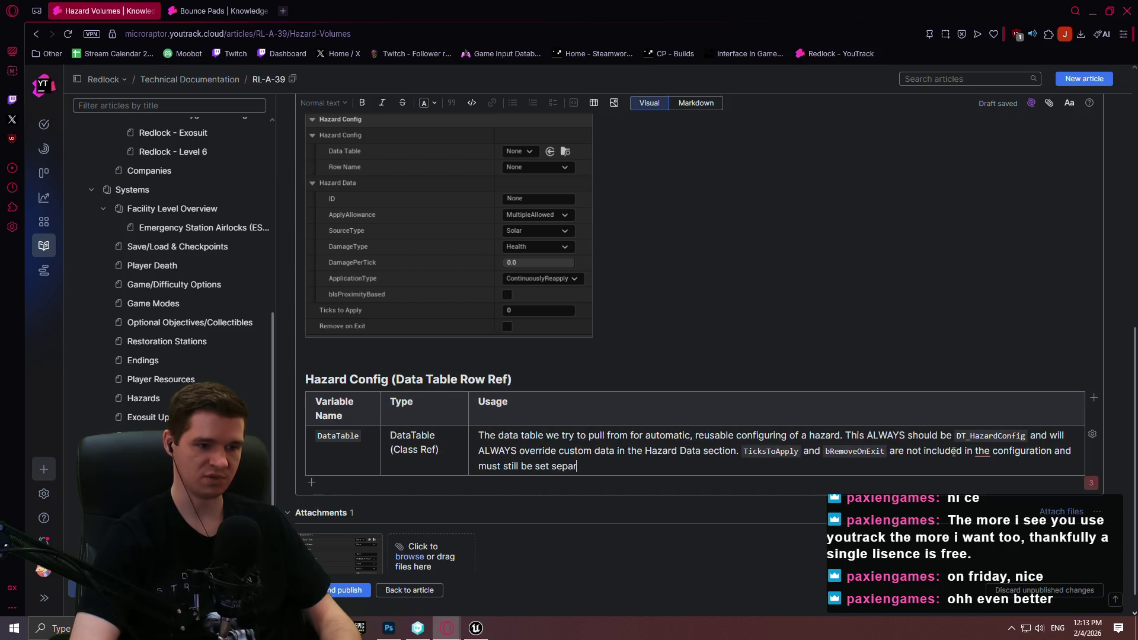
text(ately.)
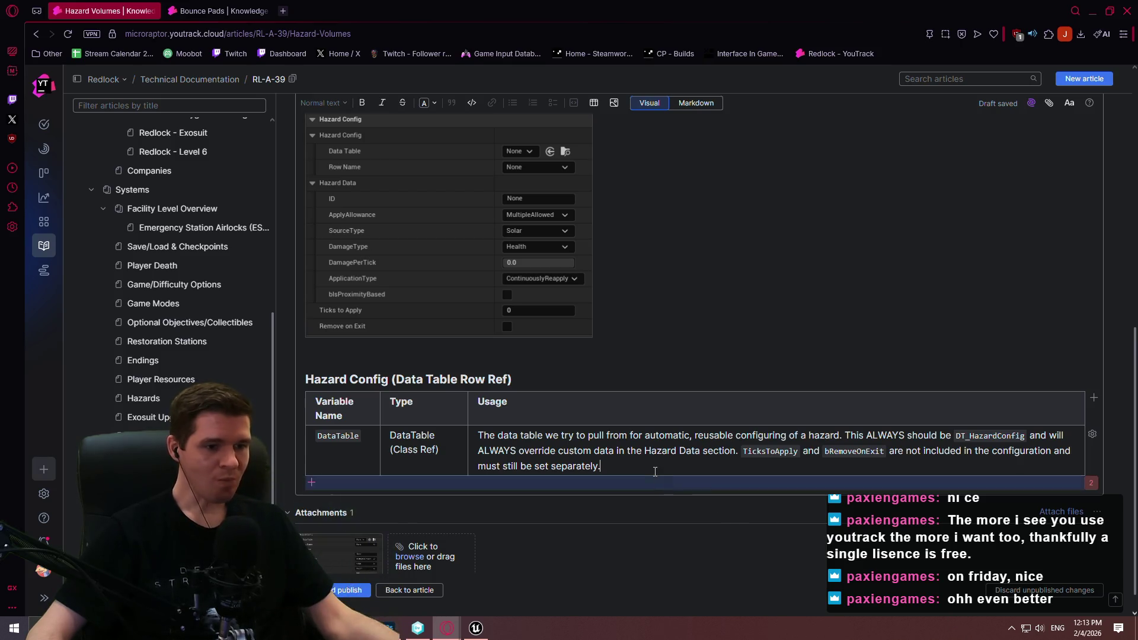
scroll(617, 356, up, 2)
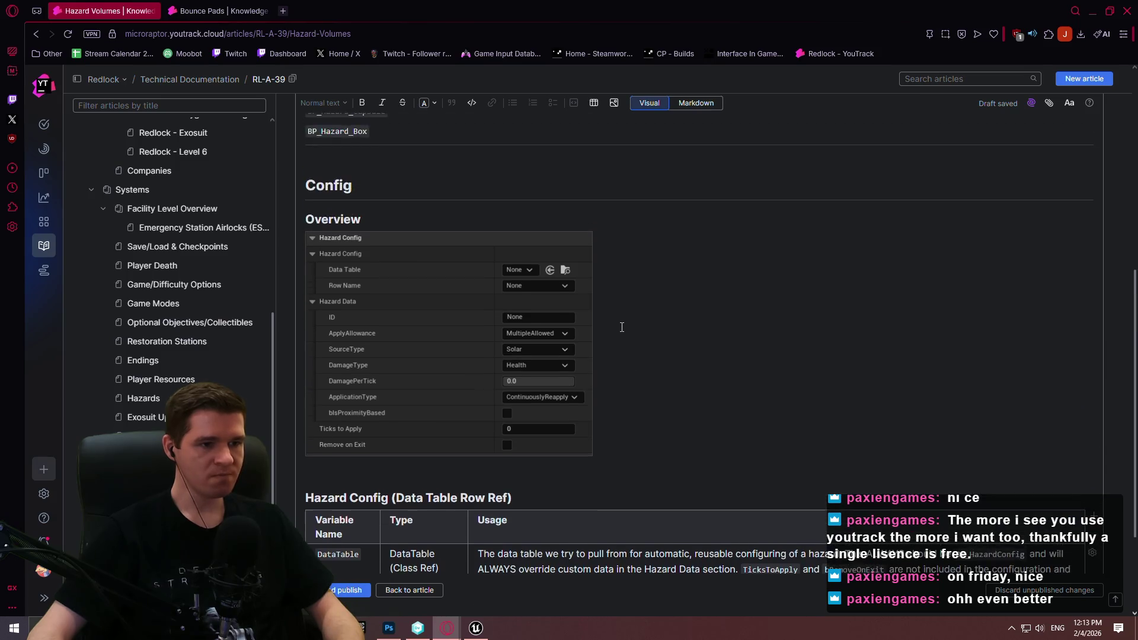
- Add a Heading 2 'Hazard Data' on a new line below the Hazard Config table
scroll(622, 338, down, 3)
scroll(619, 415, up, 2)
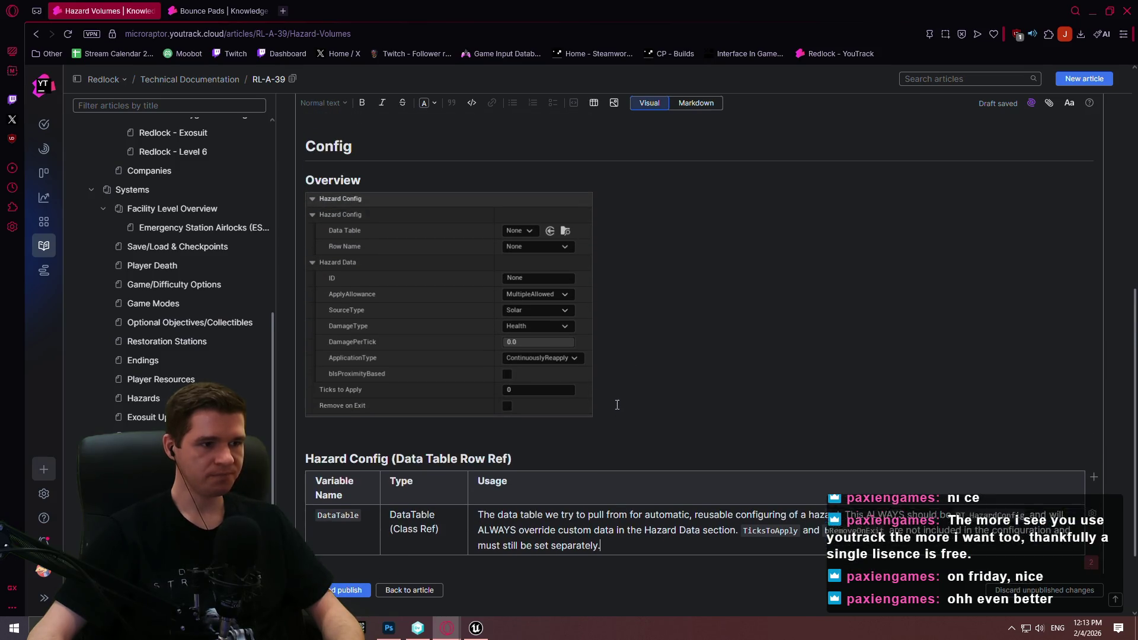
scroll(612, 425, down, 2)
scroll(631, 435, up, 2)
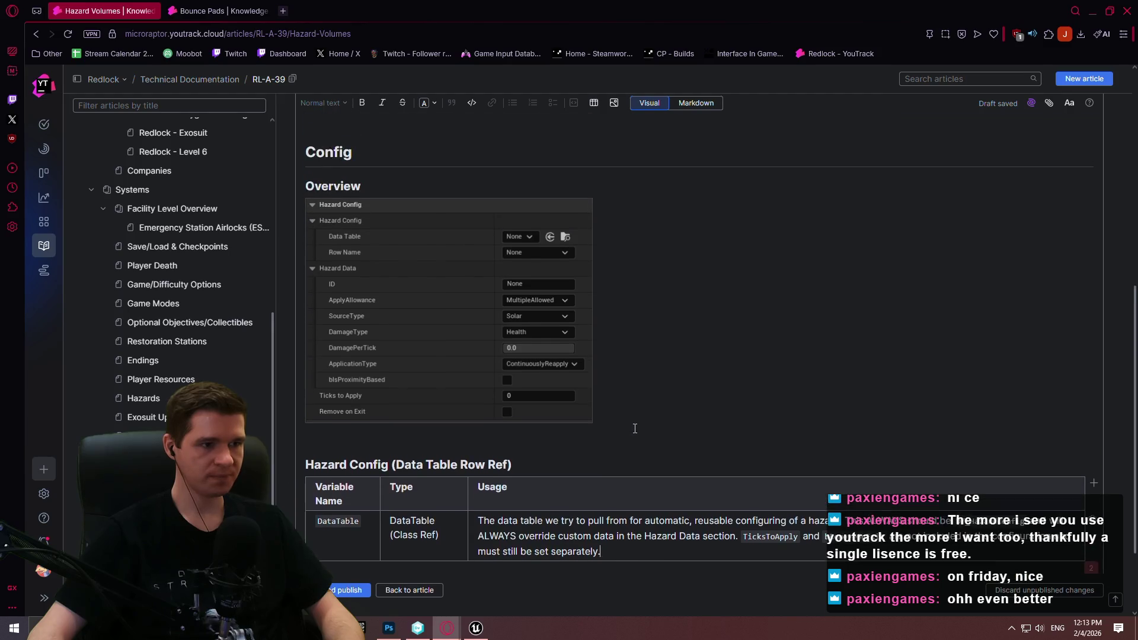
scroll(652, 428, down, 2)
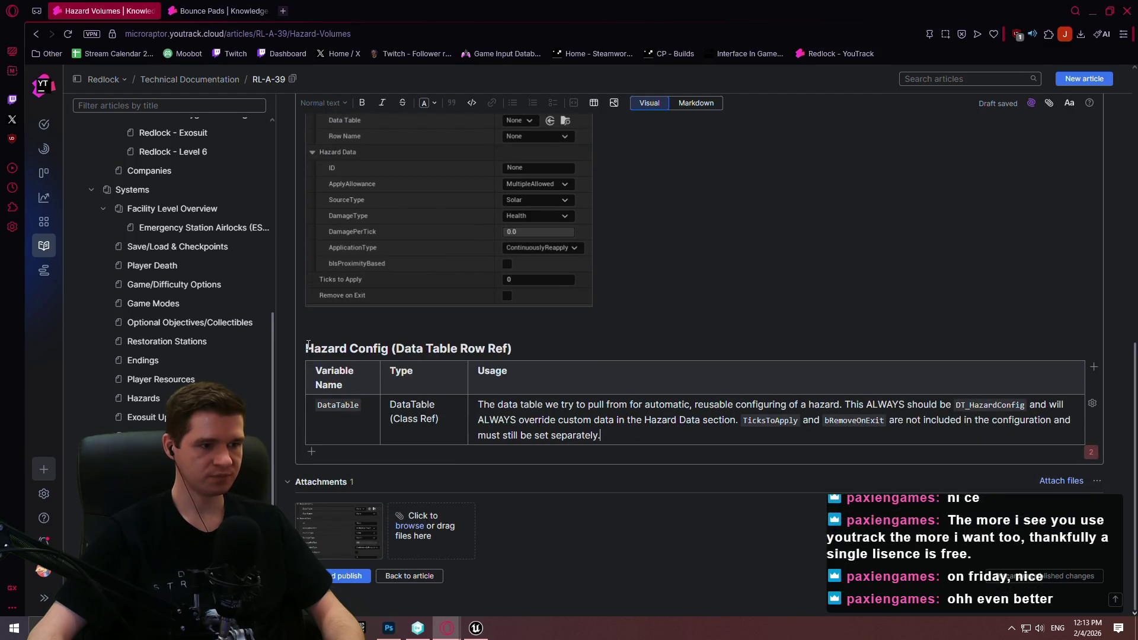
click(680, 427)
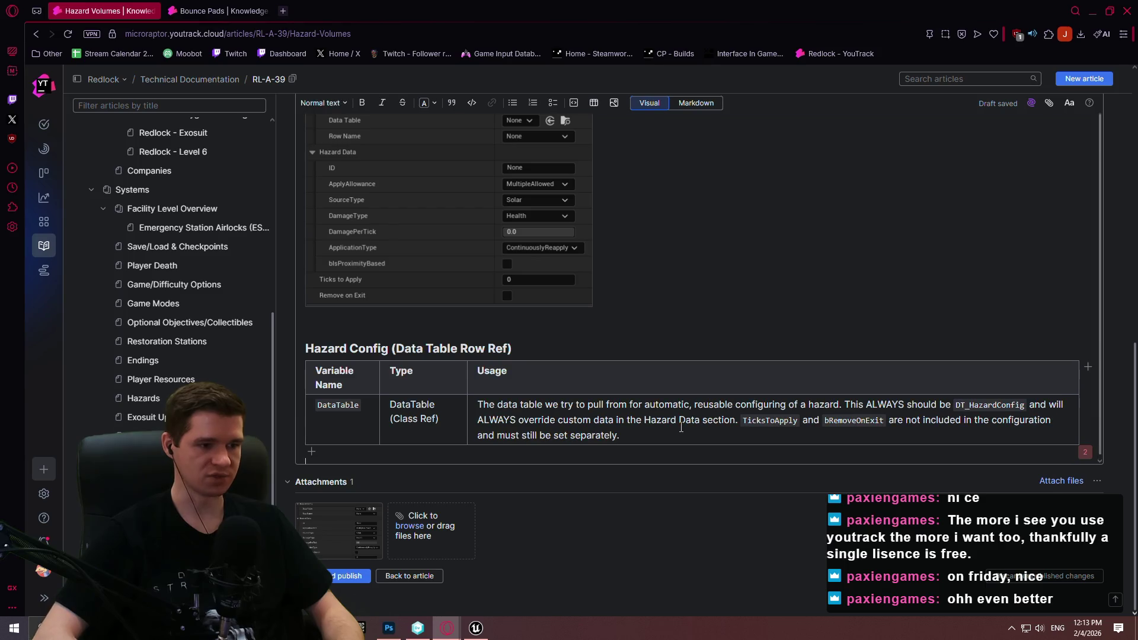
key(Down)
key(Return)
scroll(356, 119, up, 1)
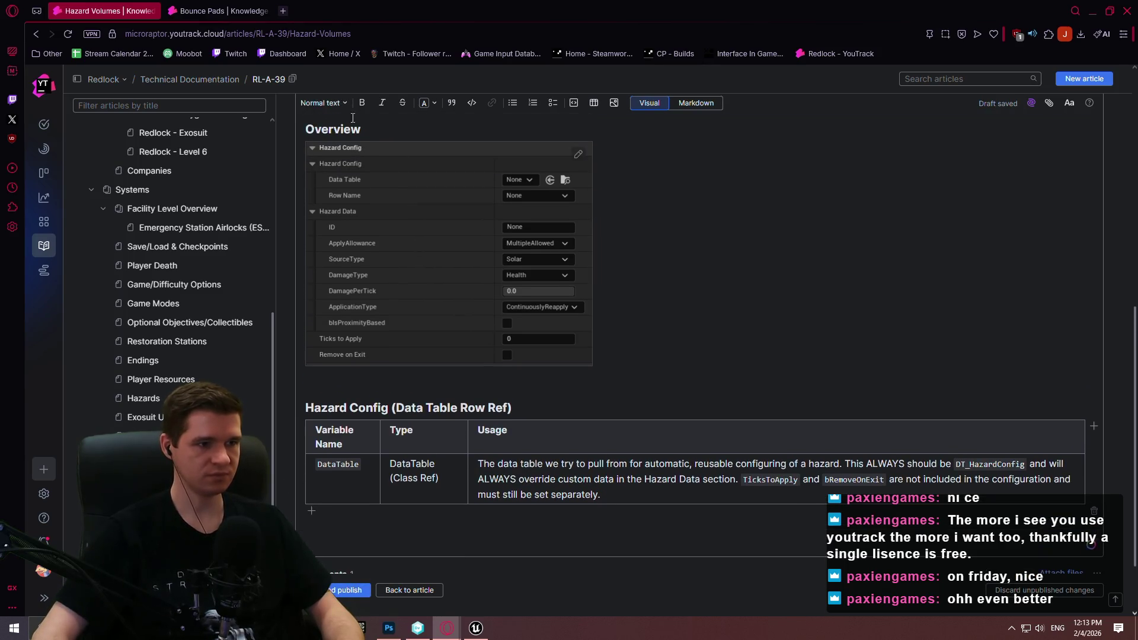
click(324, 103)
click(343, 178)
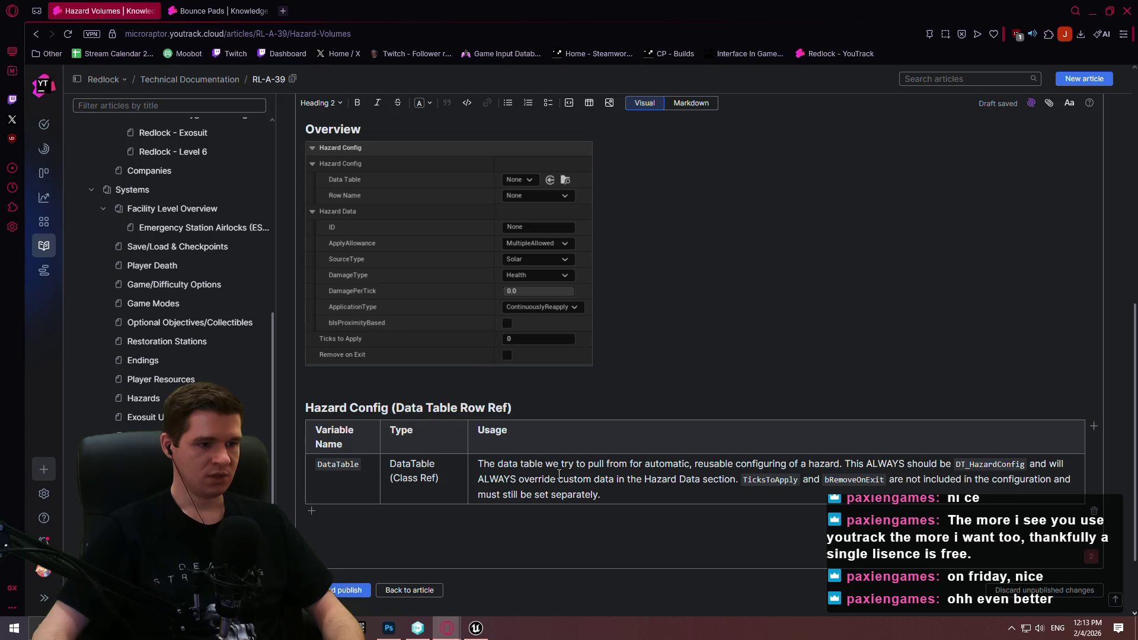
text(Hazard Data)
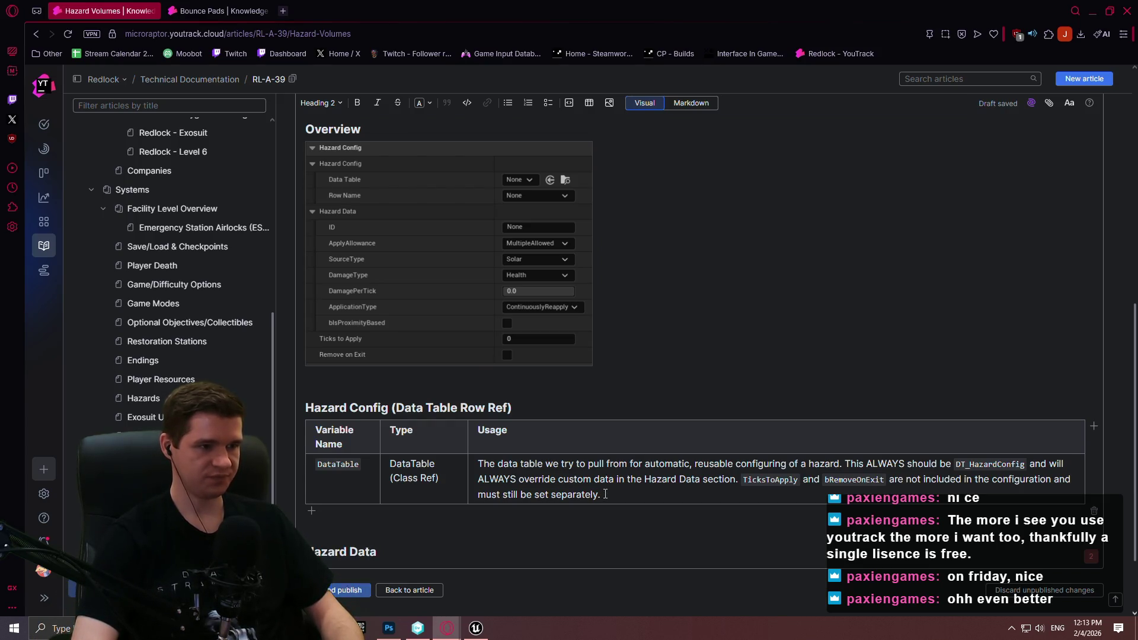
- Copy the Hazard Config table and paste a duplicate under the Hazard Data heading
click(605, 493)
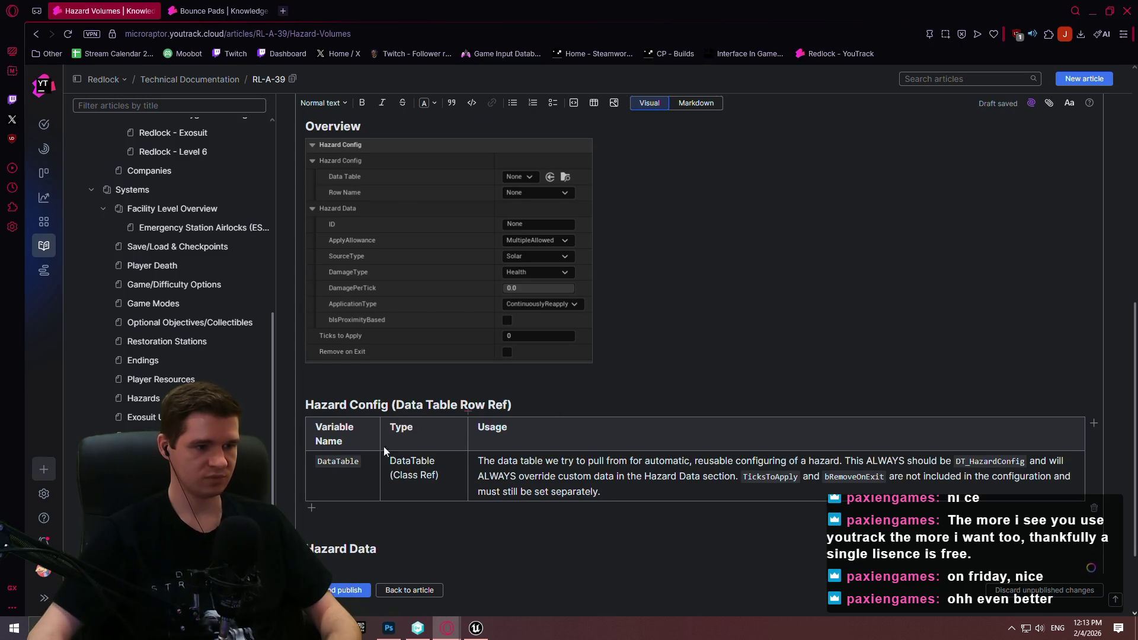
key(ctrl+a)
key(ctrl+c)
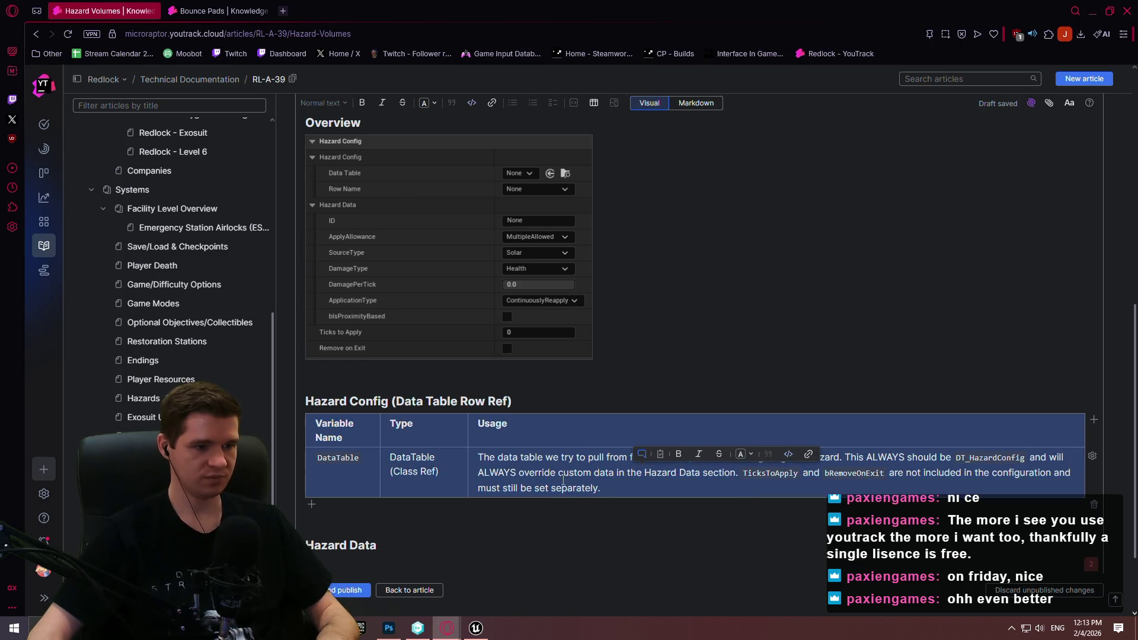
key(Down)
key(Down)
key(ctrl+v)
scroll(523, 440, up, 3)
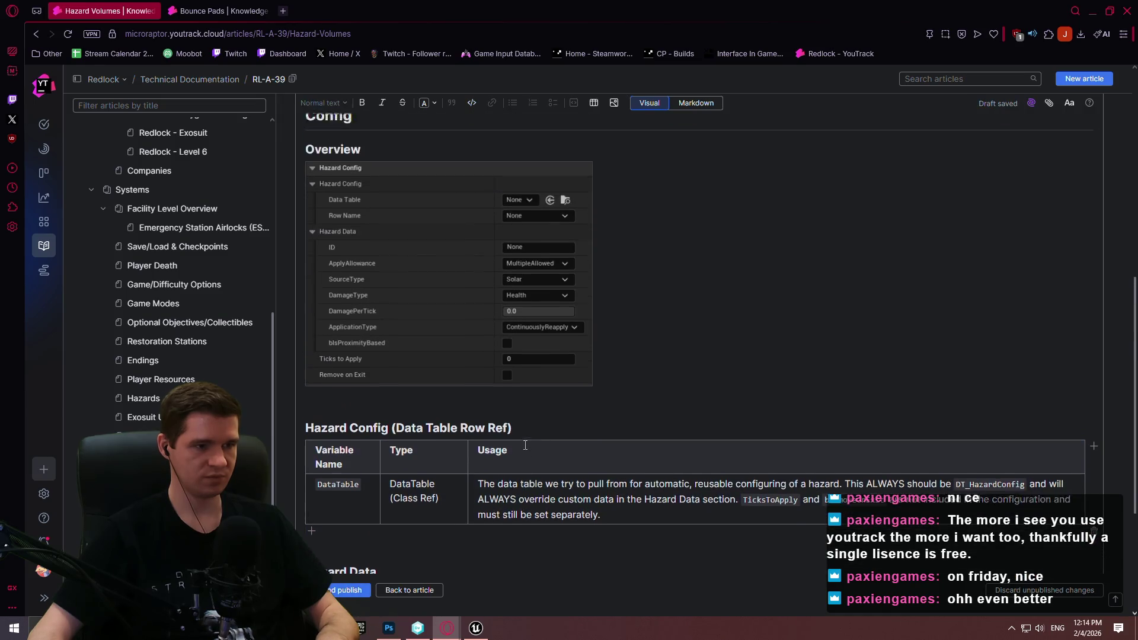
scroll(518, 430, down, 2)
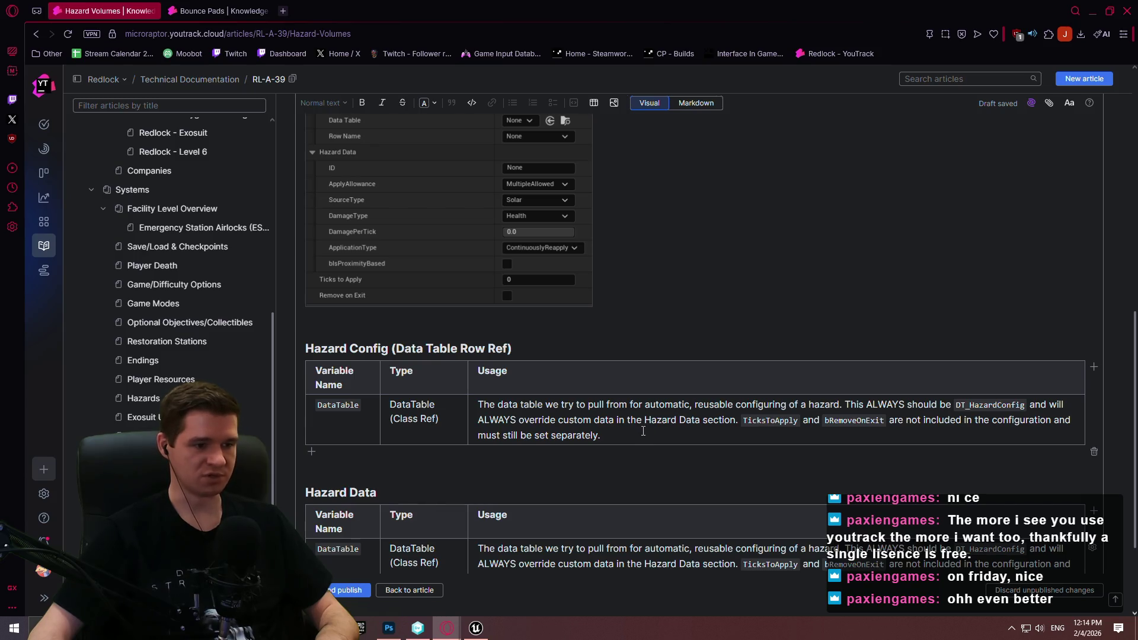
- Add a RowName row typed DataTable Row, noting it selects actual rows in the Data Table
click(356, 452)
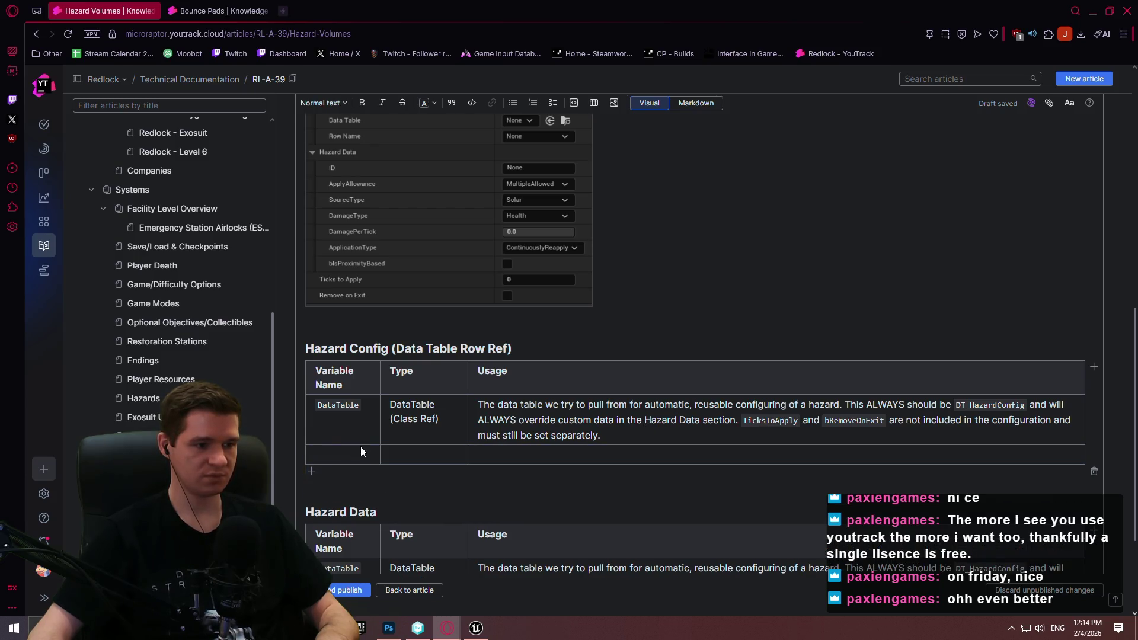
click(355, 451)
text(RowName)
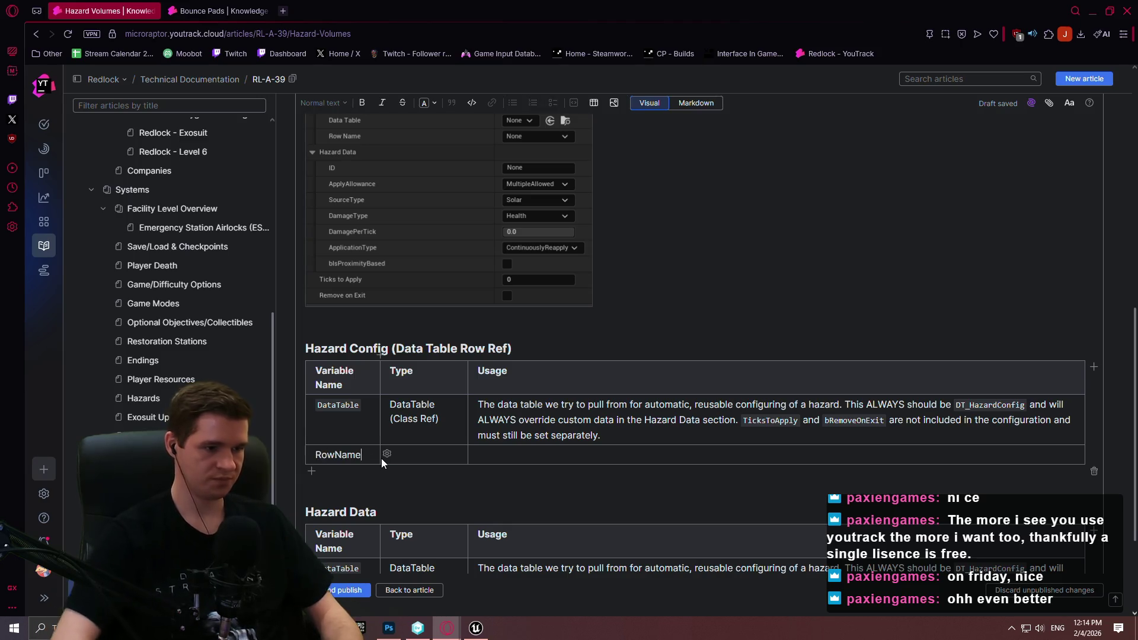
key(Tab)
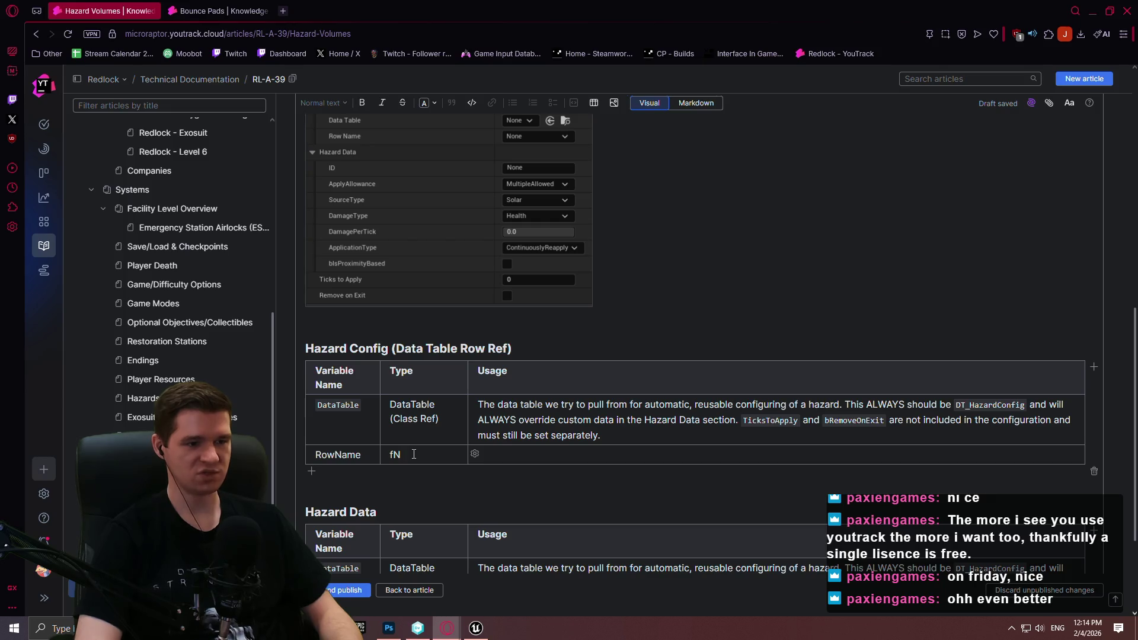
text(DataTable Row)
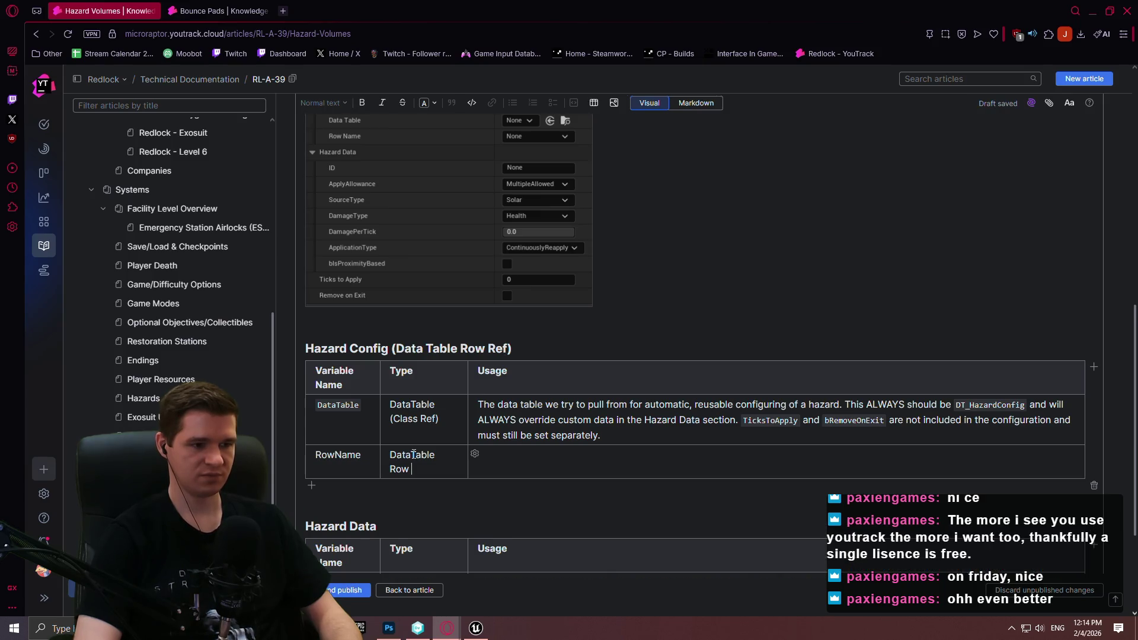
key(BackSpace)
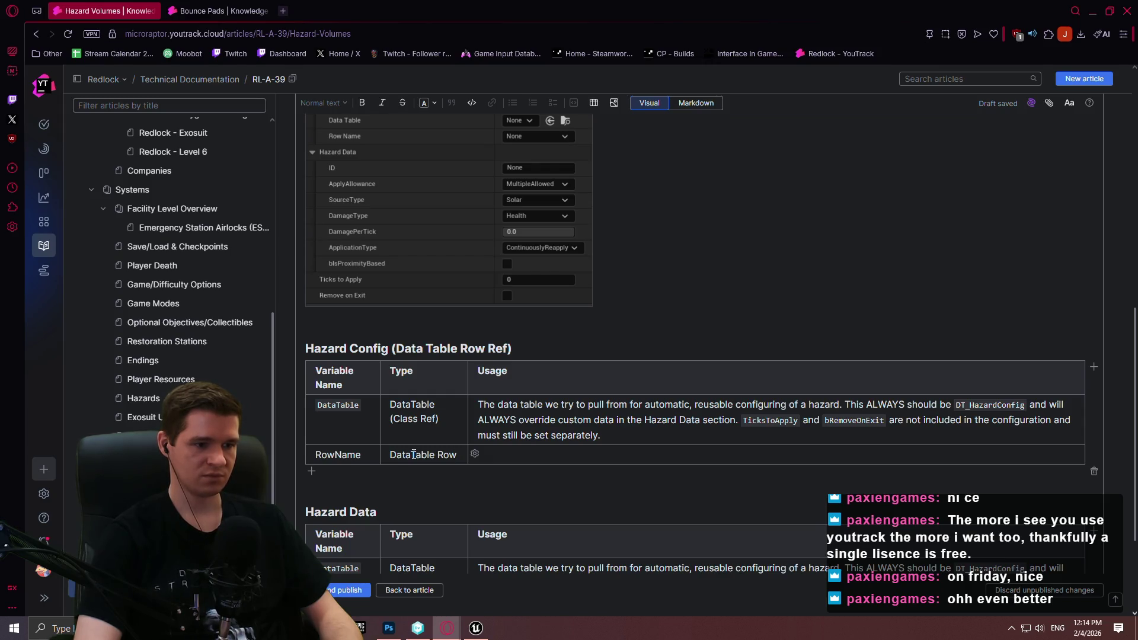
key(Tab)
text(The row)
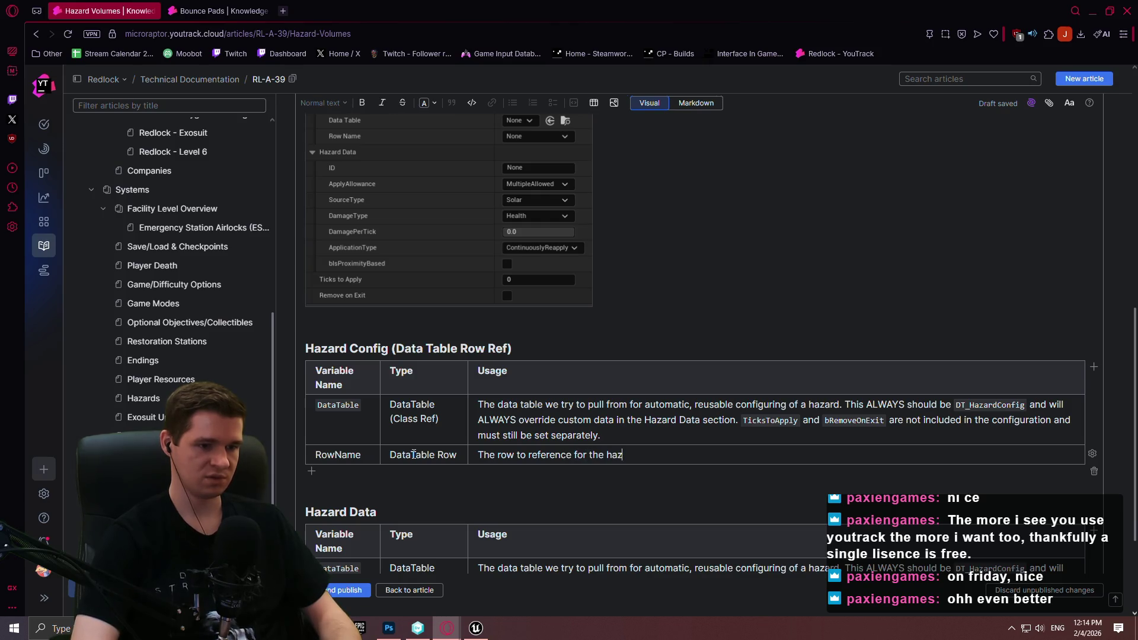
text(data)
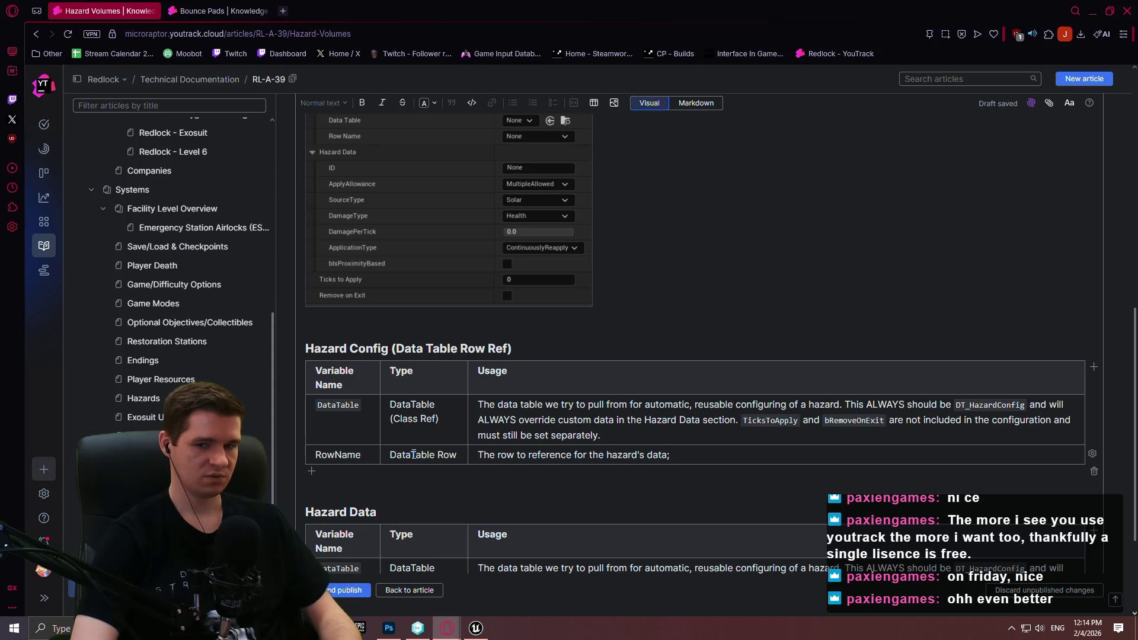
text(election of actu)
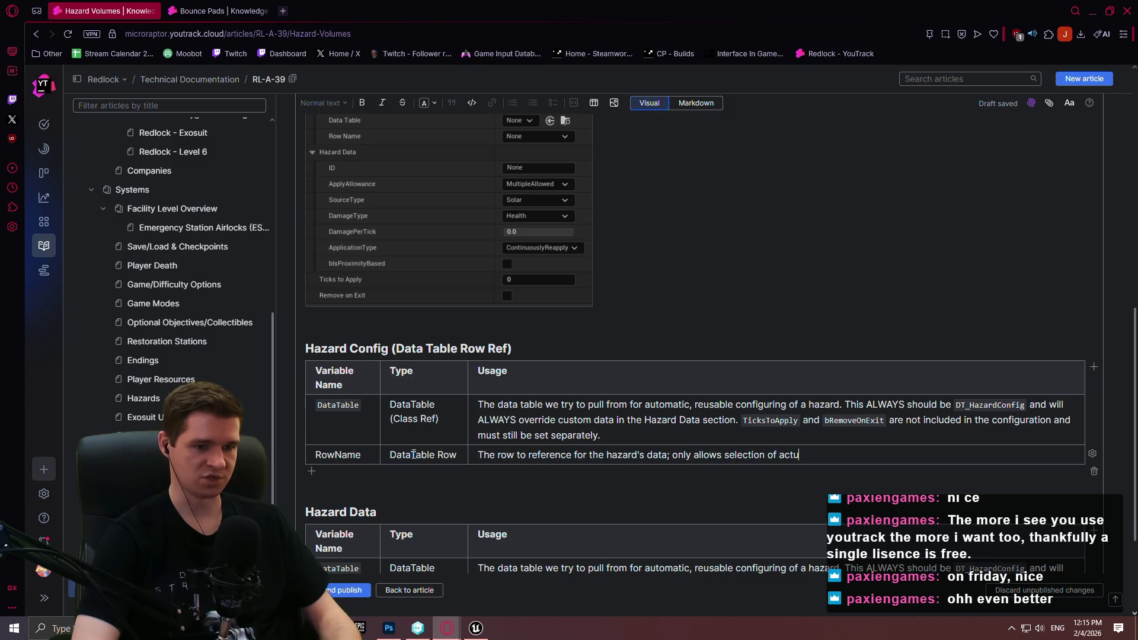
text(al rows in the configured D)
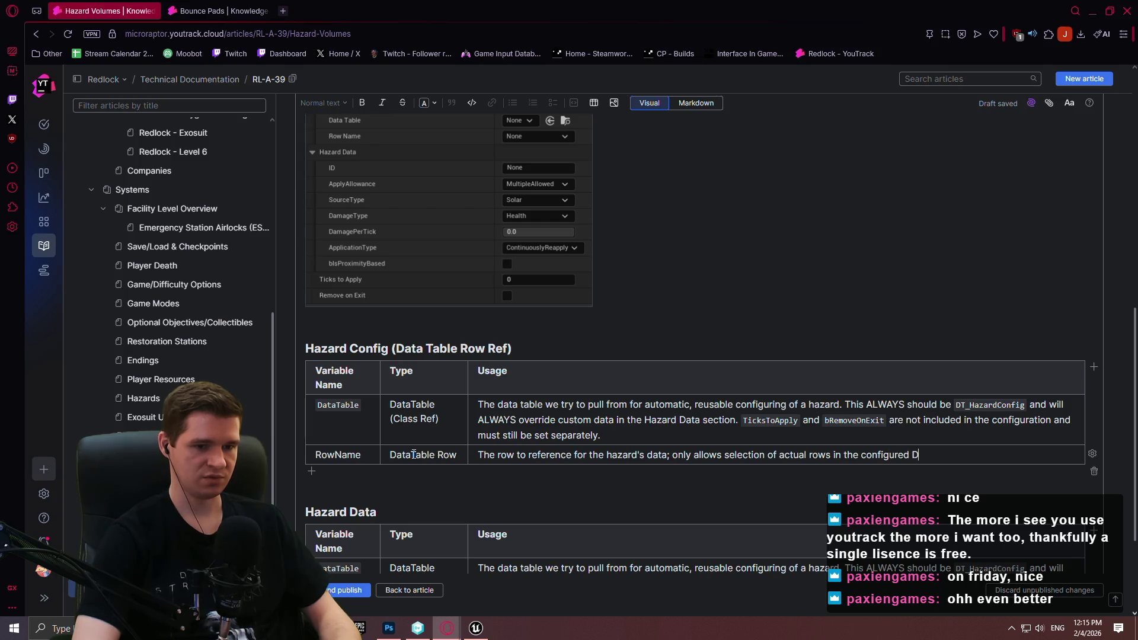
text(ata Table.)
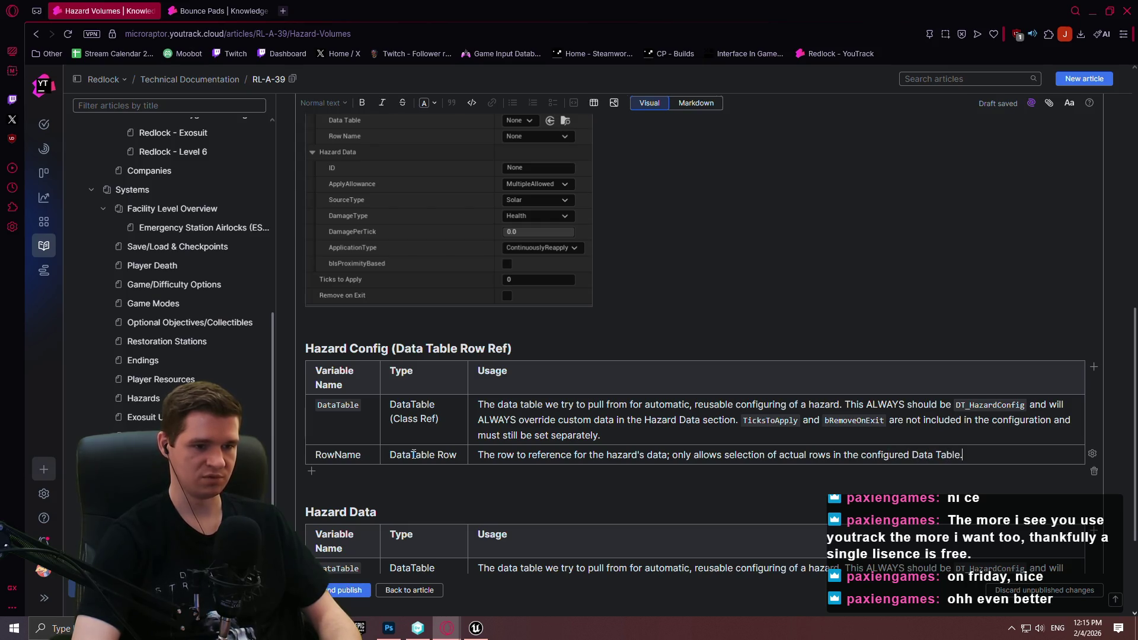
- Format the RowName variable name as inline code
click(360, 454)
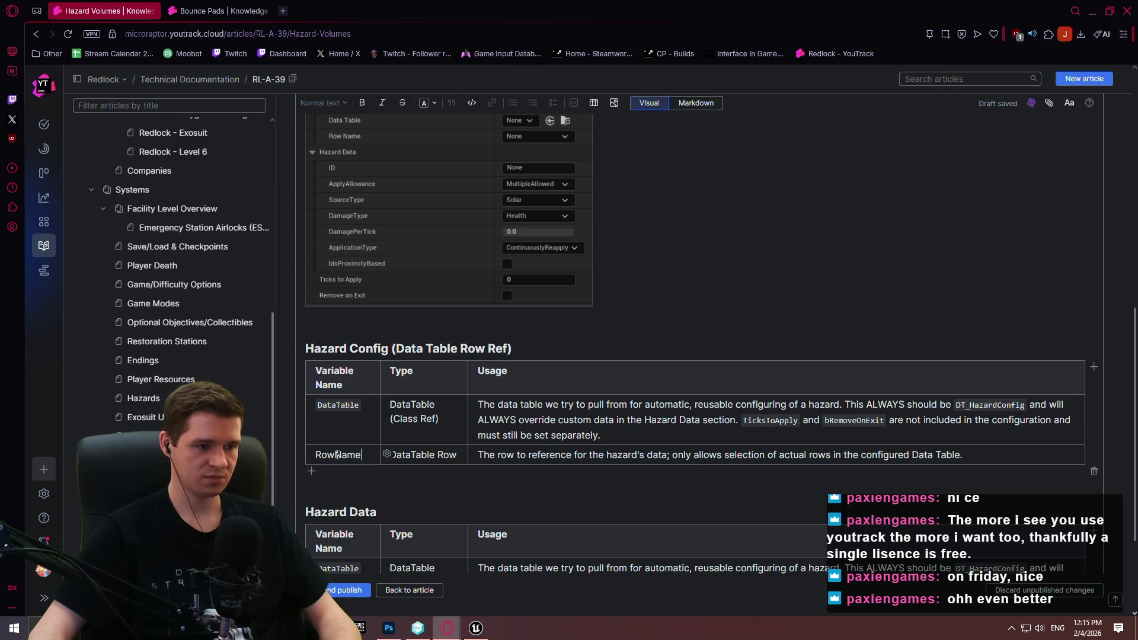
double_click(345, 455)
click(472, 103)
click(753, 455)
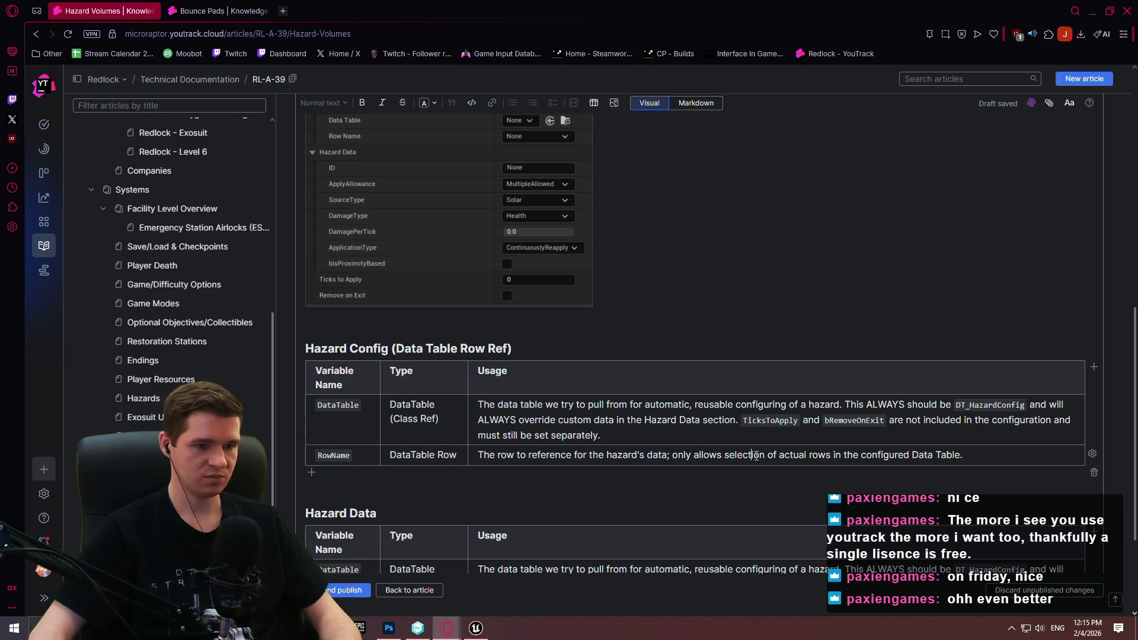
scroll(754, 455, down, 2)
scroll(723, 437, up, 2)
scroll(722, 437, down, 4)
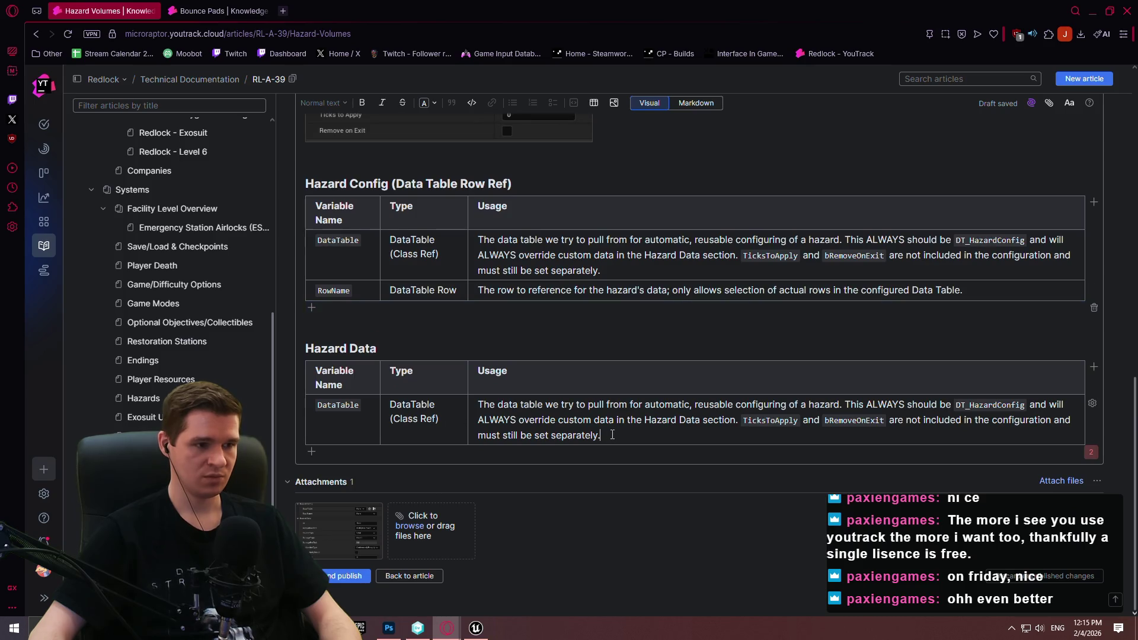
scroll(444, 207, up, 3)
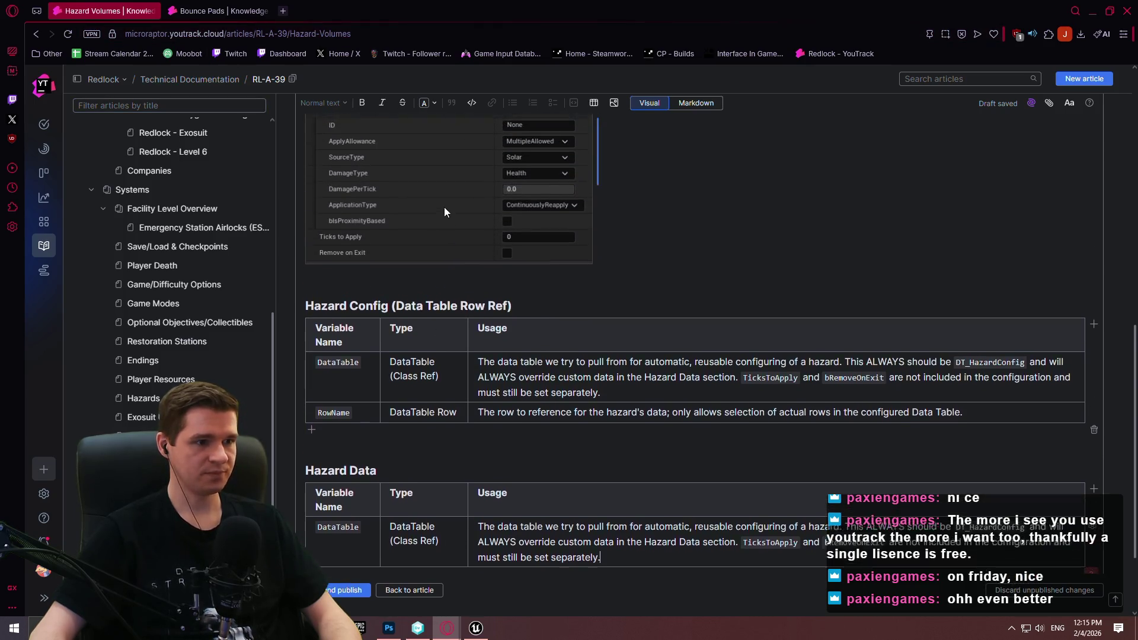
scroll(443, 211, down, 3)
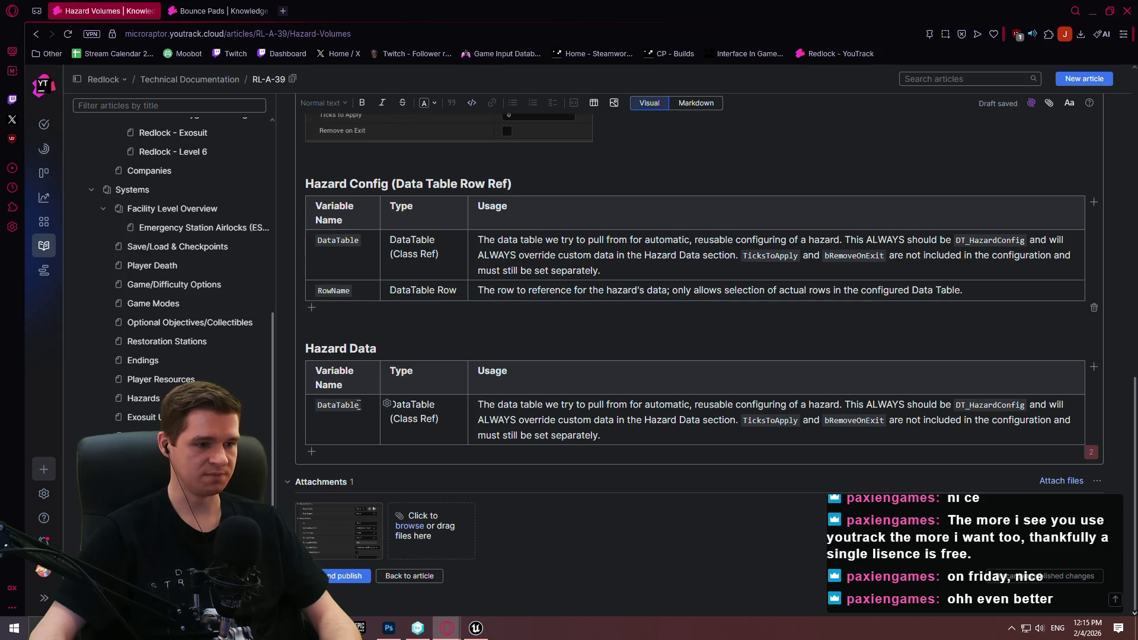
- Add two empty rows to the Hazard Data table
click(308, 407)
scroll(560, 403, up, 3)
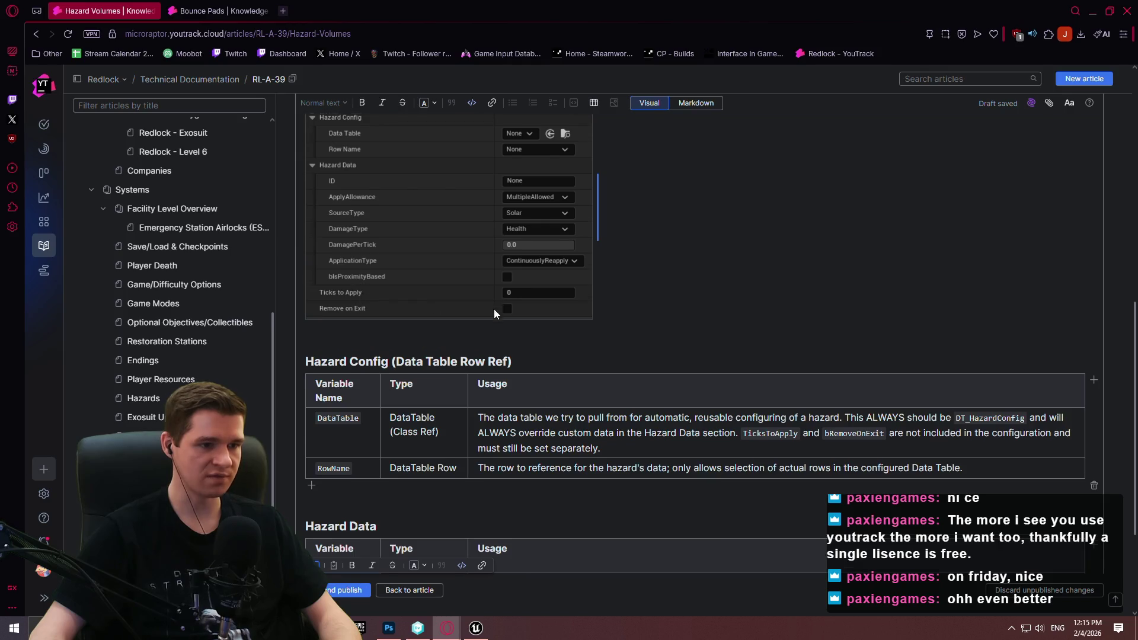
scroll(492, 308, down, 3)
click(312, 453)
click(312, 487)
- Add four more Hazard Data rows and replace the first row's Type and Usage with x
click(312, 490)
click(312, 509)
click(312, 529)
click(312, 548)
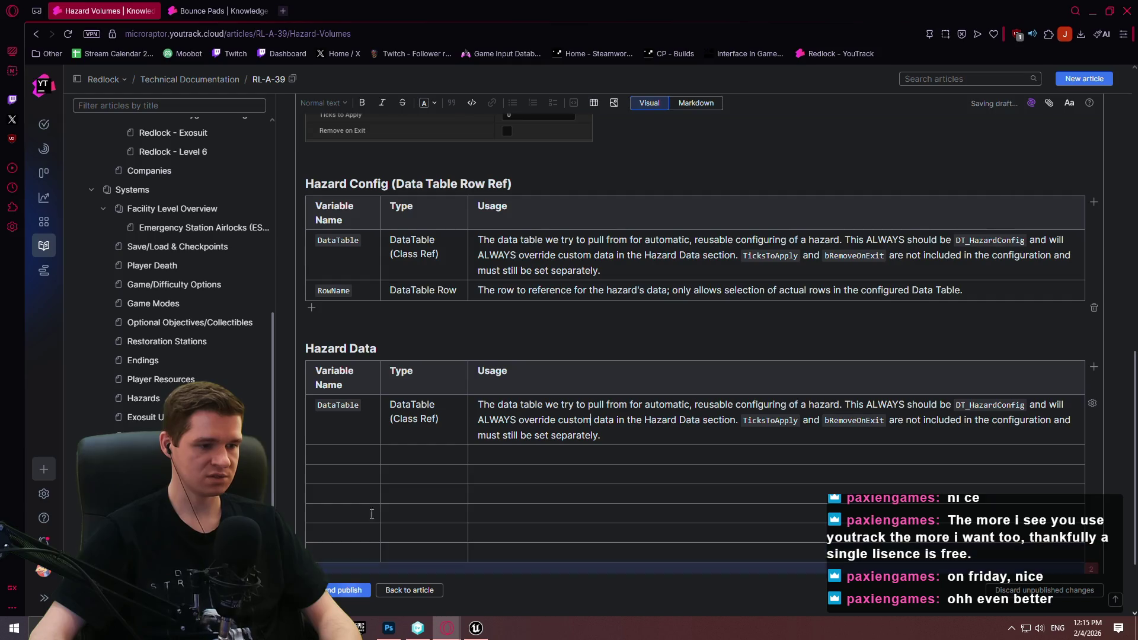
scroll(377, 351, down, 1)
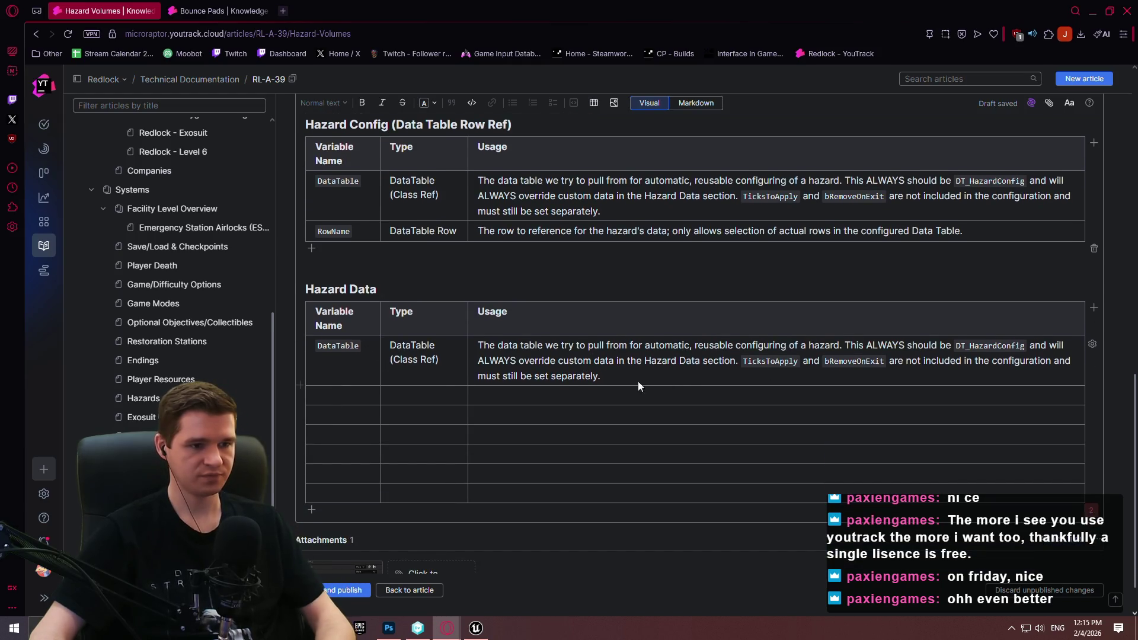
mouse_move(649, 381)
mouse_down()
mouse_move(462, 344)
mouse_move(480, 347)
mouse_up()
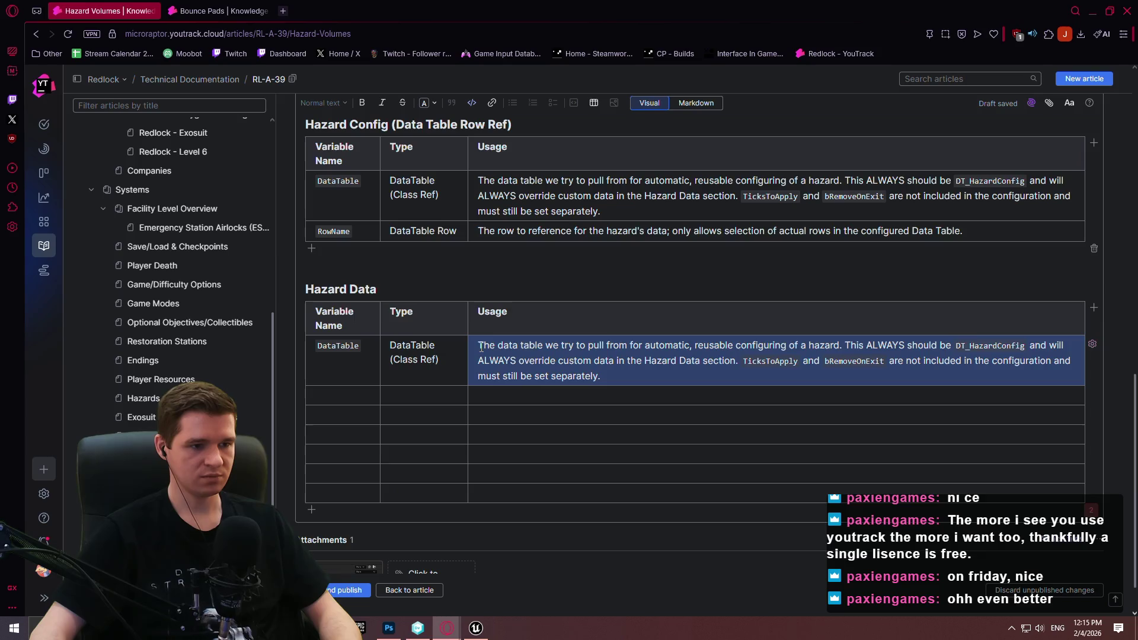
text(x)
click(567, 351)
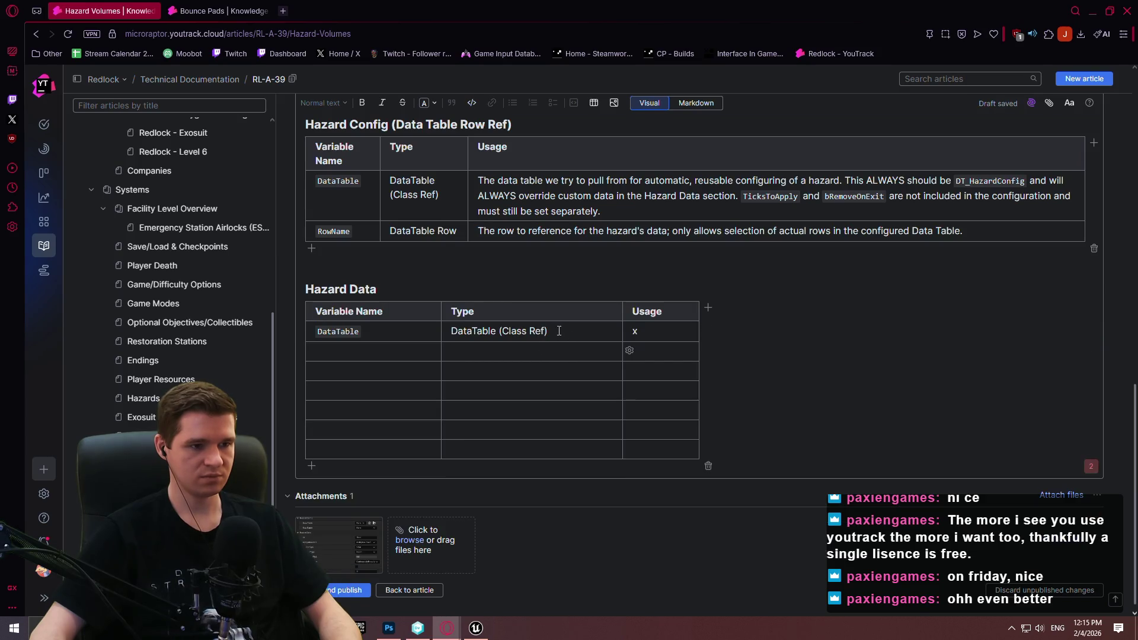
drag(560, 331, 442, 328)
text(x)
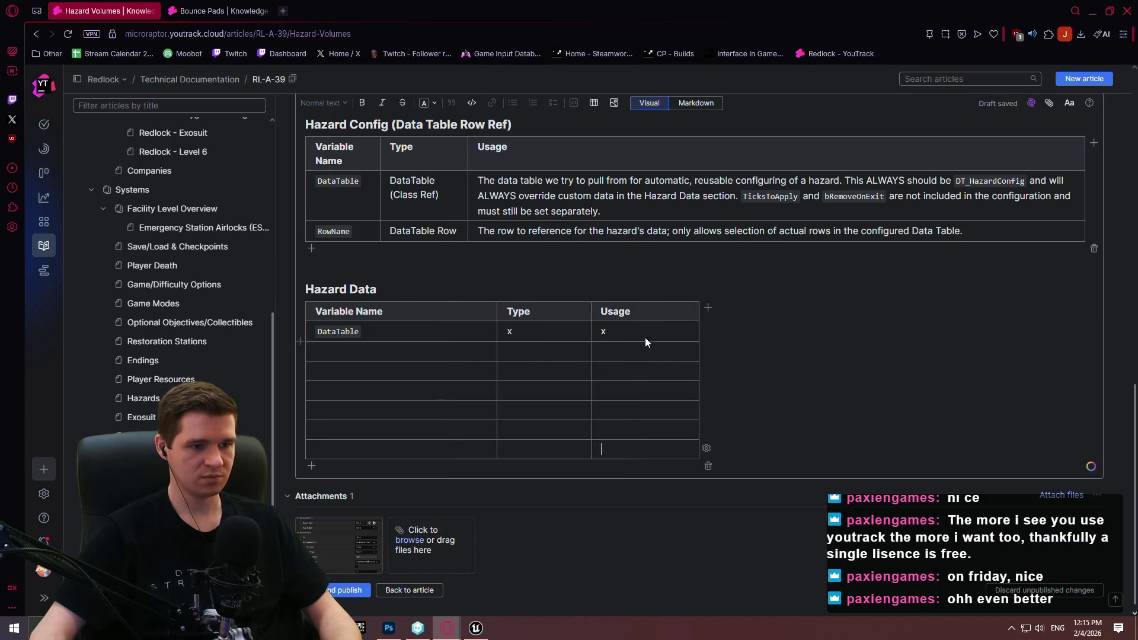
- Copy the DataTable/x/x row into the remaining rows and rename the first variable to ID
click(300, 331)
key(ctrl+c)
click(364, 350)
key(ctrl+v)
key(ctrl+v)
key(ctrl+v)
key(ctrl+v)
key(ctrl+v)
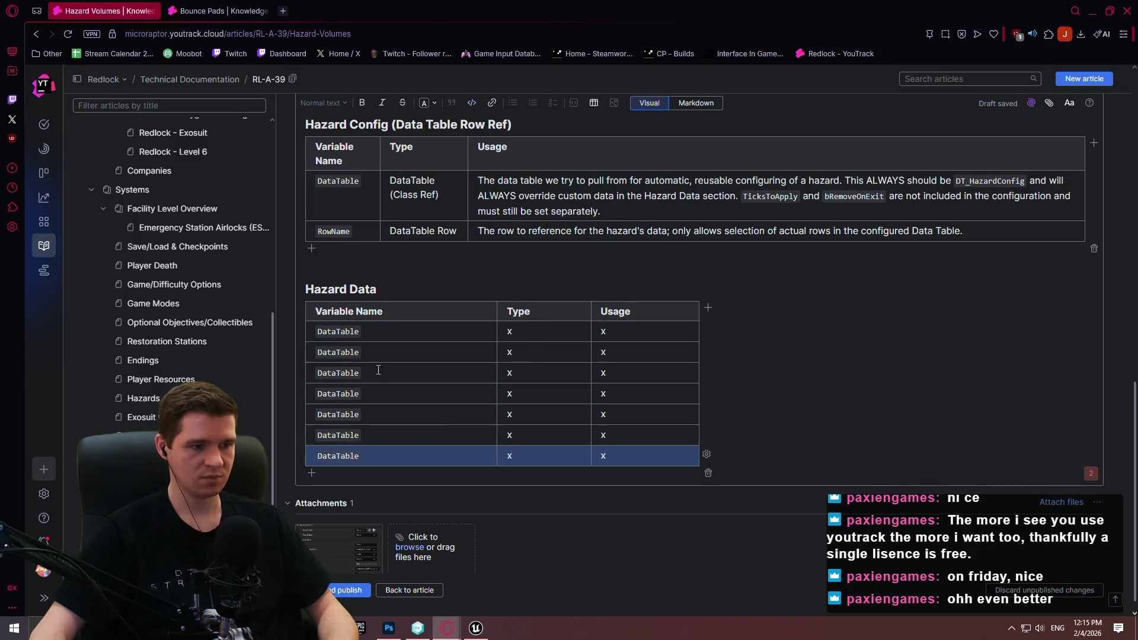
scroll(379, 370, up, 1)
drag(359, 391, 333, 396)
text(ID)
click(476, 628)
click(476, 628)
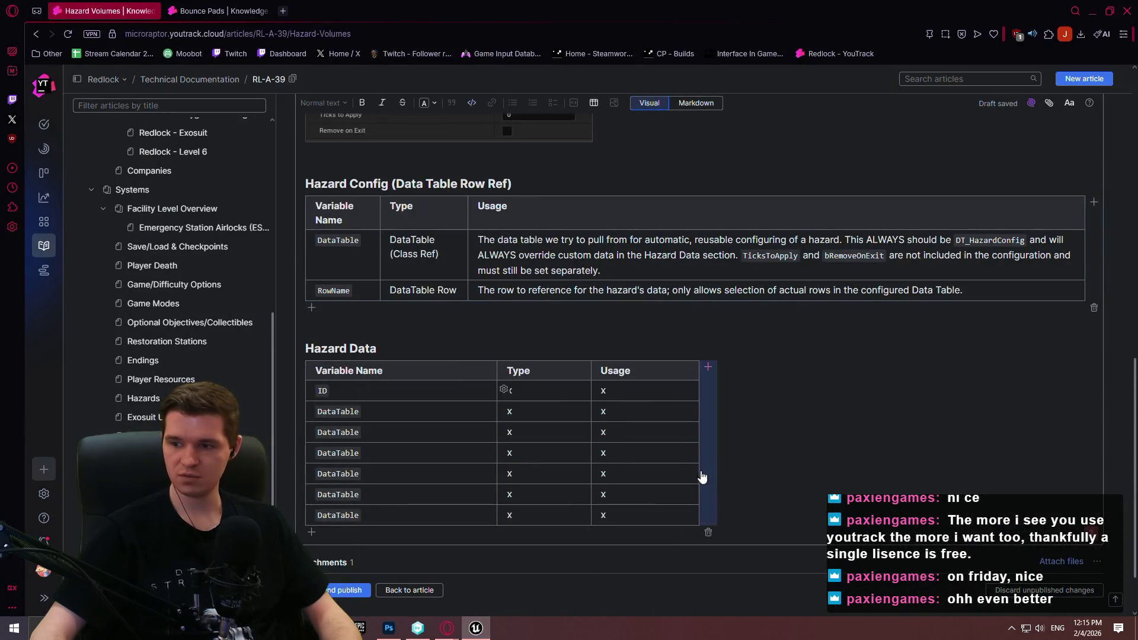
- Name rows 2–4 ApplyAllowance, SourceType and DamageType
double_click(362, 412)
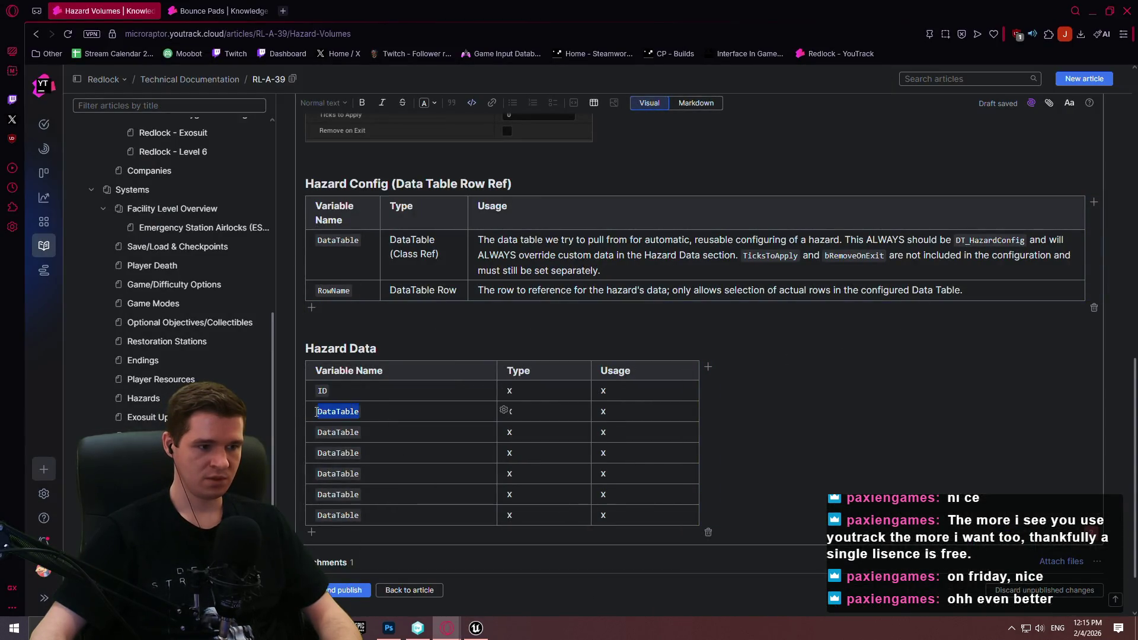
text(App)
text(lyAllowance)
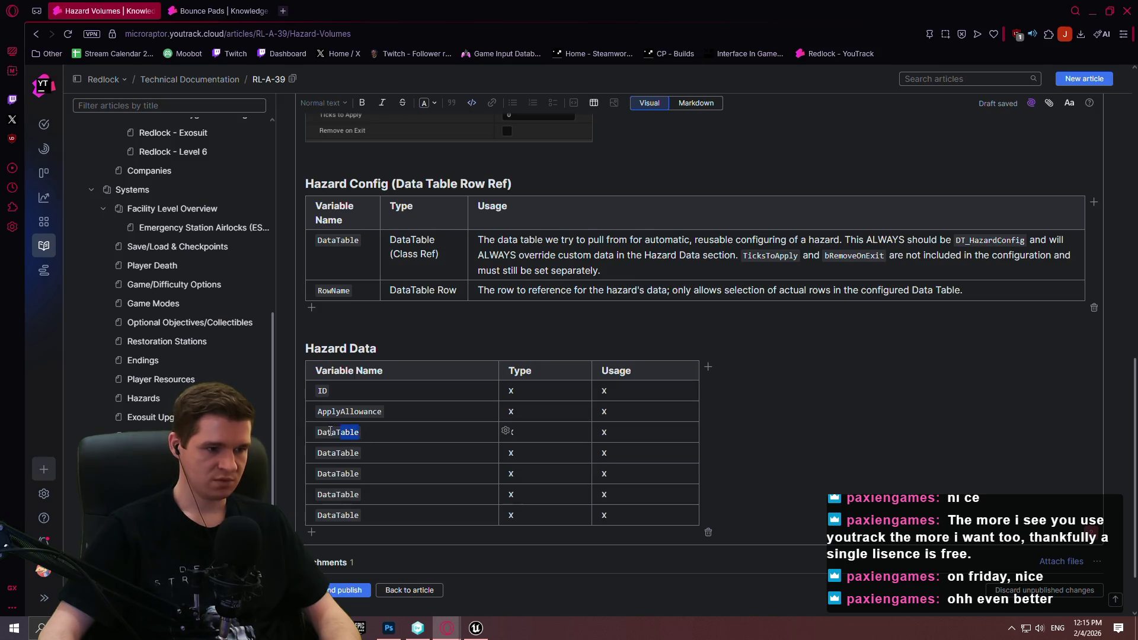
text(SourceType)
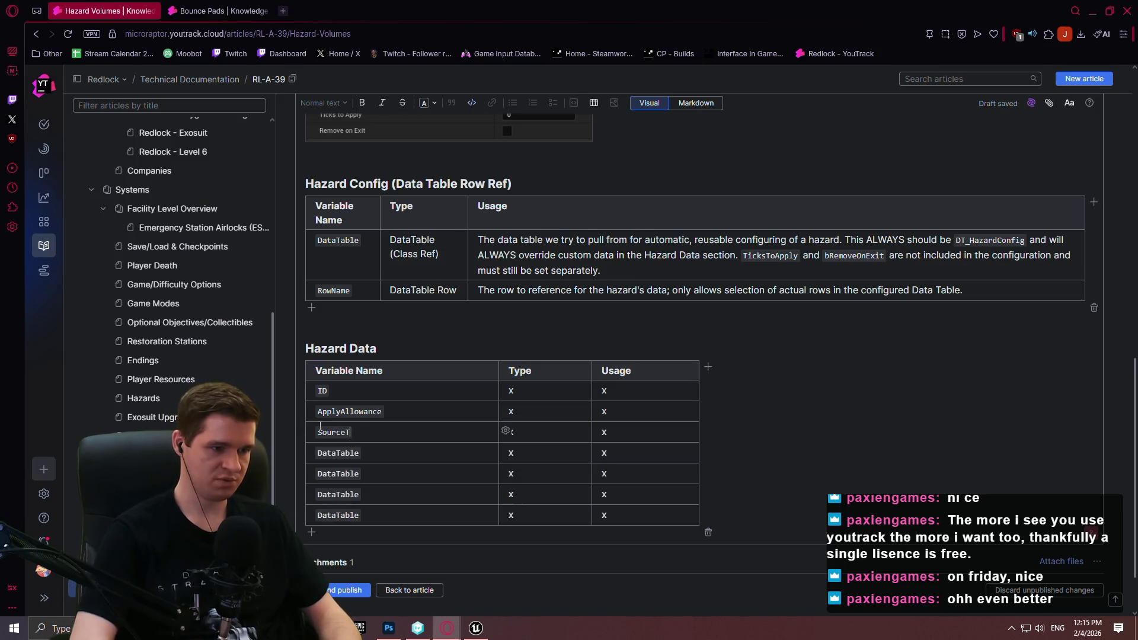
key(Return)
key(BackSpace)
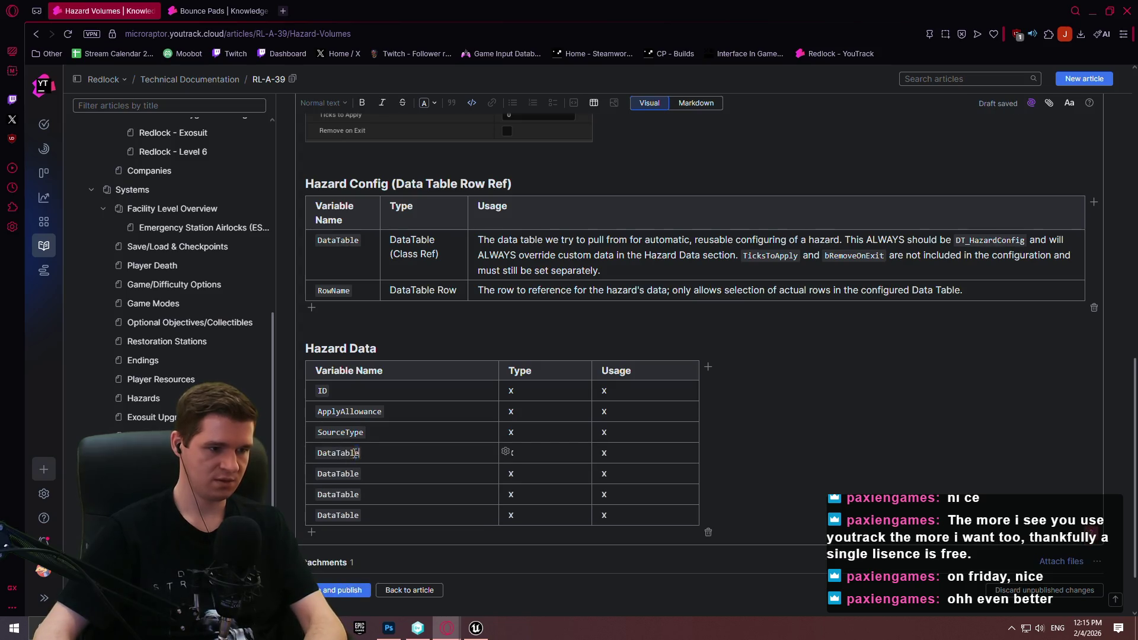
drag(359, 453, 323, 454)
text(amageType)
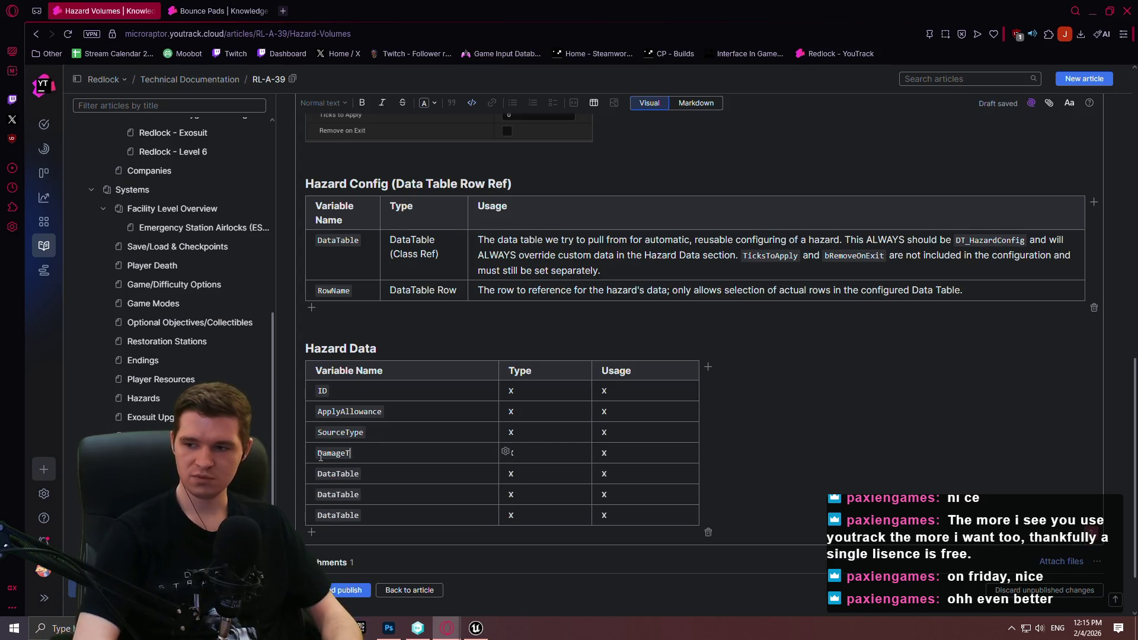
- Name rows 5–7 DamagePerTick, ApplicationType and bIsProximityBased, checking against Unreal
drag(365, 478, 338, 475)
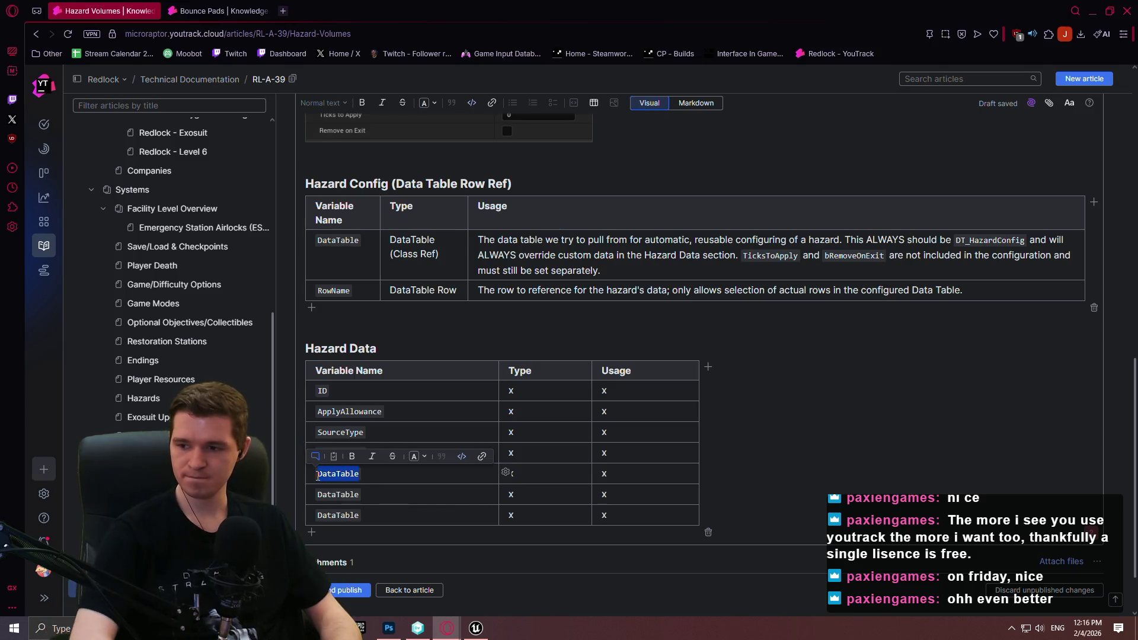
text(DamagePerTick)
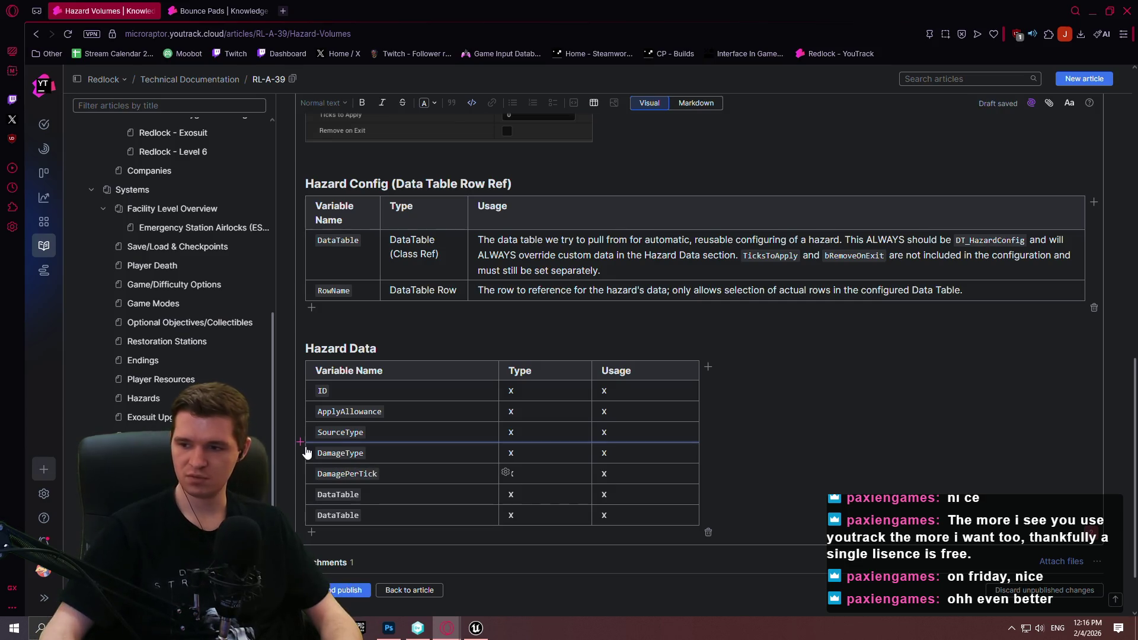
double_click(360, 494)
text(Applica)
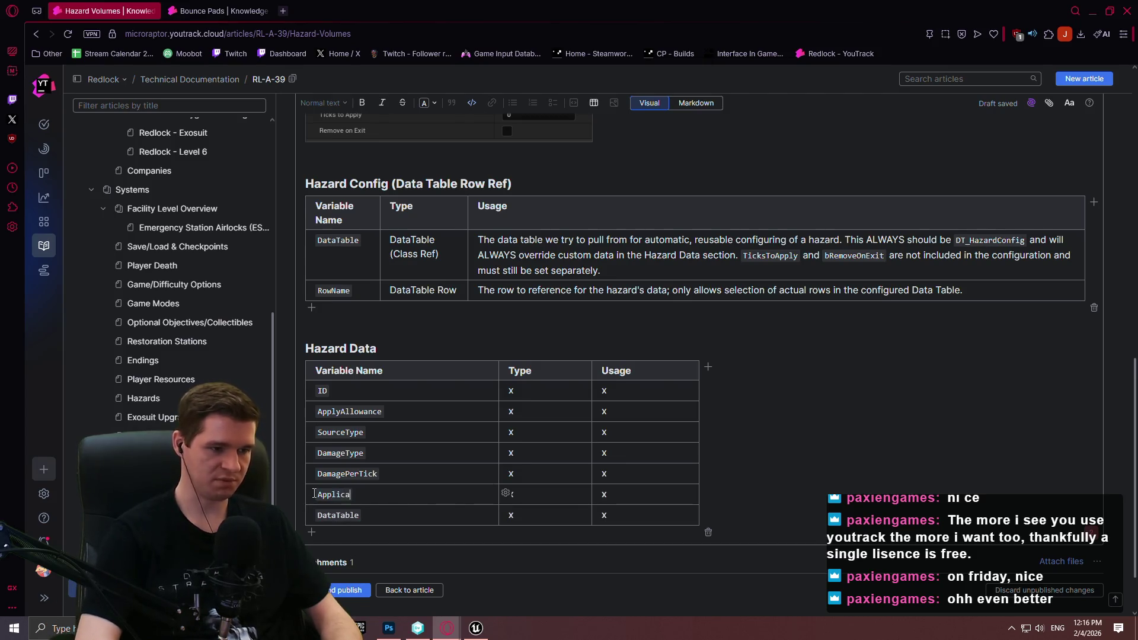
text(tionType)
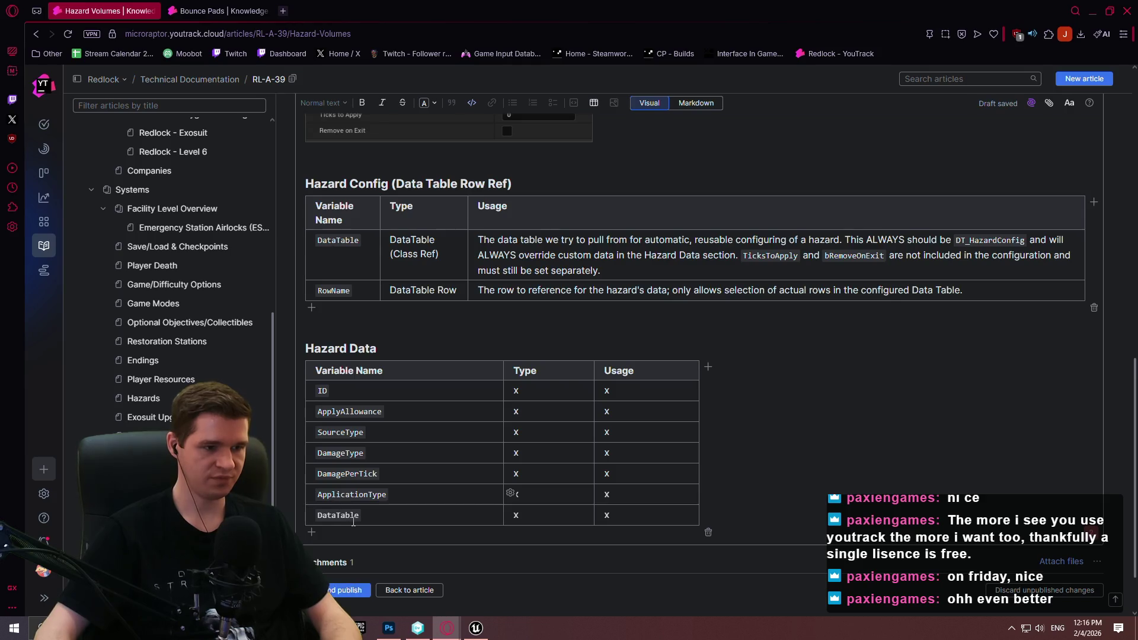
double_click(349, 515)
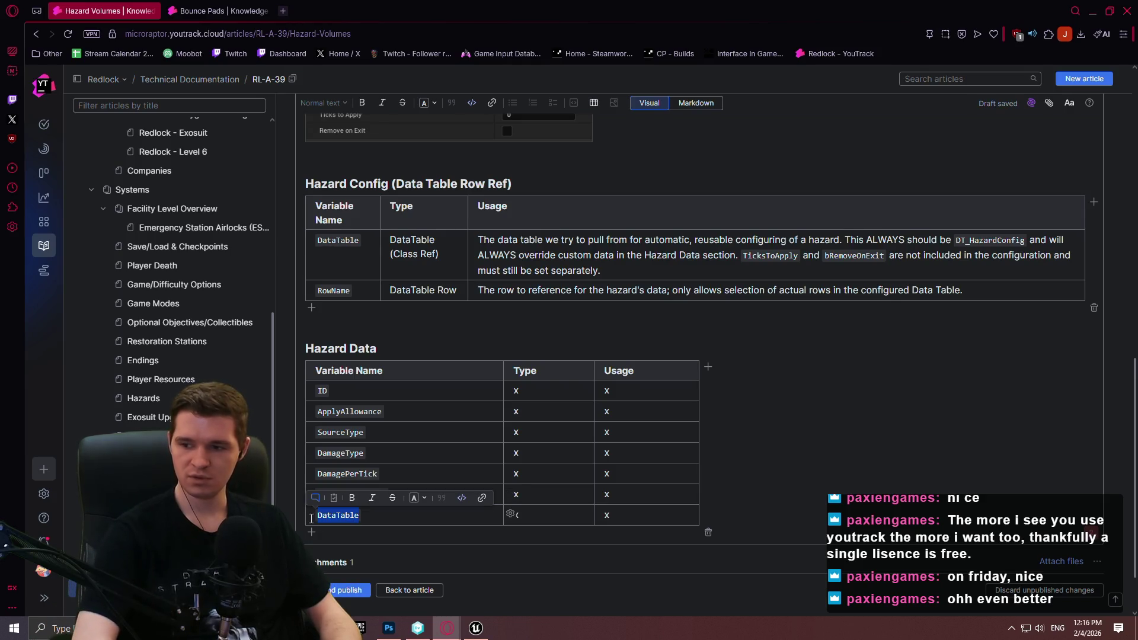
text(bIsProximityBased)
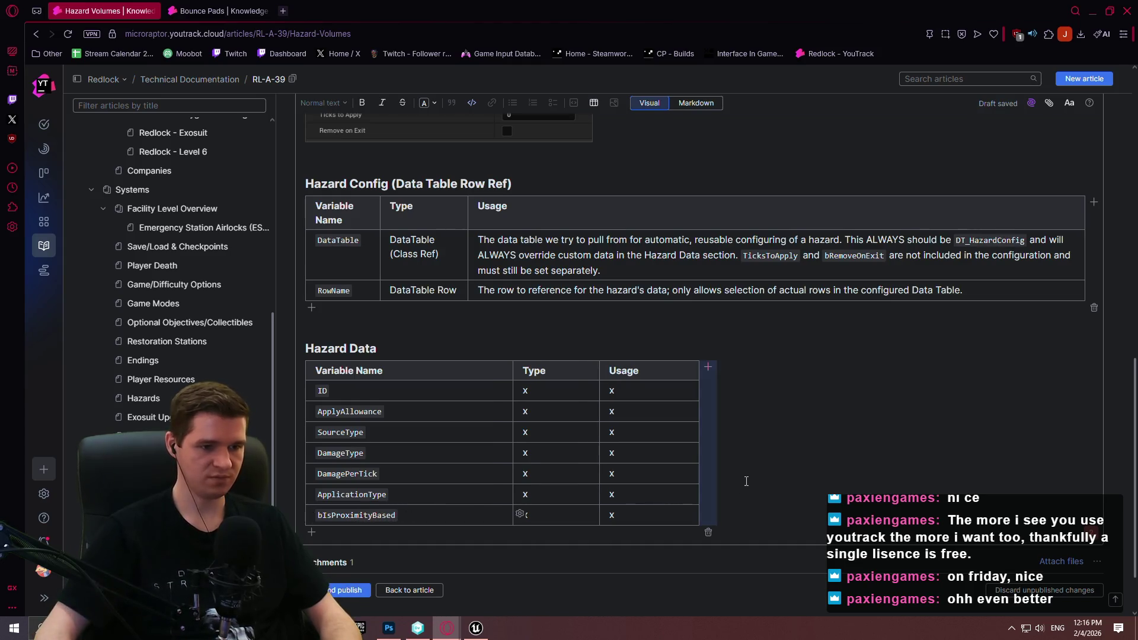
key(alt+Tab)
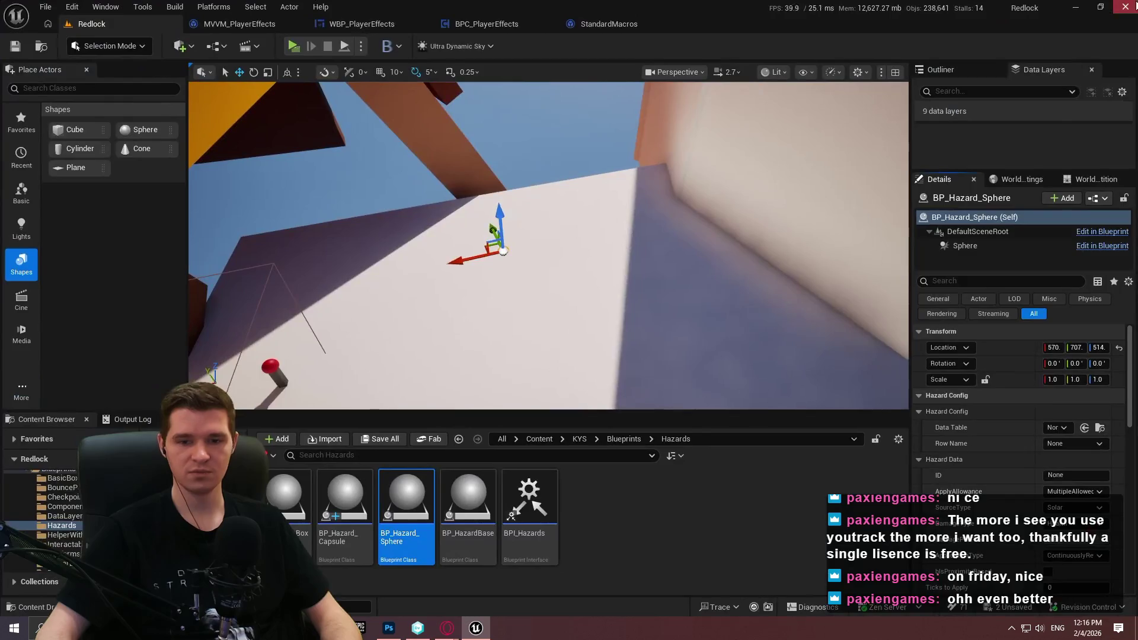
key(alt+Tab)
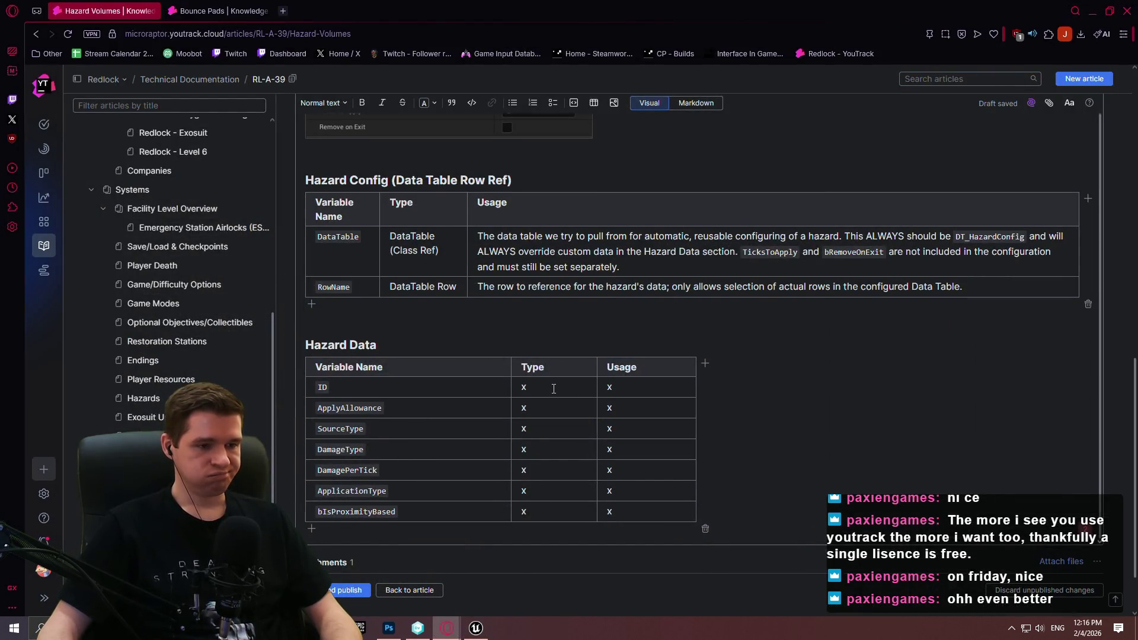
click(529, 387)
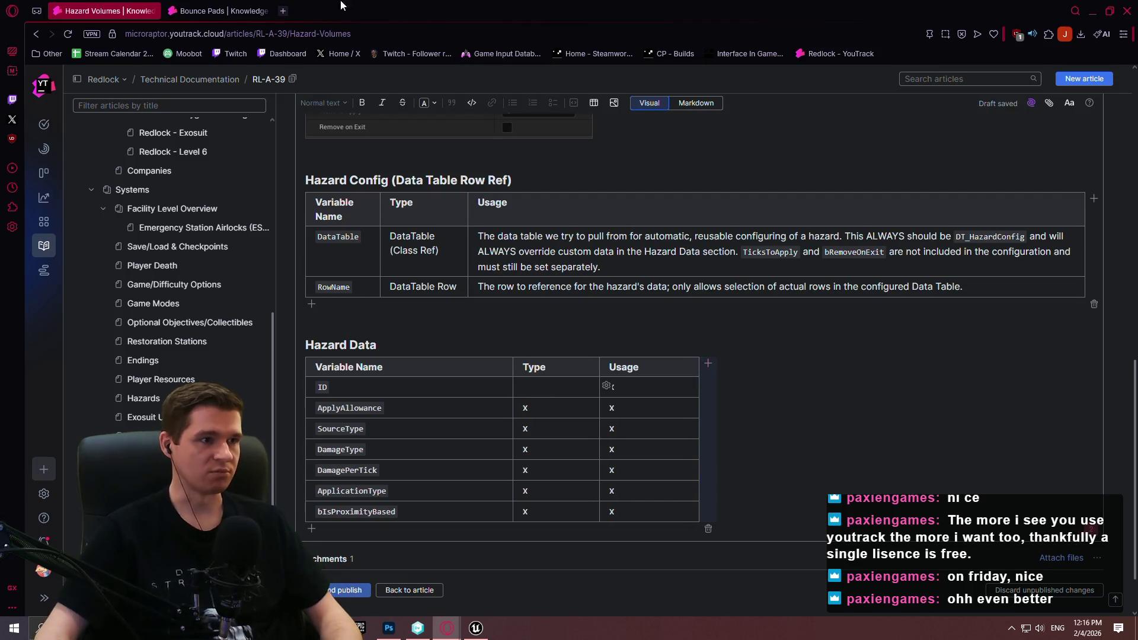
- Open the Moving platform article and review its Config and Events tables, then return to Hazard Volumes
click(228, 9)
scroll(639, 355, down, 5)
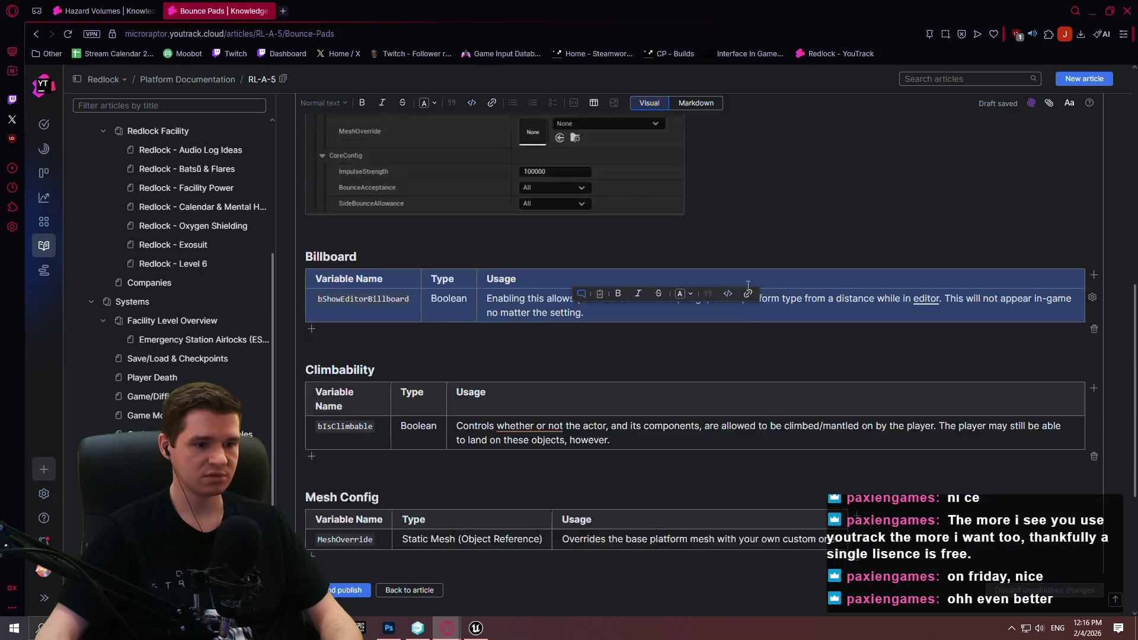
scroll(638, 356, down, 3)
scroll(172, 492, down, 2)
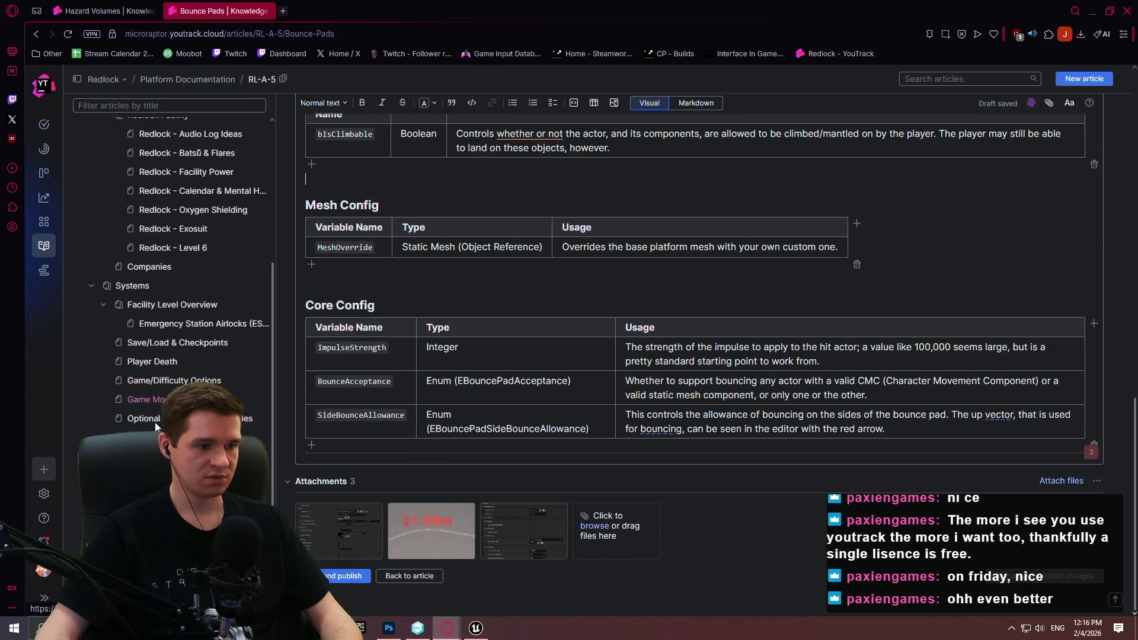
click(76, 532)
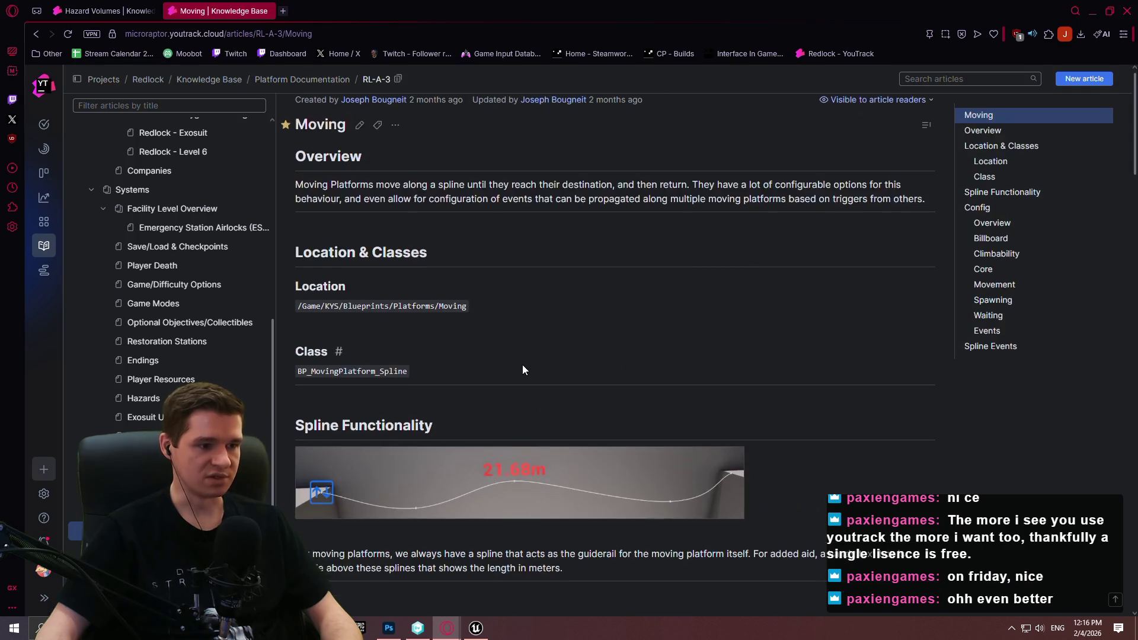
scroll(521, 365, down, 3)
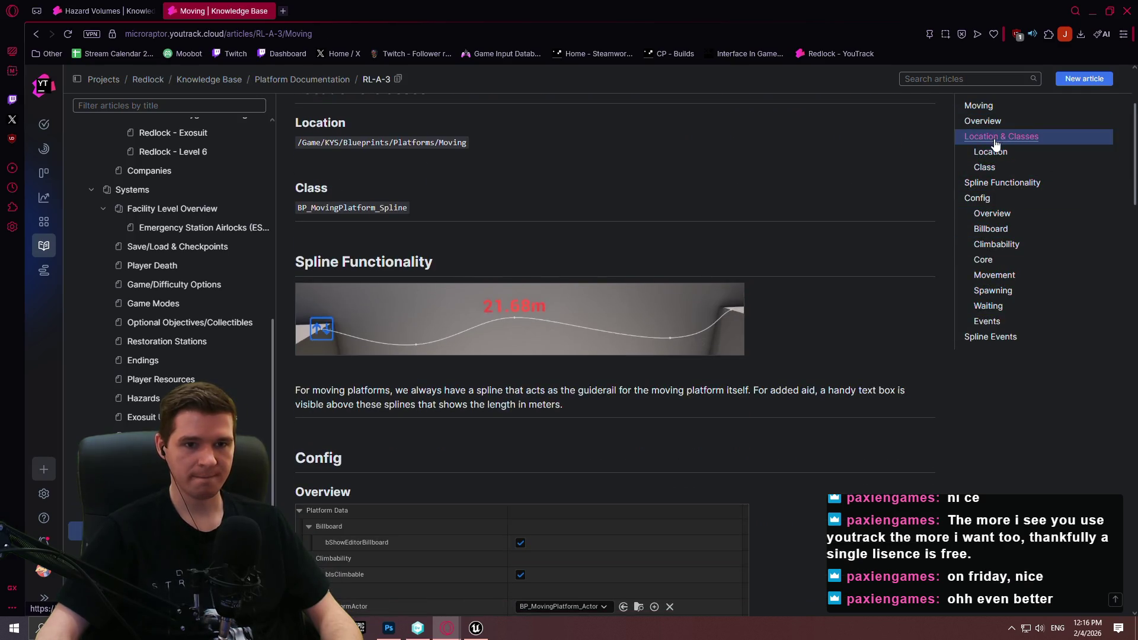
click(977, 198)
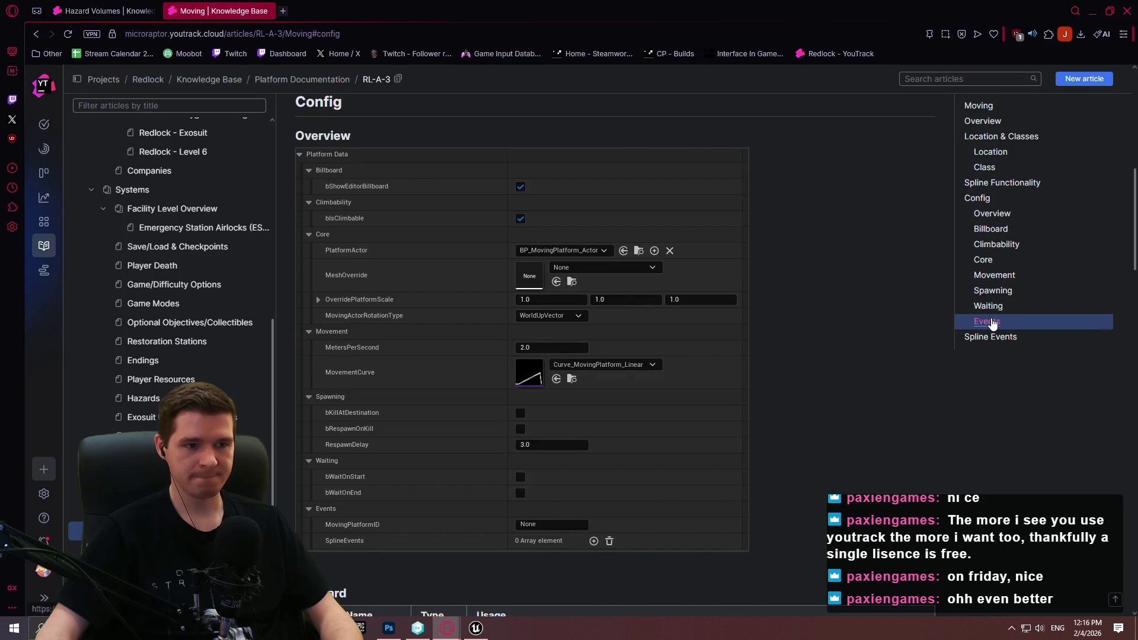
click(987, 320)
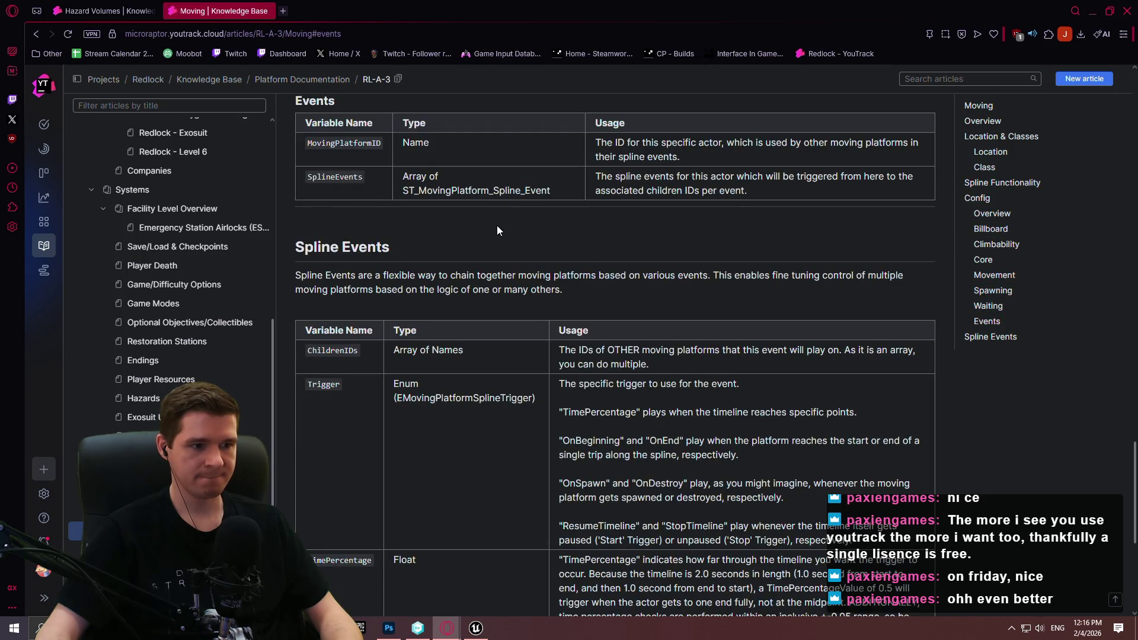
scroll(496, 230, down, 3)
click(99, 8)
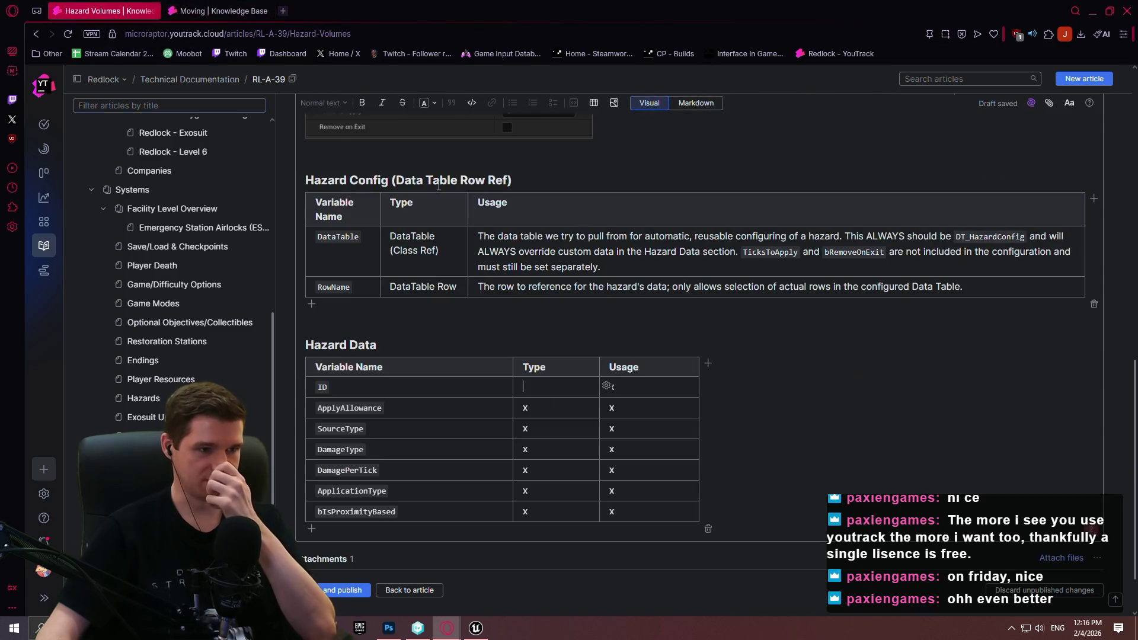
- Set the ID row's type to Name and start ApplyAllowance's type as "Enum ("
click(542, 388)
text(Name)
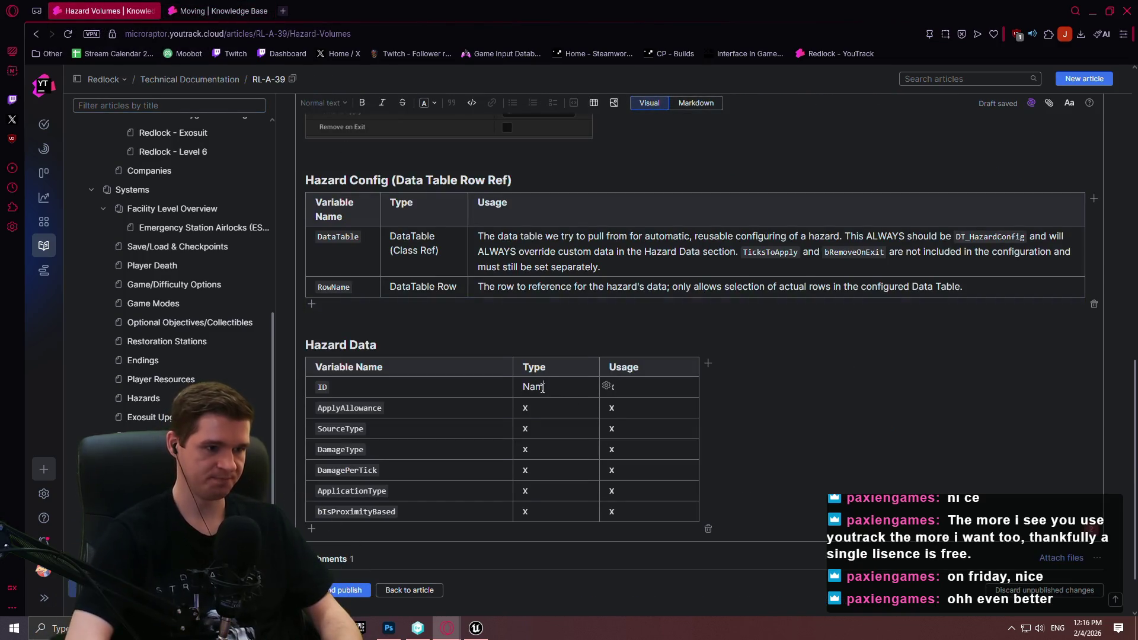
key(BackSpace)
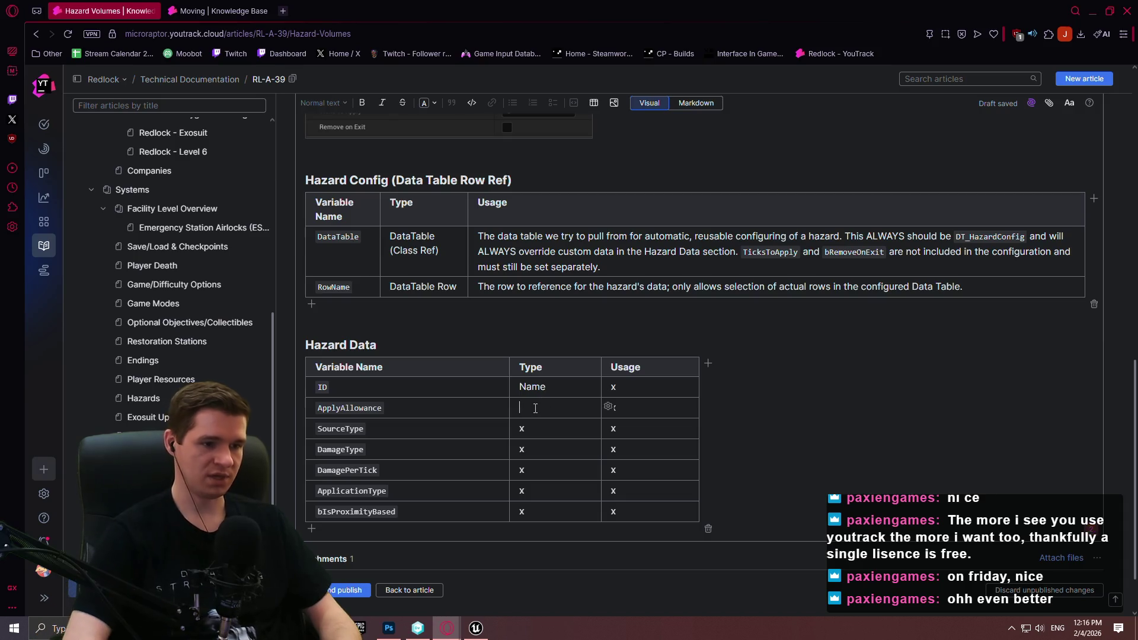
text(Enum ()
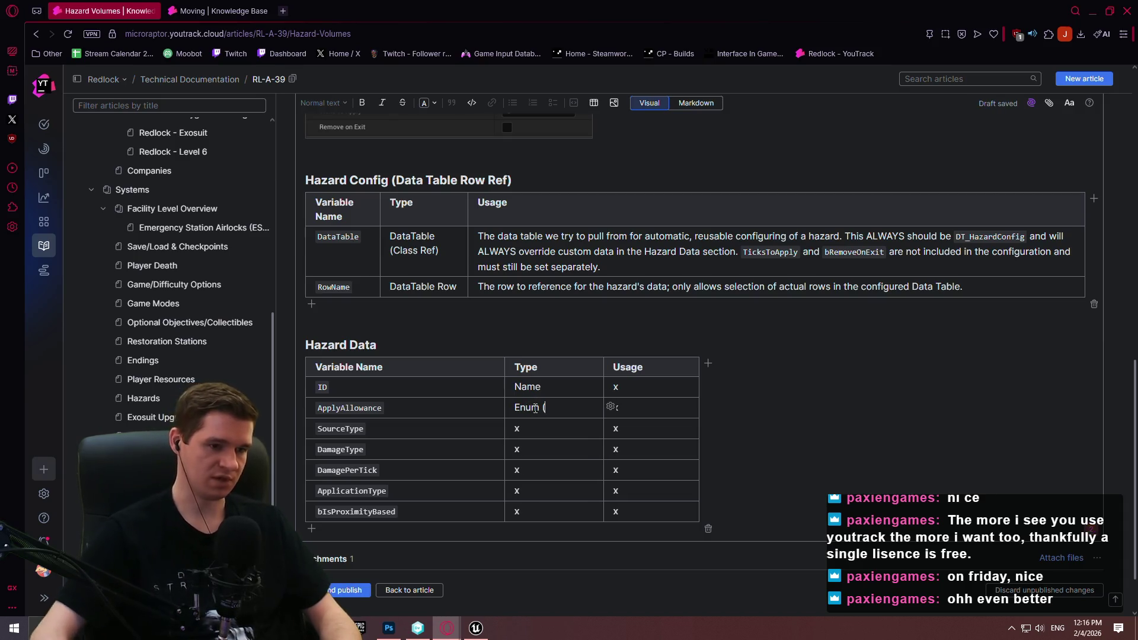
- In Unreal's Content Browser, browse KYS/Data to the Checkpoint folder and another data folder
click(477, 625)
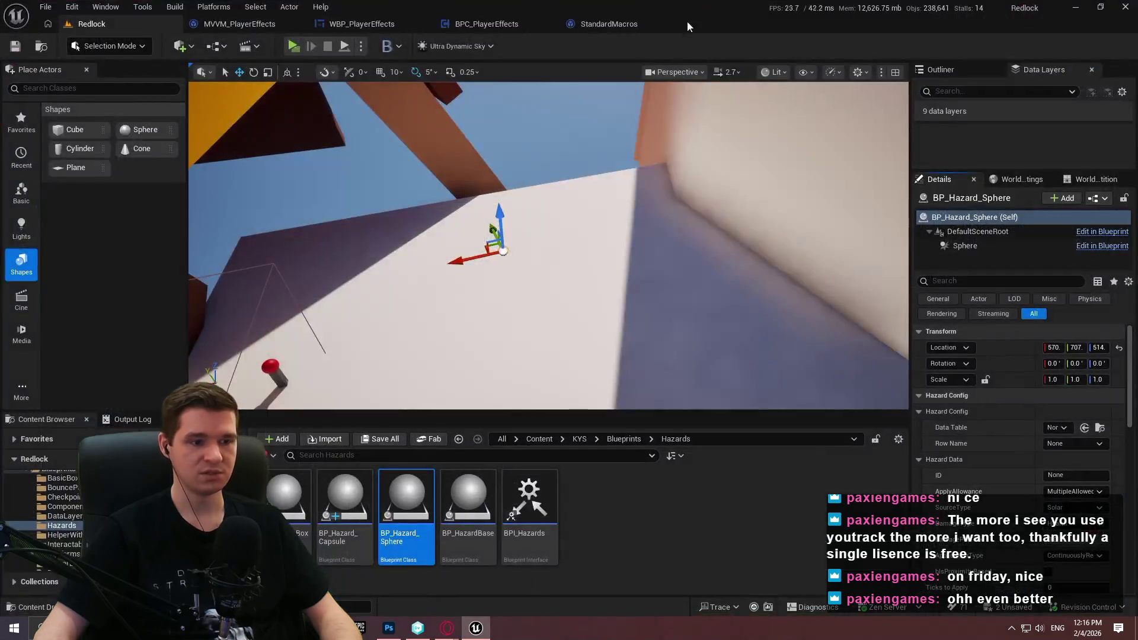
click(580, 440)
double_click(533, 506)
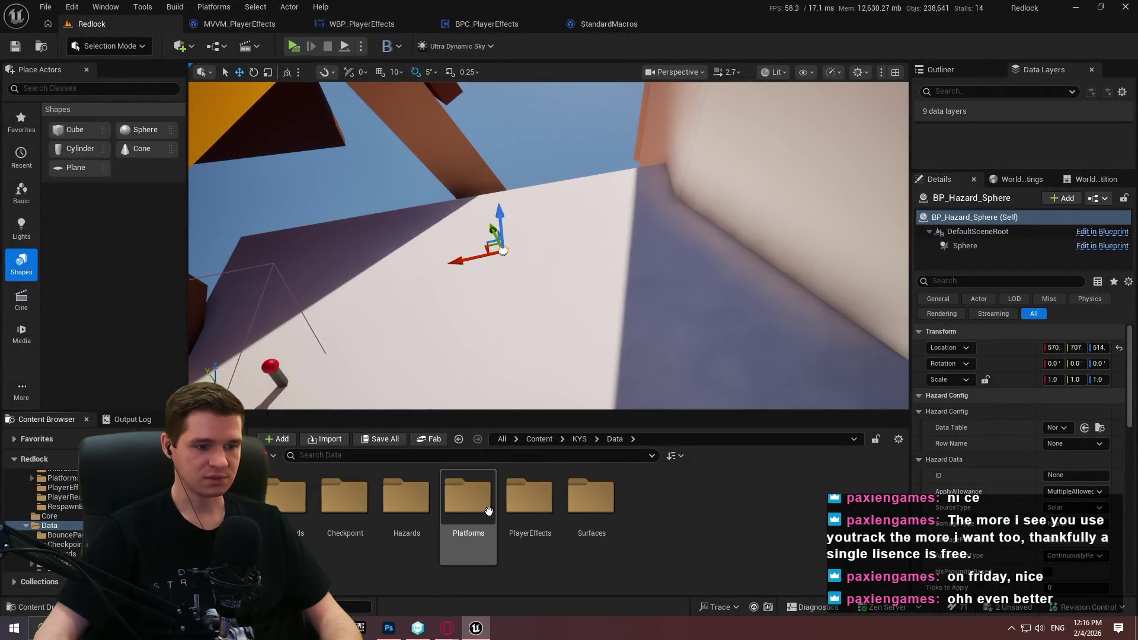
click(373, 508)
double_click(373, 508)
key(alt+Left)
double_click(531, 509)
- Type ApplyAllowance as Enum (E_HazardApplyAllowance) and start SourceType's enum type
key(alt+Tab)
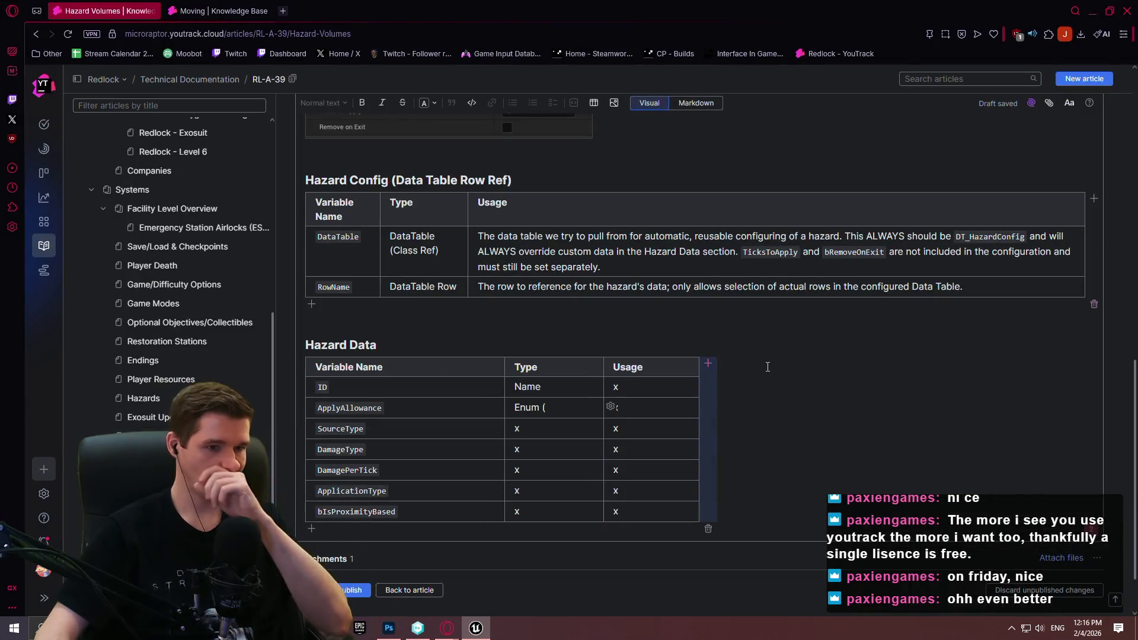
text(E_)
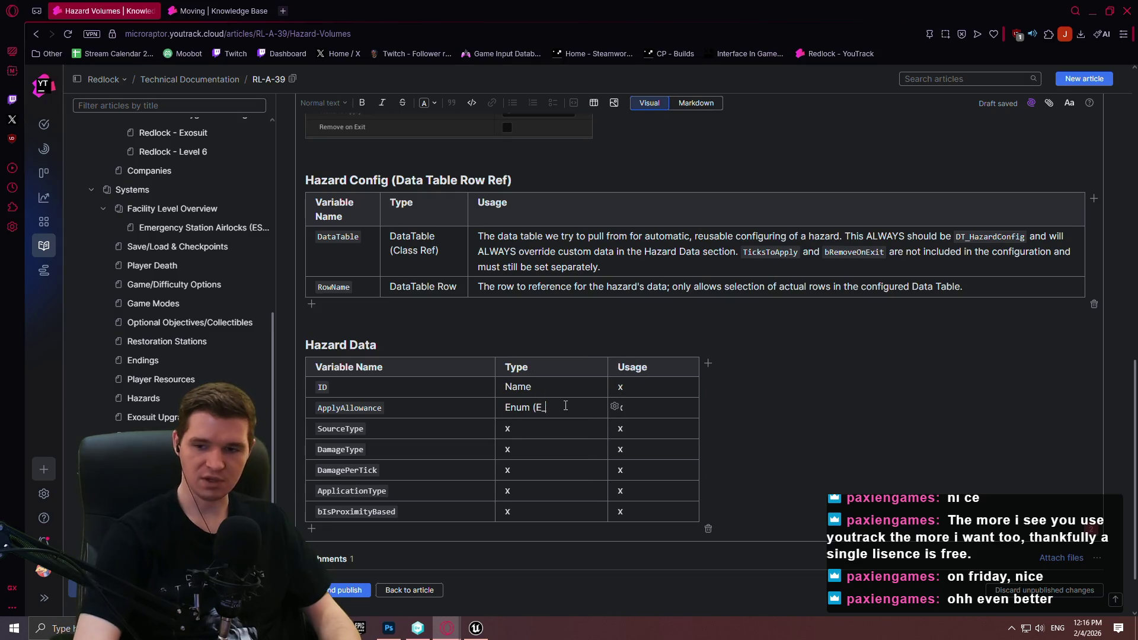
text(HazardApplyAllowance))
key(ctrl+End)
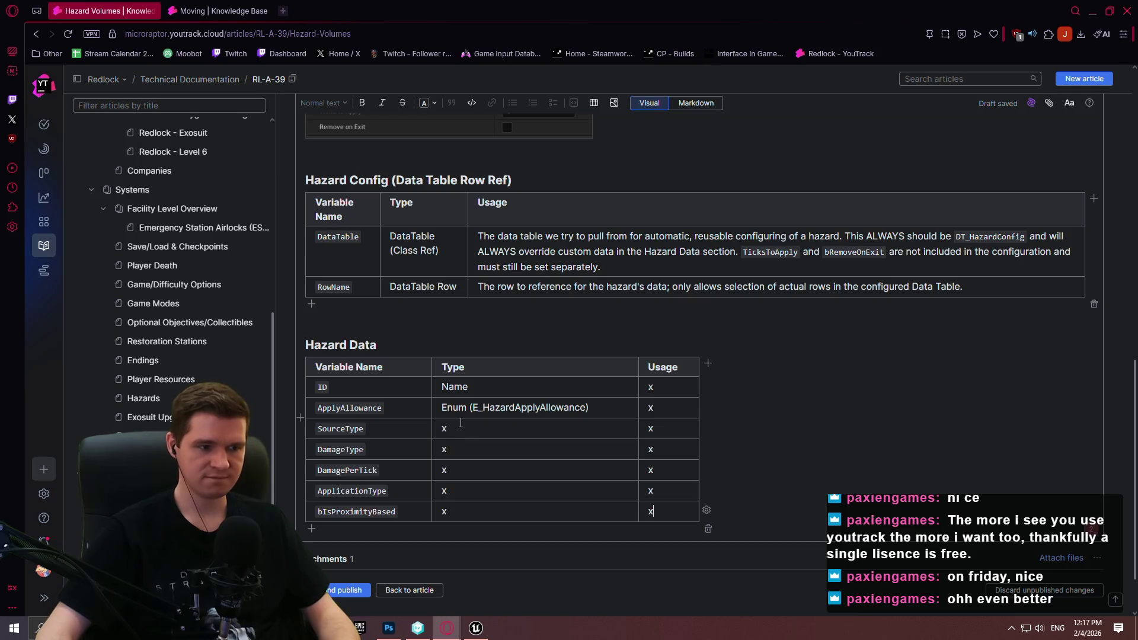
key(BackSpace)
text(E)
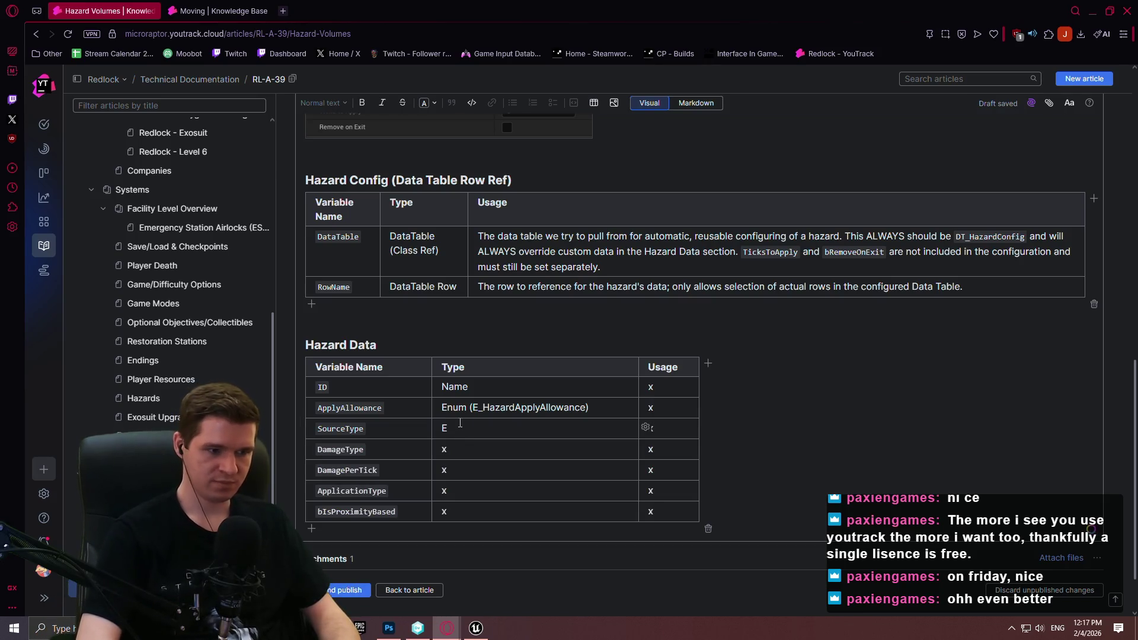
text(num)
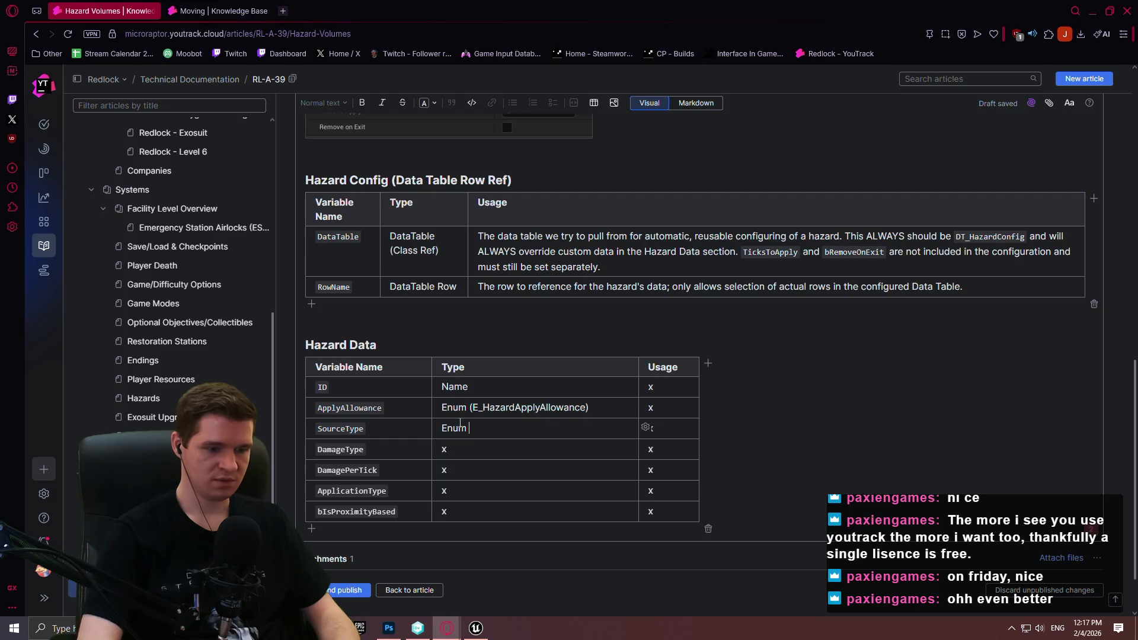
text( (Hazard)
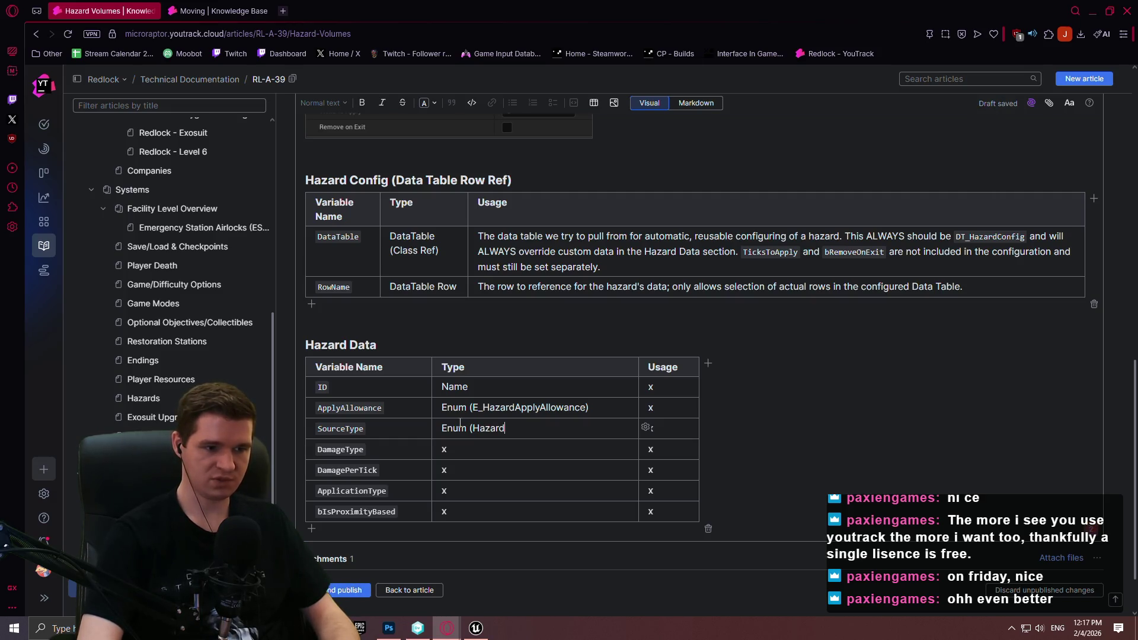
text(ou)
text(yp)
key(Left)
key(Left)
key(Left)
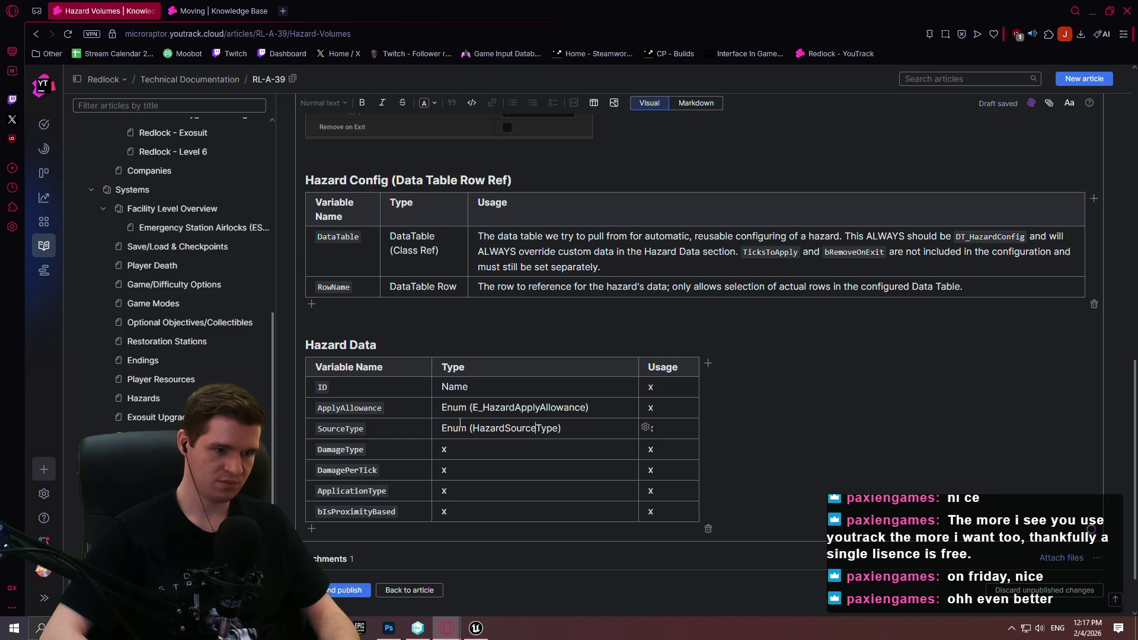
text(E_)
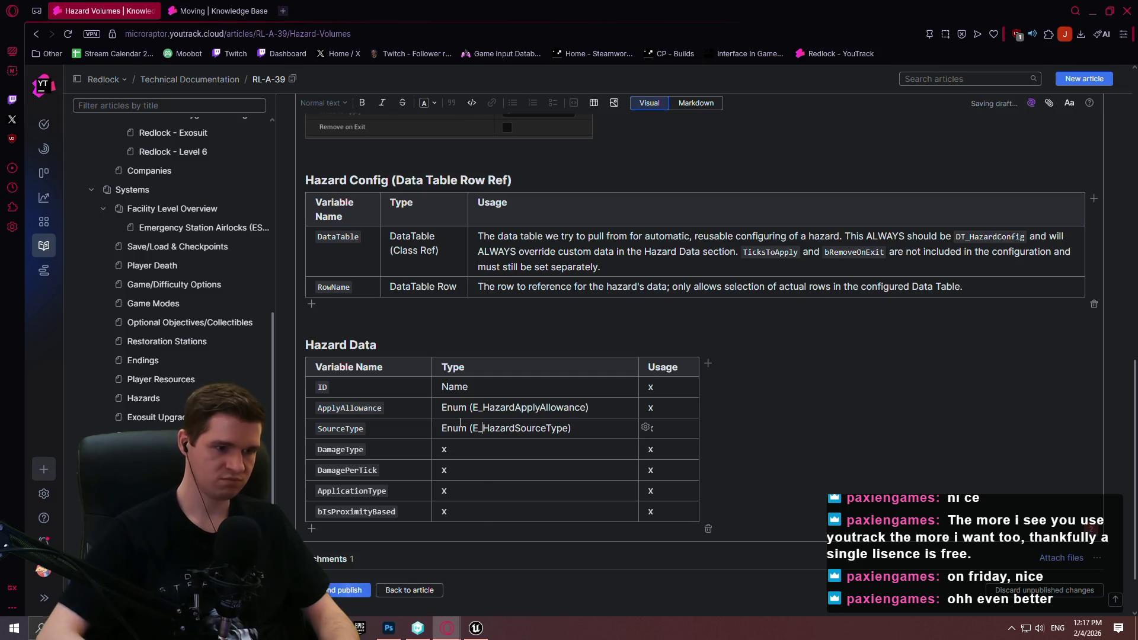
- Make DamageType an Enum and change DamagePerTick's type from Integer to Float
click(482, 451)
key(BackSpace)
text(En)
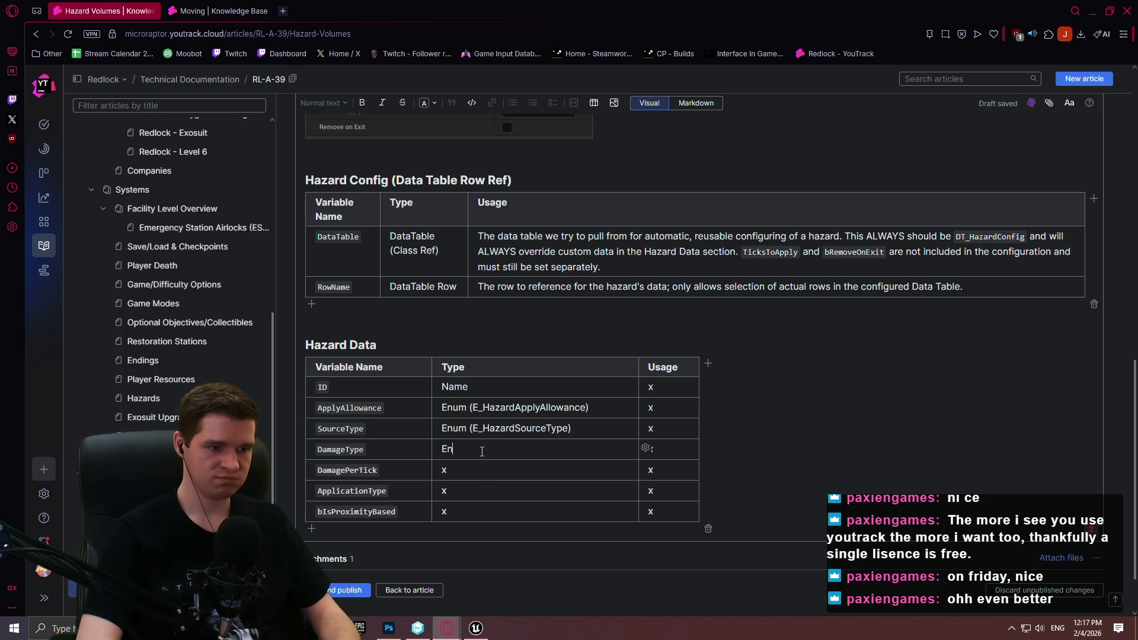
text(um (E_HazardDamageType)
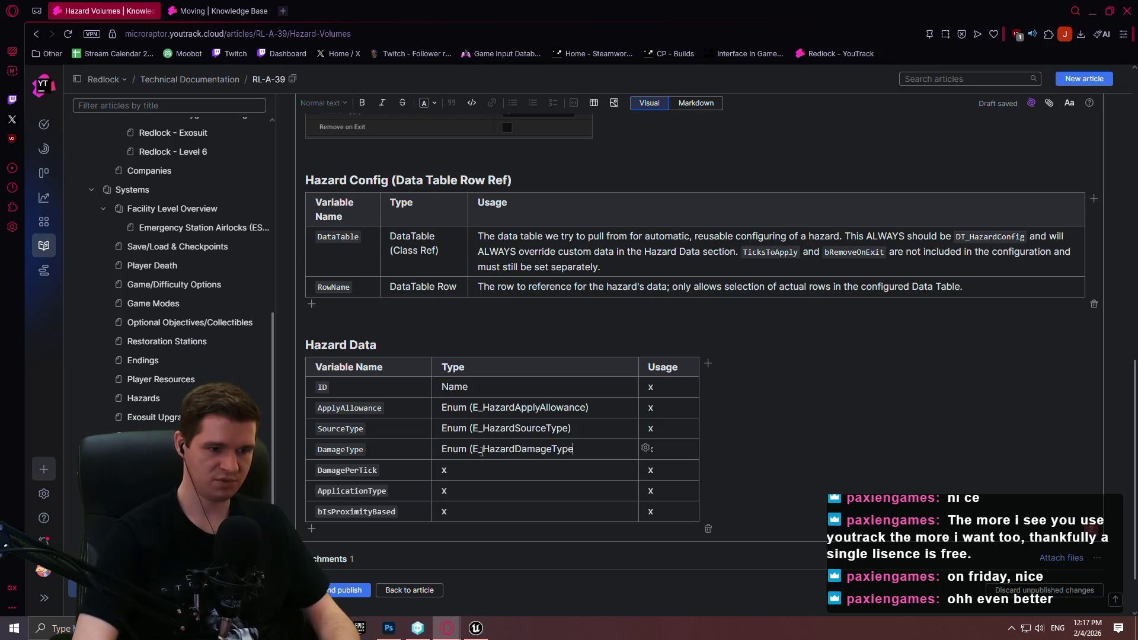
click(484, 468)
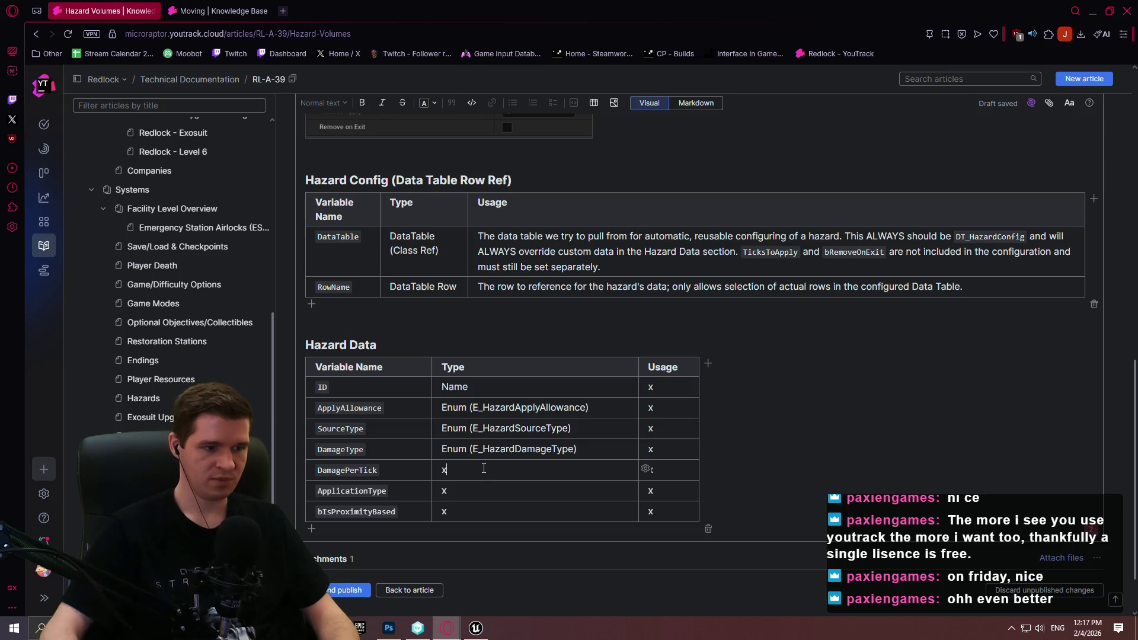
key(BackSpace)
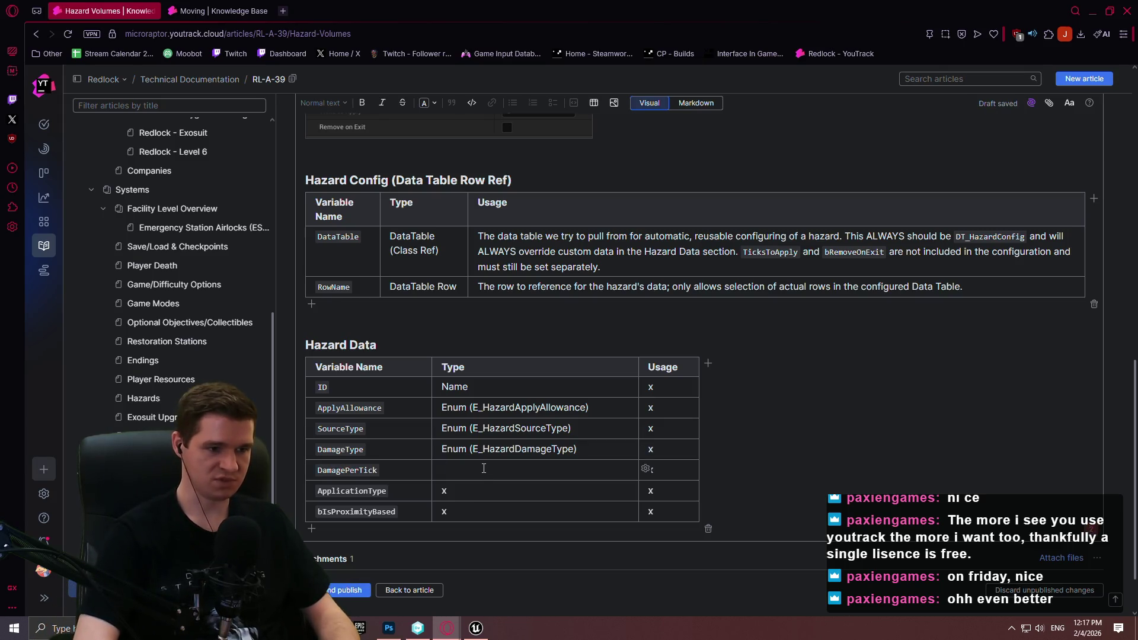
text(Integer)
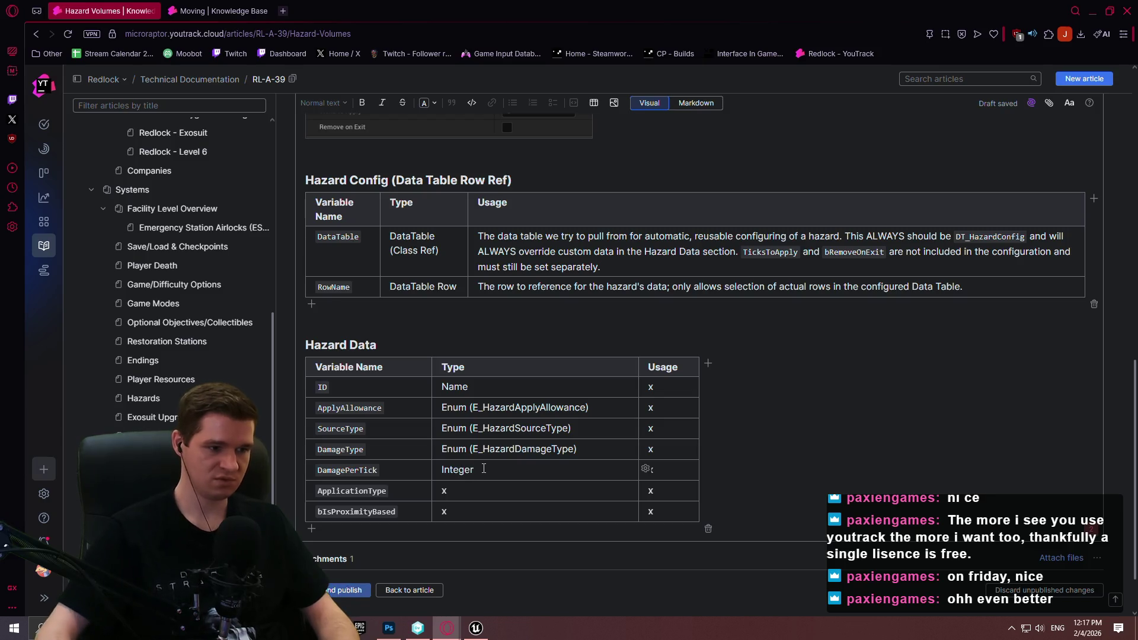
drag(472, 470, 442, 471)
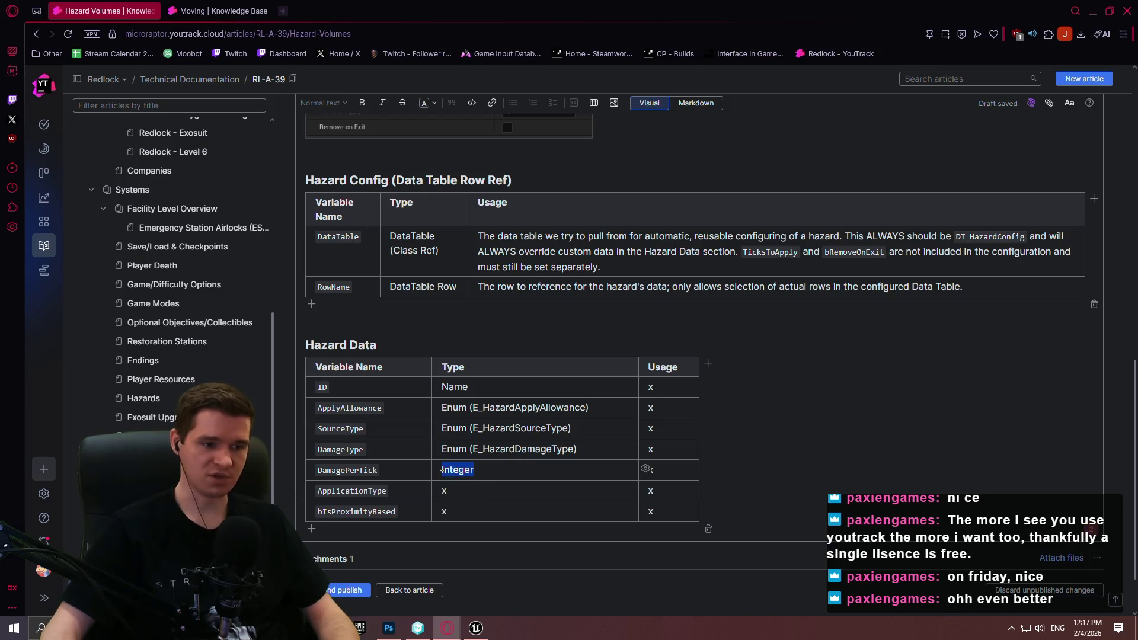
text(Float)
- Finish ApplicationType's enum type, type bIsProximityBased as Boolean, and bring up the Moving article
click(462, 495)
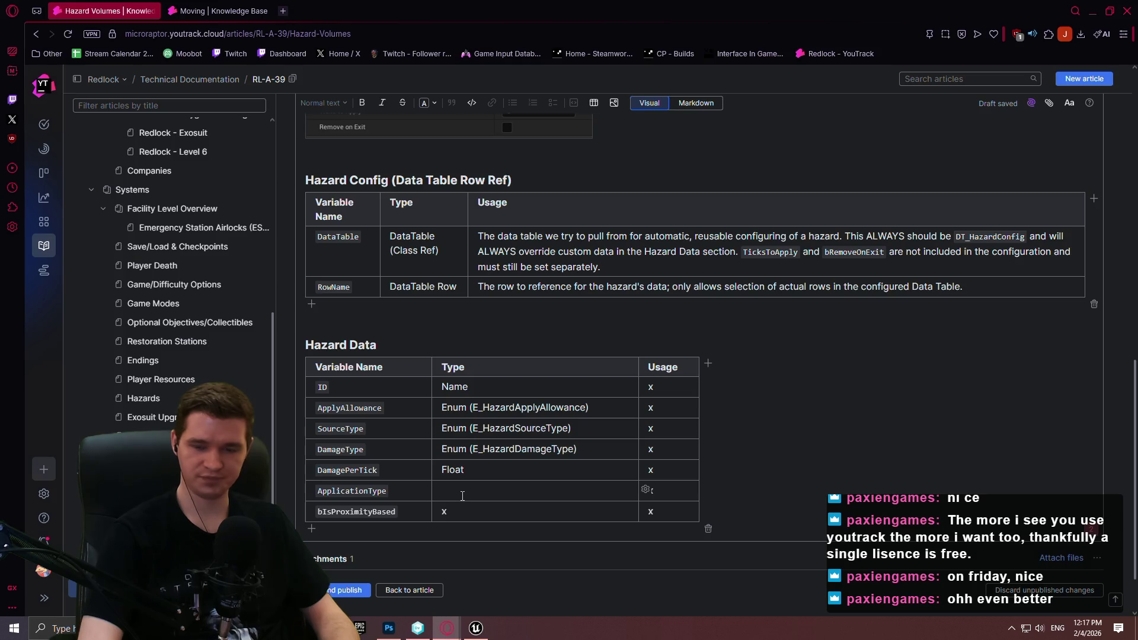
text(Enu)
text(_HazardApplicationType_)
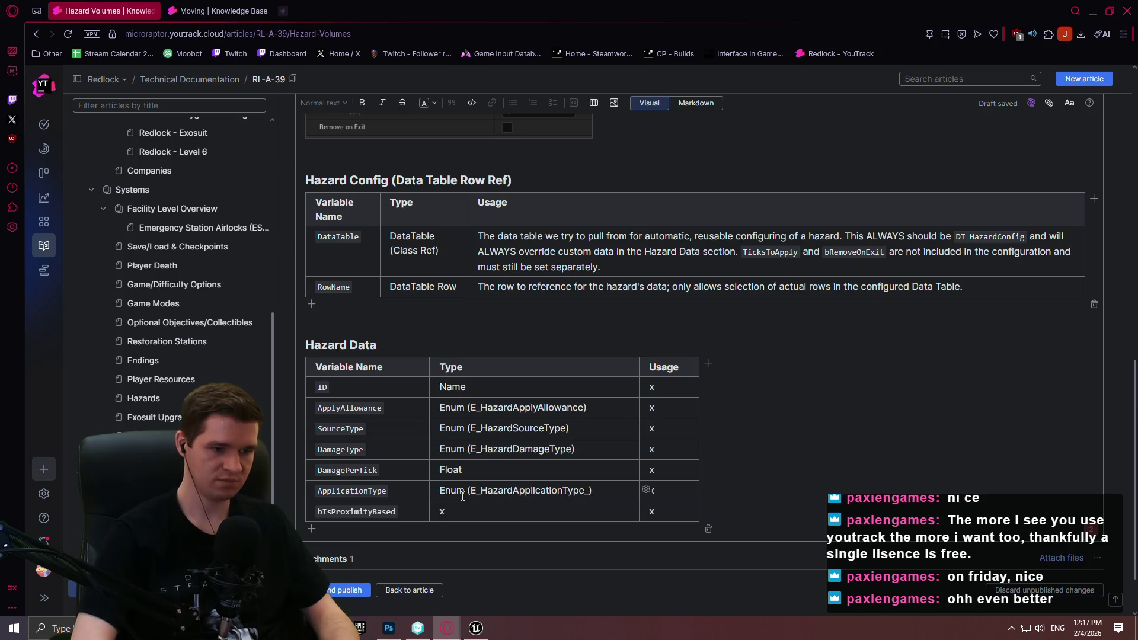
text())
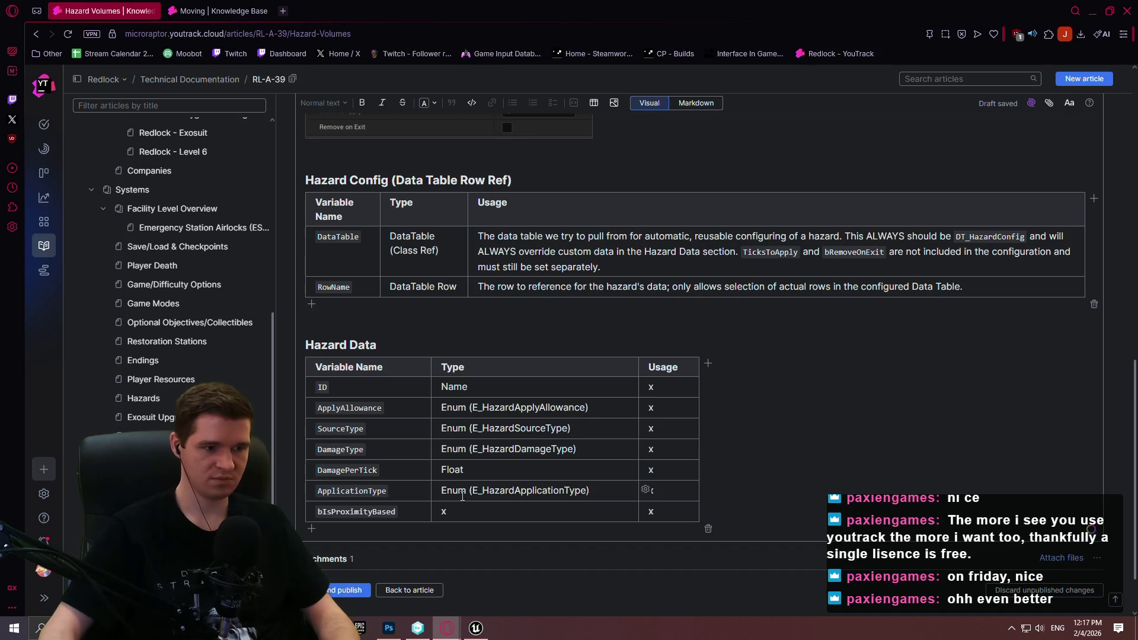
key(BackSpace)
text(Boolean)
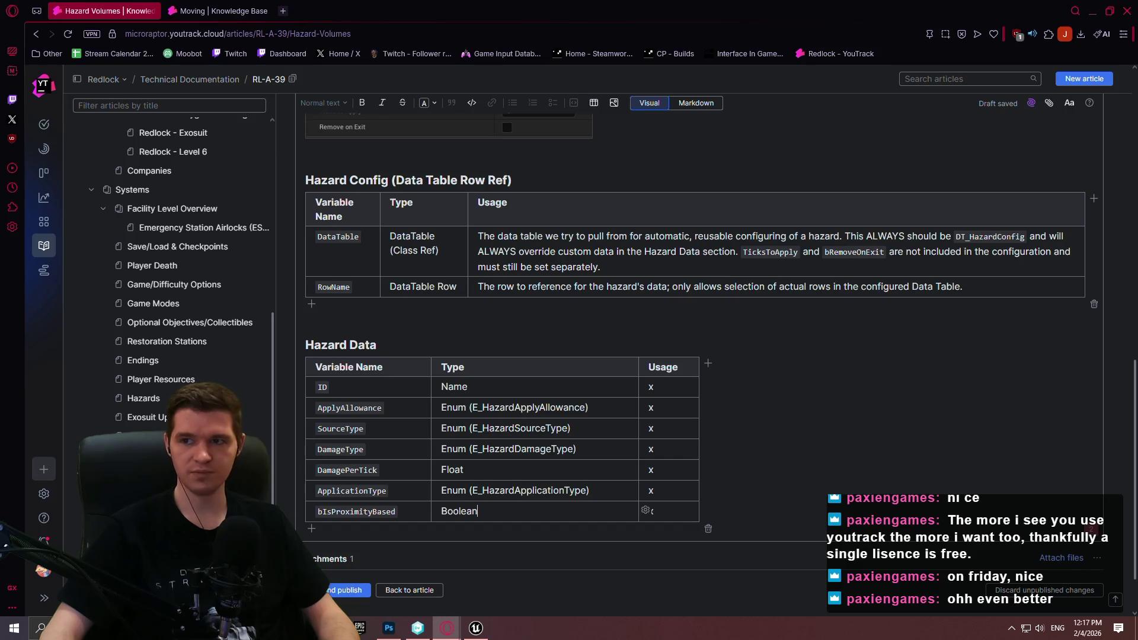
key(alt+Tab)
key(alt+Tab)
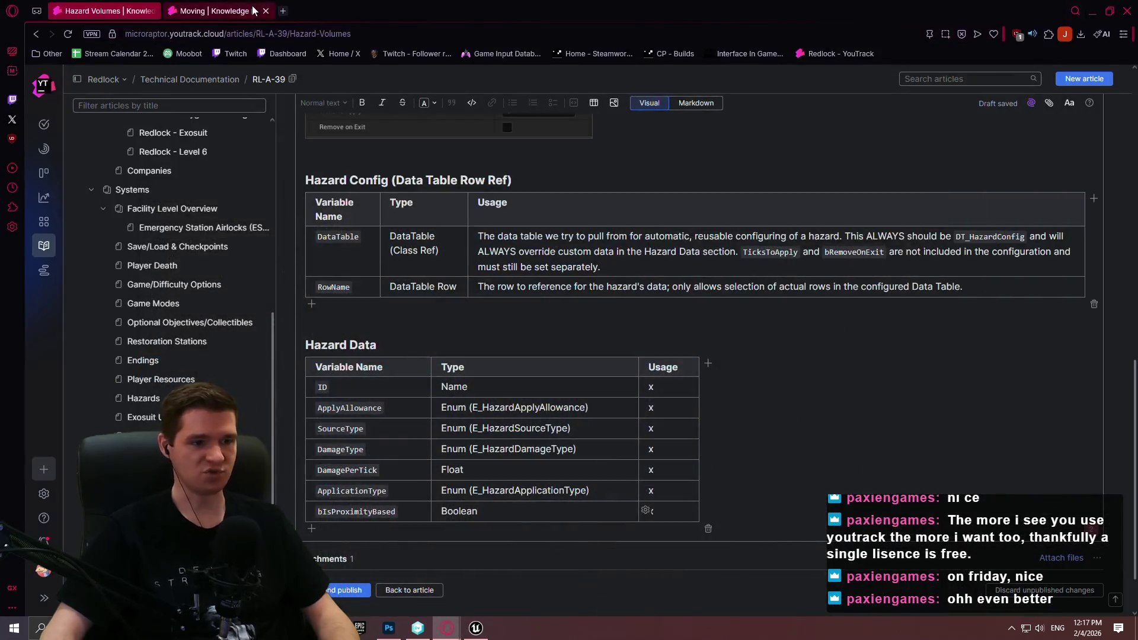
click(254, 10)
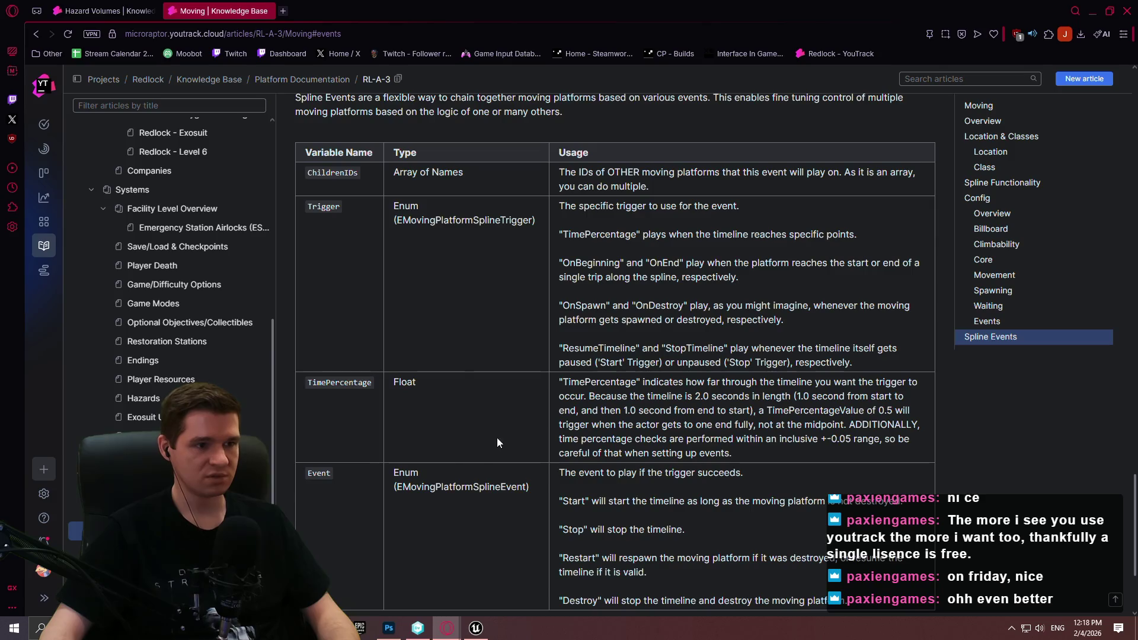
scroll(463, 303, up, 7)
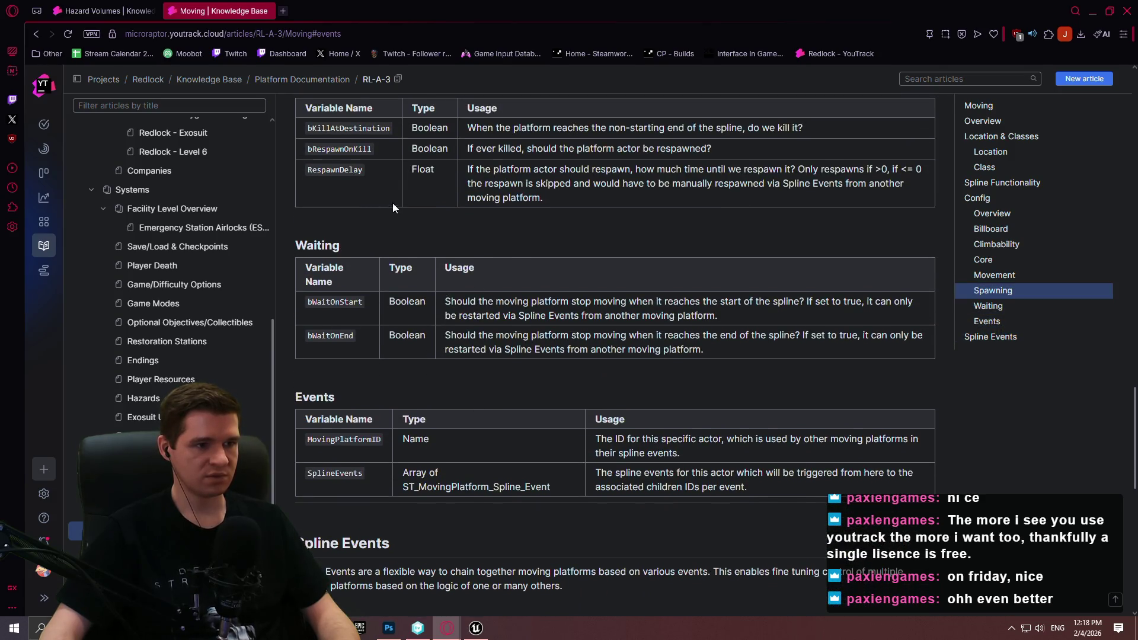
scroll(385, 205, up, 10)
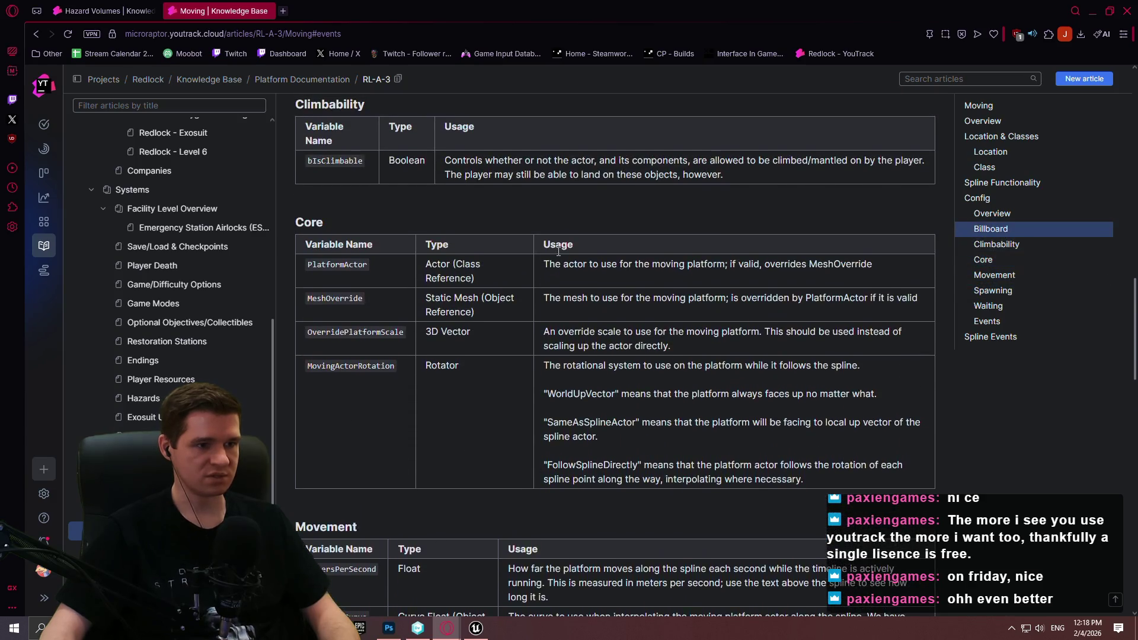
scroll(558, 251, up, 4)
scroll(587, 266, down, 7)
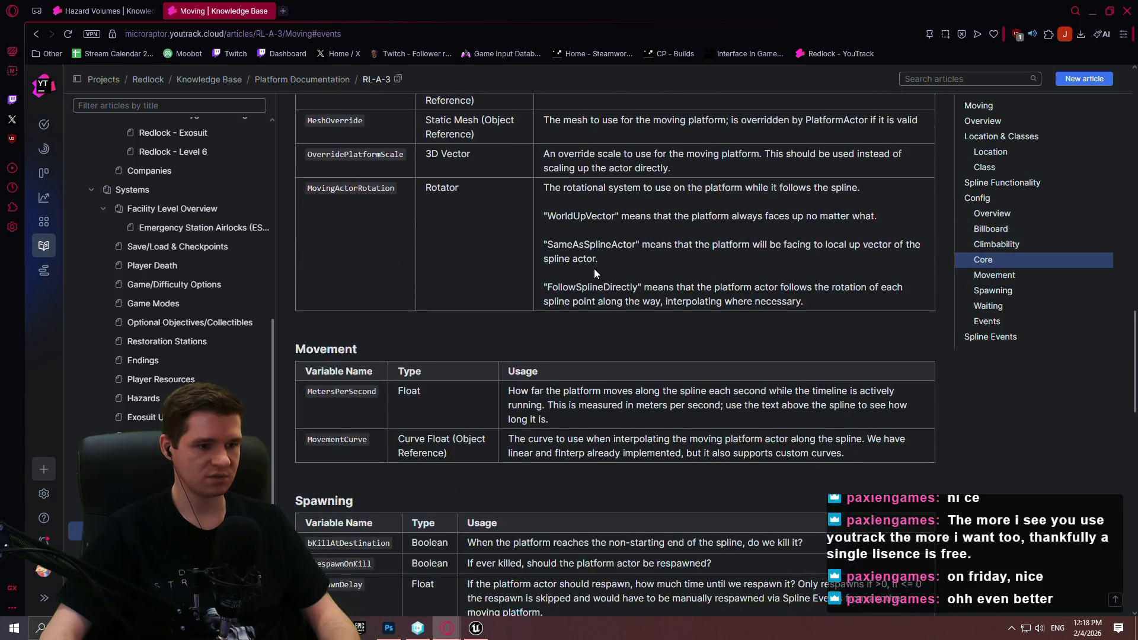
scroll(595, 273, down, 15)
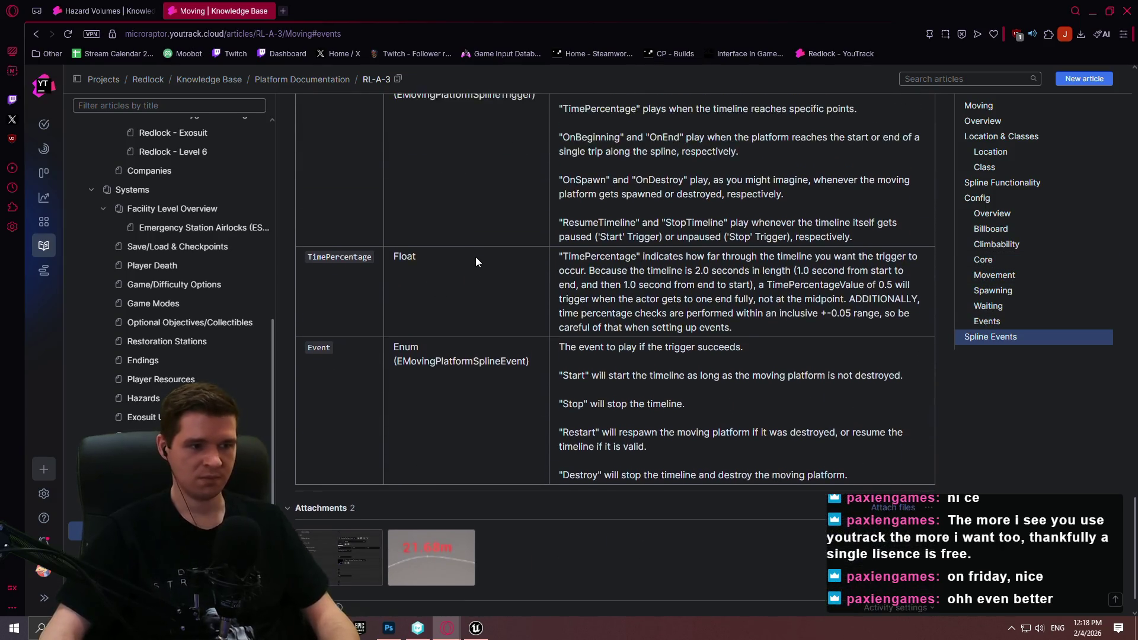
scroll(475, 260, up, 3)
click(101, 11)
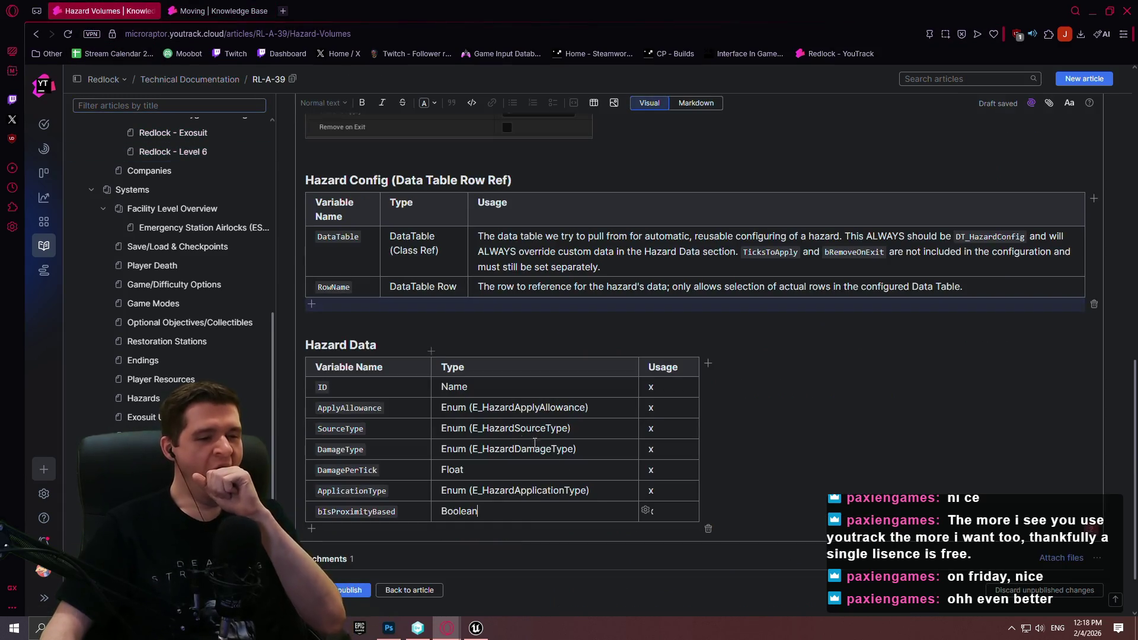
- Write the ID usage: shared IDs combine volume effects, applied once, when ApplyAllowance is 'OnePerID'
key(Tab)
text(x)
click(657, 387)
key(BackSpace)
text(This)
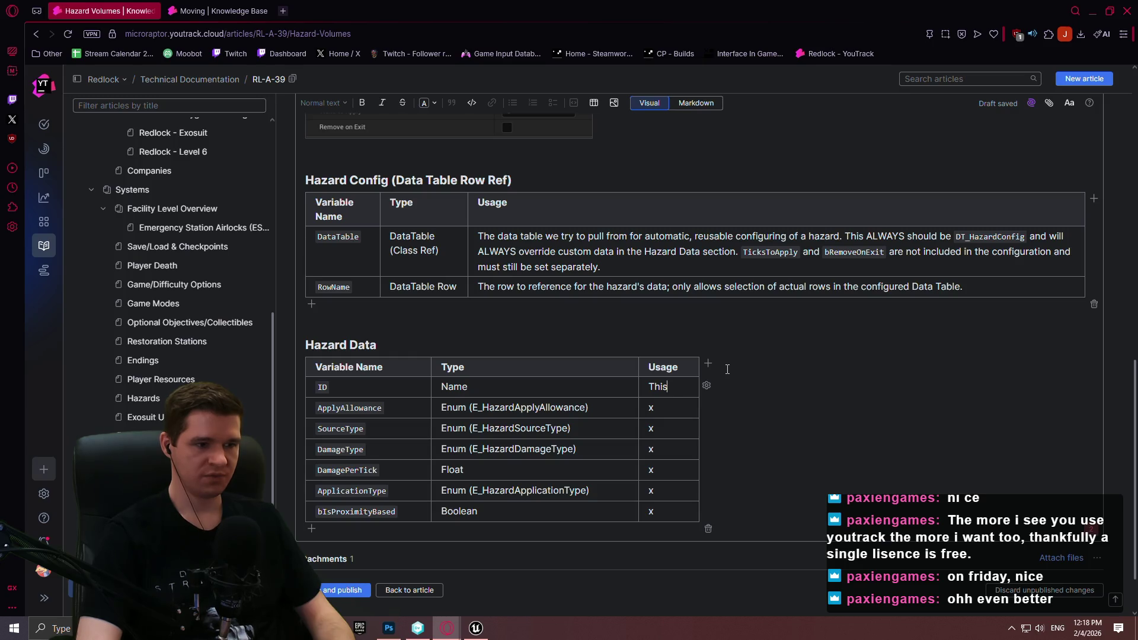
text(ling in the same ID on )
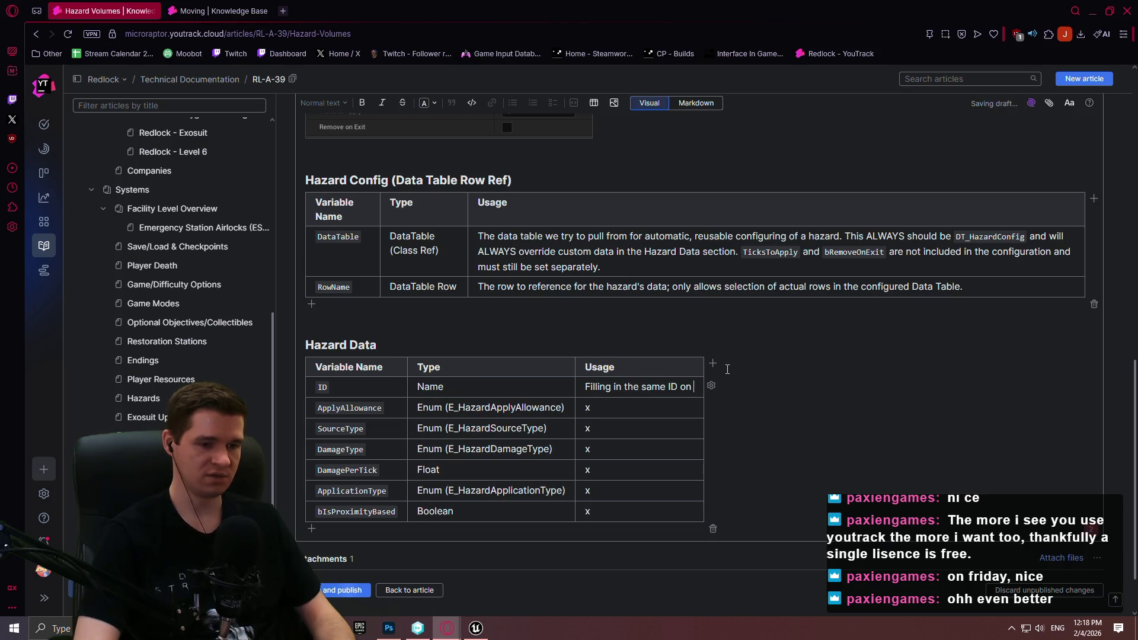
text(multiple hazard vol)
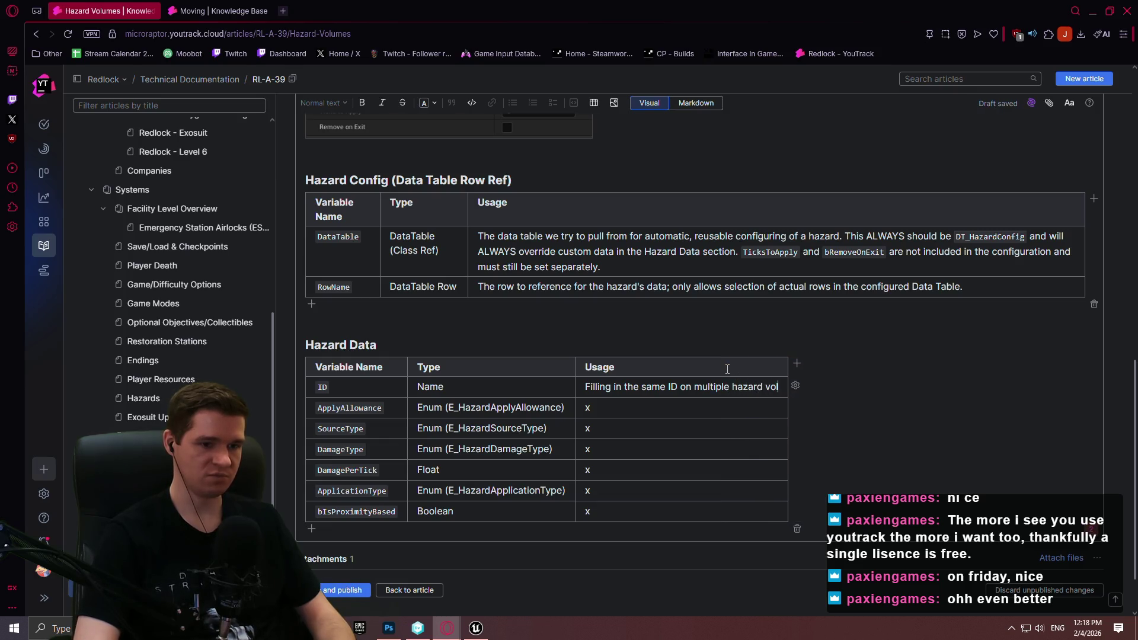
text(umes allows yo)
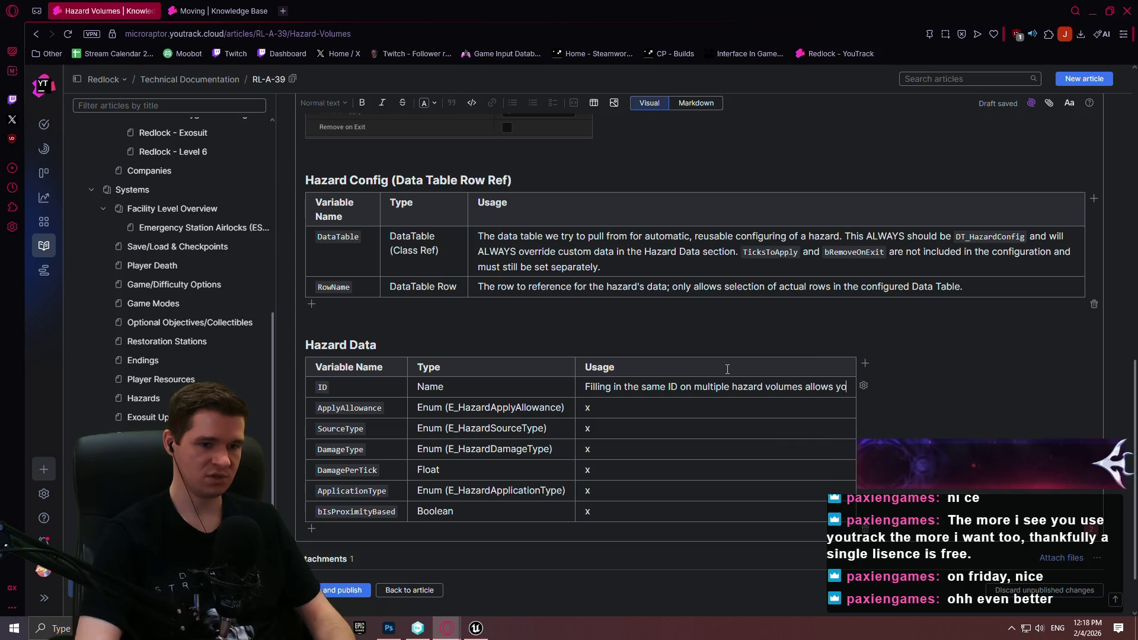
text(u to combine )
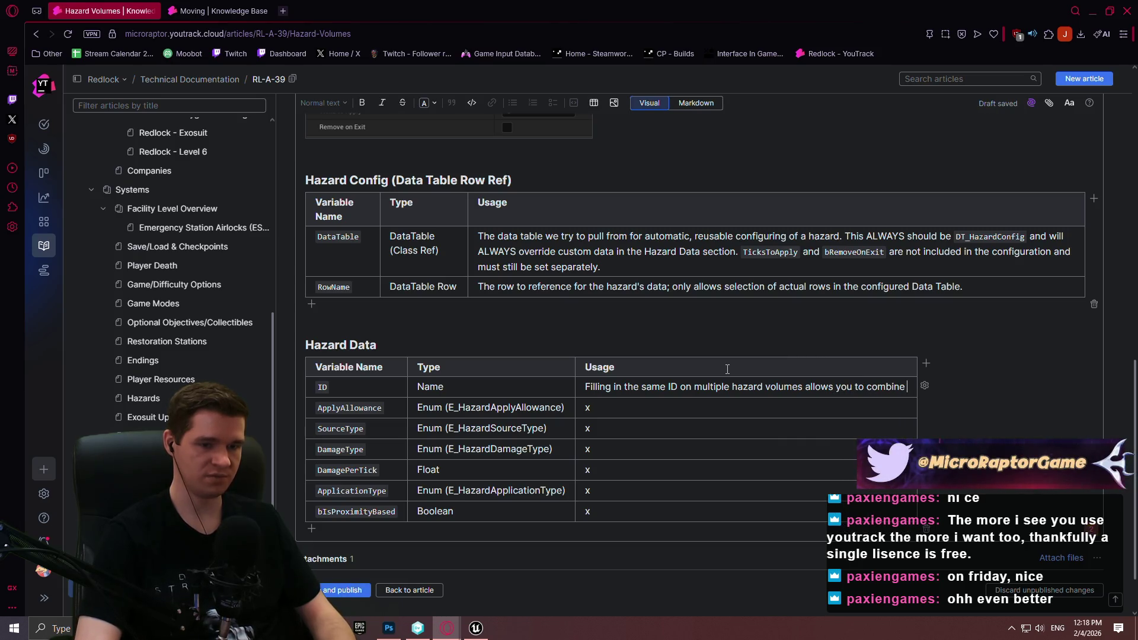
text(their effects)
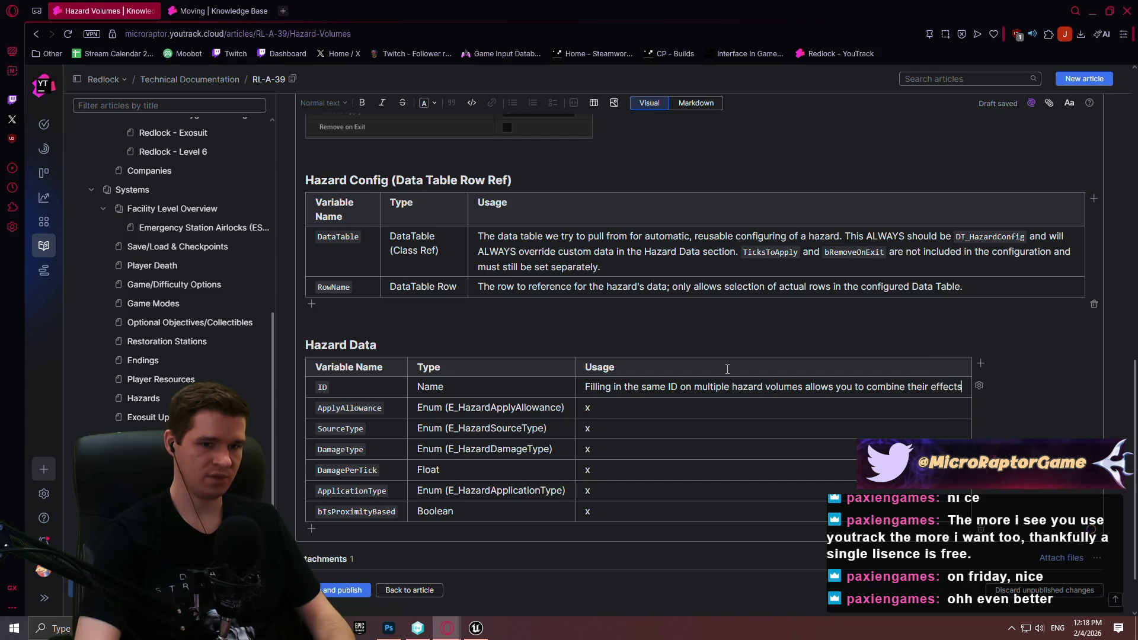
text( ONLY IF)
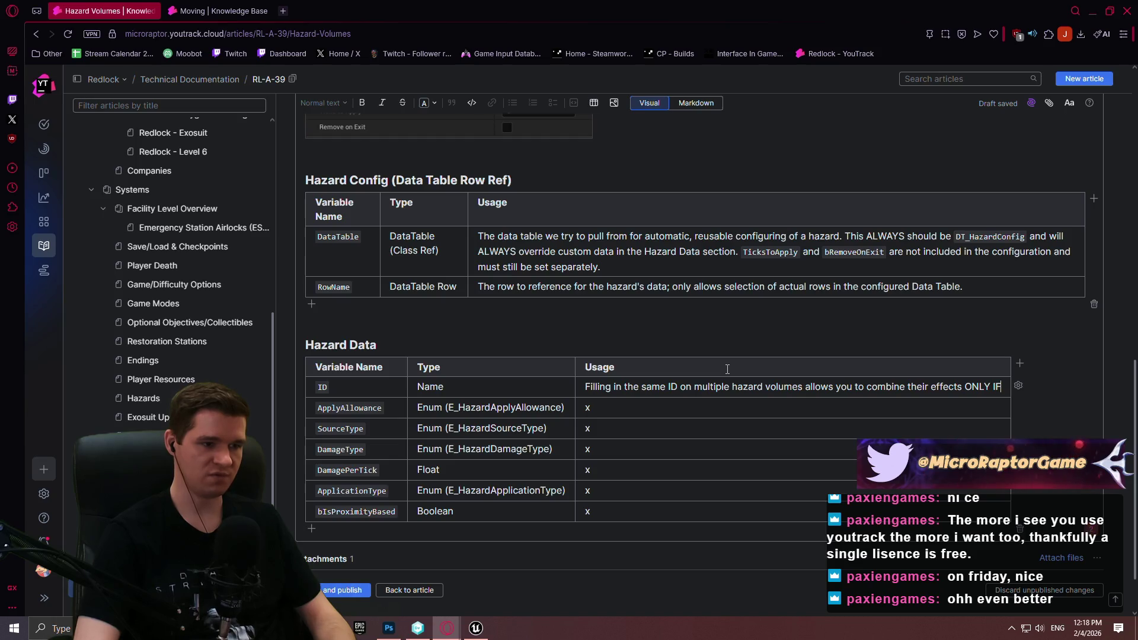
text( Apply Al)
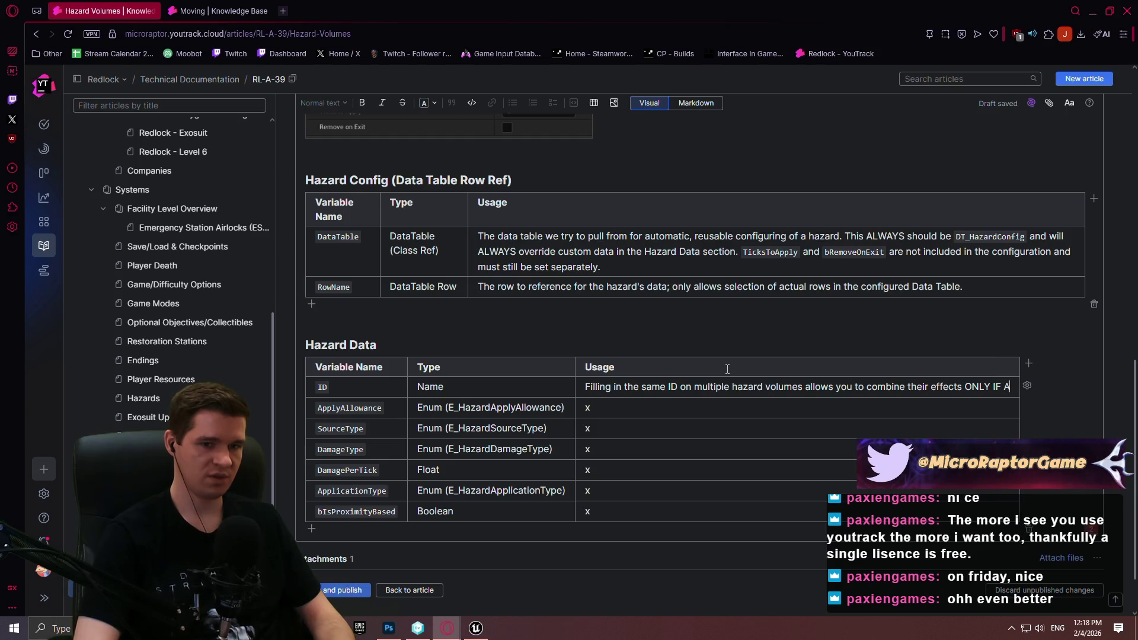
key(BackSpace)
key(BackSpace)
key(BackSpace)
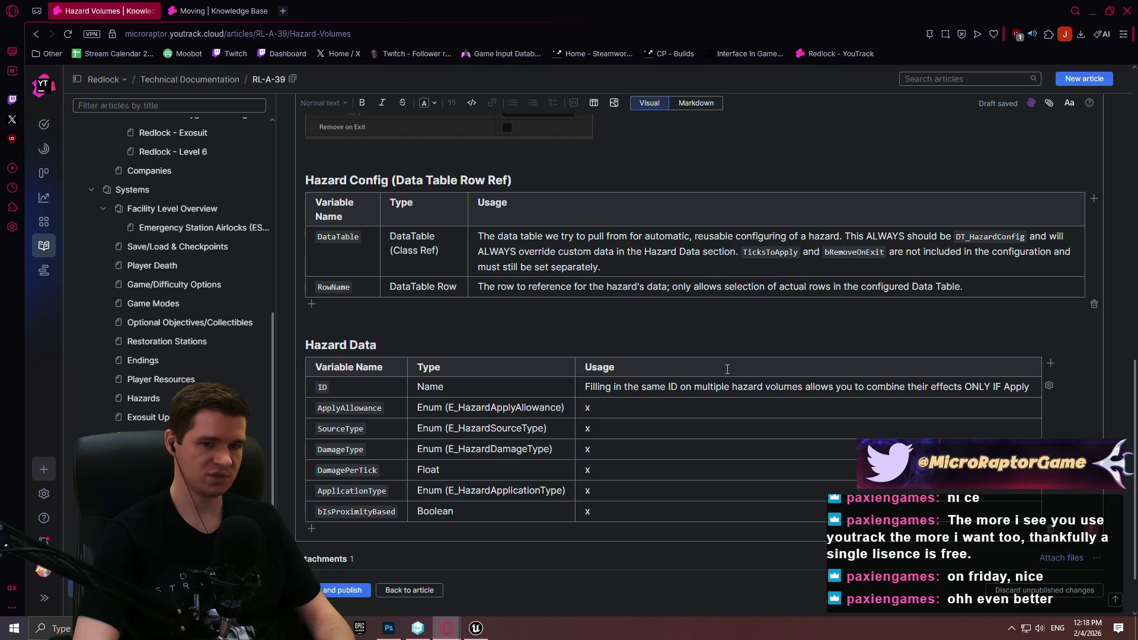
text(Allowance)
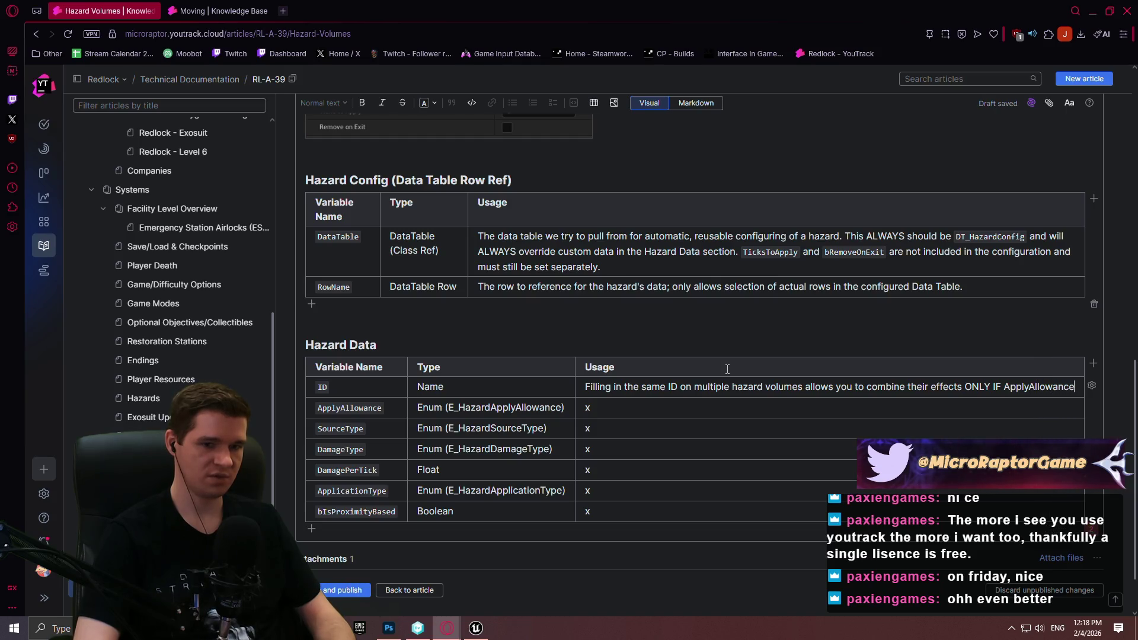
text( is set to )
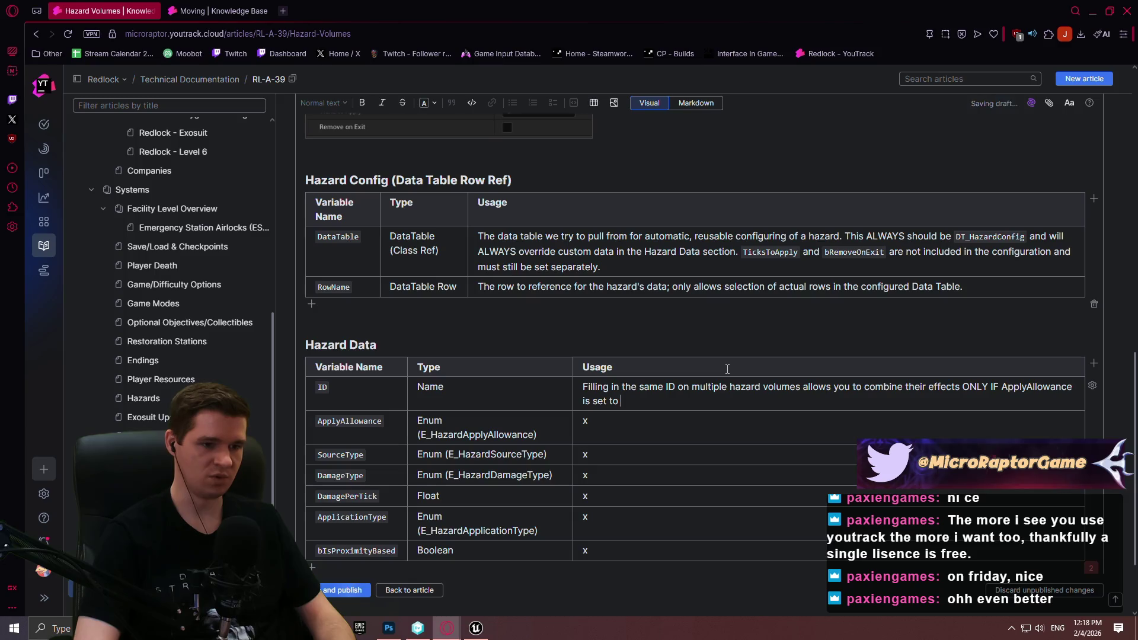
text('OnePer)
text(ID')
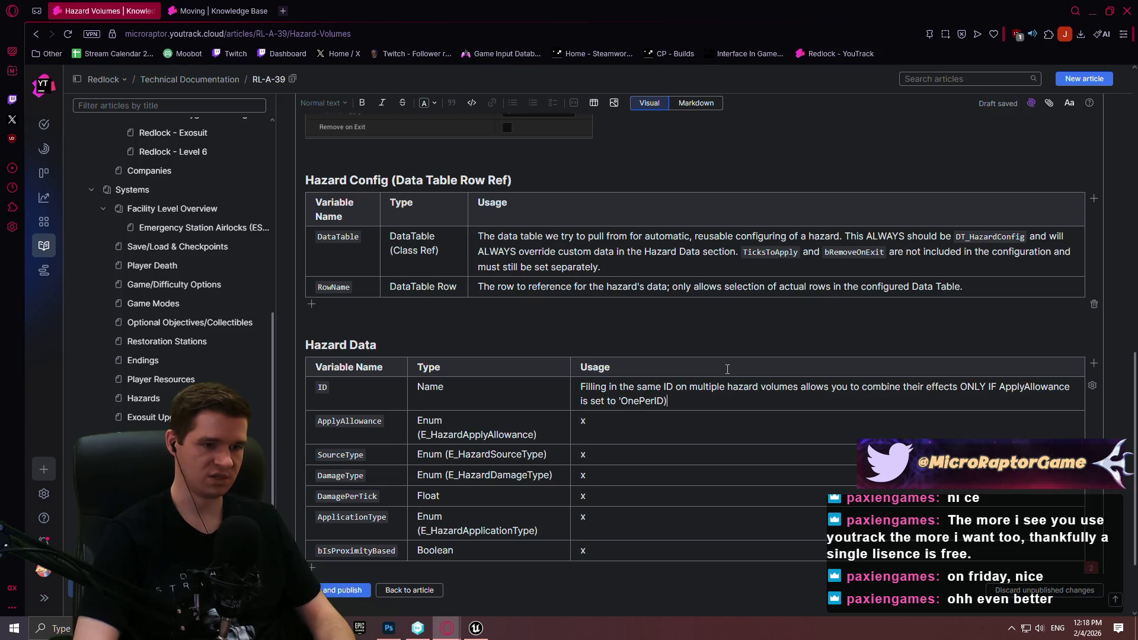
text(. This means you can have overlapping volumes )
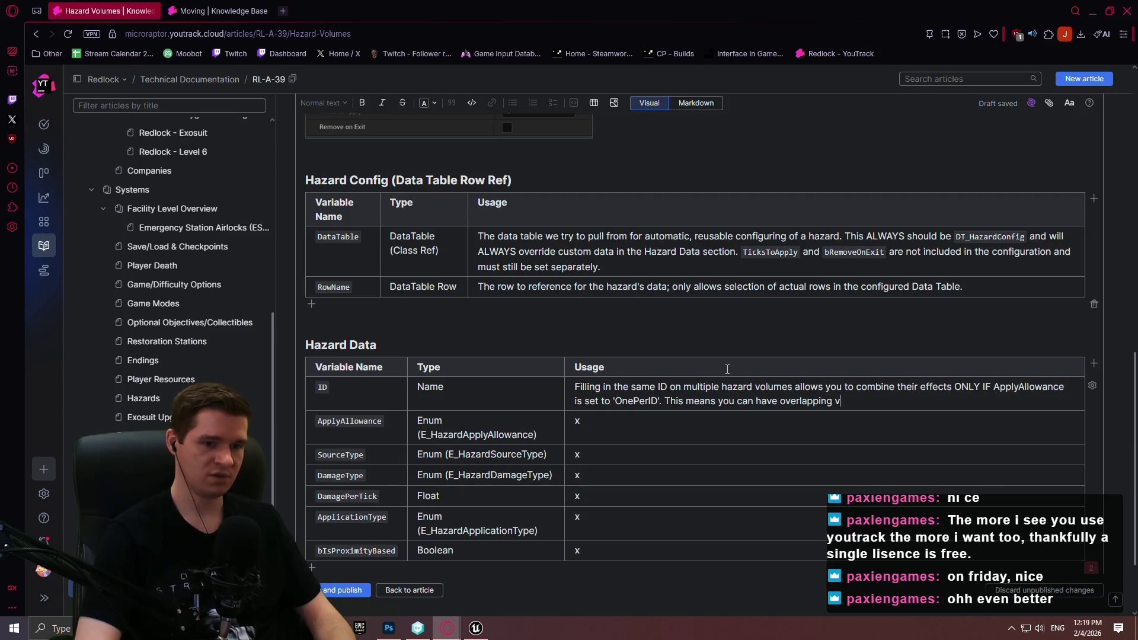
text(wiht)
key(BackSpace)
key(BackSpace)
key(BackSpace)
text(ith same )
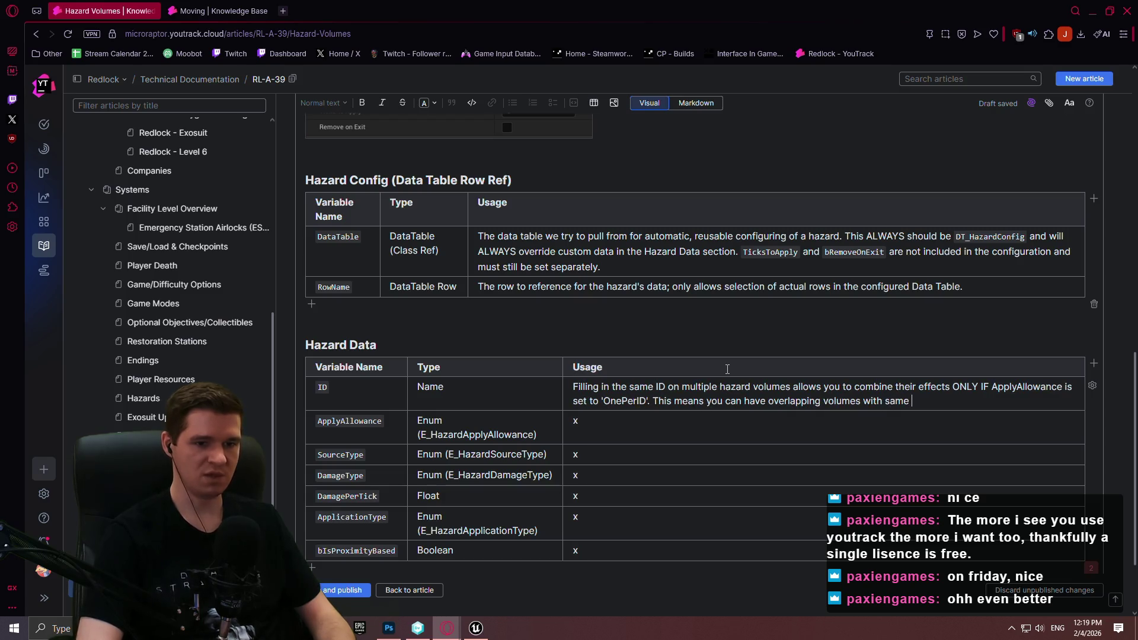
text(ID, but only have )
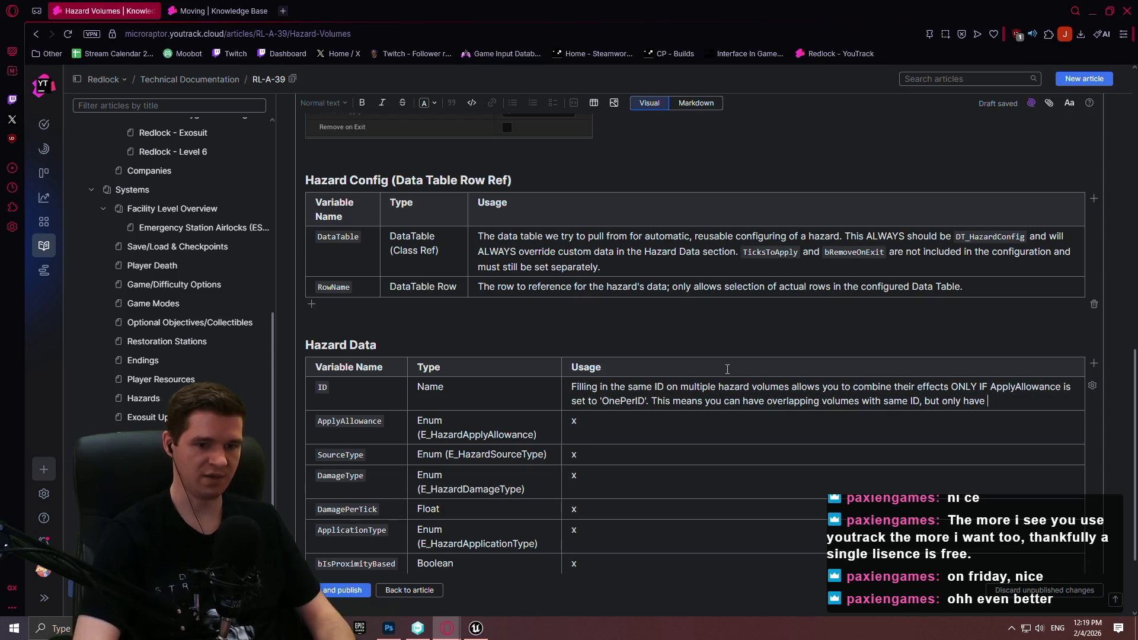
text(the effect apply on)
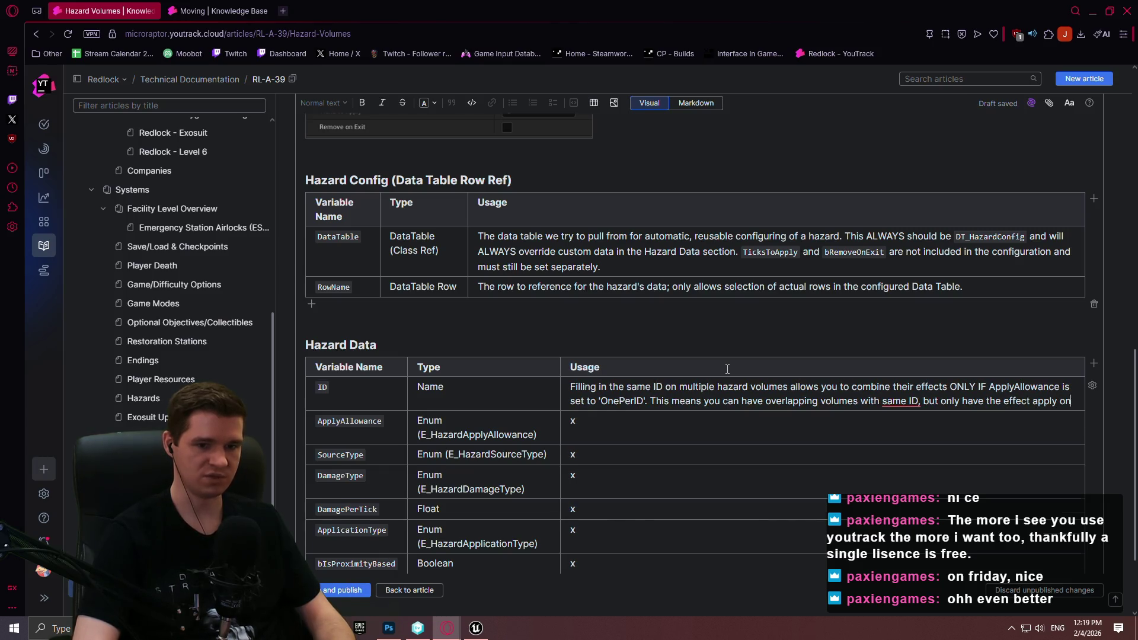
text(ce.)
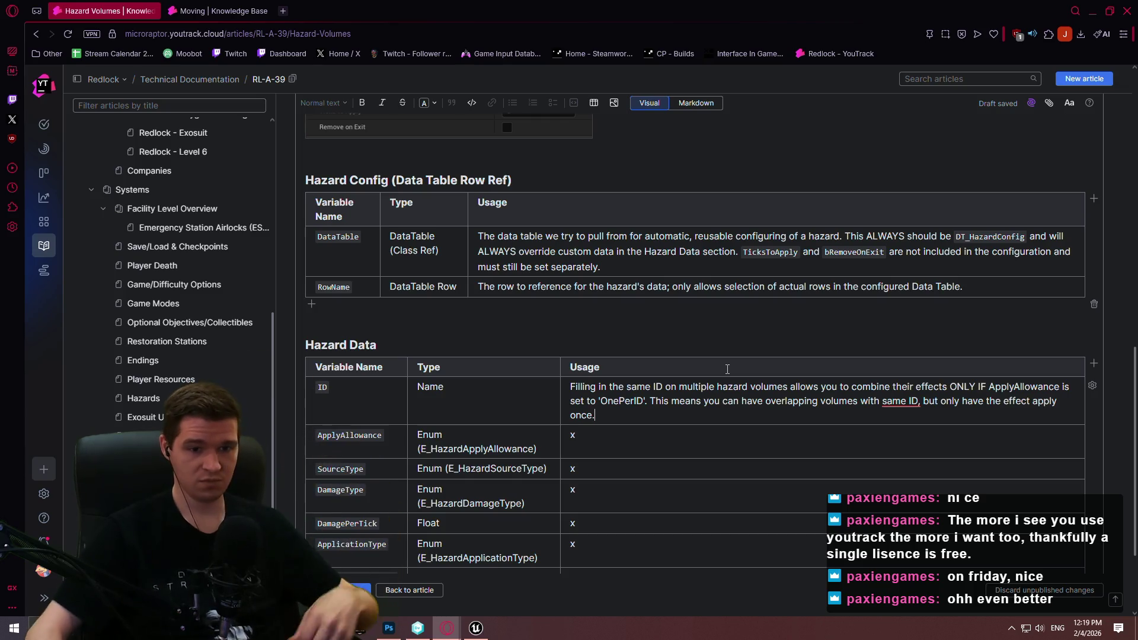
- Put quotes around ApplyAllowance and add the sentence start 'If "ApplyAllowance" is set to'
click(989, 388)
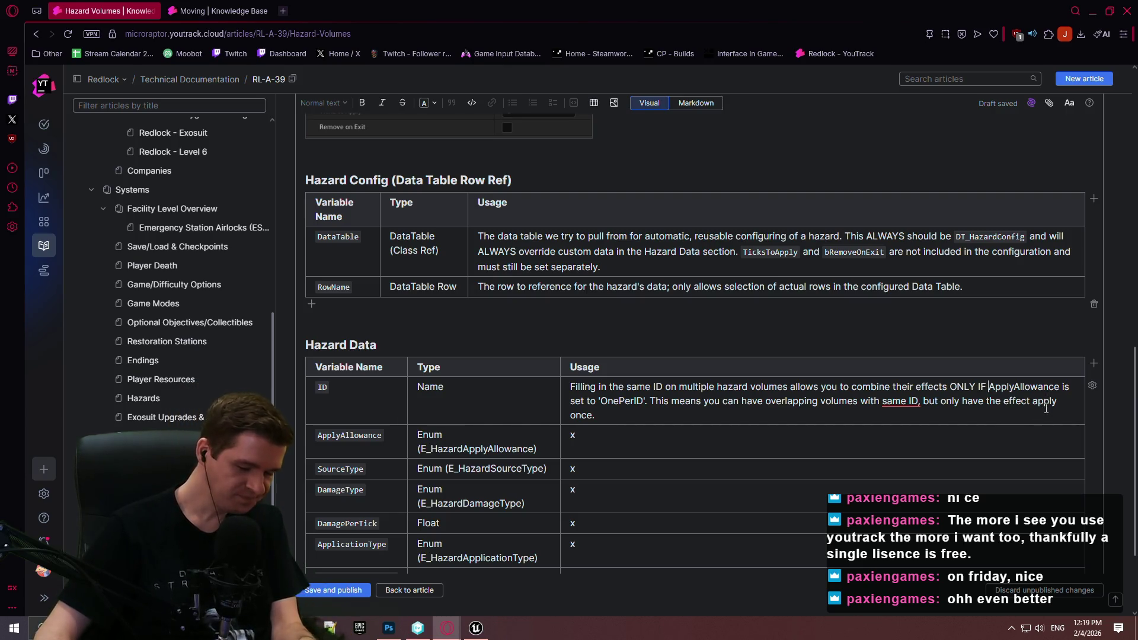
text(")
click(1061, 387)
text(")
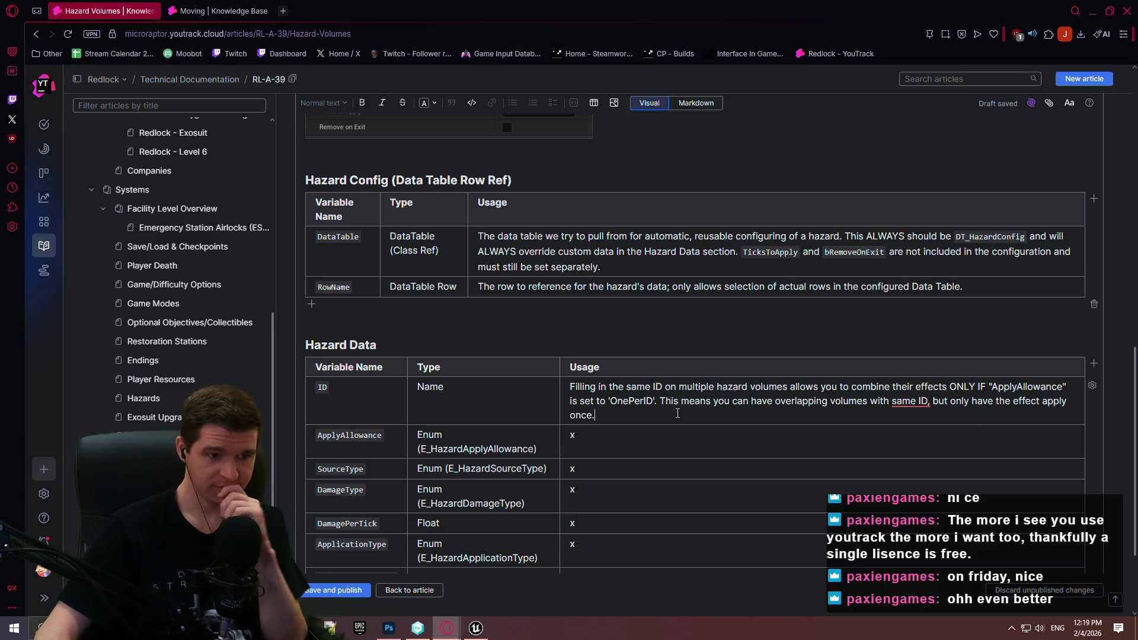
click(677, 414)
text(If)
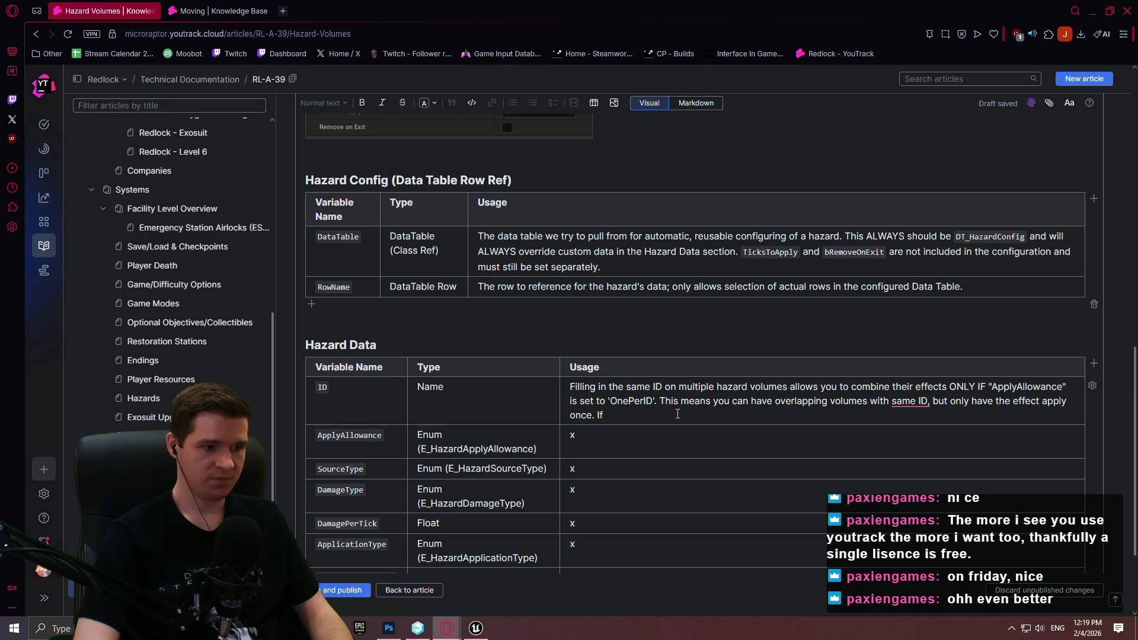
text(App)
key(BackSpace)
key(BackSpace)
key(BackSpace)
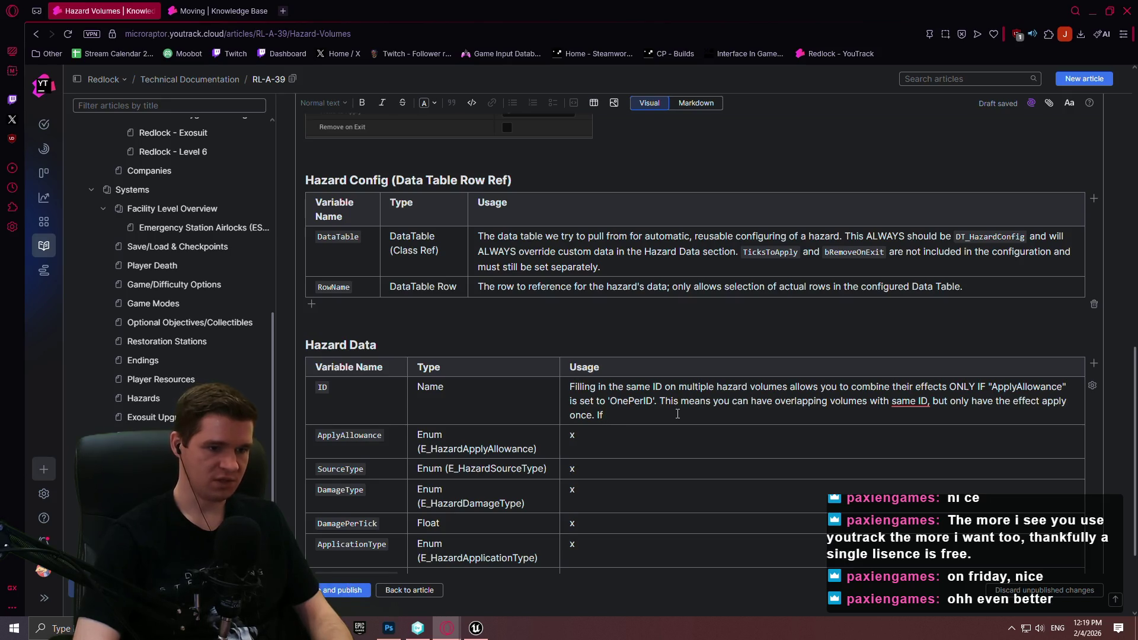
text( "ApplyAl)
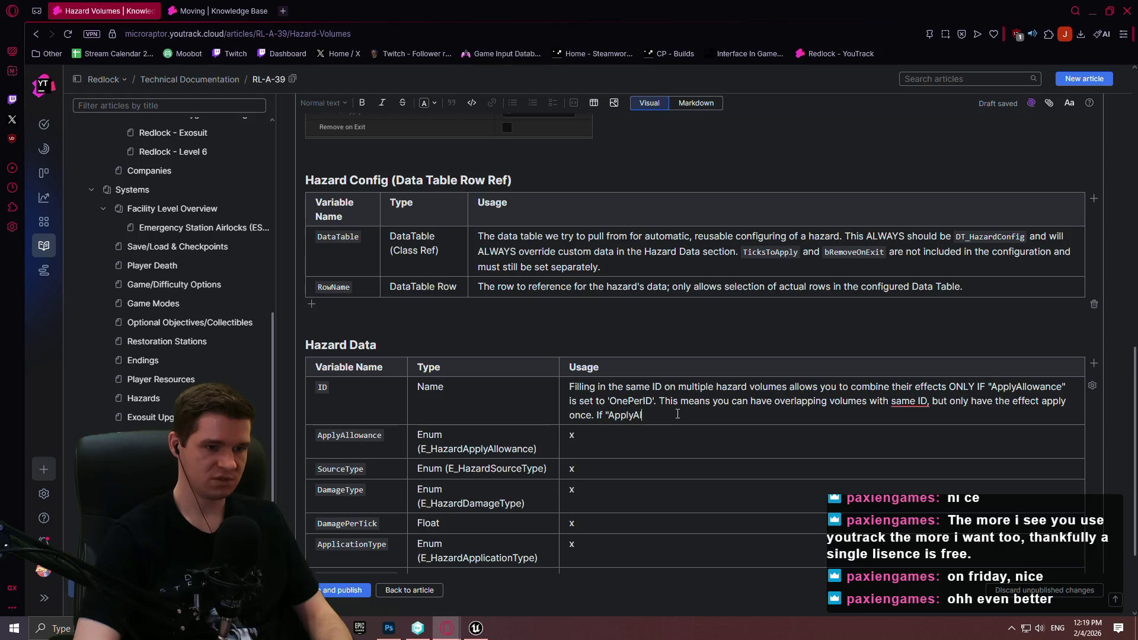
text(lowance" i)
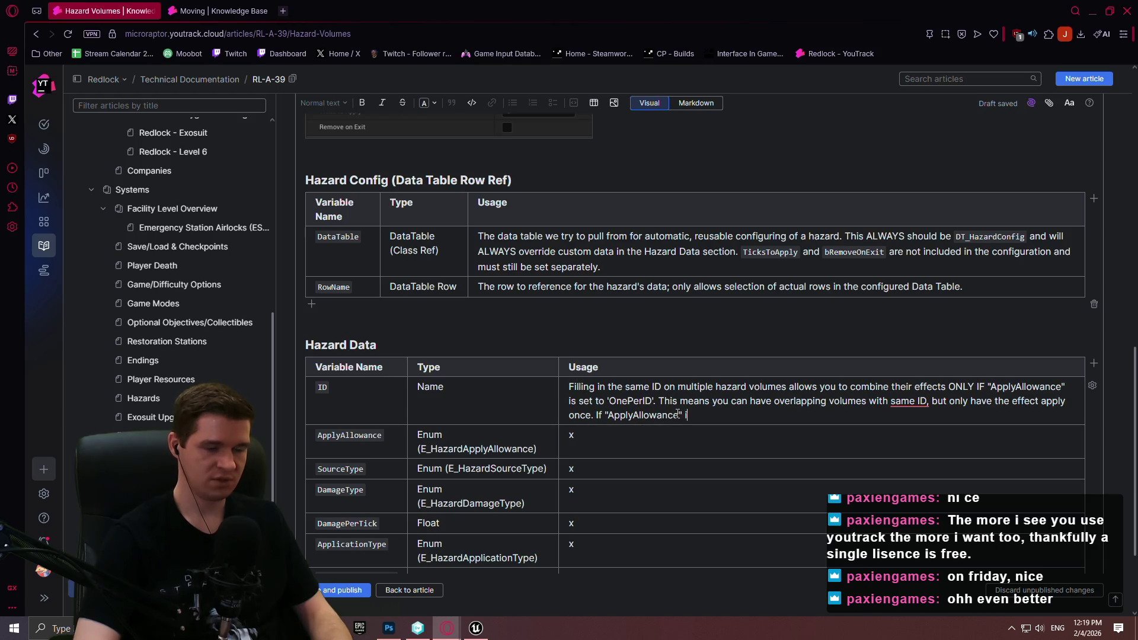
text(s set to)
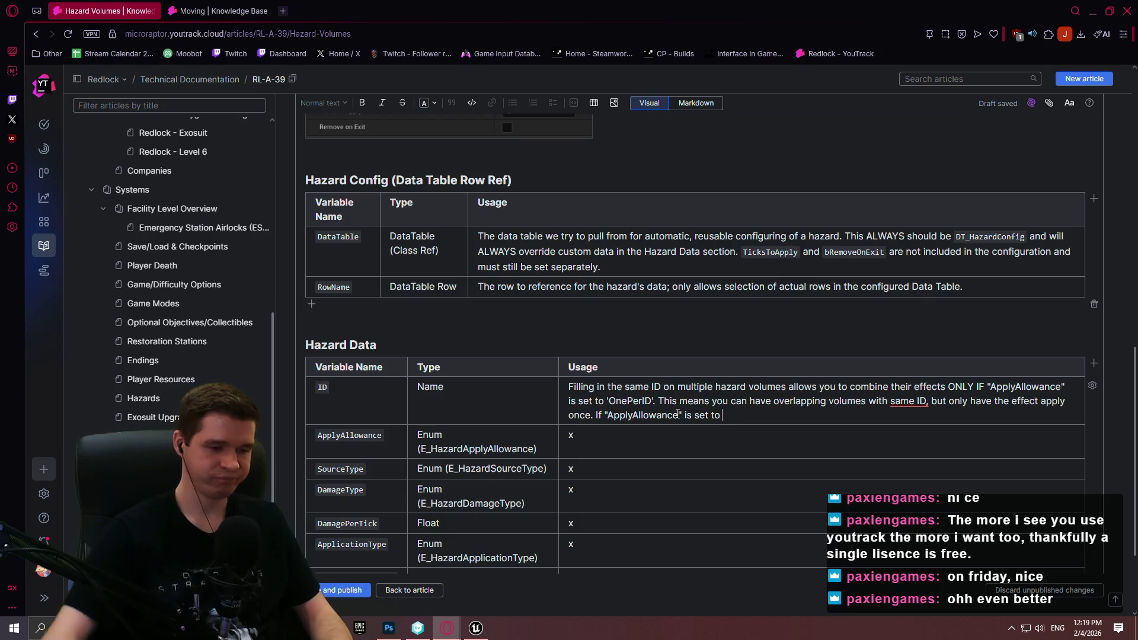
key(ctrl+Home)
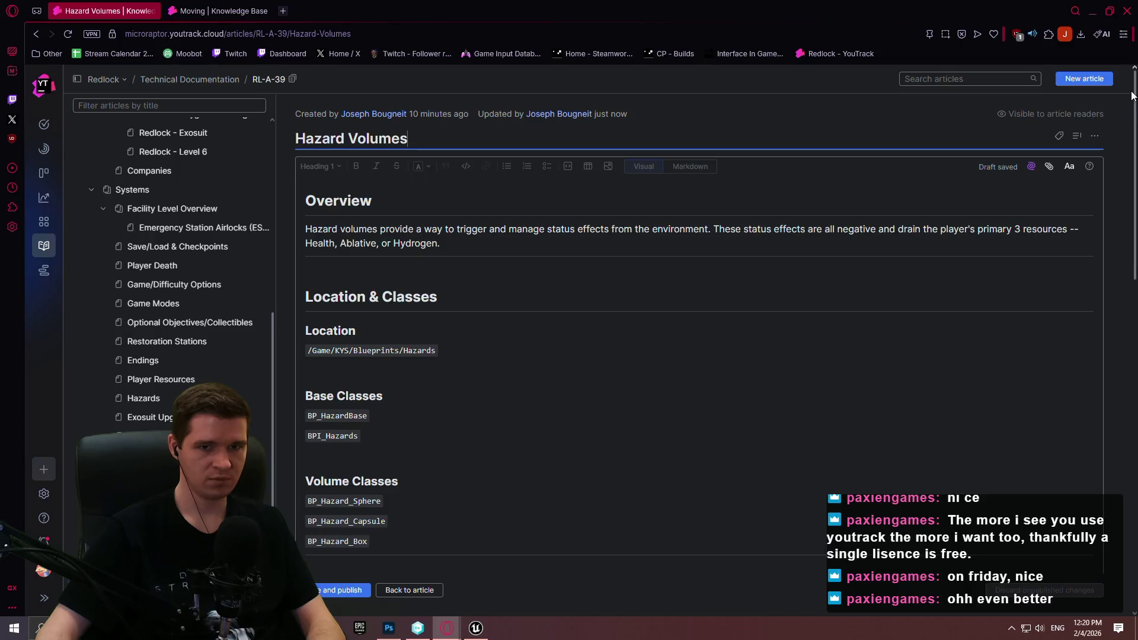
scroll(602, 291, down, 15)
- Explain that 'MultipleAllowed' lets multiple identical effects exist on the player, then begin on 'OnePerID'
click(602, 291)
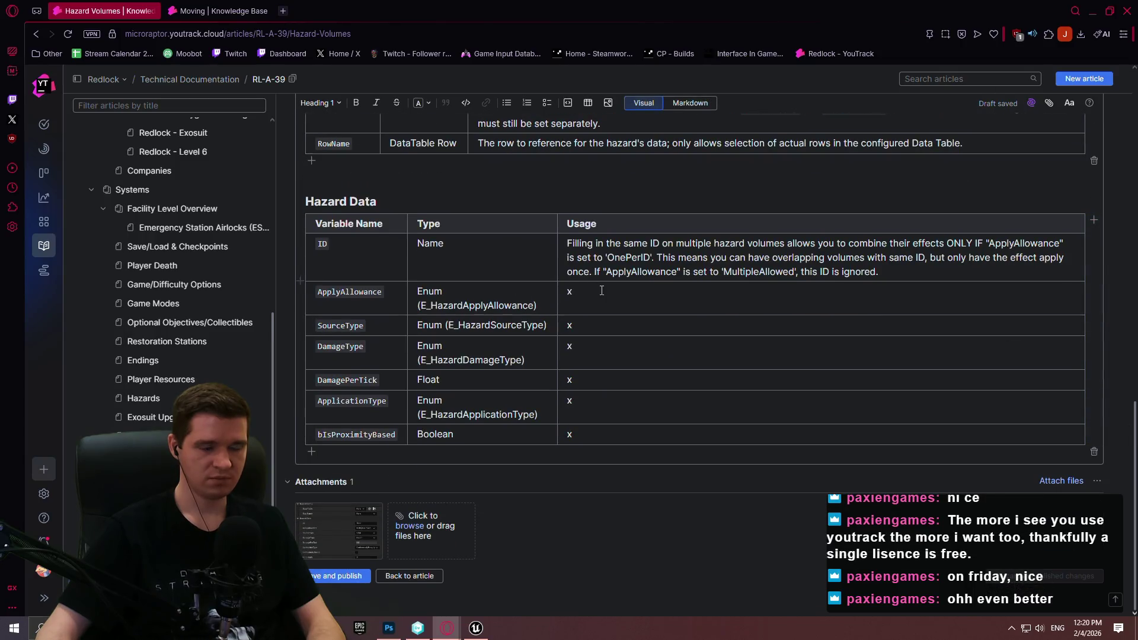
key(BackSpace)
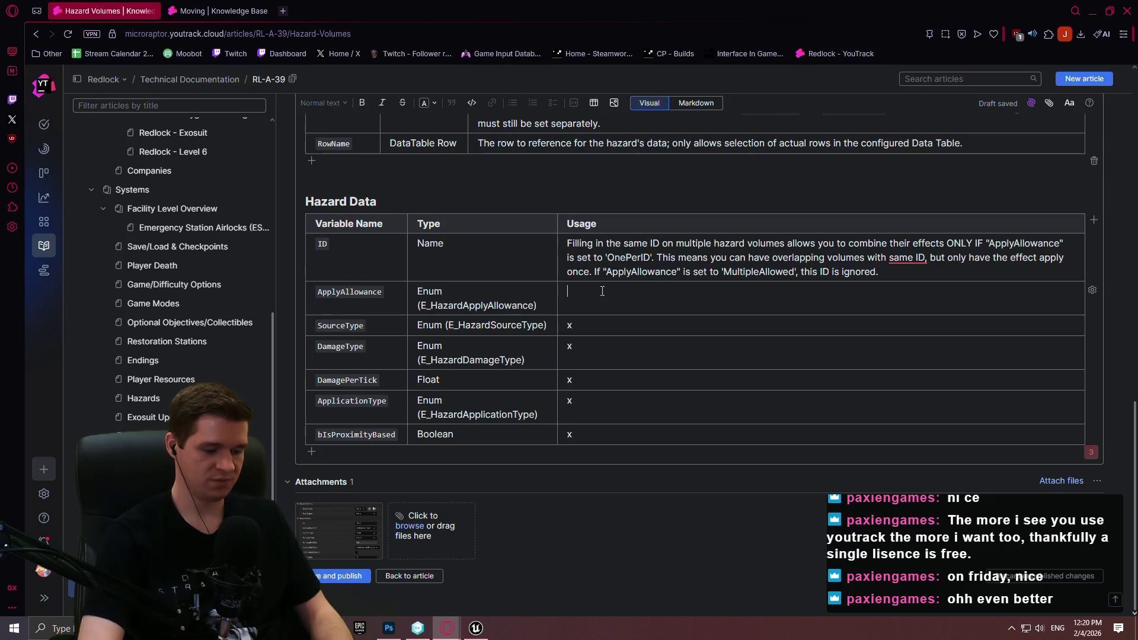
key(BackSpace)
text(Con)
key(BackSpace)
key(BackSpace)
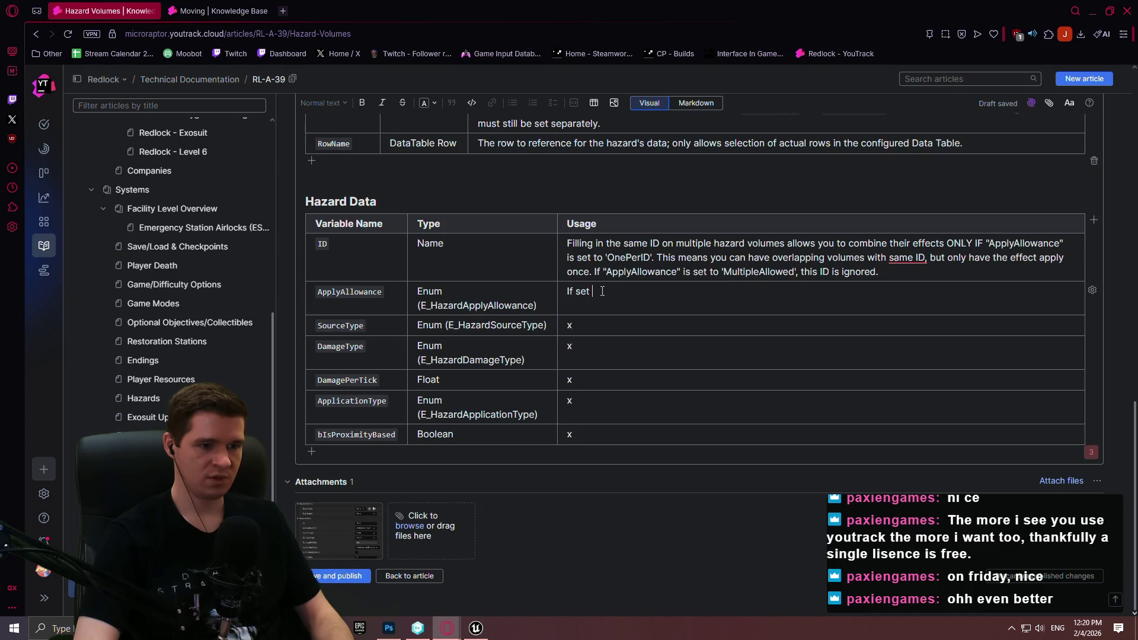
text(ultiple)
text(Allowed')
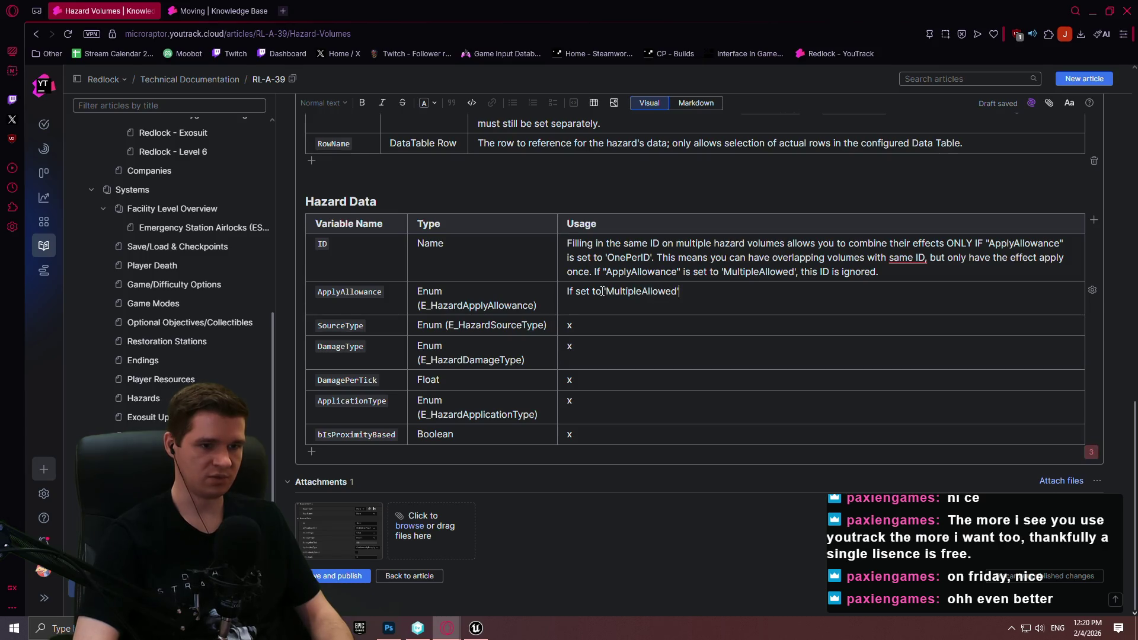
text(, )
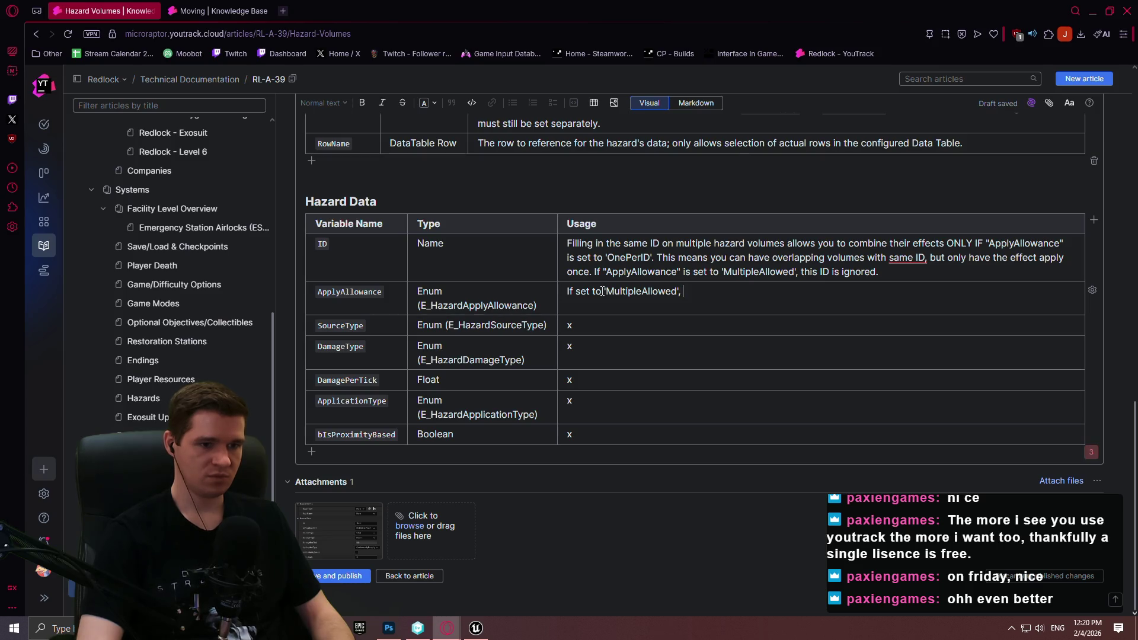
text(the effec)
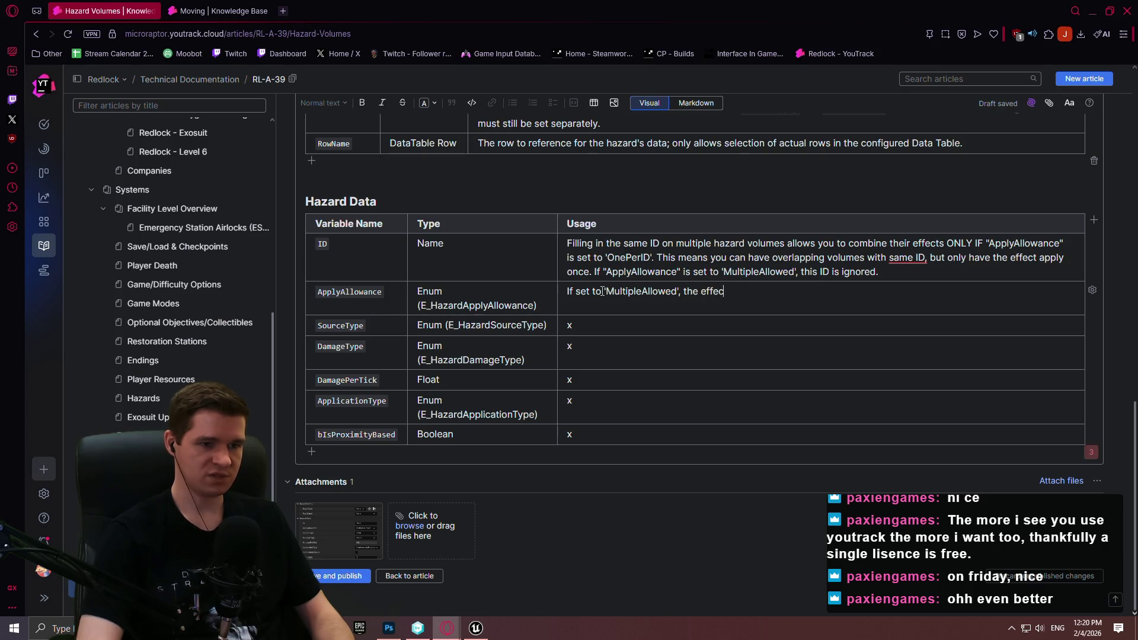
text(t manager will)
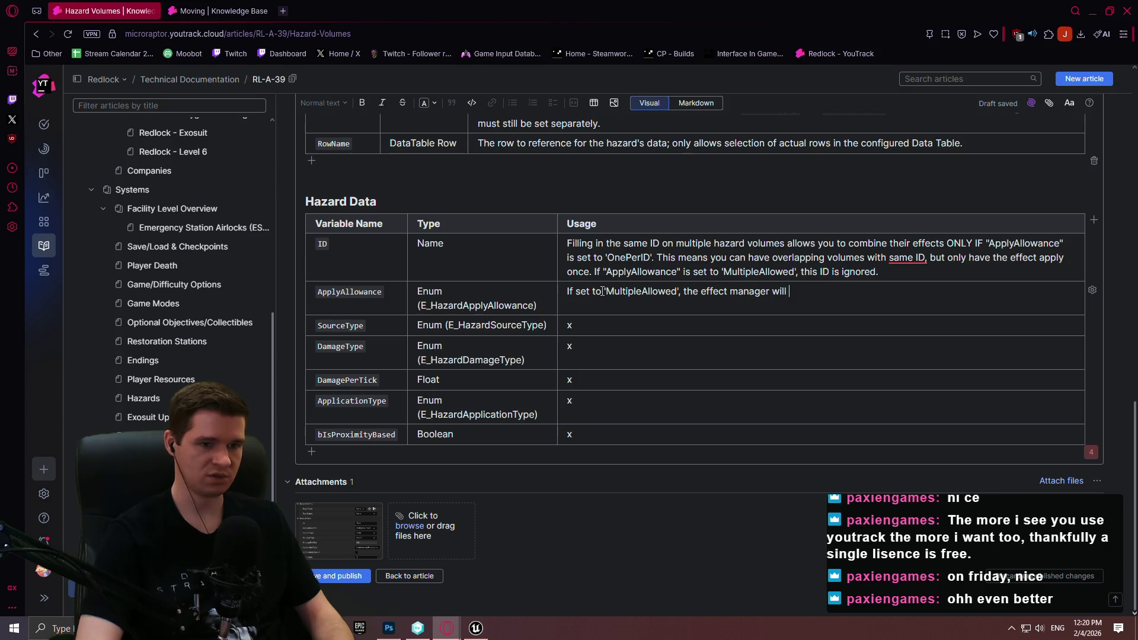
text(ultipl)
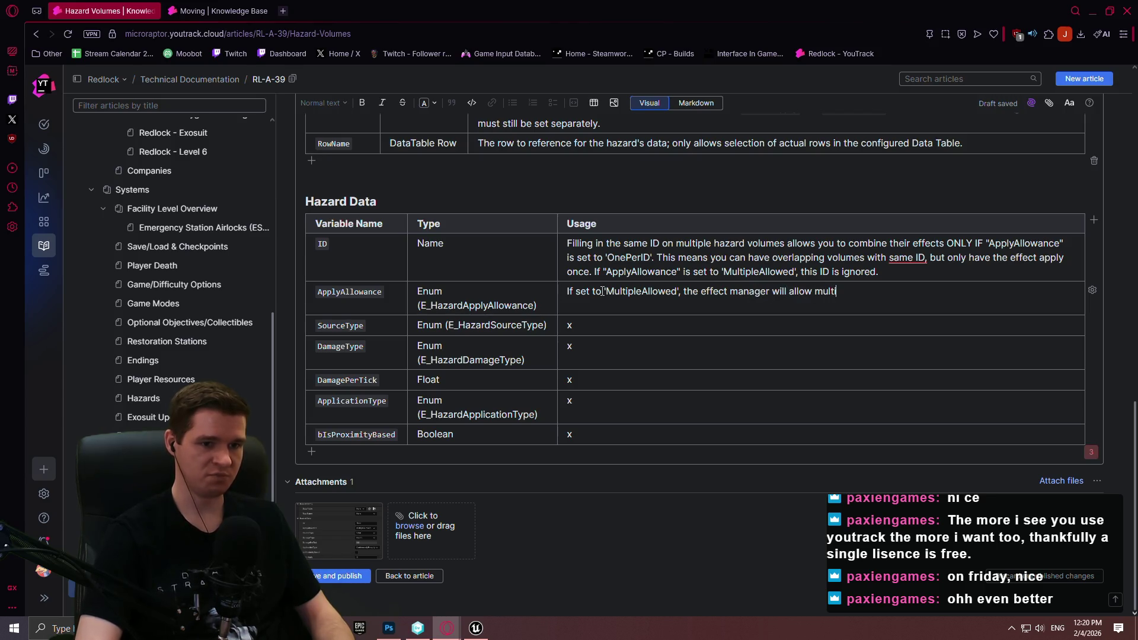
text(e of the exact same)
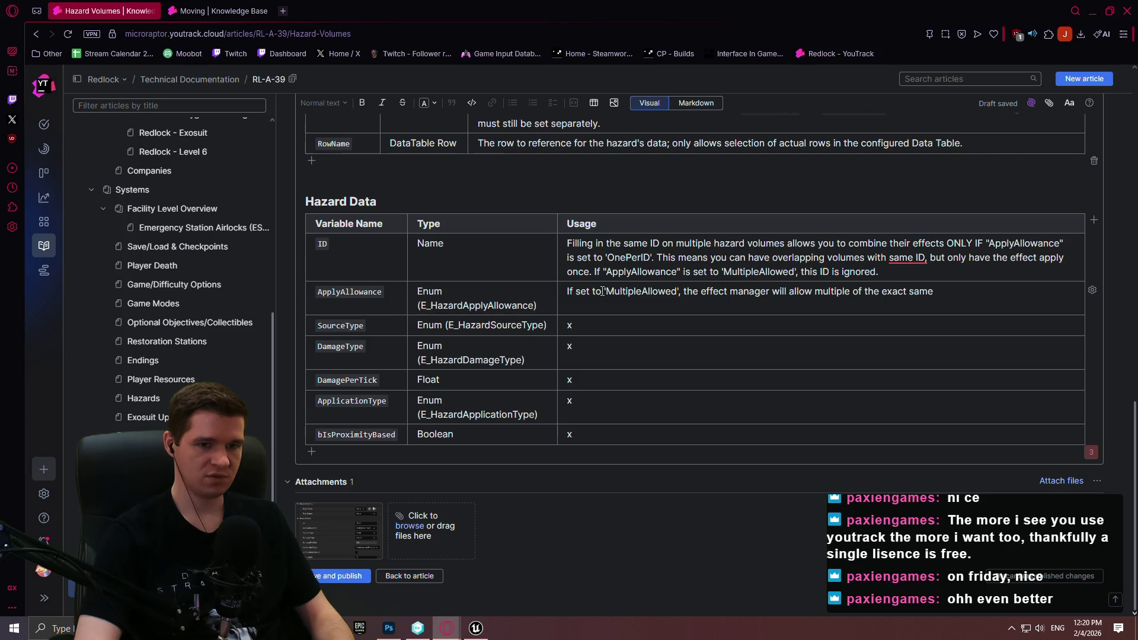
text(to exist on the player at )
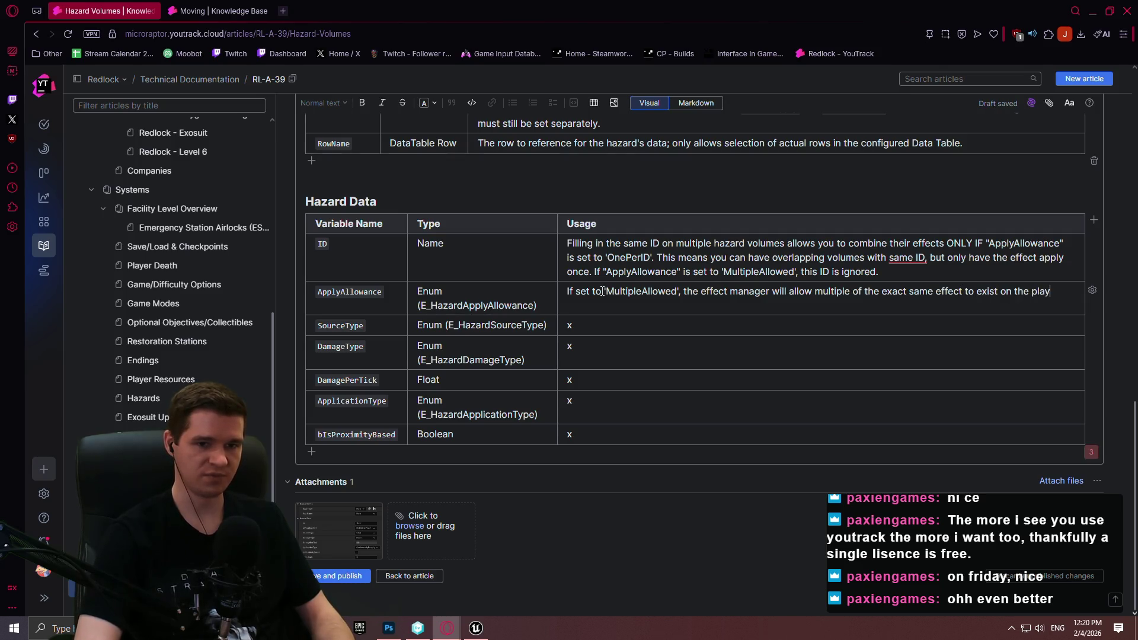
text(one time. If s)
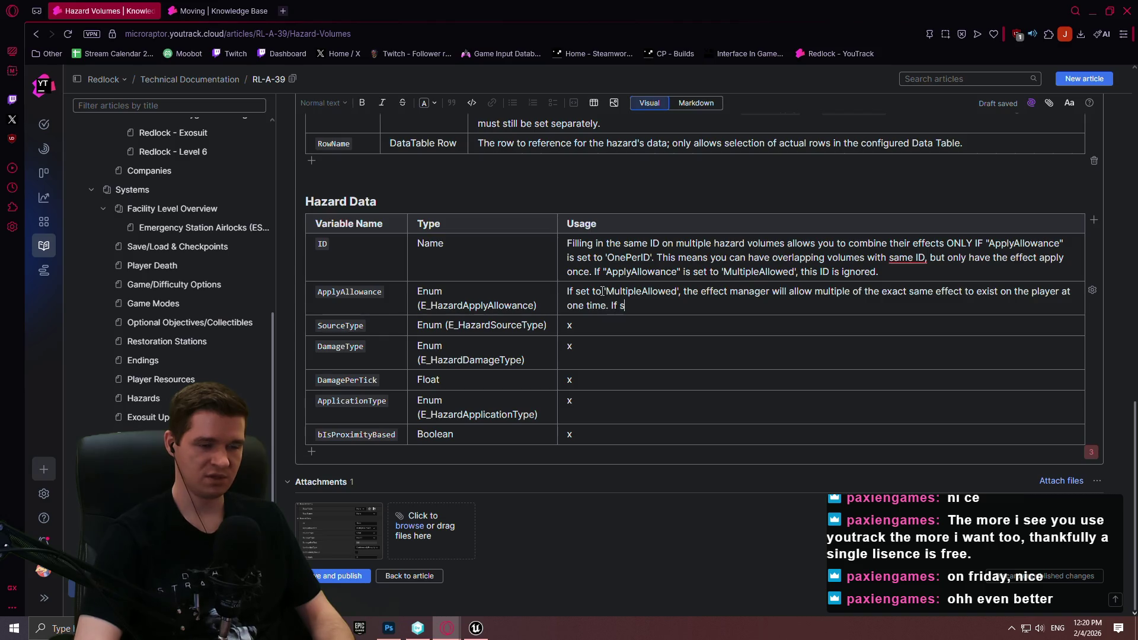
text(et to 'OnePerID', )
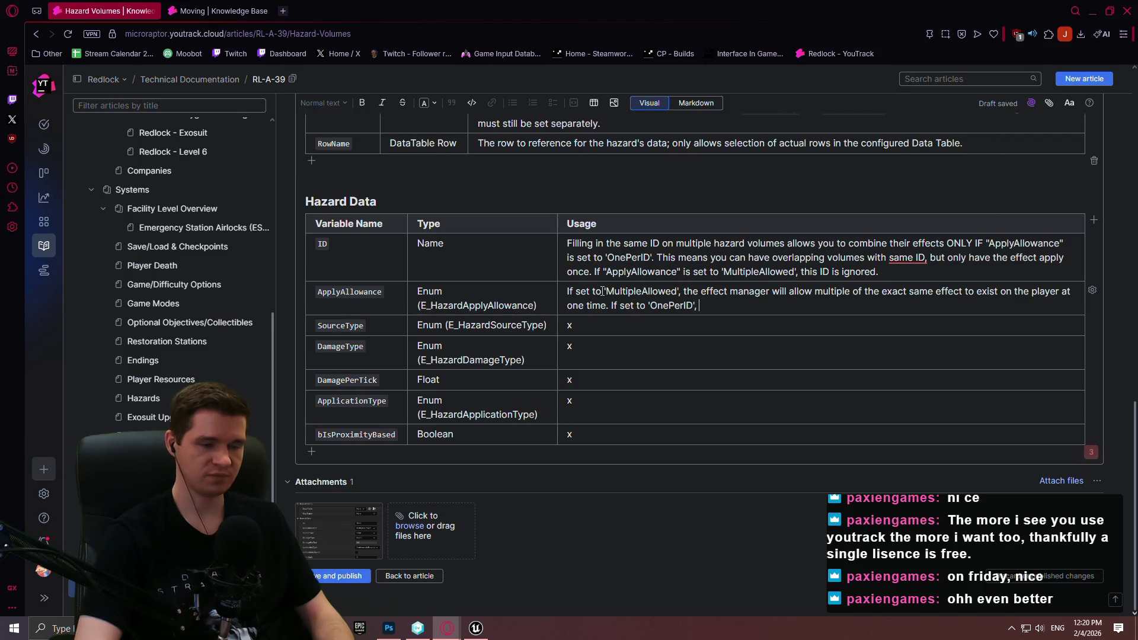
text(the effect manager will )
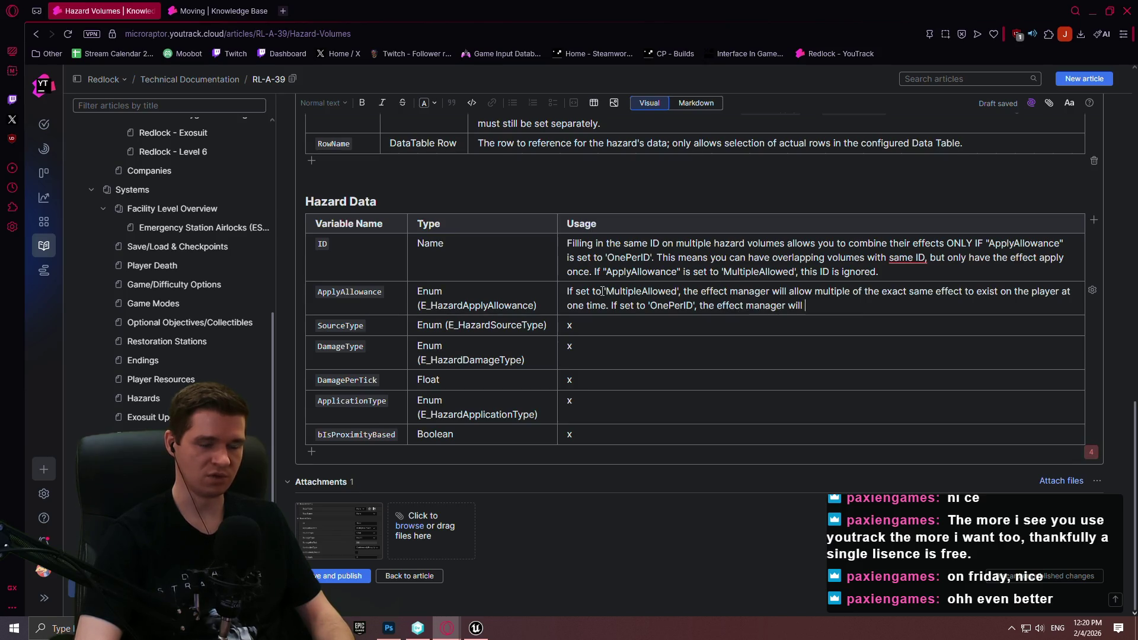
text(only take the)
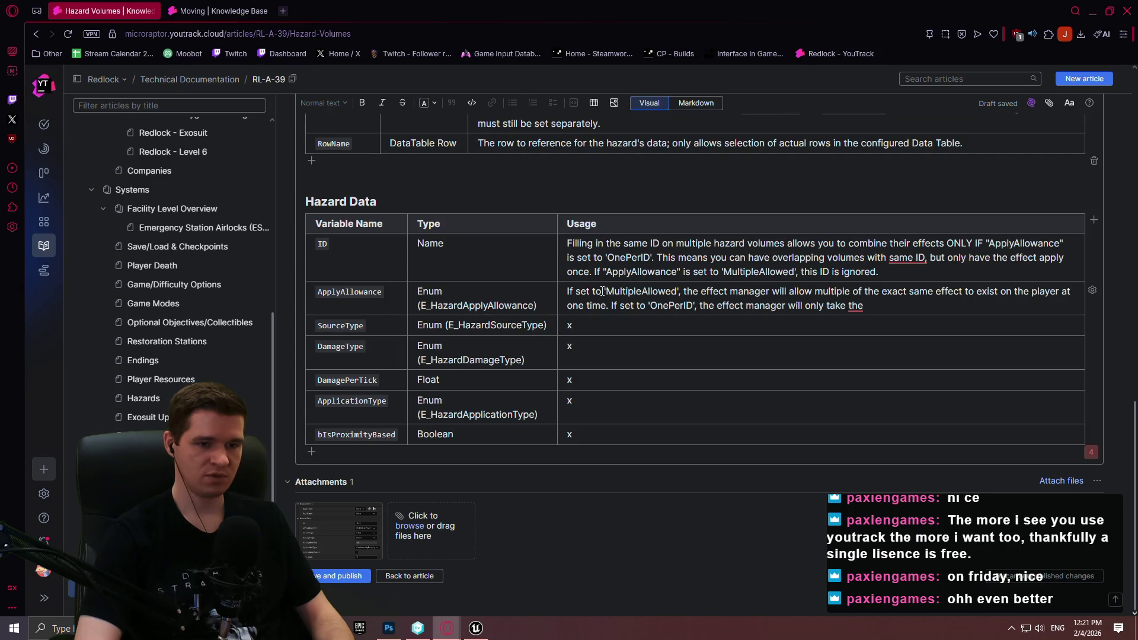
- Add that 'OnePerID' uses the FIRST hazard's config but queries ALL for proximity if 'bIsProximityBased' is TRUE
text( FIRST)
text( f)
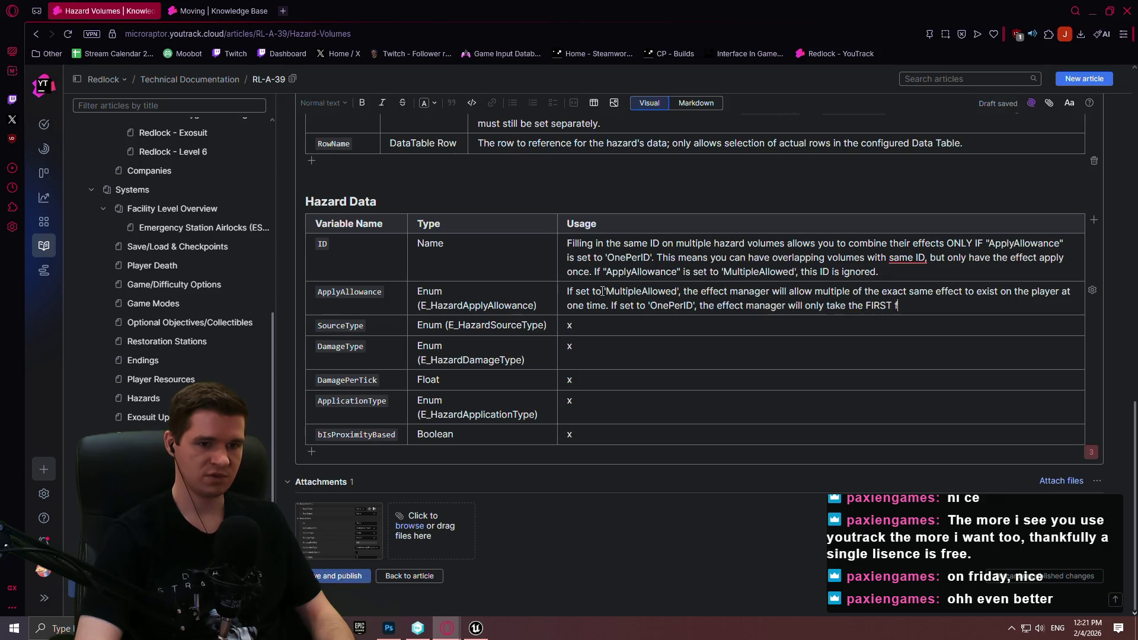
text(ound hazard)
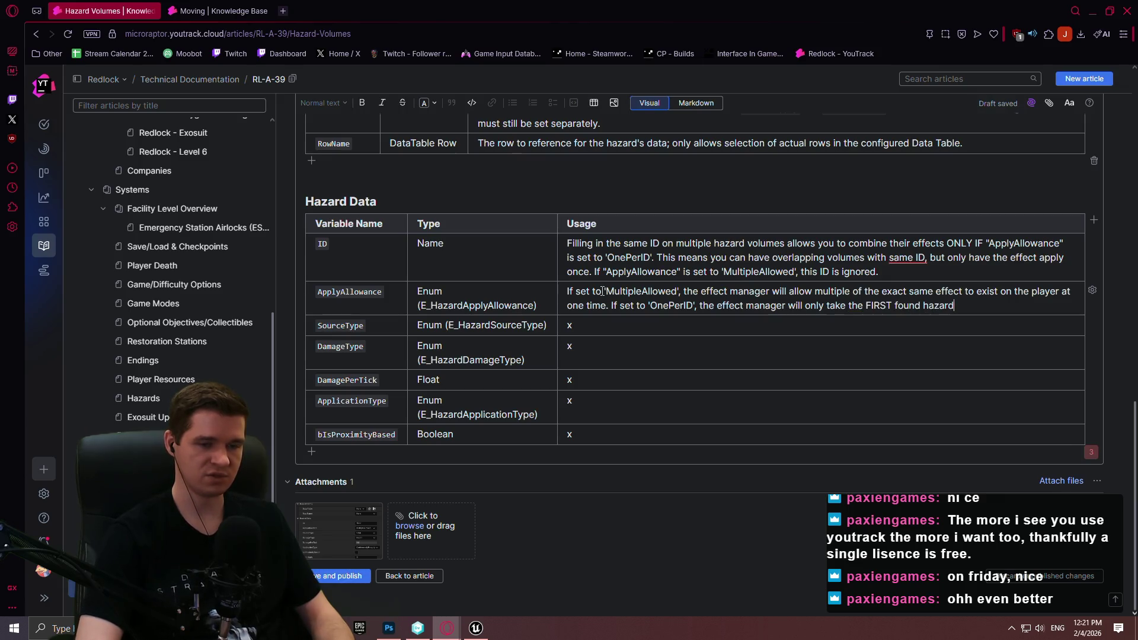
text( spl)
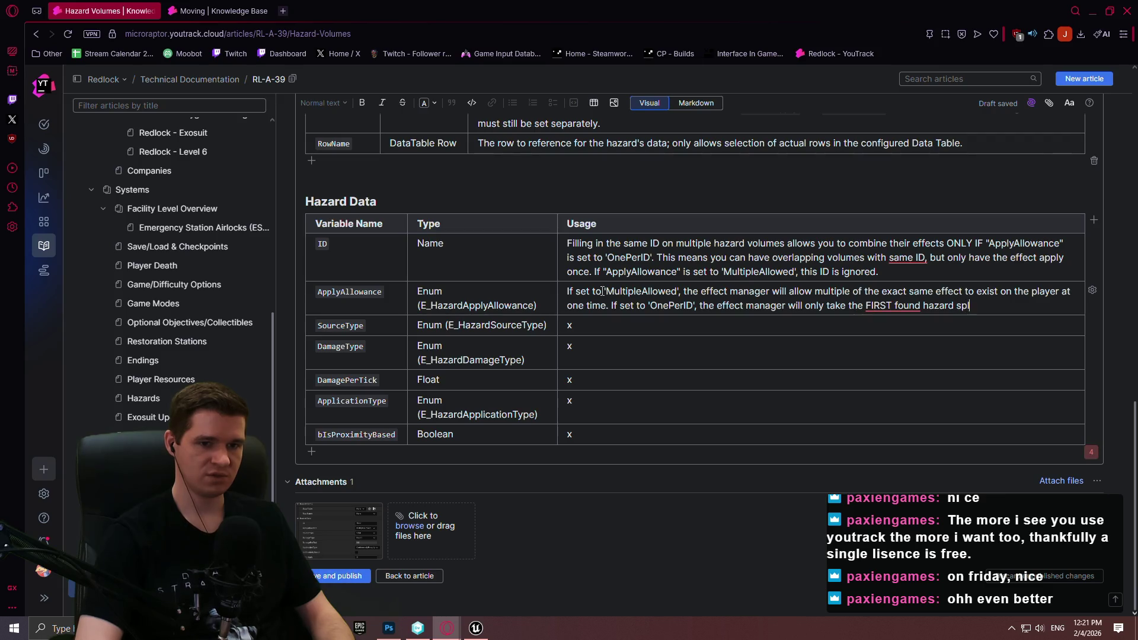
text(ine with th e)
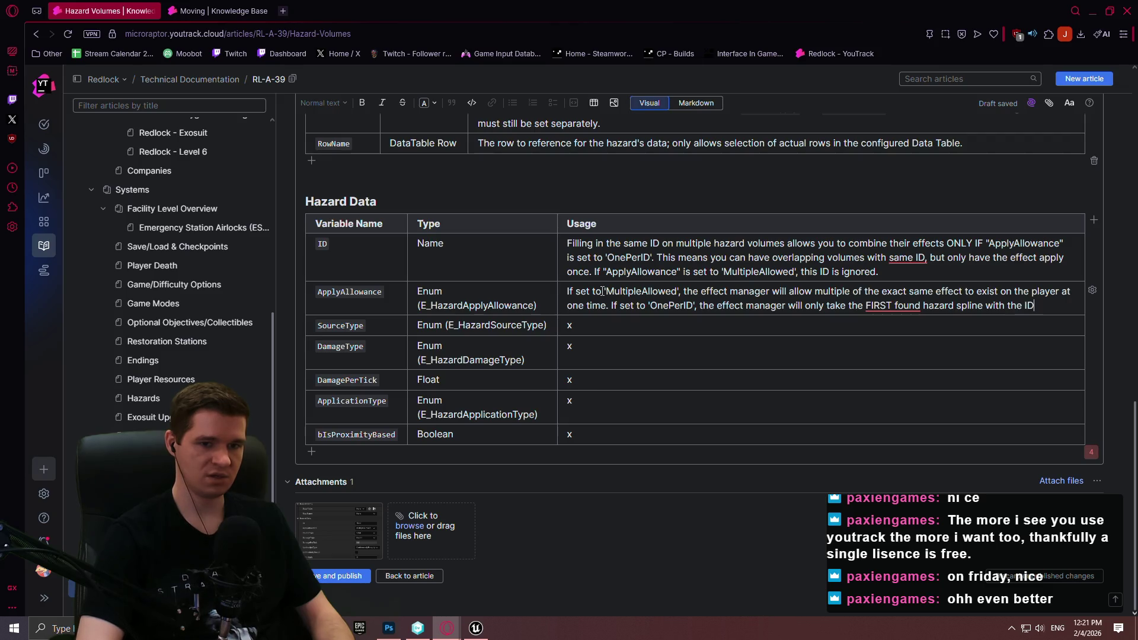
key(BackSpace)
key(BackSpace)
key(BackSpace)
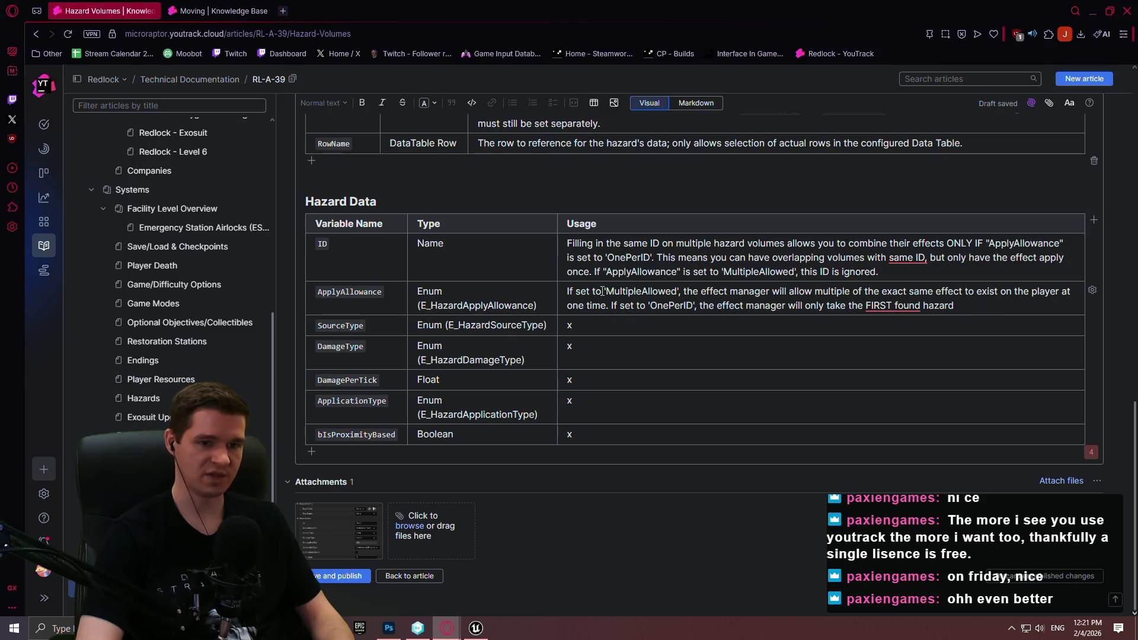
text('s config)
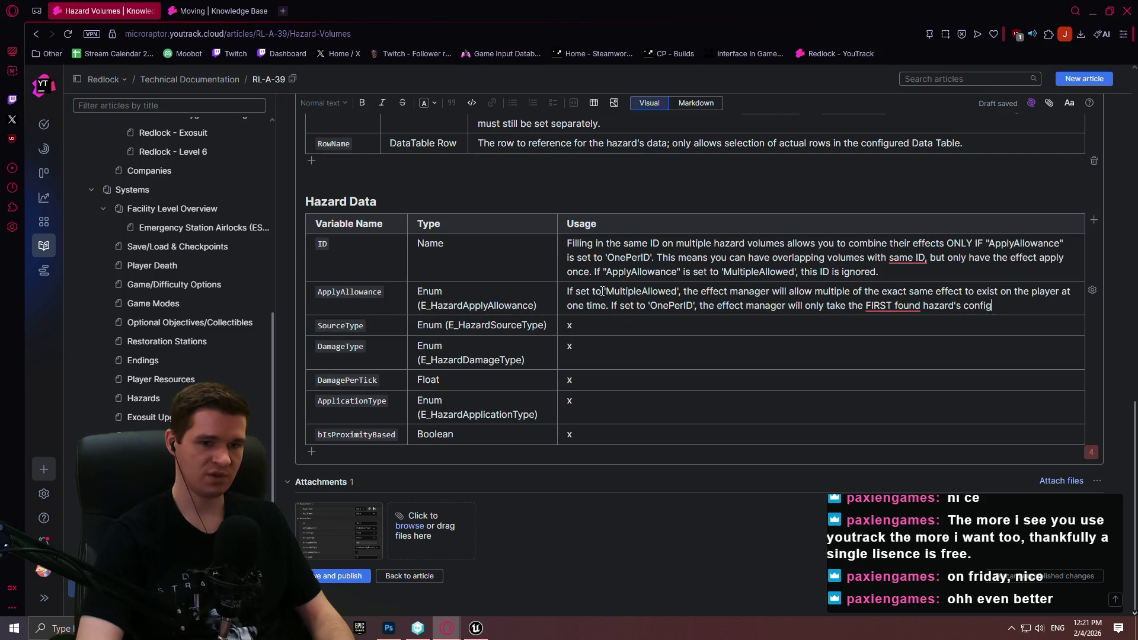
text( int)
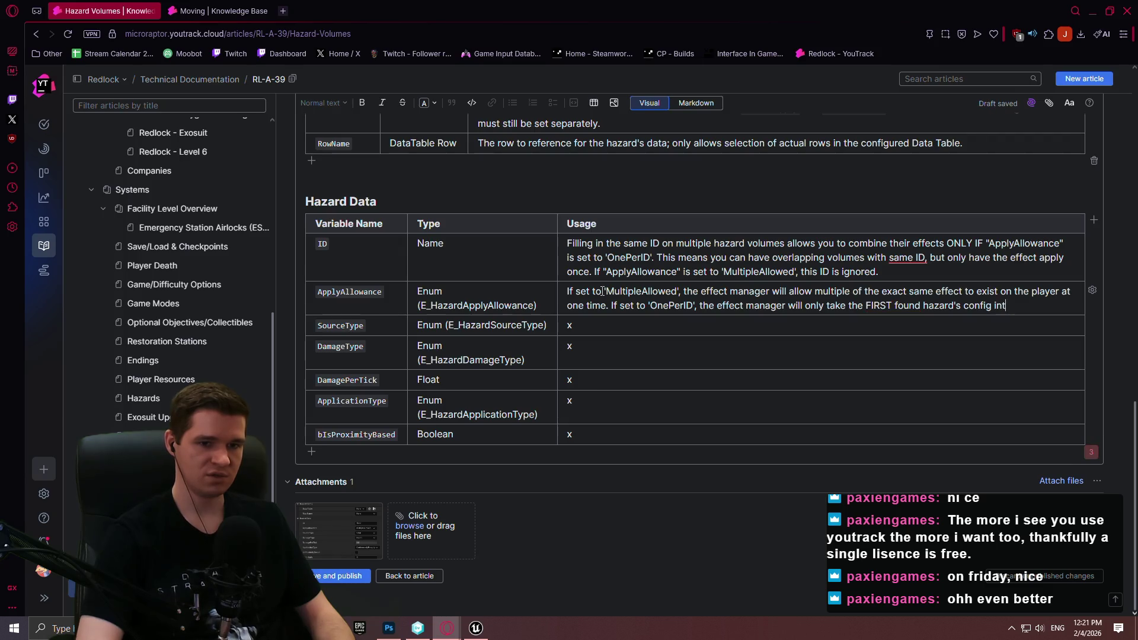
text(o account when appl)
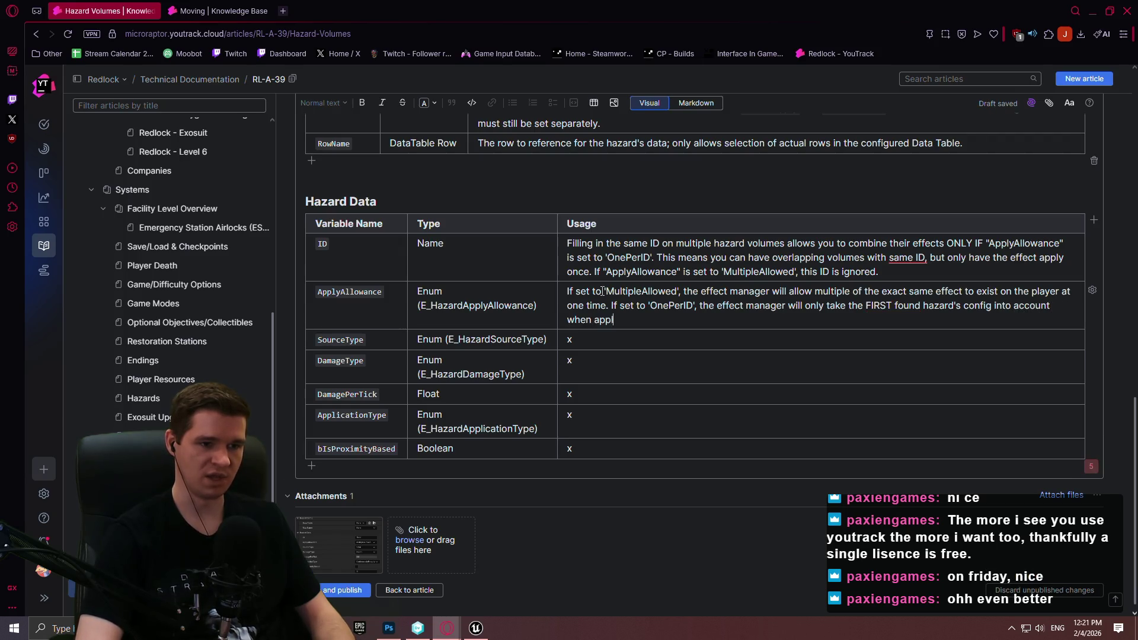
text(ying the effe)
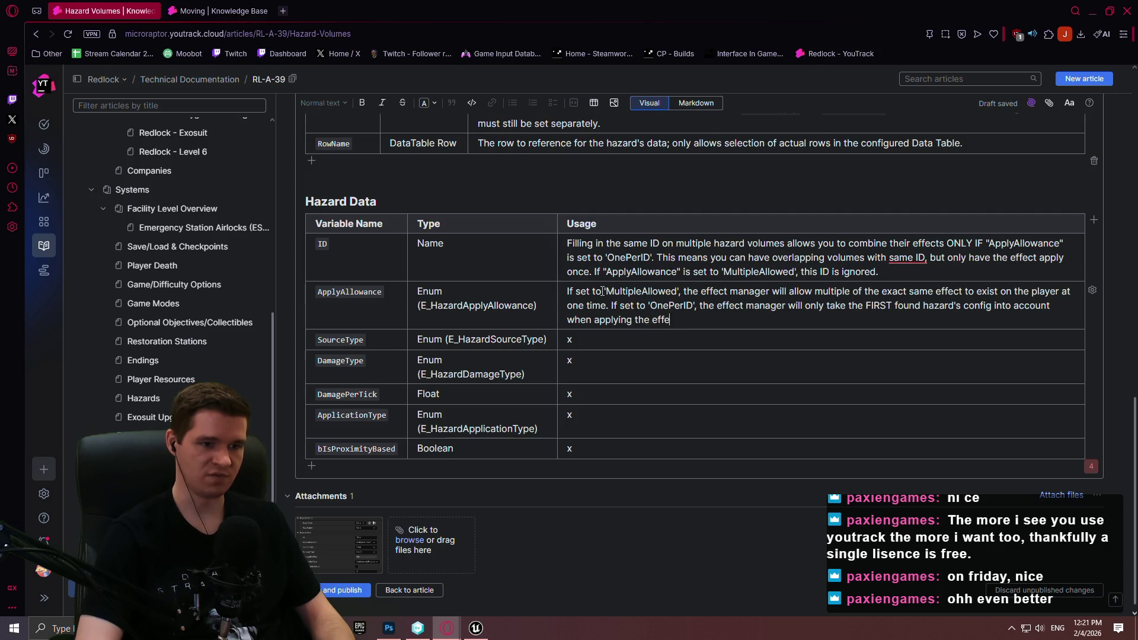
text(ct, however ALL cv)
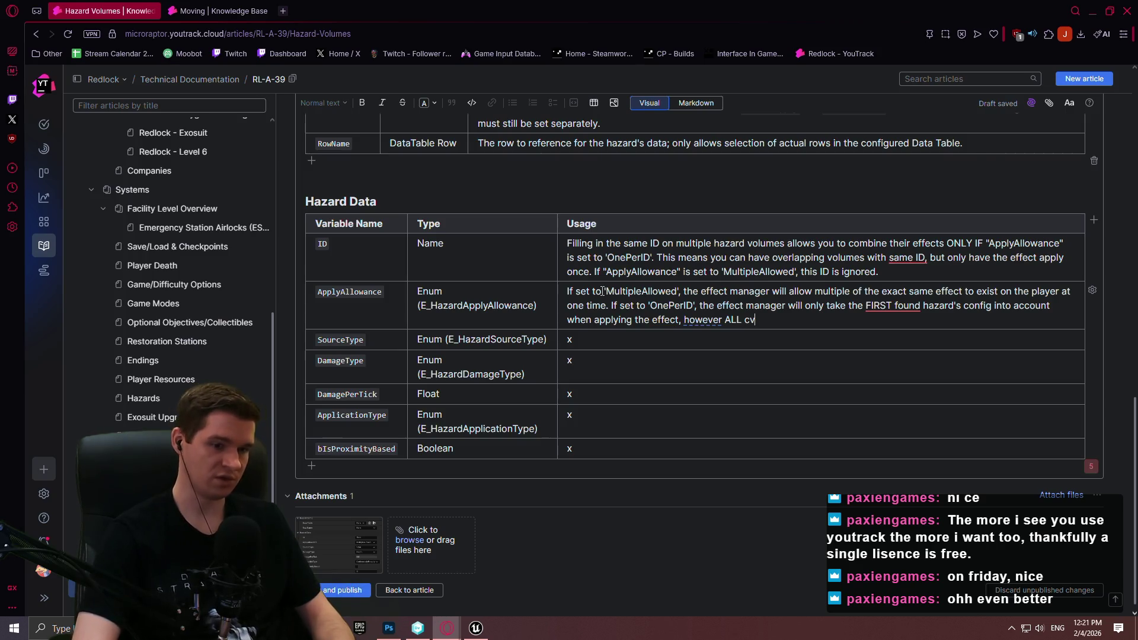
key(BackSpace)
text(hazards )
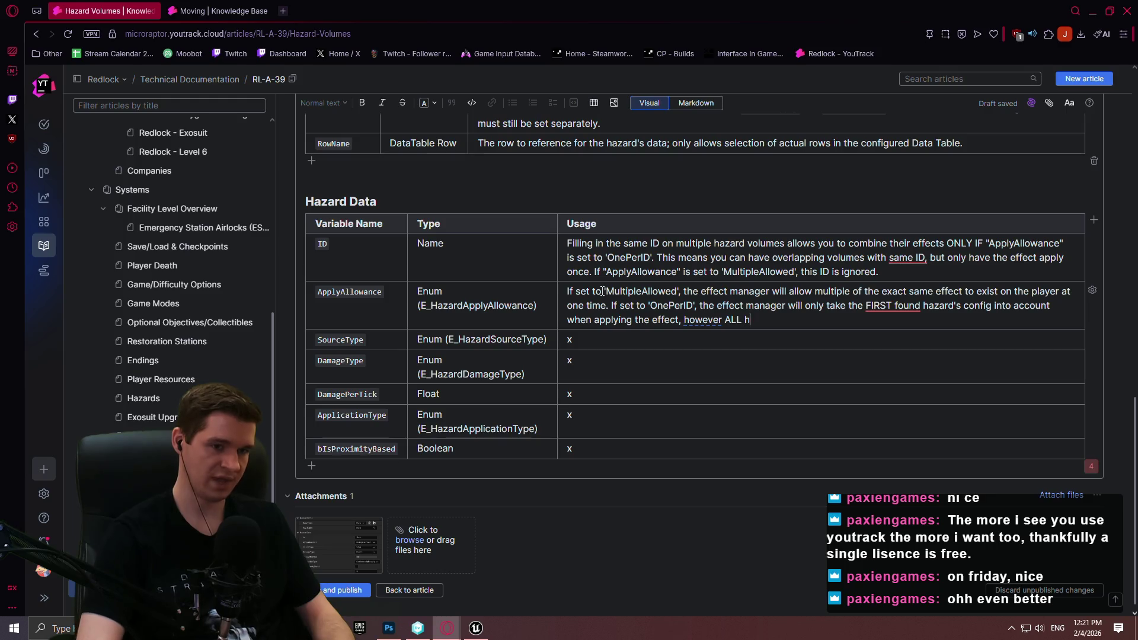
text(with that)
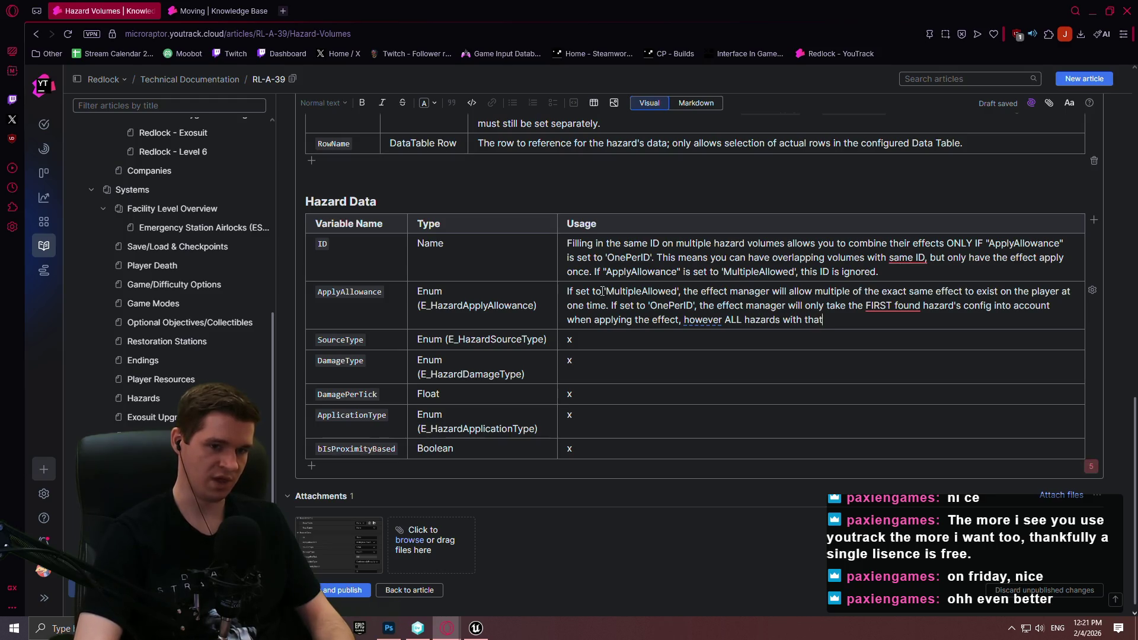
text( ID will be queries)
key(BackSpace)
text(d for proximity infor)
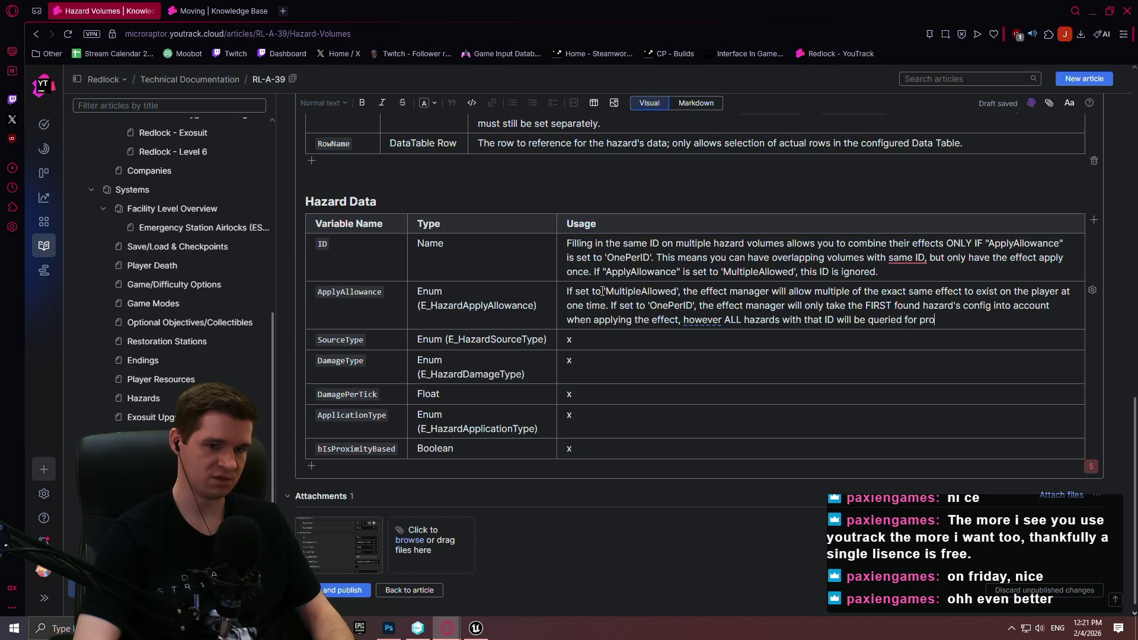
text(matio)
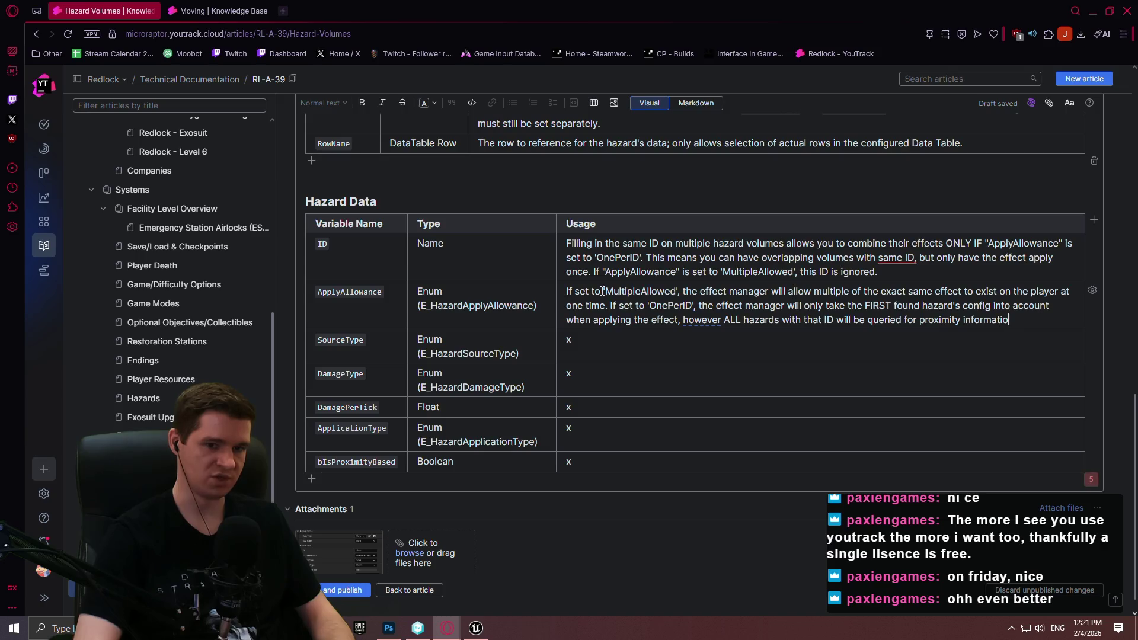
text(n if 'bIsProxim)
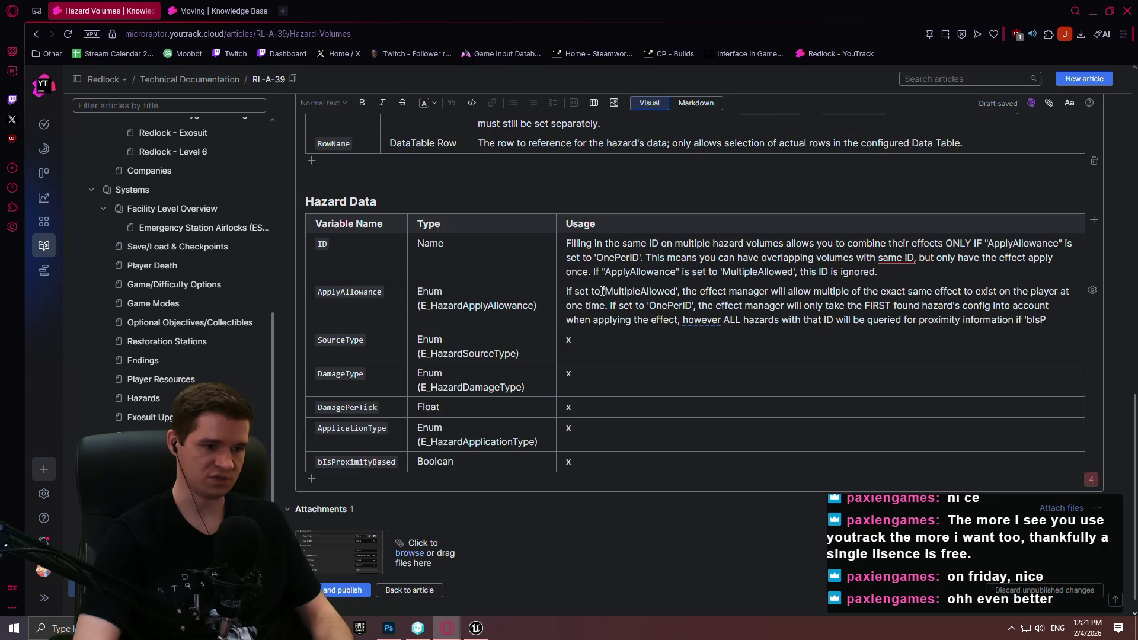
text(ityBas)
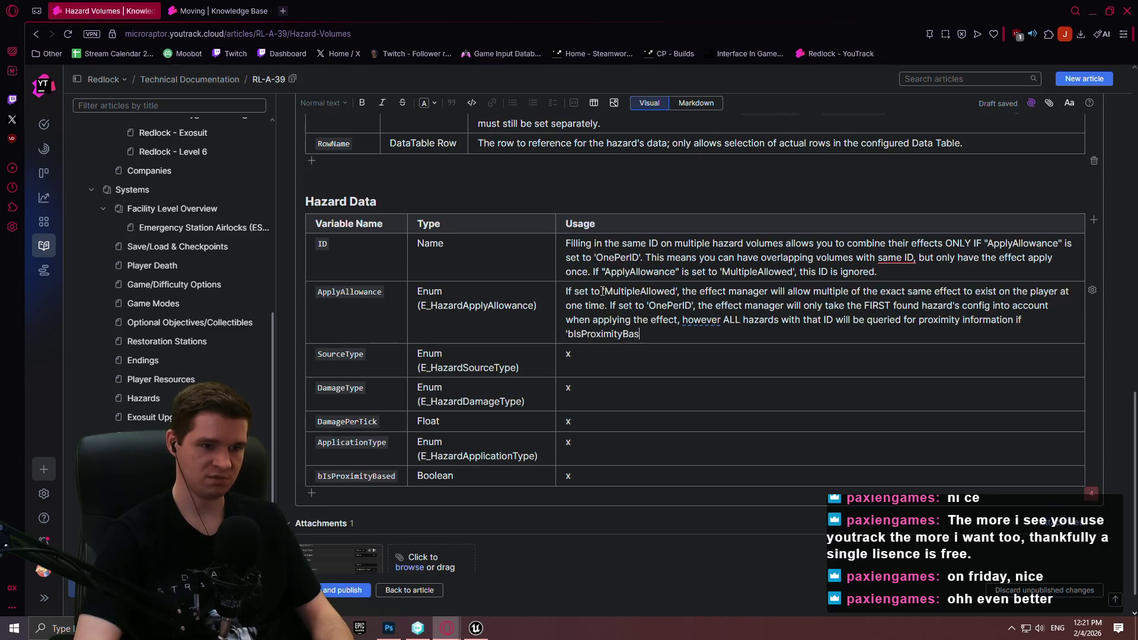
text(ed' is set t)
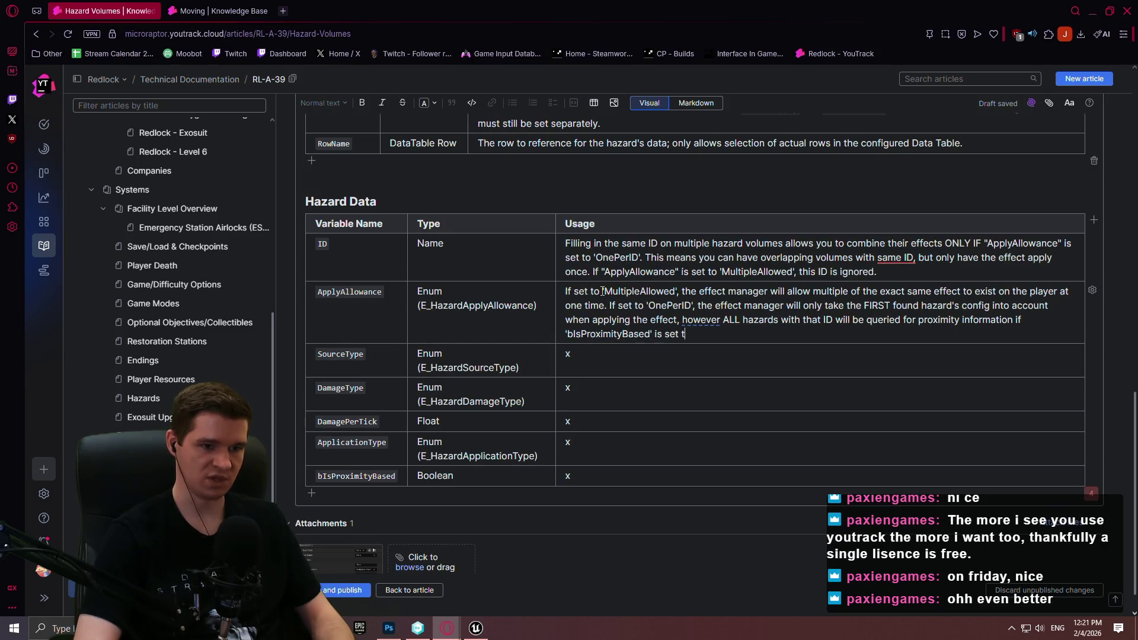
text(o TRUE.)
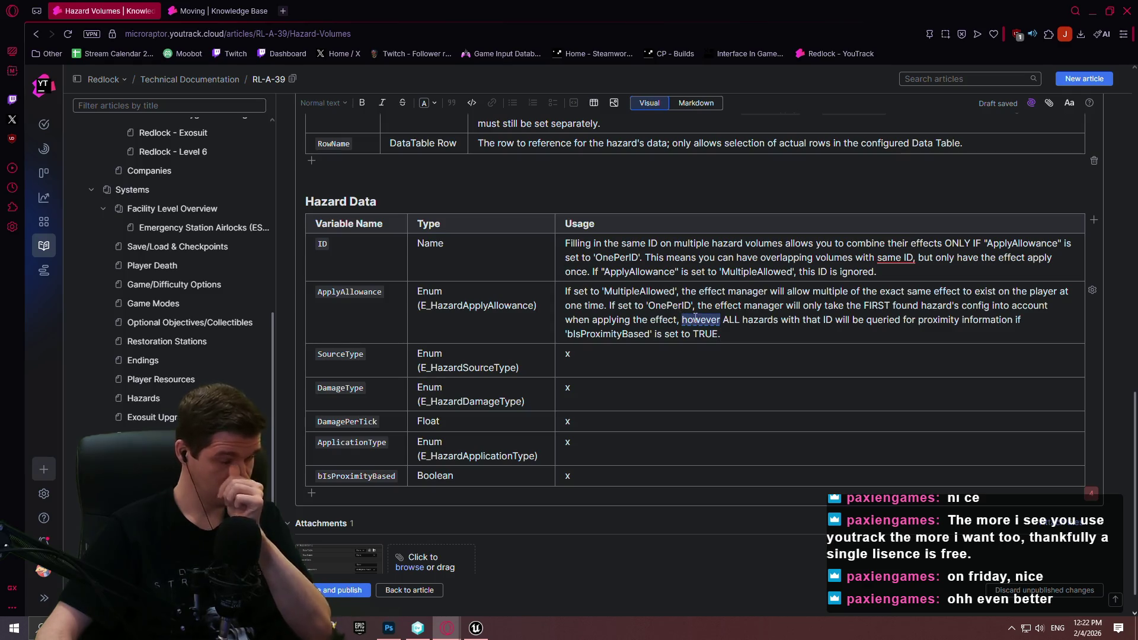
click(704, 321)
click(781, 330)
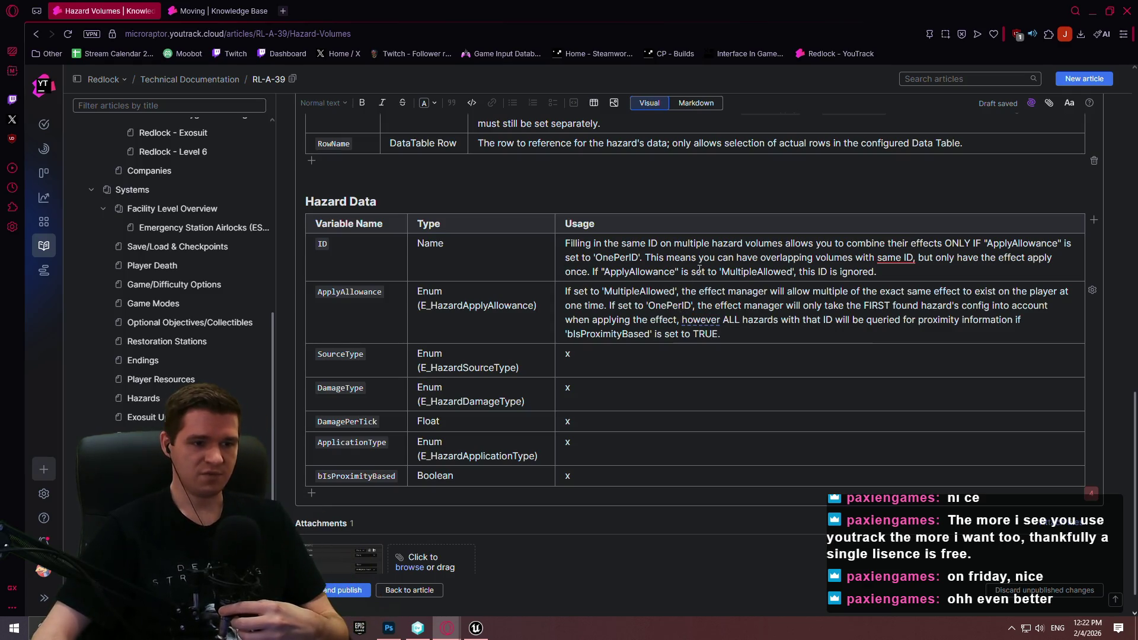
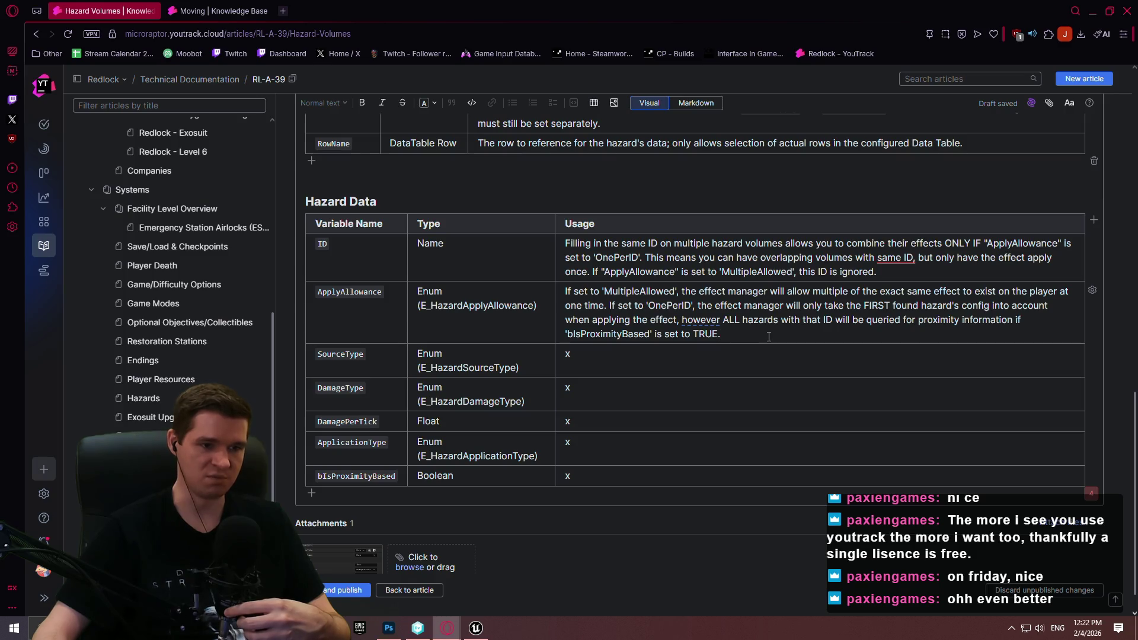
- Replace SourceType's placeholder usage with 'The SourceType is used to determine which icon to show on the effect widget'
click(646, 354)
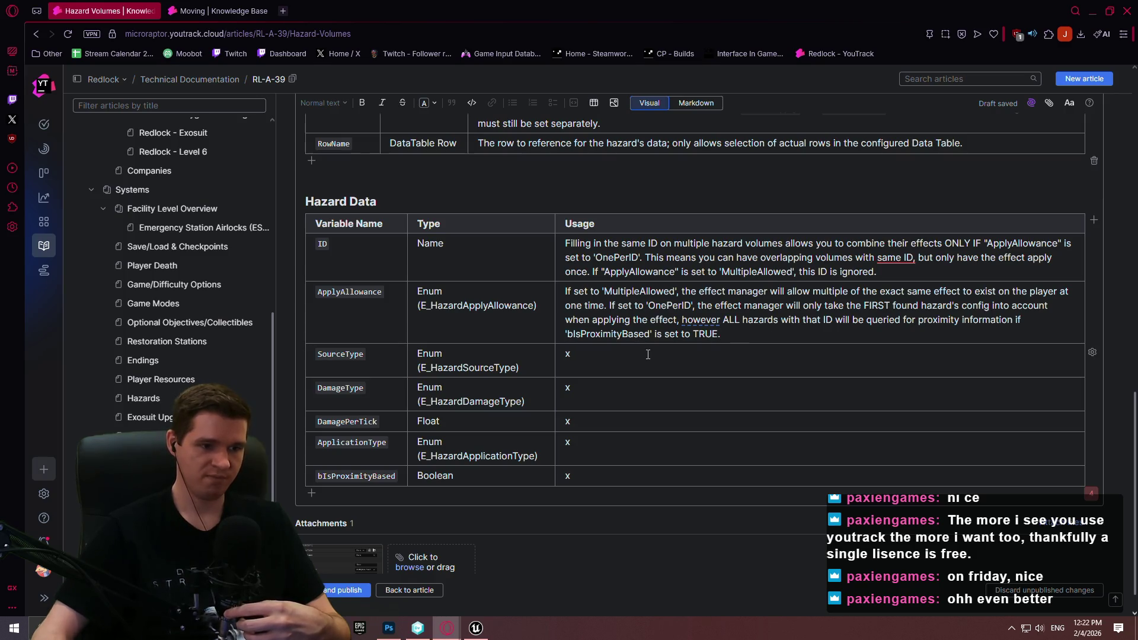
key(BackSpace)
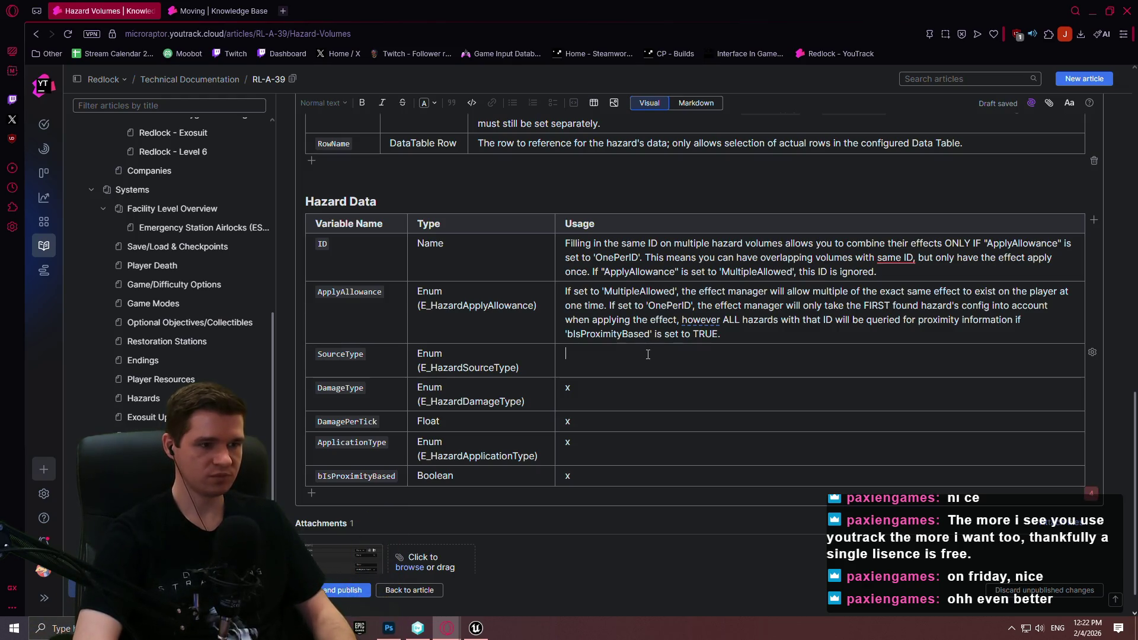
text(The So)
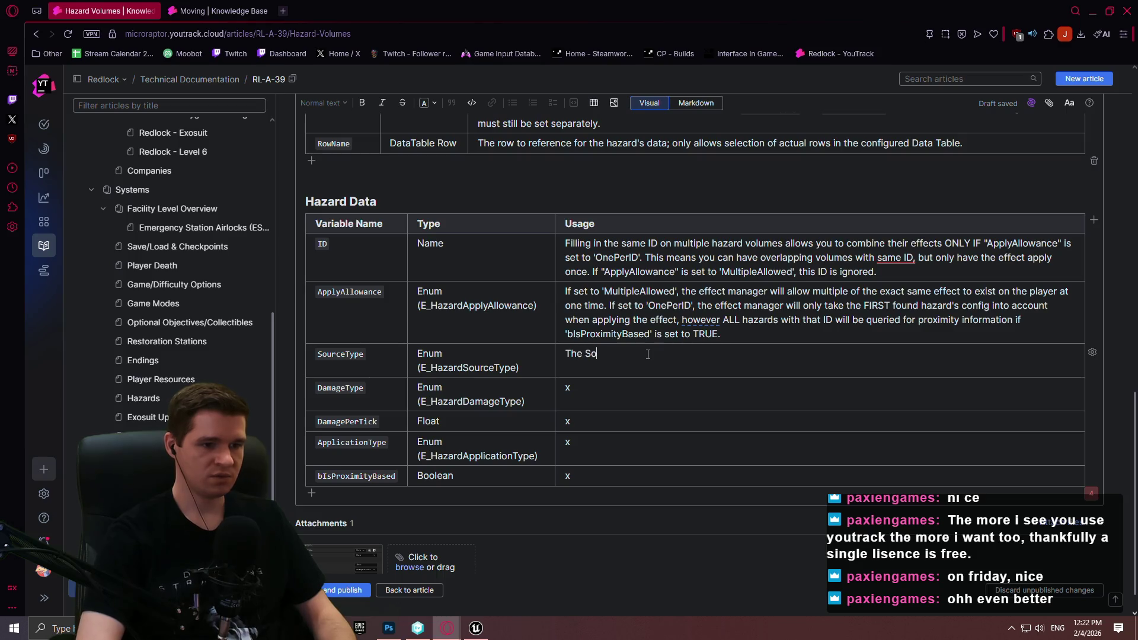
text(urceType is)
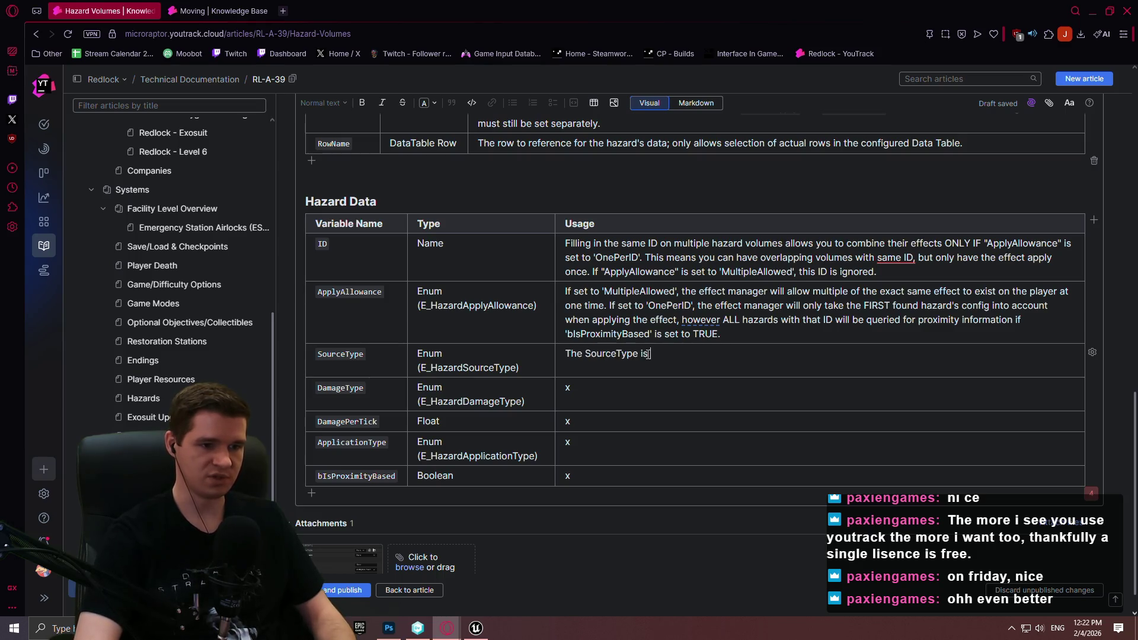
text( used to determine )
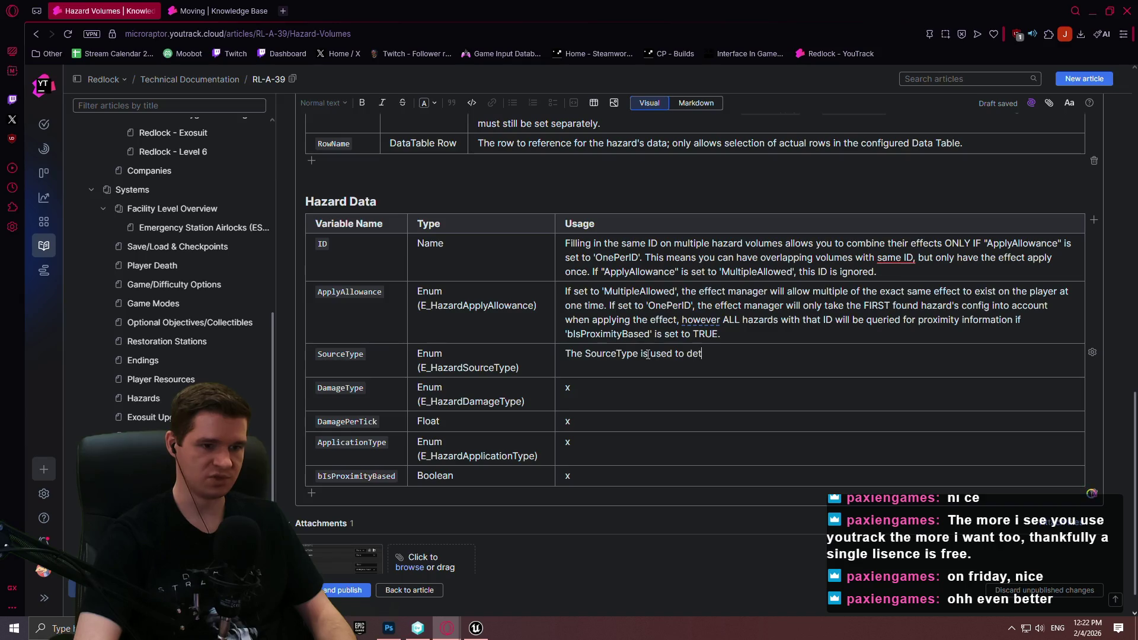
text(whic)
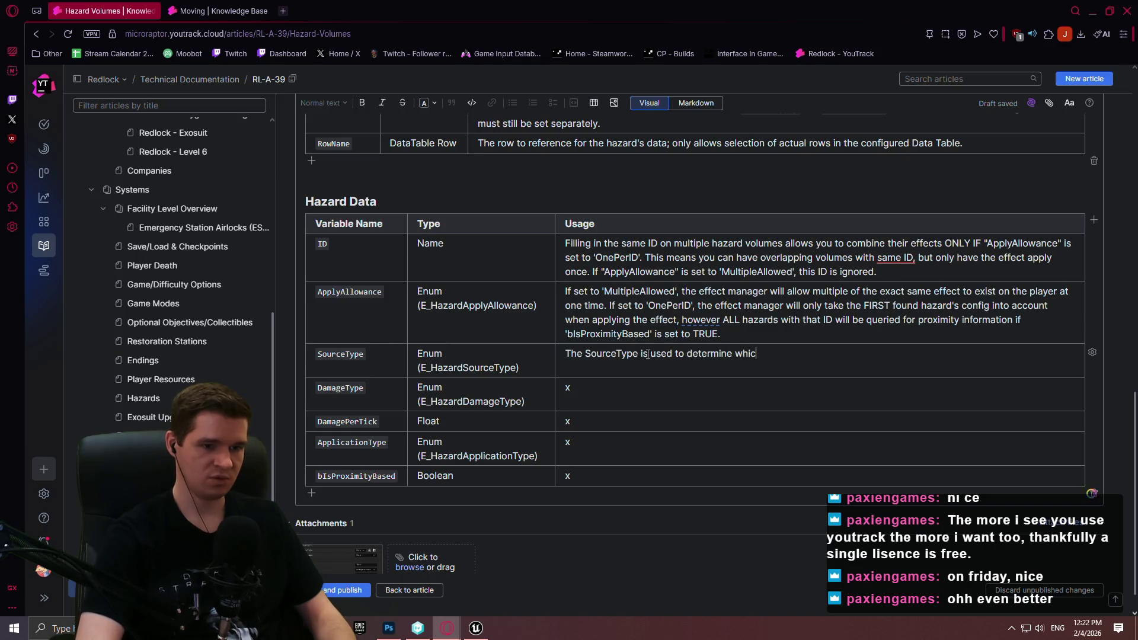
text(h ic)
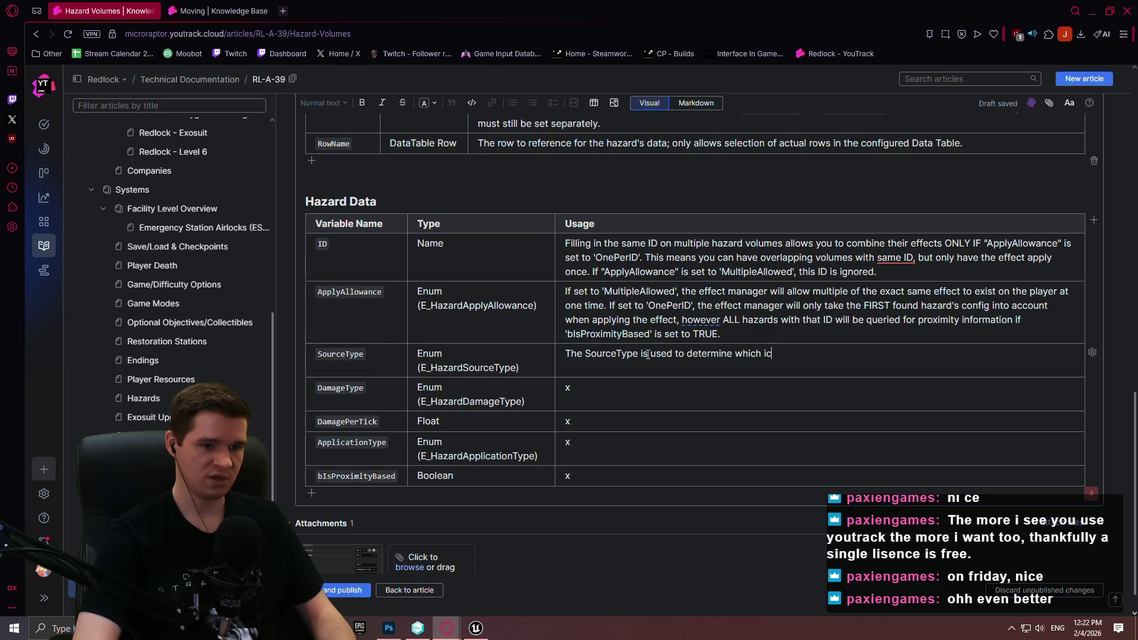
text(on to show on the wid)
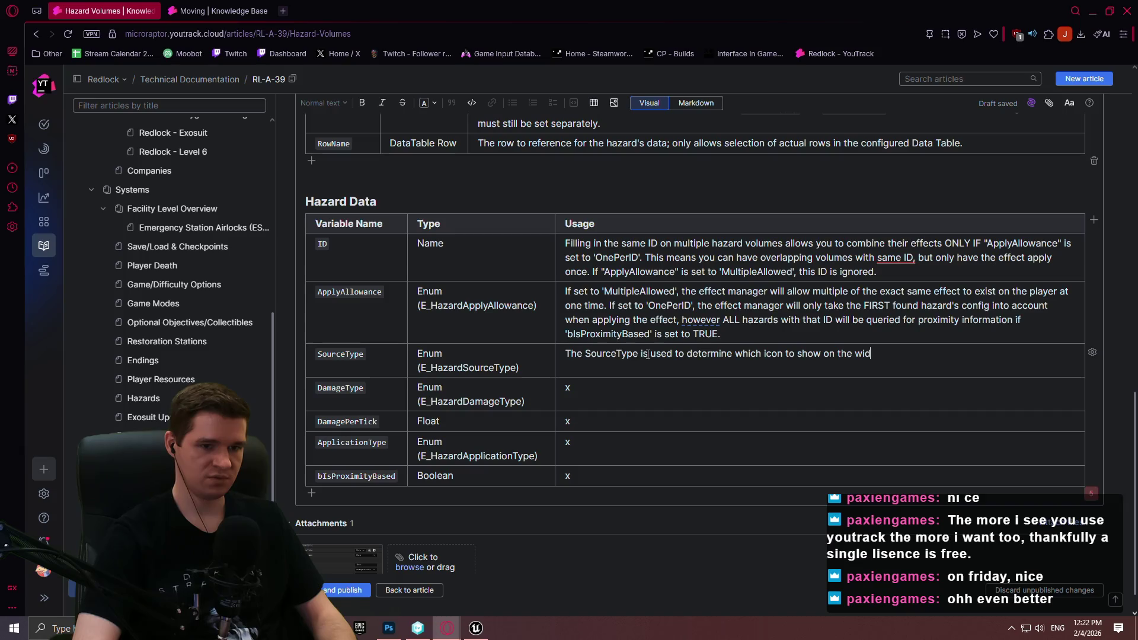
key(BackSpace)
key(BackSpace)
key(BackSpace)
text(effect widget.)
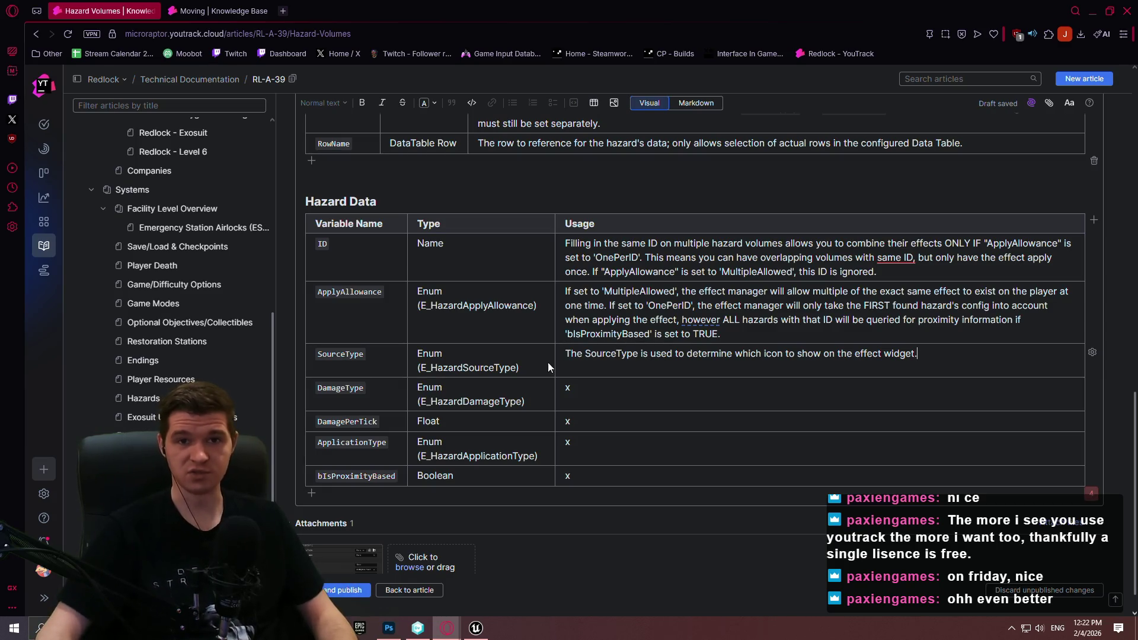
- Clear the x from DamageType's usage cell and select 'The SourceType' wording to reword it
click(656, 391)
key(BackSpace)
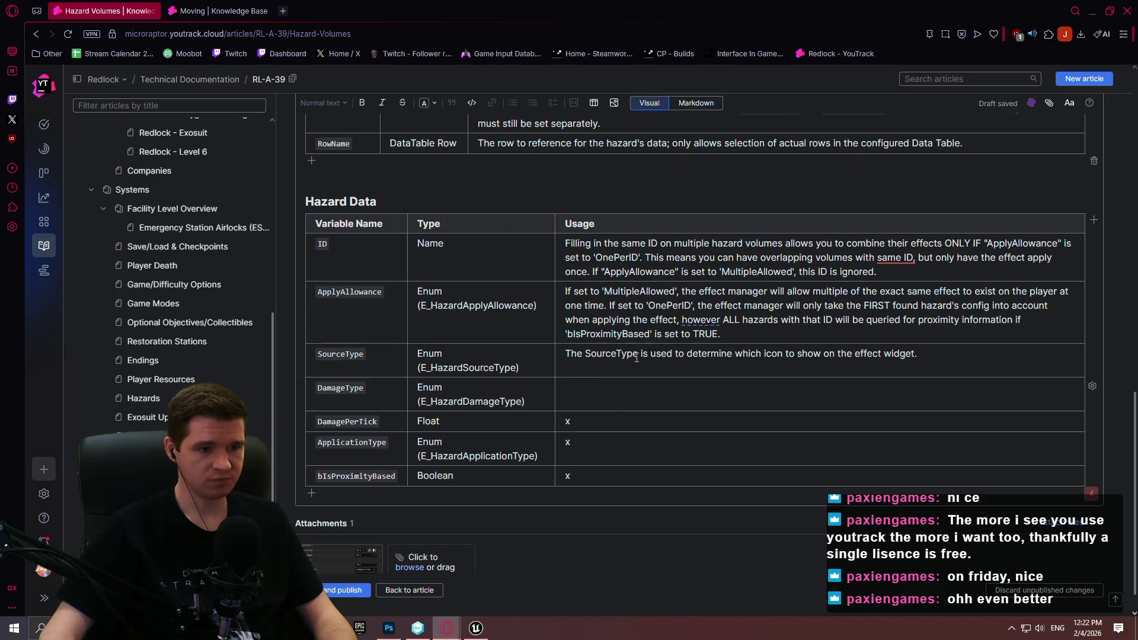
mouse_move(640, 354)
mouse_down()
mouse_move(563, 355)
mouse_move(586, 358)
mouse_up()
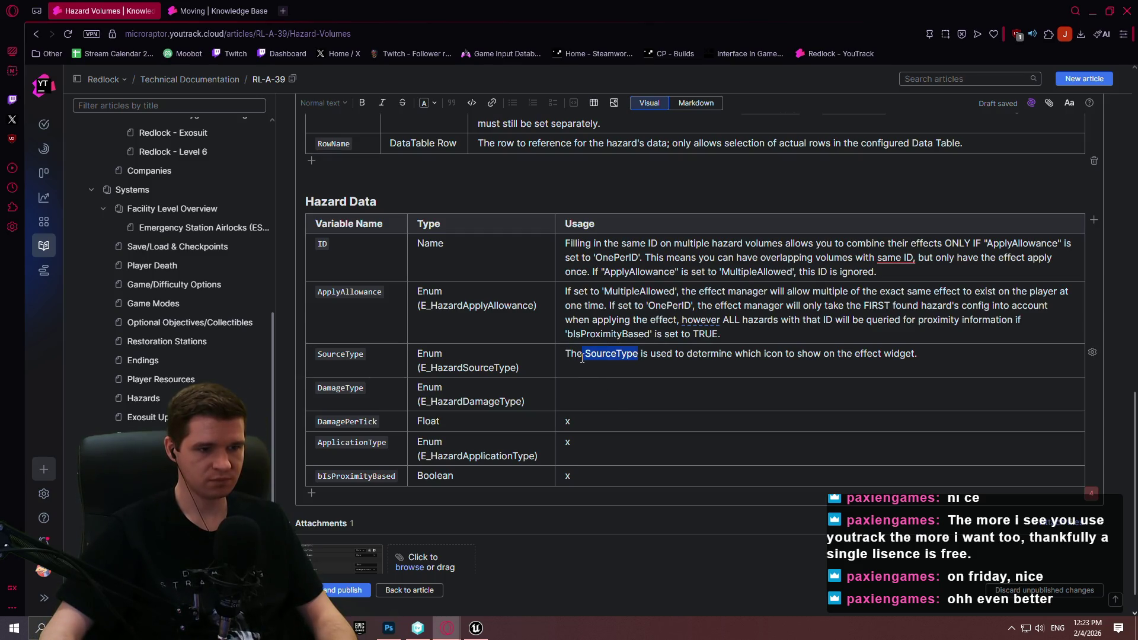
- Reword SourceType's usage to 'This enum…' and write DamageType's usage: controls which player resource this hazard/effect targets
key(BackSpace)
key(BackSpace)
key(BackSpace)
text(is enum)
click(615, 386)
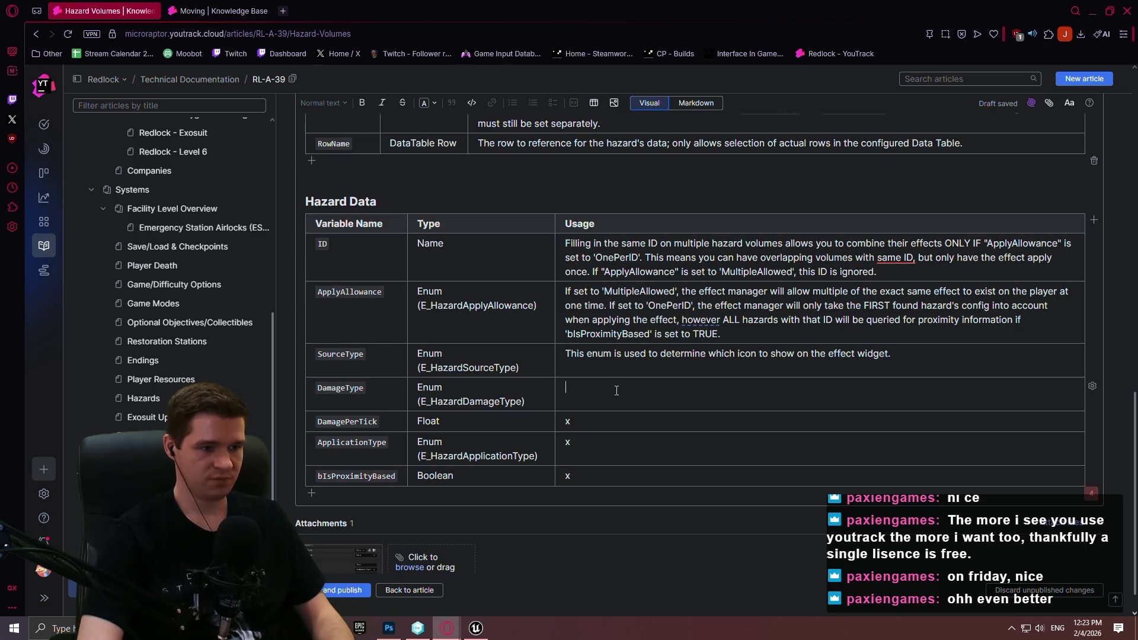
text(This)
key(BackSpace)
text(controls which )
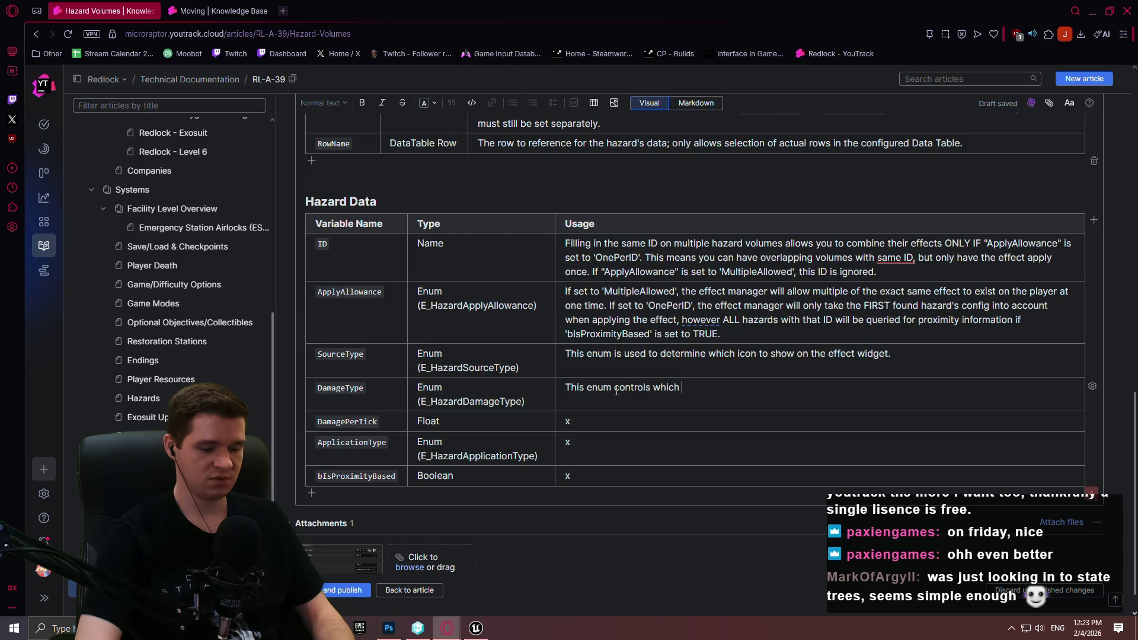
text(player res)
text(ource we)
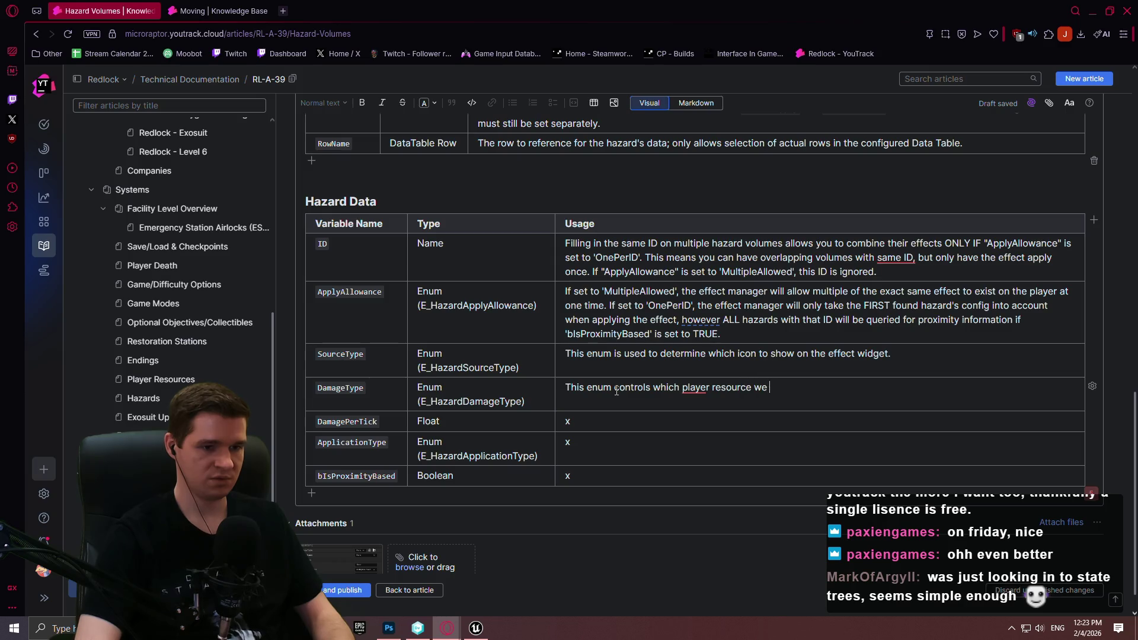
text( want to)
text( target for this hazard/e)
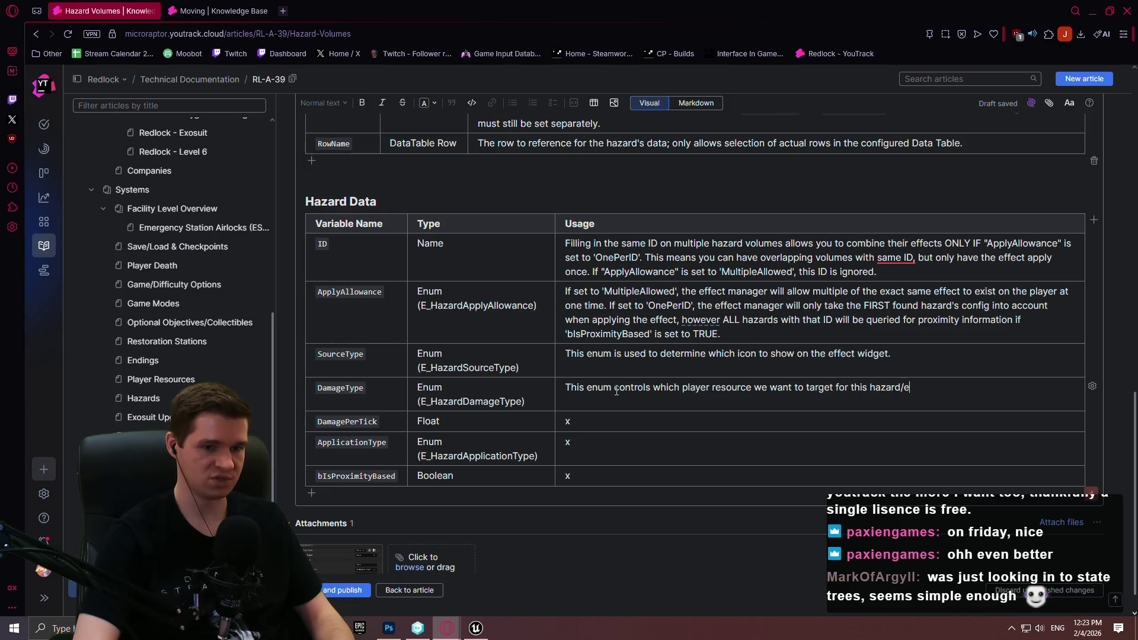
text(ffect.)
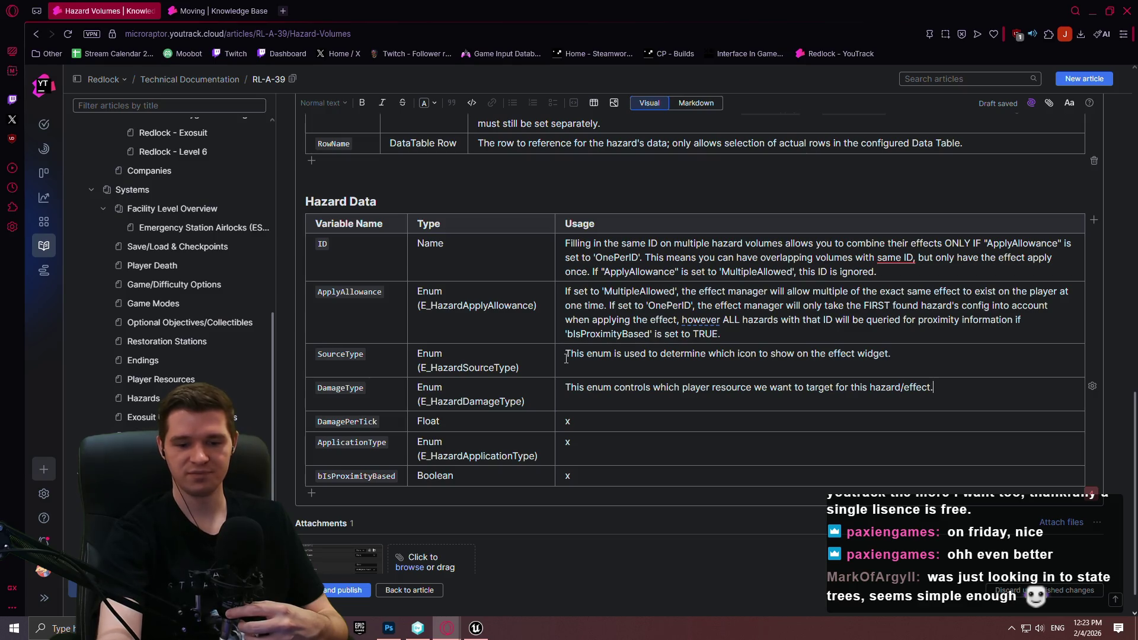
click(593, 421)
- Write DamagePerTick's usage: percentage of the selected resource removed per tick, 5 ticks/second, 0.01 = 1% (5% per second)
key(BackSpace)
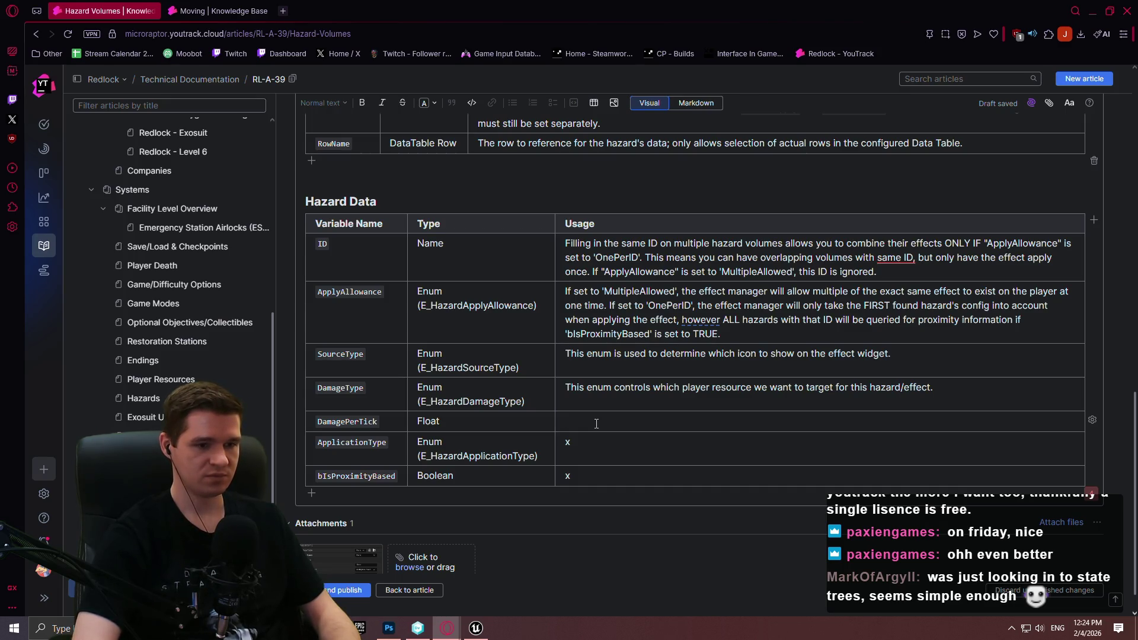
text(The damage to )
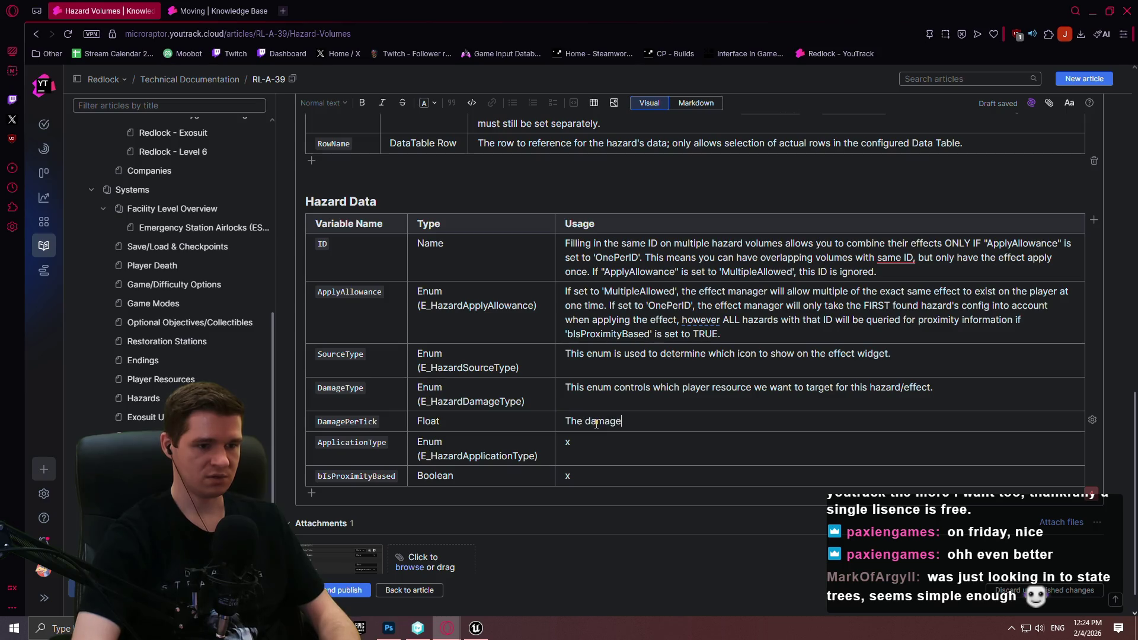
text(do to t)
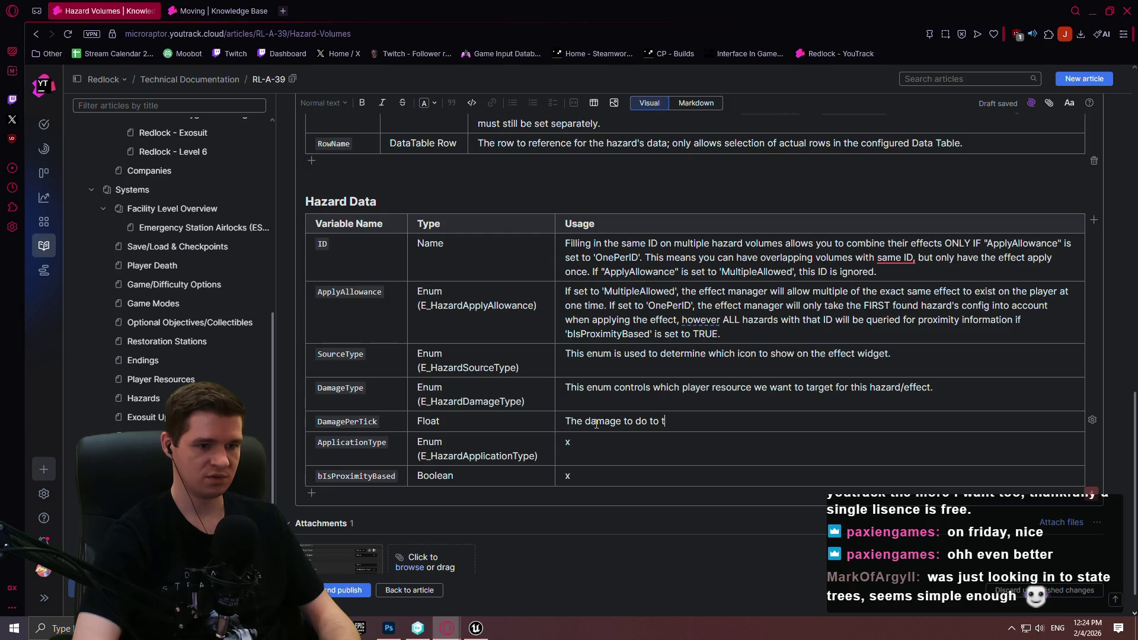
key(BackSpace)
key(BackSpace)
key(BackSpace)
text(ecte)
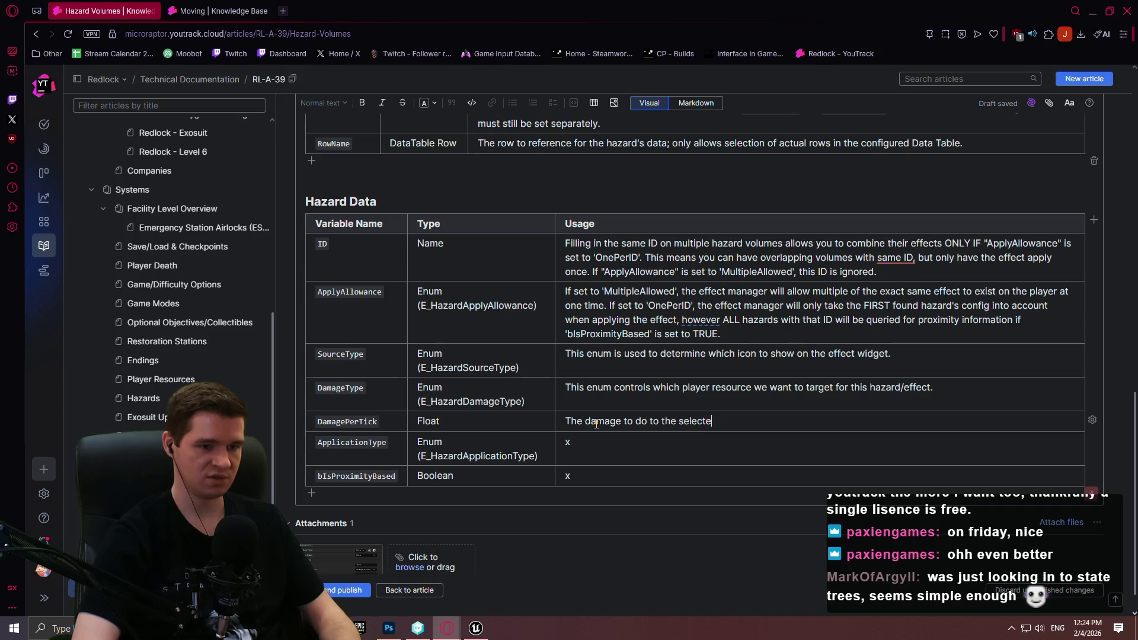
text(d resource per tick. W)
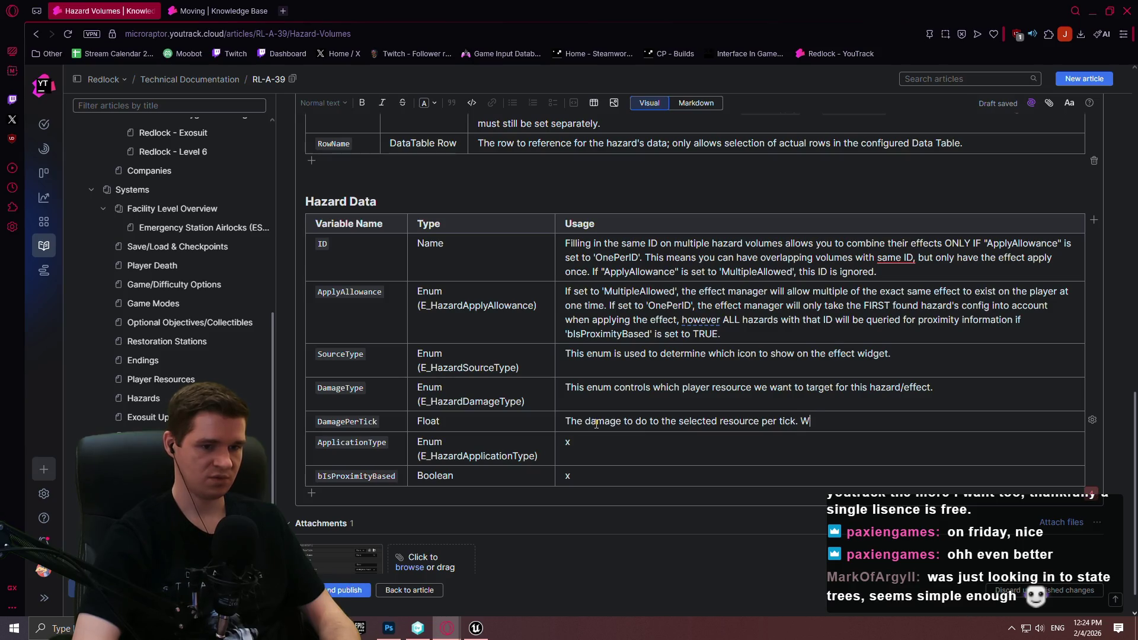
text(e do 5 ticks p)
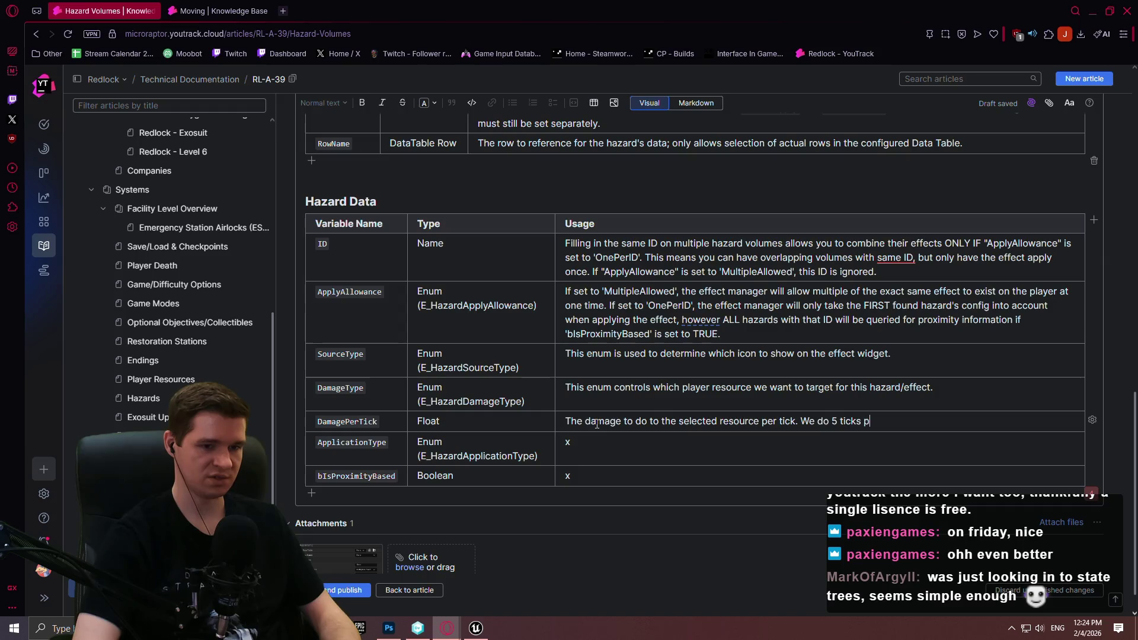
text(er second, and this float is )
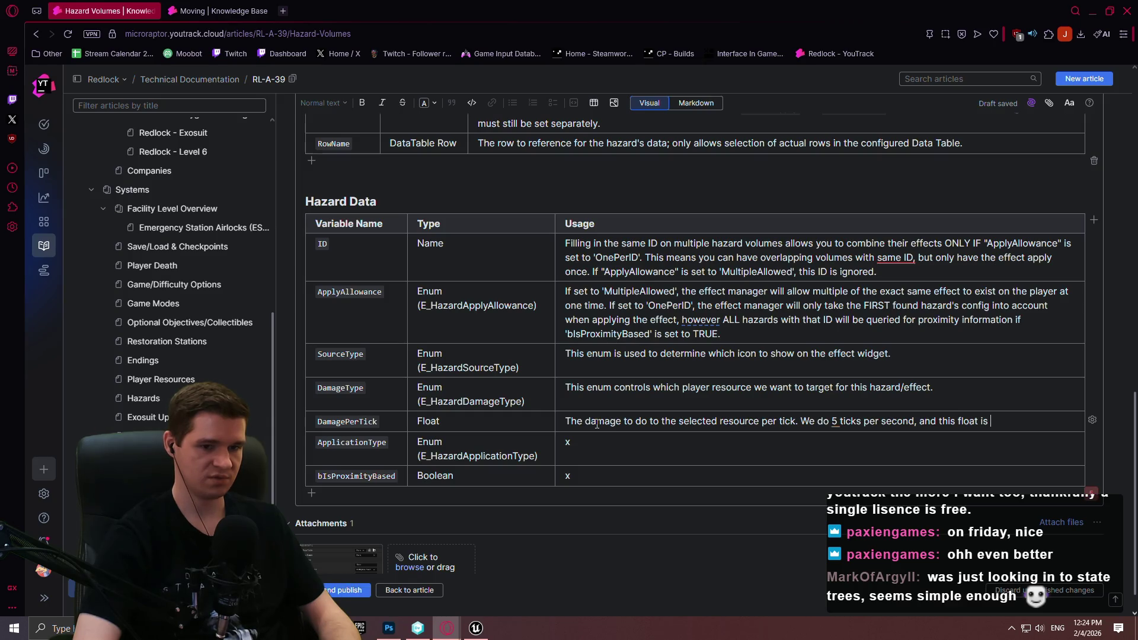
text(removing)
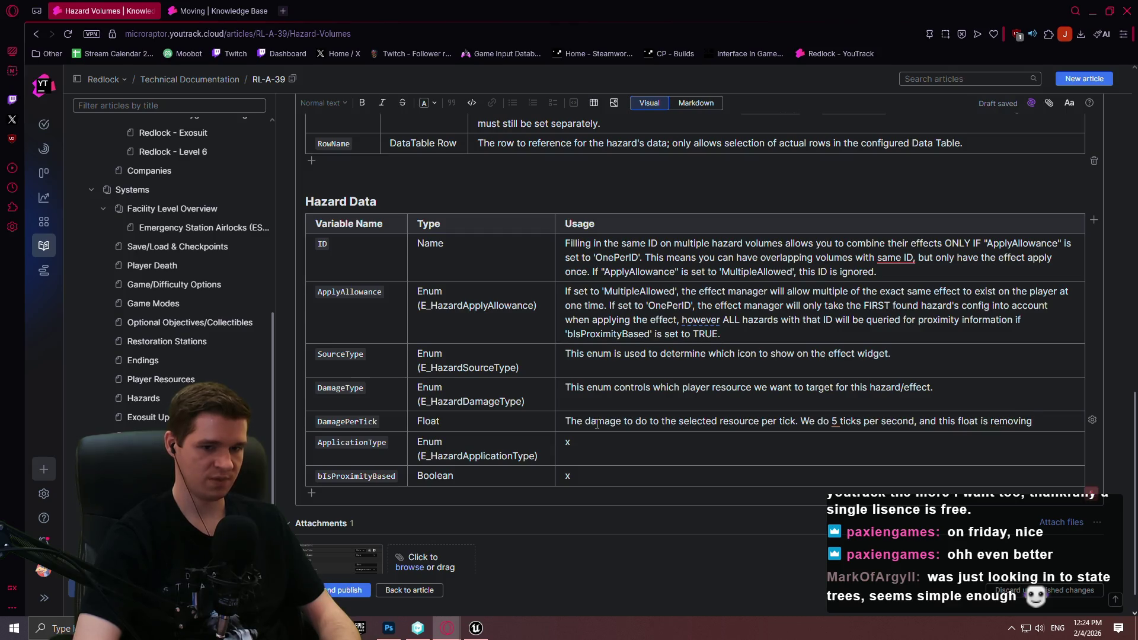
text( a PERCENTAGE )
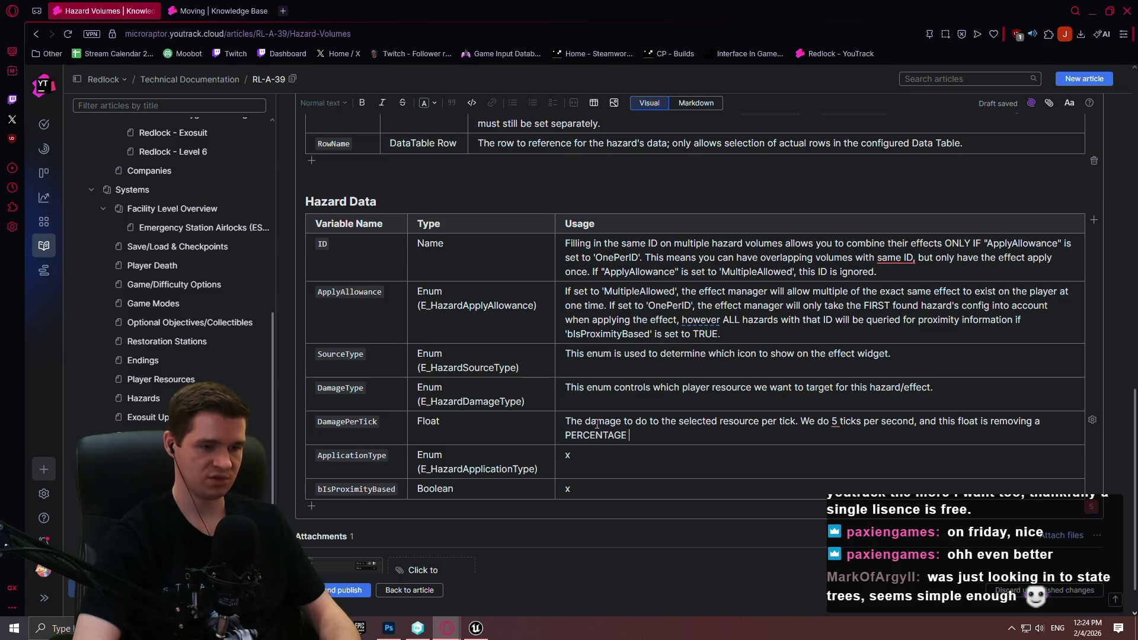
text(for each tick. So)
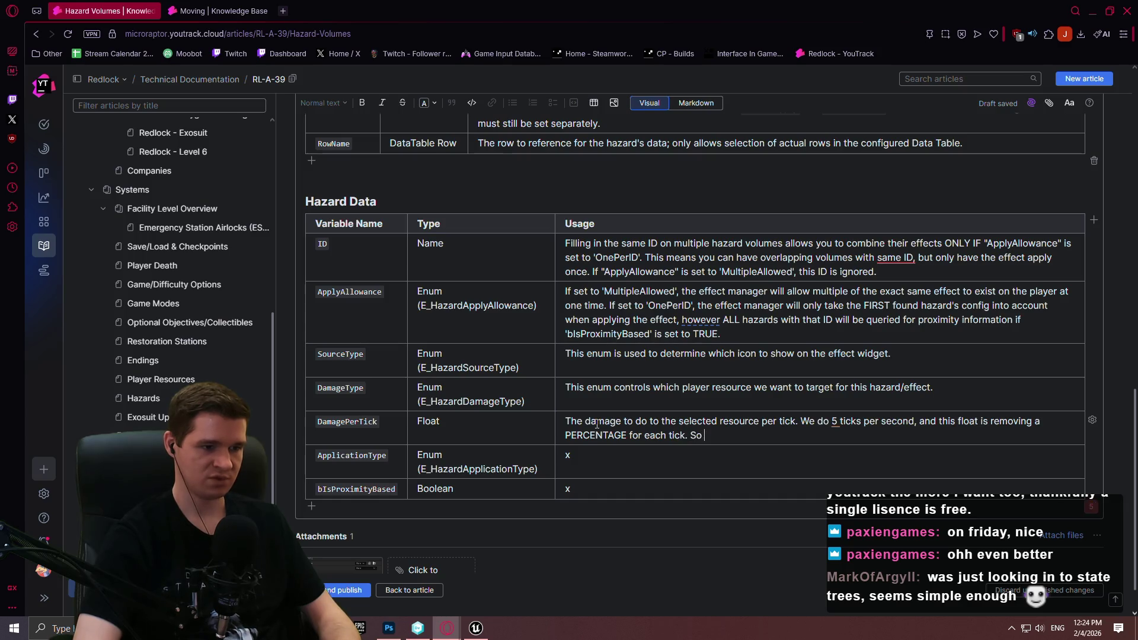
text(amag)
text(ePerTick of)
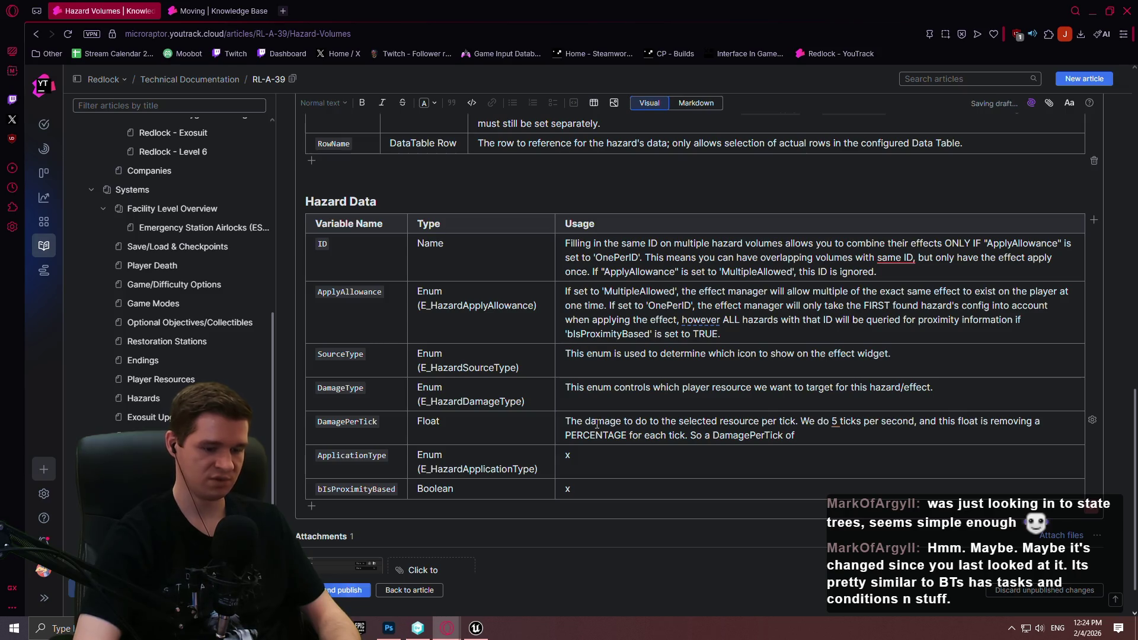
text(-0.01)
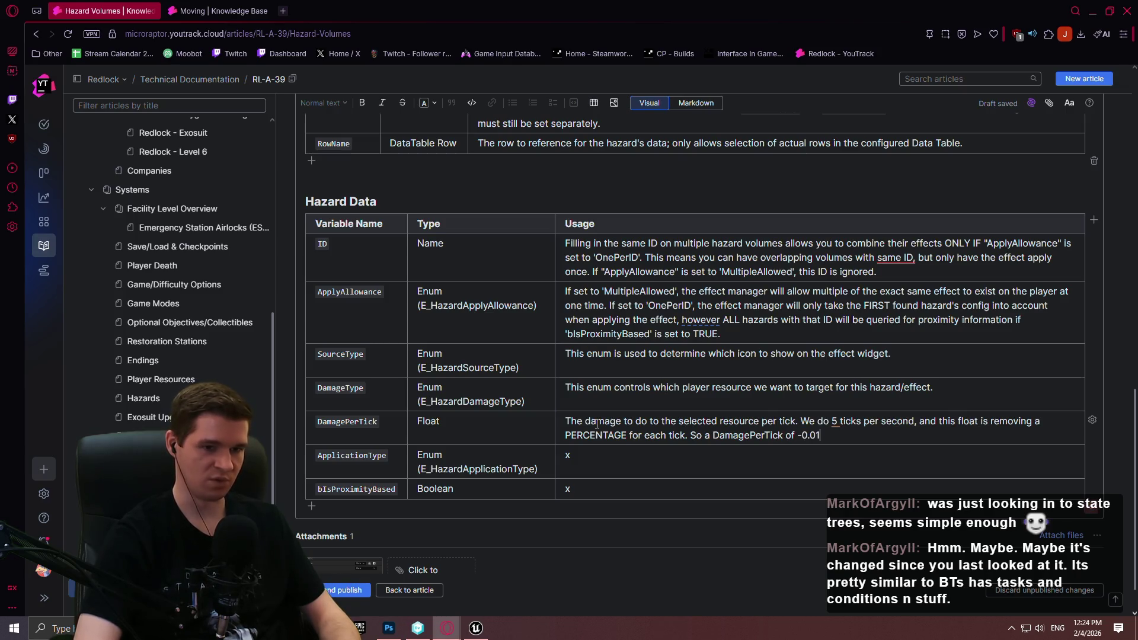
text( would remove)
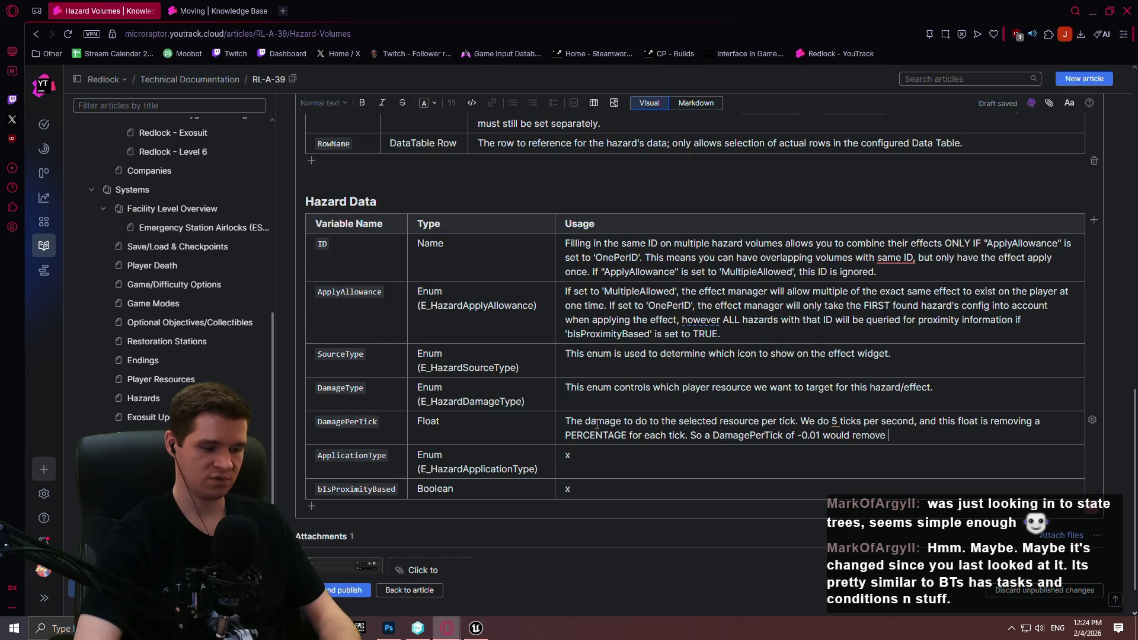
text( `% of)
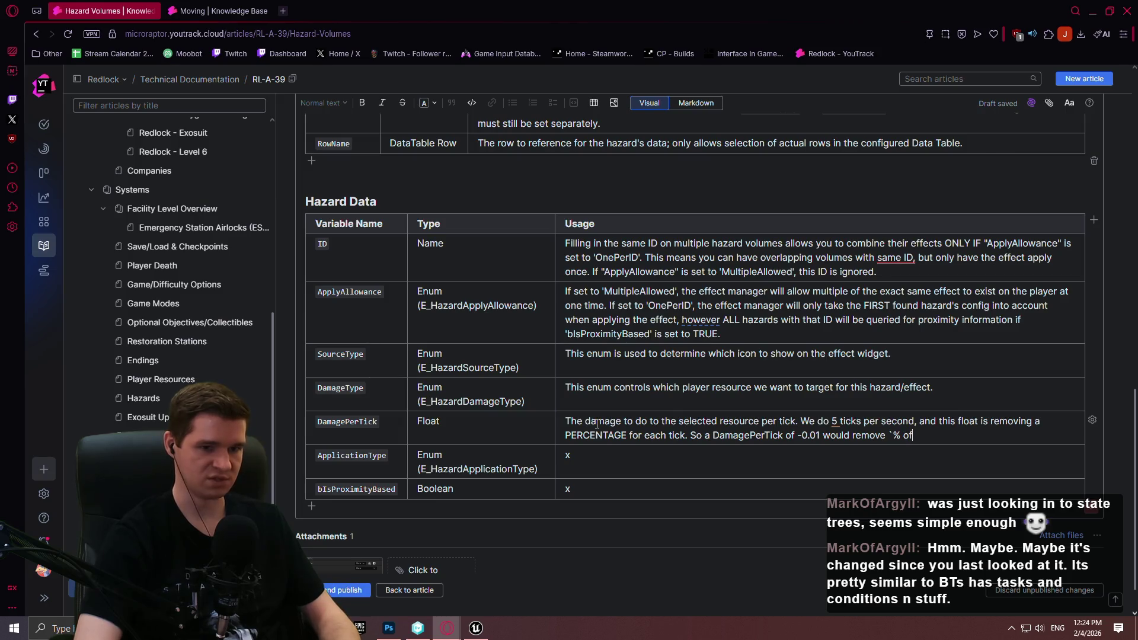
key(BackSpace)
key(BackSpace)
key(BackSpace)
key(BackSpace)
key(BackSpace)
text(1% of the chosen)
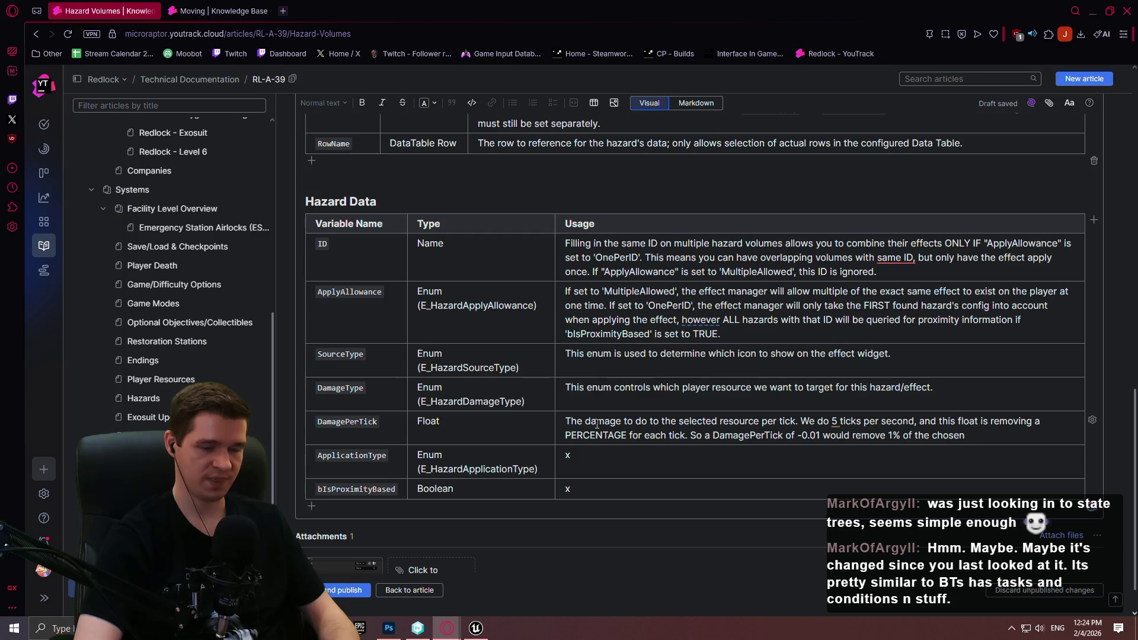
text("DamageType)
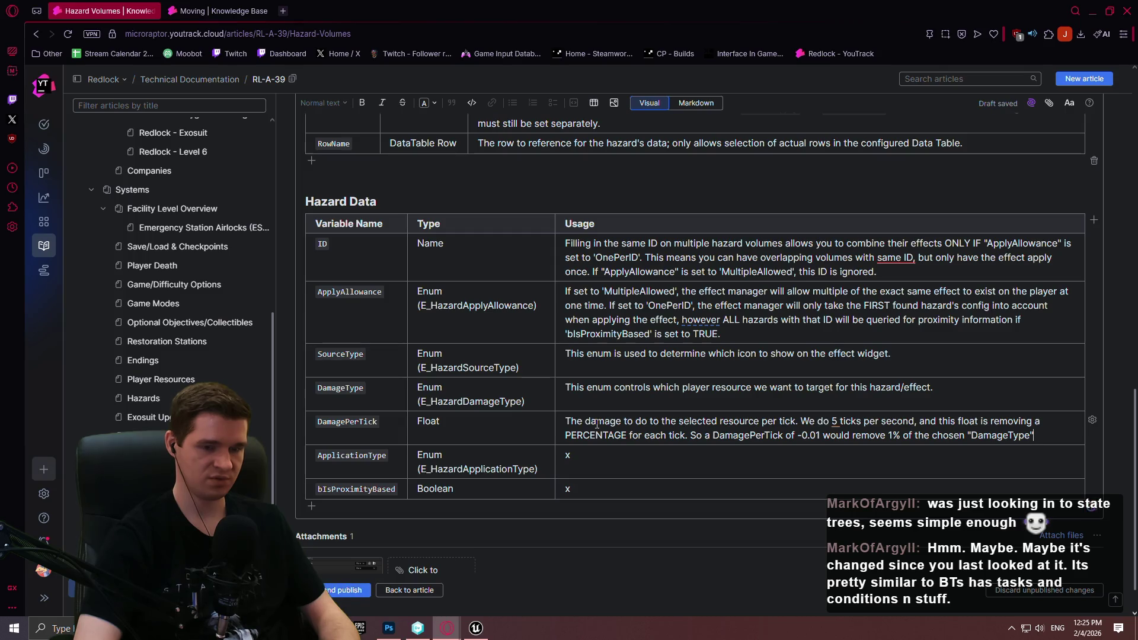
text(per ti)
text(ck, or a total of)
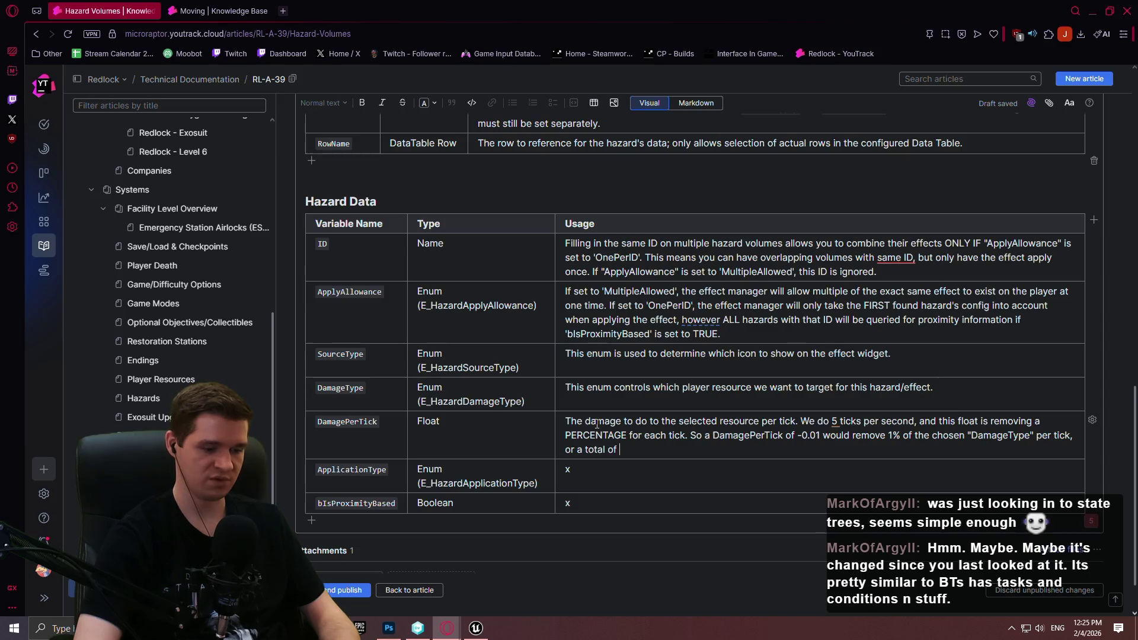
text( per second.)
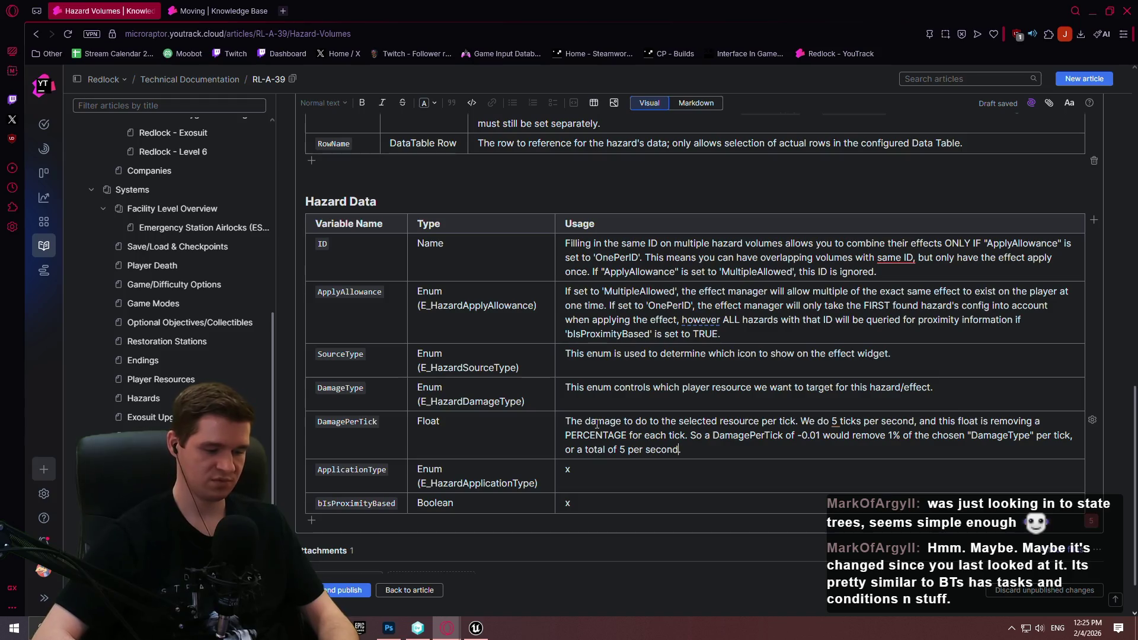
key(Left)
text(%)
key(Right)
key(Right)
key(Right)
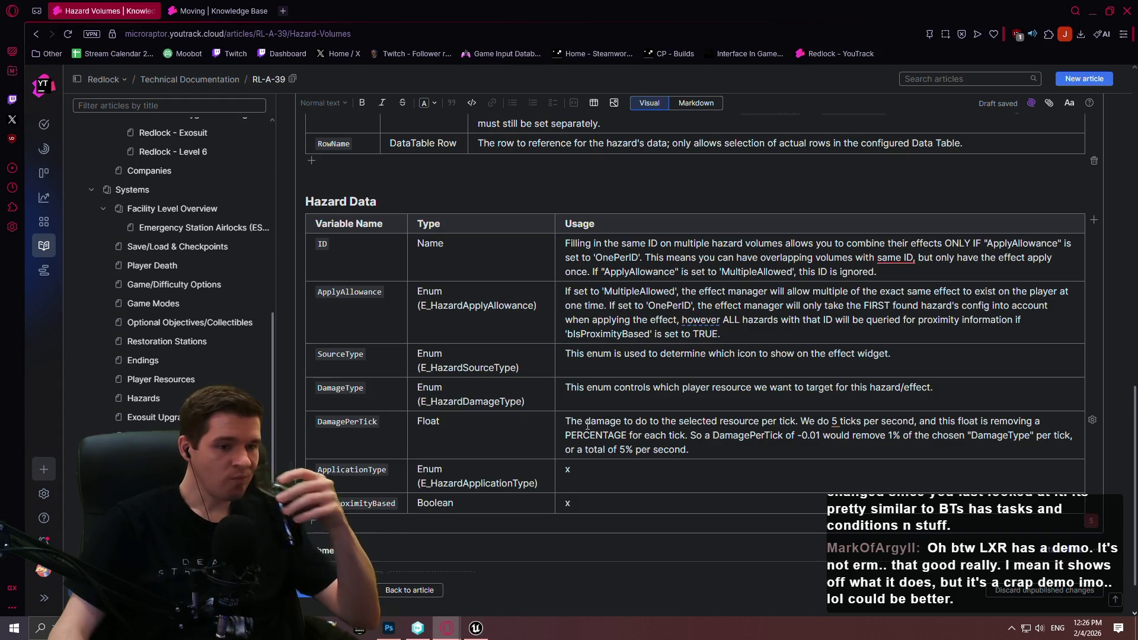
- Delete the placeholder x from the ApplicationType Usage cell
click(640, 469)
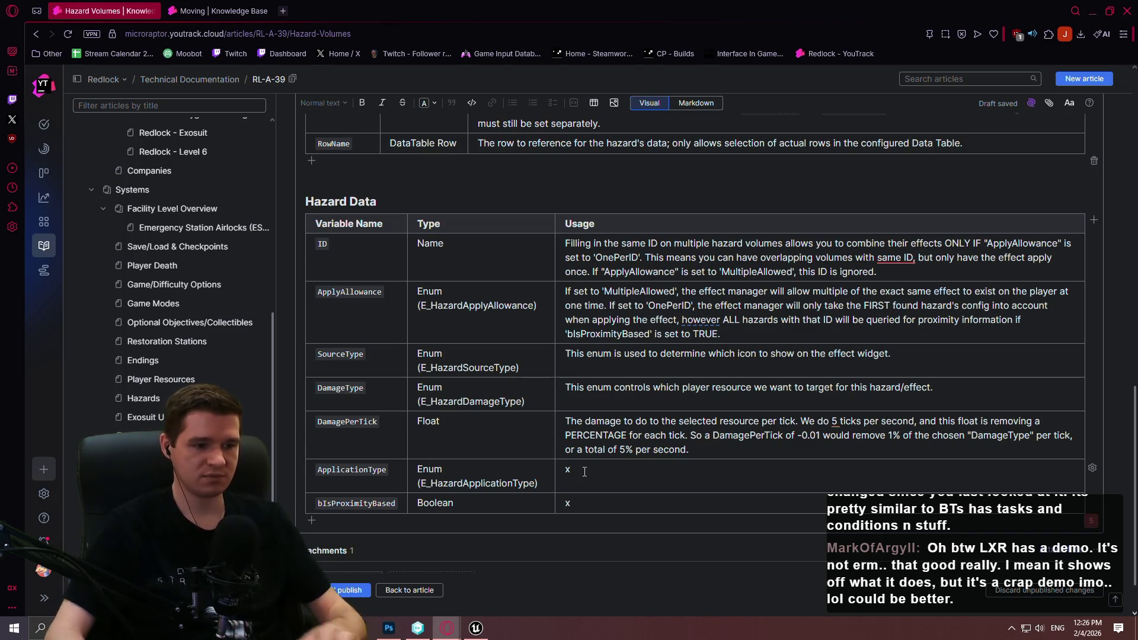
key(BackSpace)
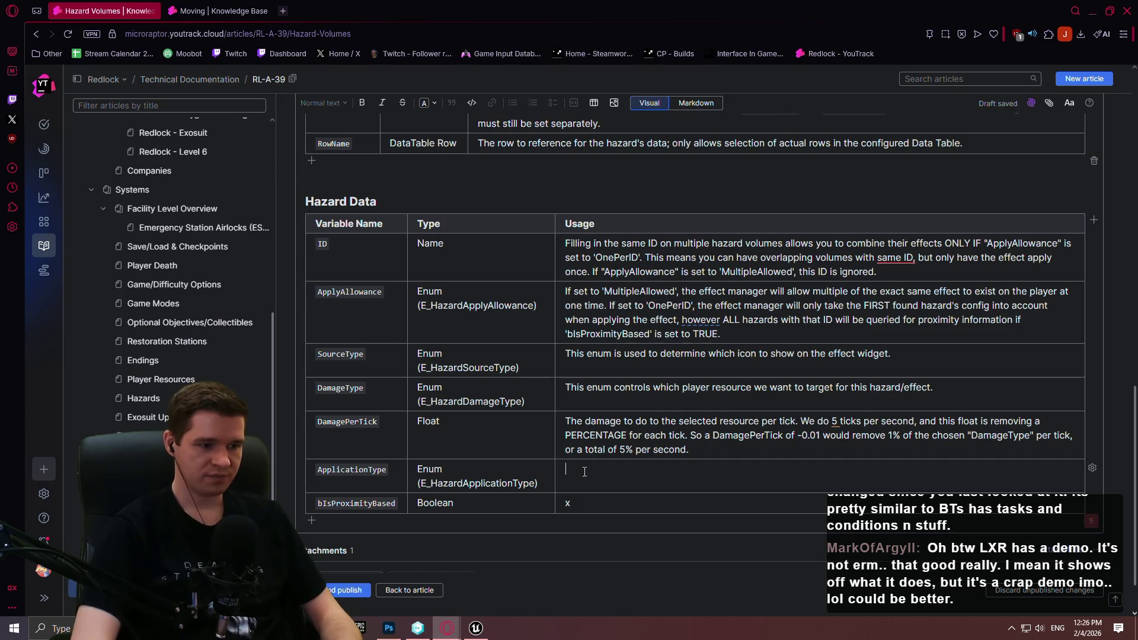
- Begin ApplicationType's usage with 'With this enum set to…' and briefly check the Unreal Editor before hiding it
text(This)
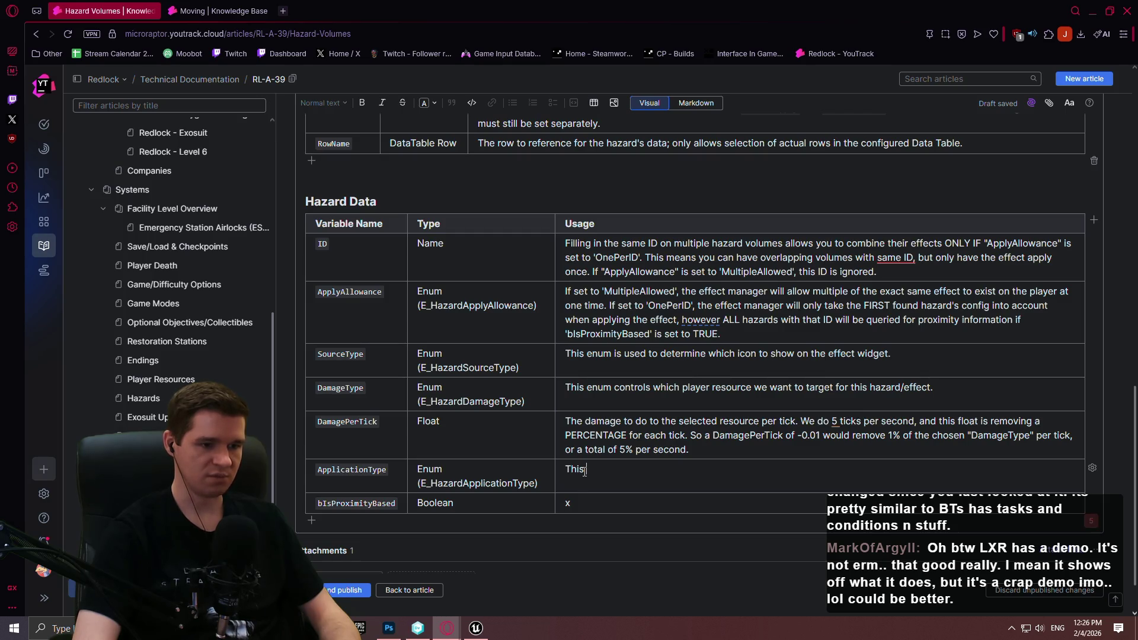
text(With this enum set to)
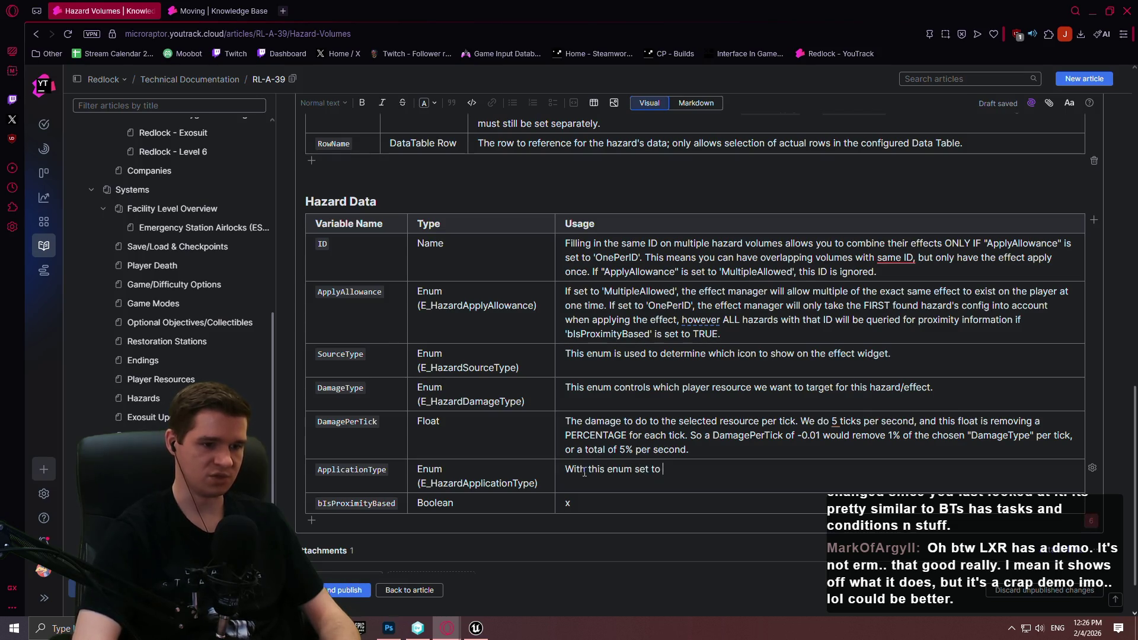
key(alt+Tab)
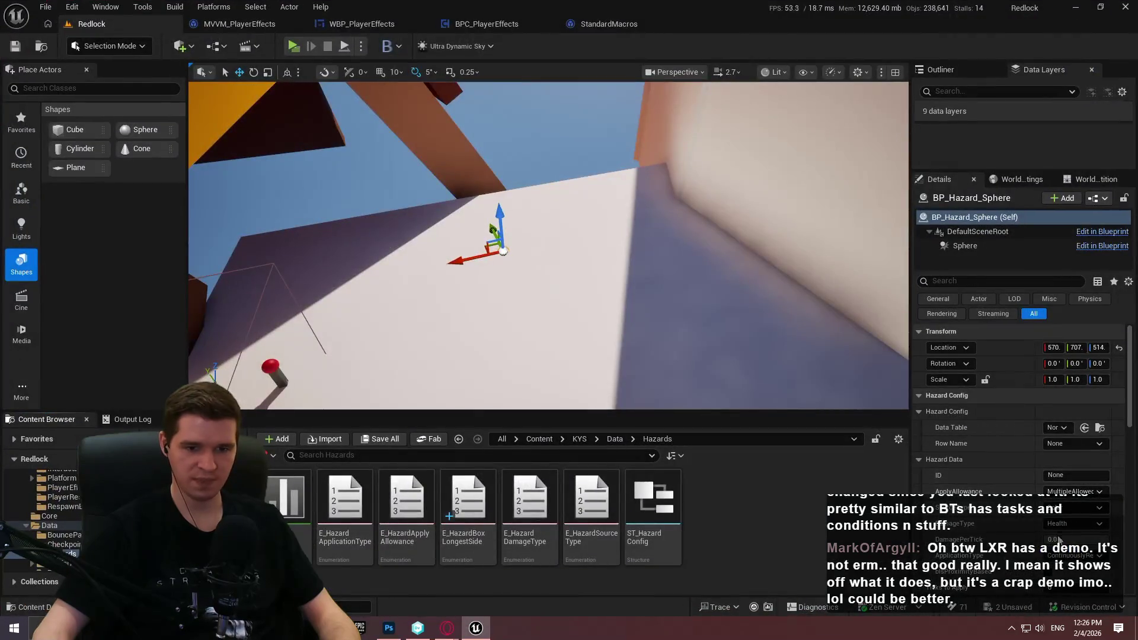
click(1075, 7)
- Finish ApplicationType's usage as "With this enum set to 'ContinuouslyReapply'"
text(et to ContinuouslyRea)
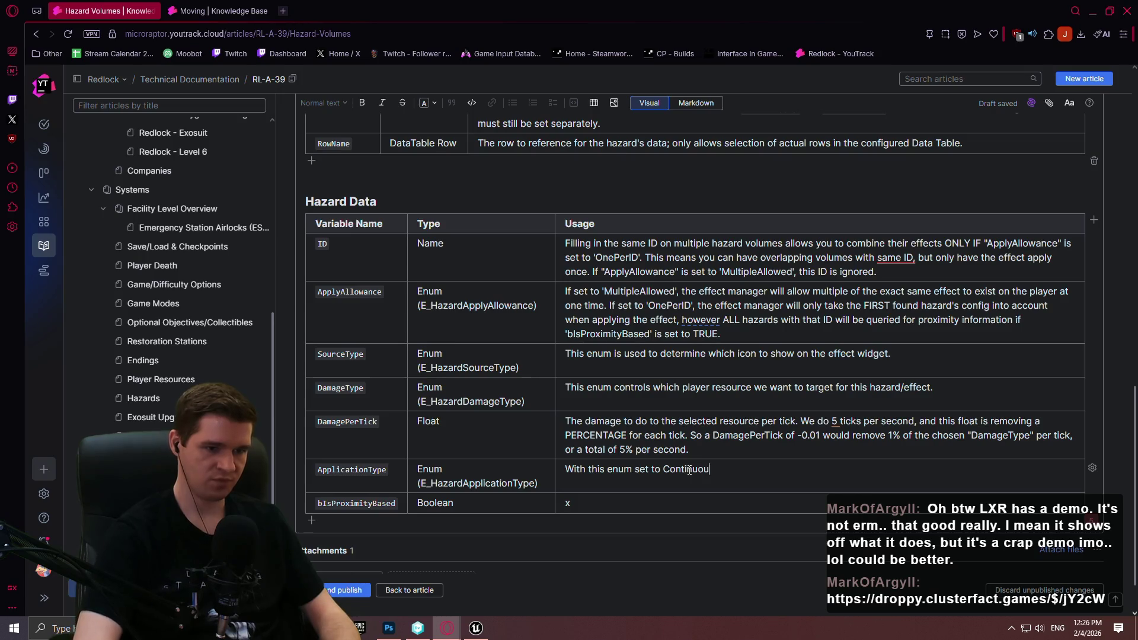
text(pply')
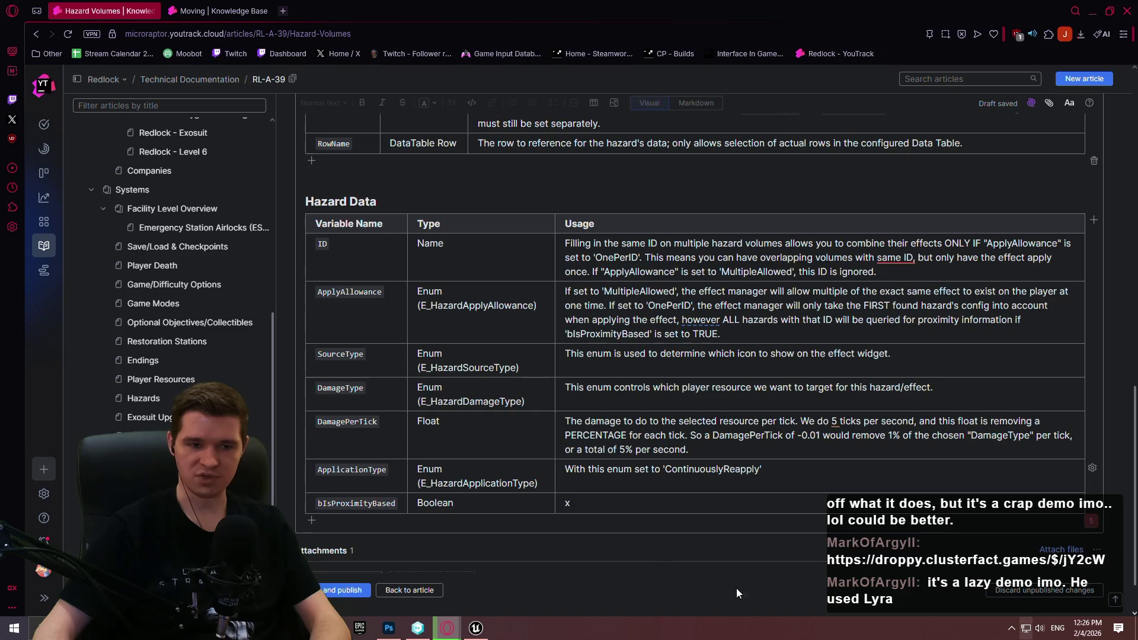
click(812, 469)
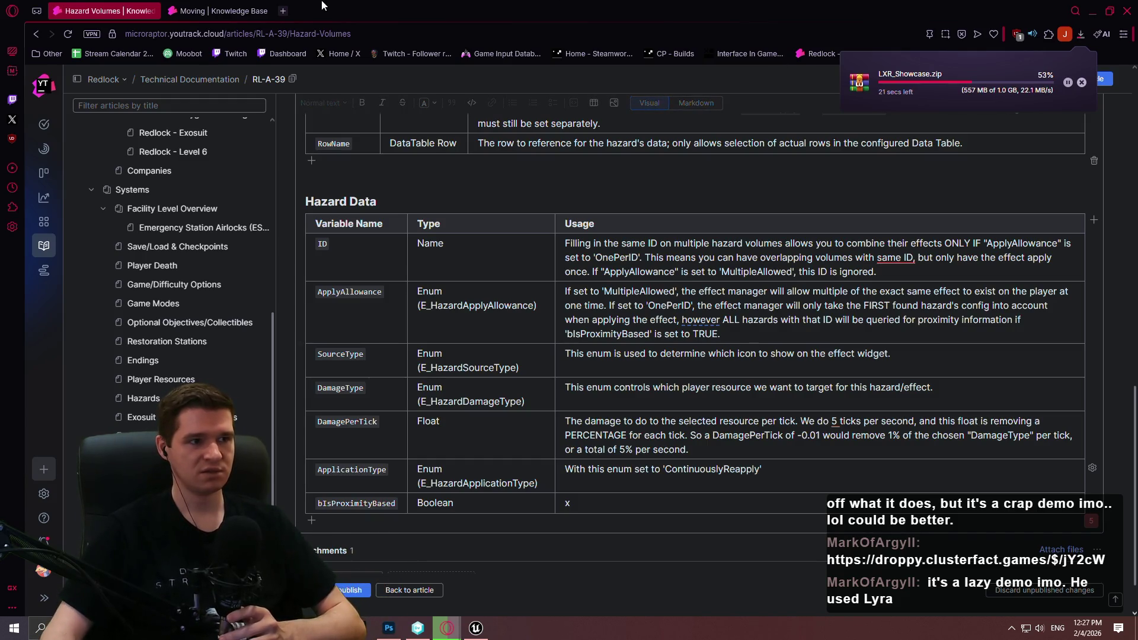
click(283, 11)
- Go to Fab, search for 'meshblend' and open the MeshBlend product listing
text(fab)
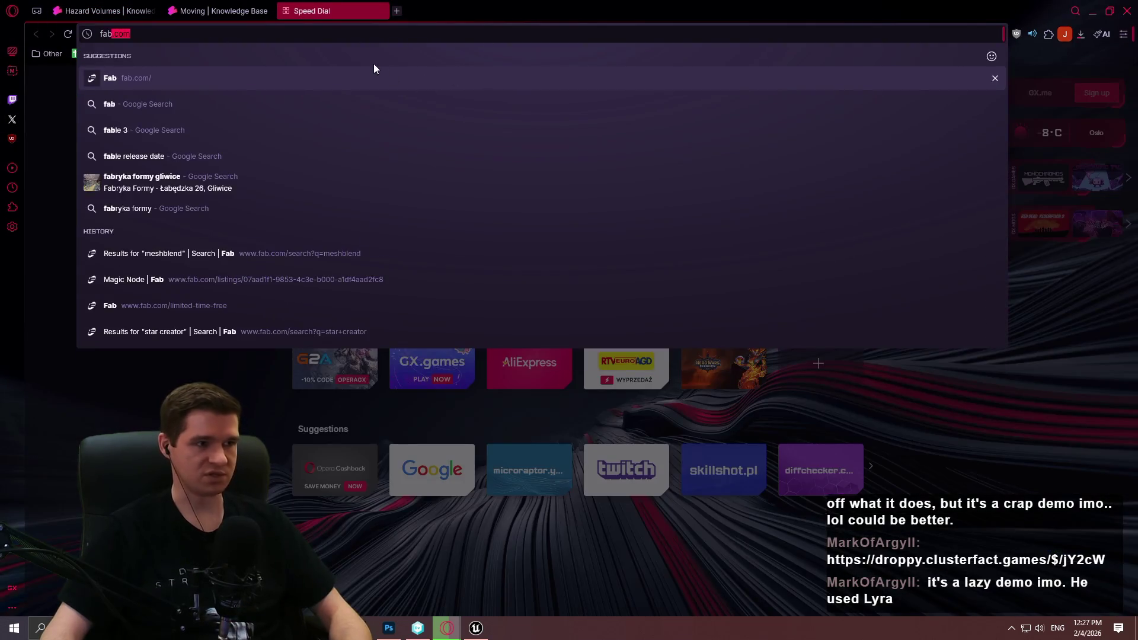
key(Return)
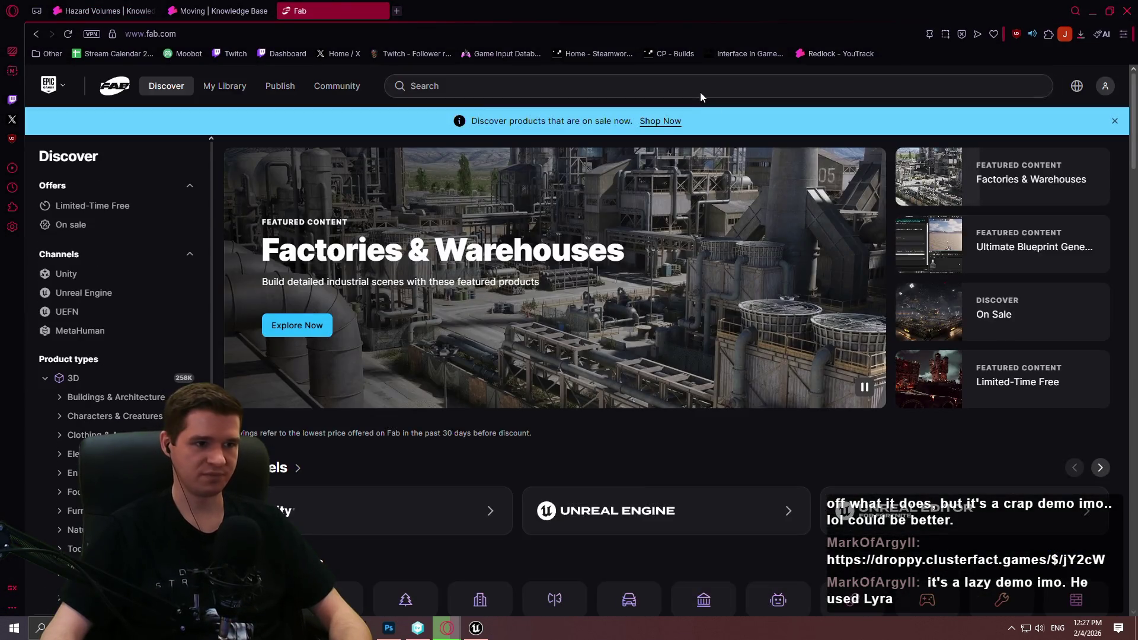
click(700, 94)
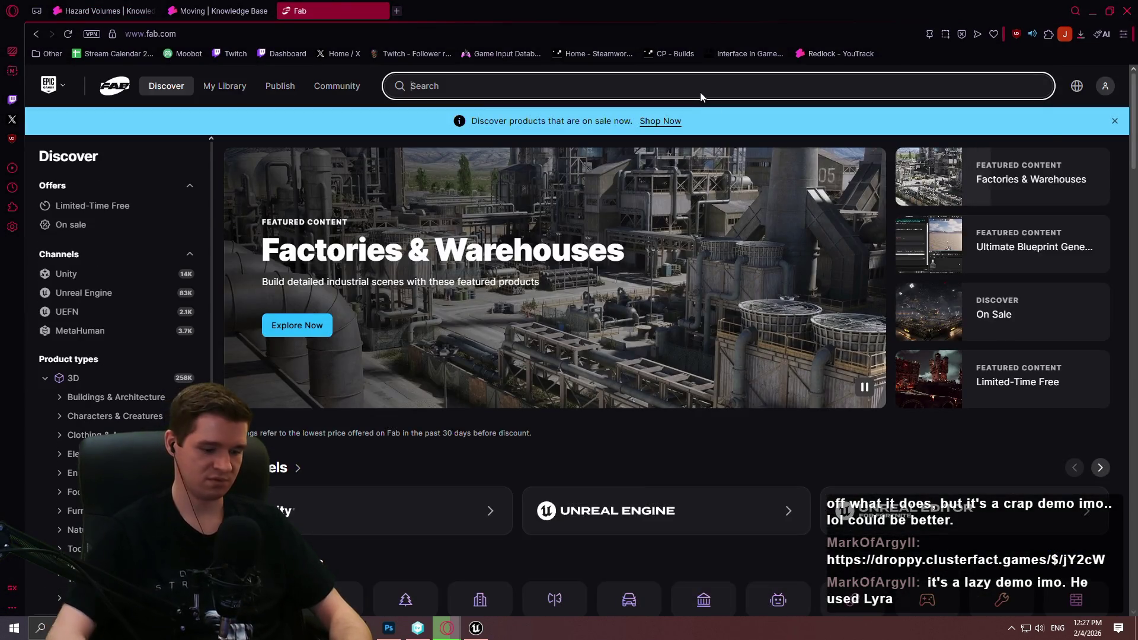
text(meshblend)
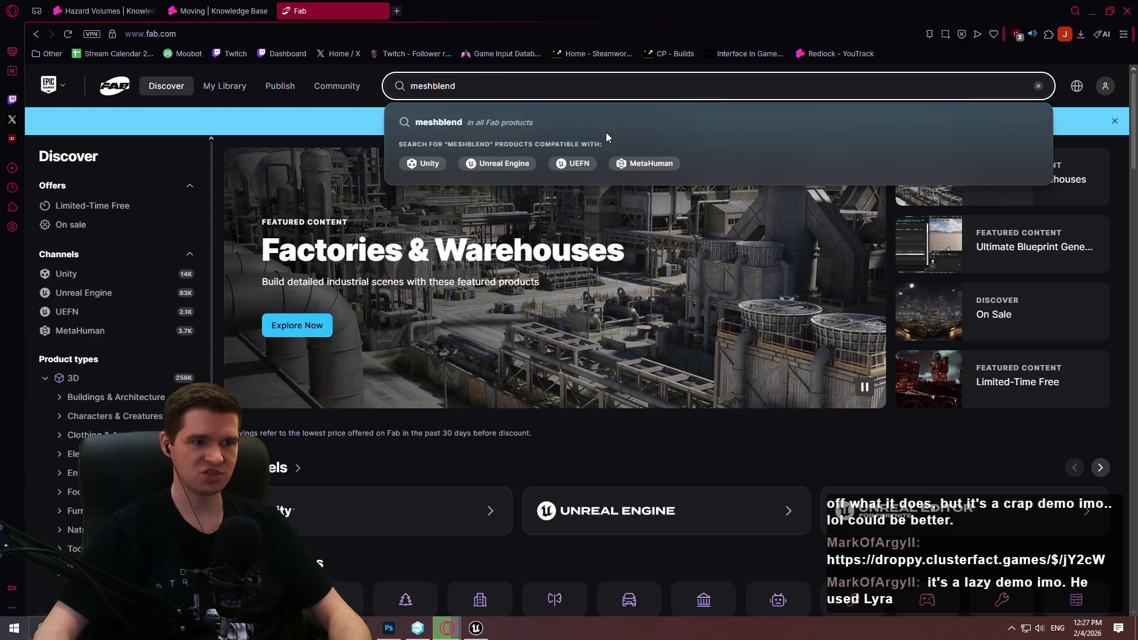
click(570, 173)
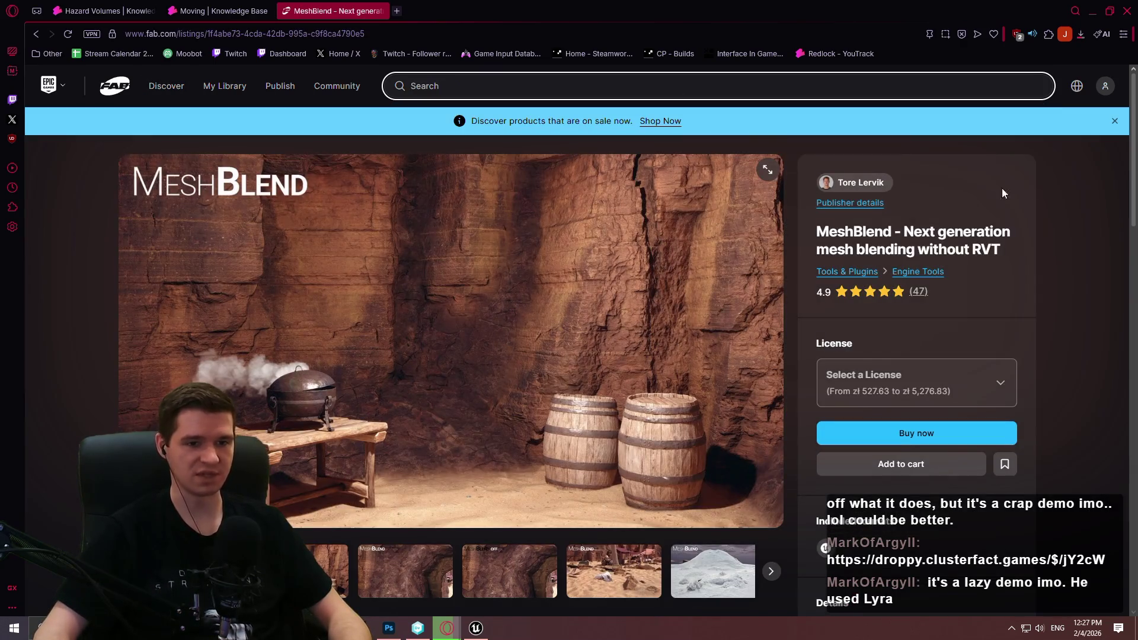
- Browse the MeshBlend listing, viewing its gallery images enlarged
scroll(556, 301, down, 7)
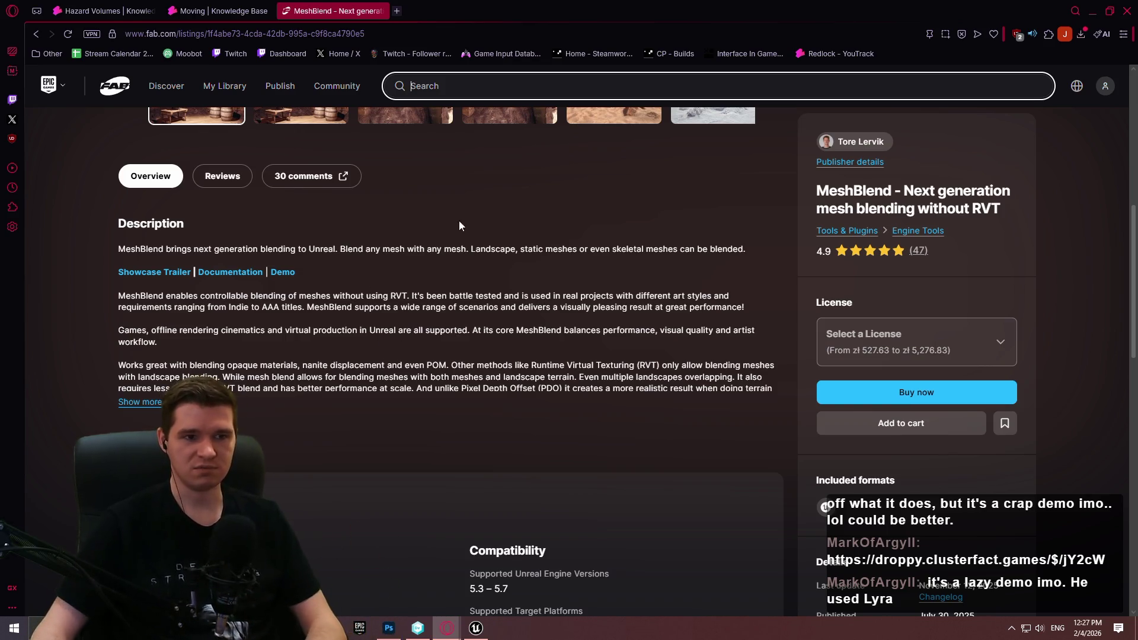
scroll(450, 249, up, 6)
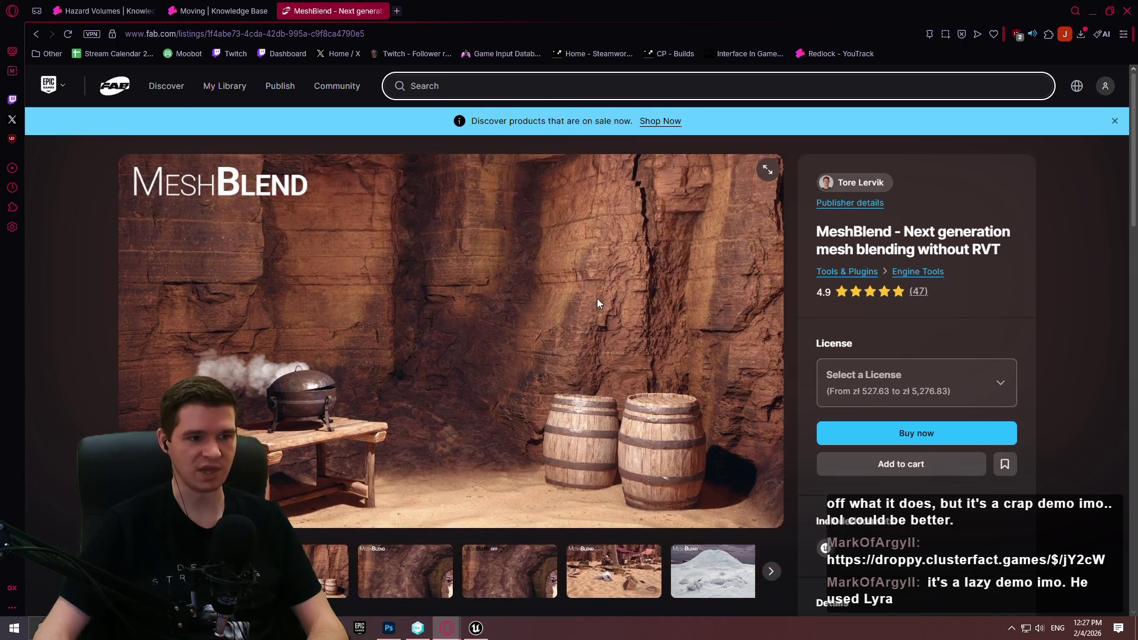
click(768, 171)
click(1107, 340)
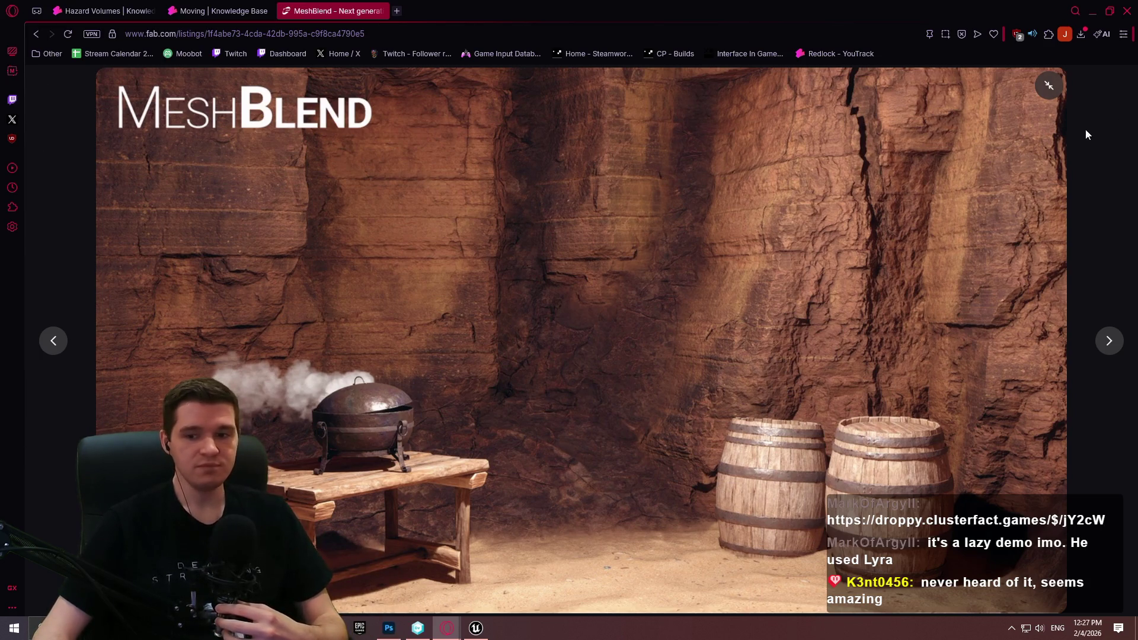
click(1049, 84)
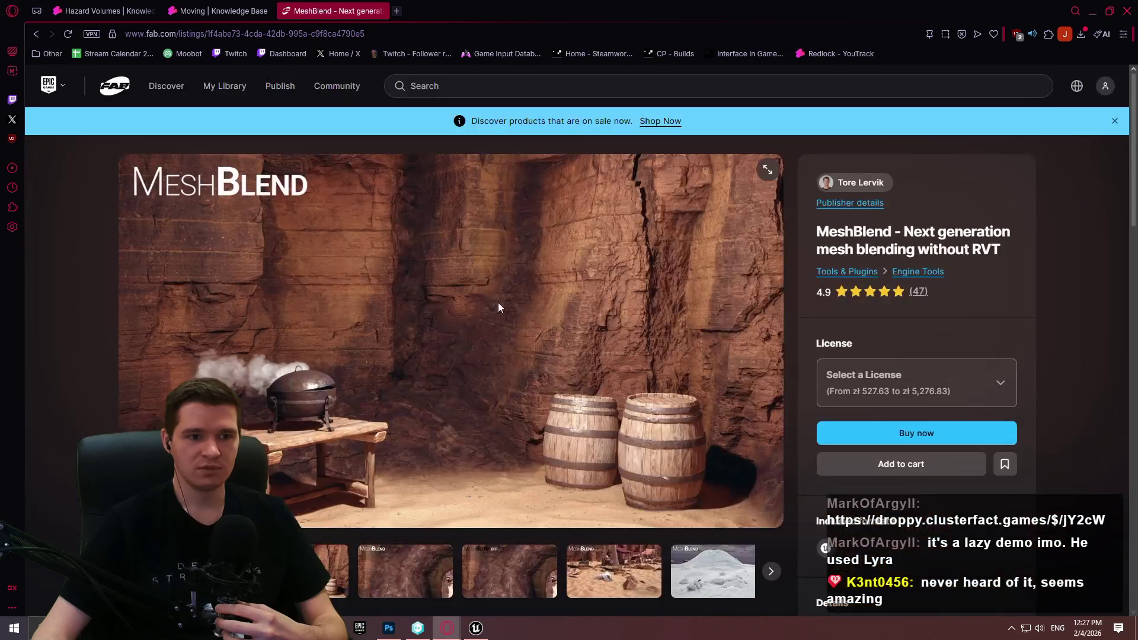
scroll(539, 284, down, 5)
scroll(547, 303, down, 5)
scroll(536, 298, up, 4)
scroll(526, 300, up, 5)
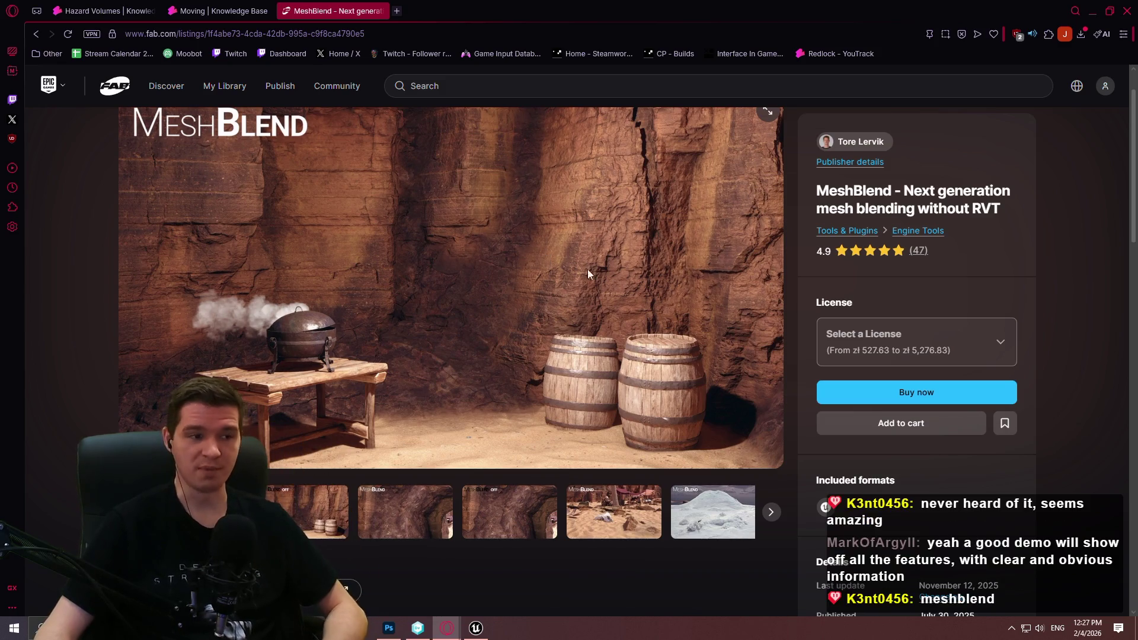
scroll(741, 156, up, 1)
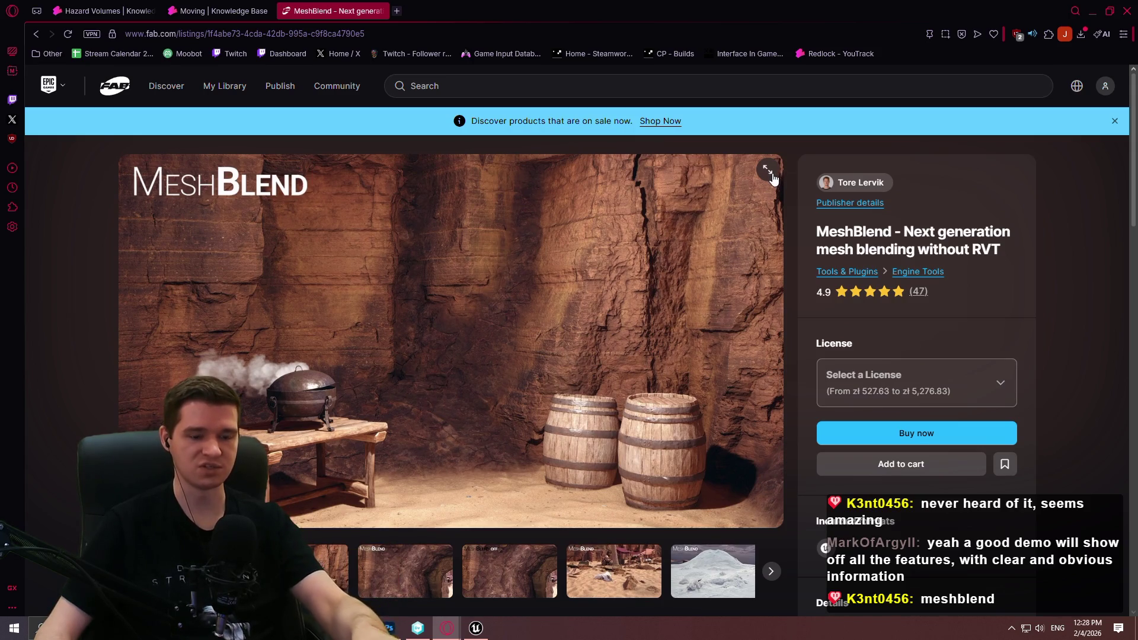
click(769, 171)
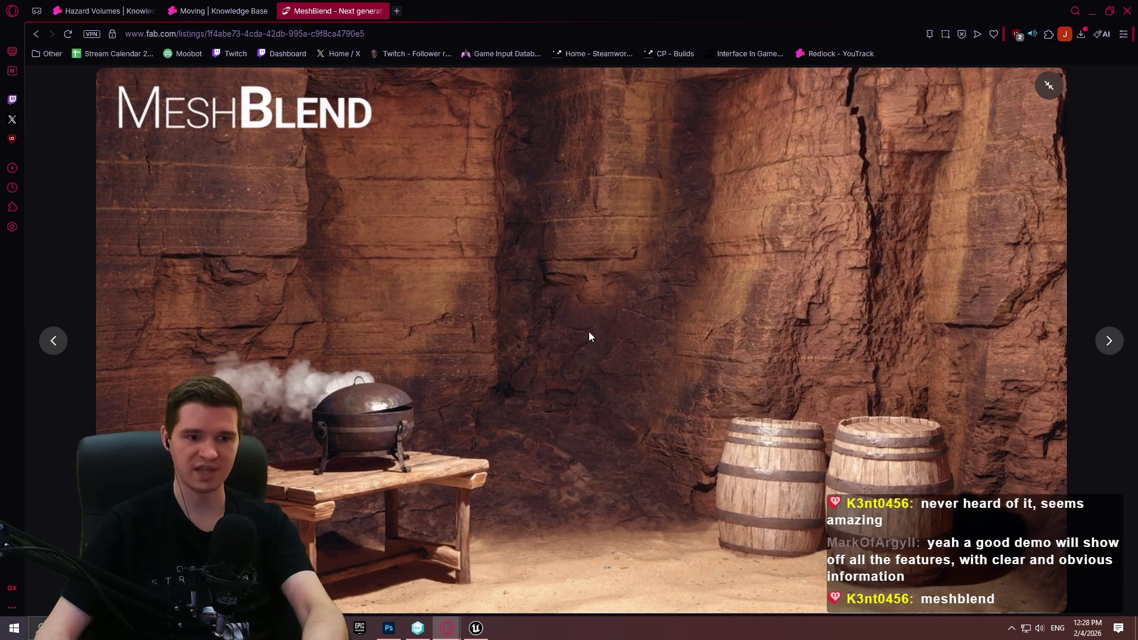
click(1110, 342)
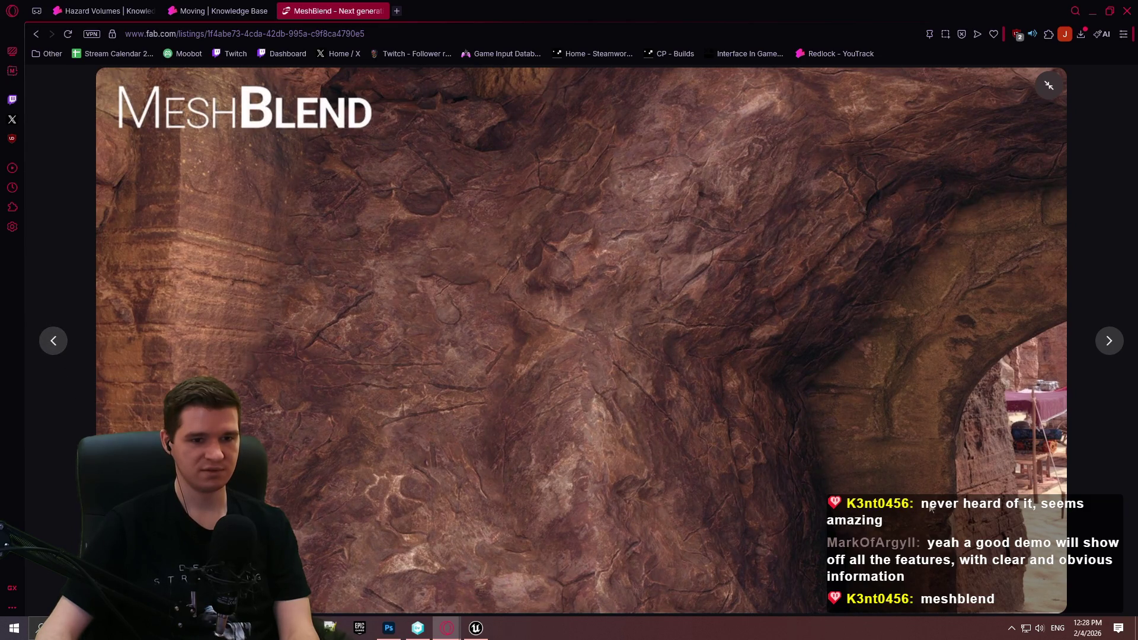
click(1110, 345)
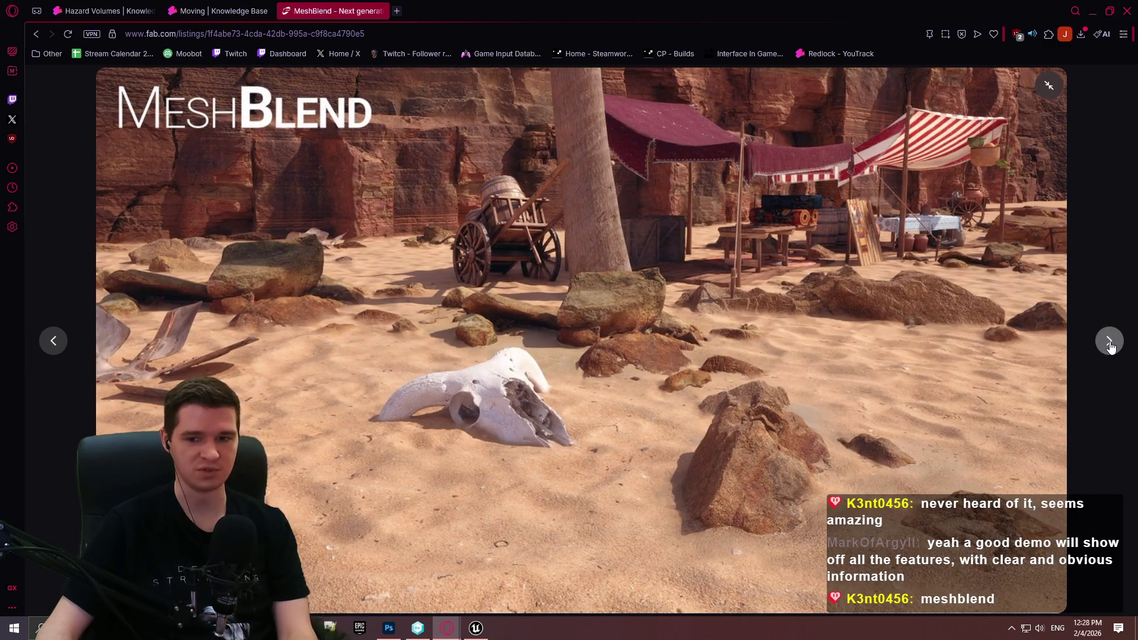
click(1110, 344)
click(1110, 345)
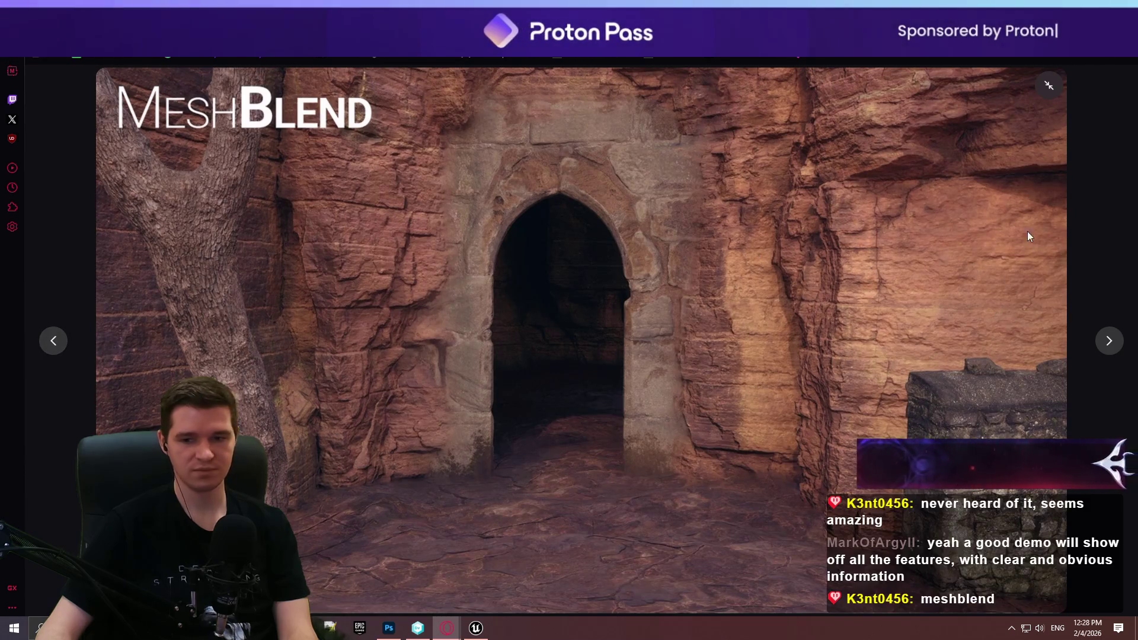
click(1049, 85)
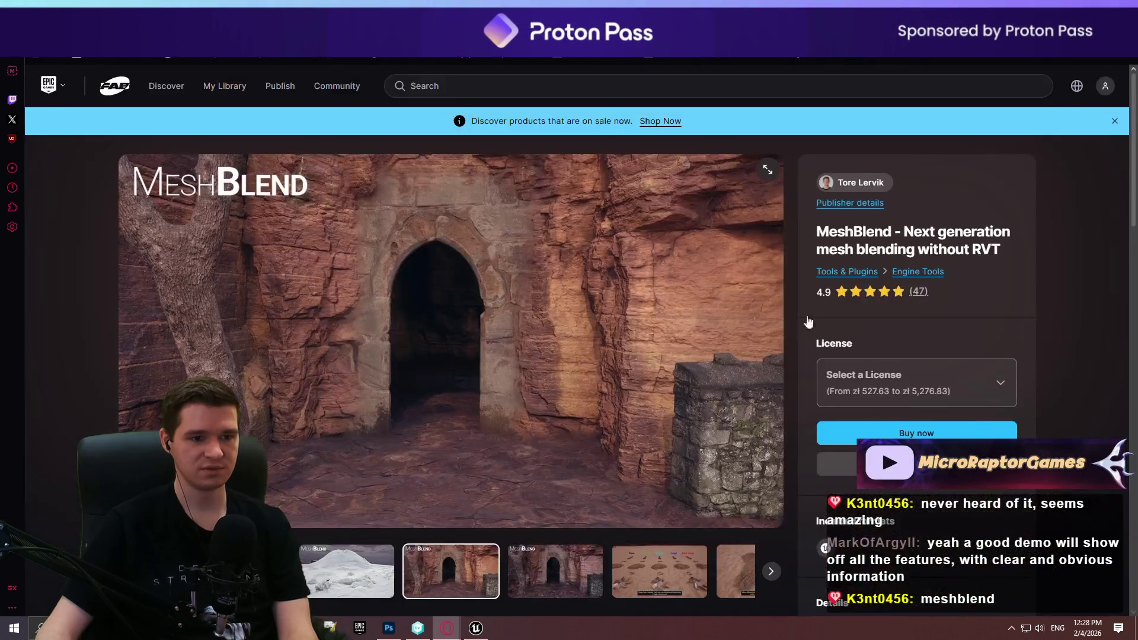
scroll(531, 314, down, 4)
scroll(530, 314, down, 4)
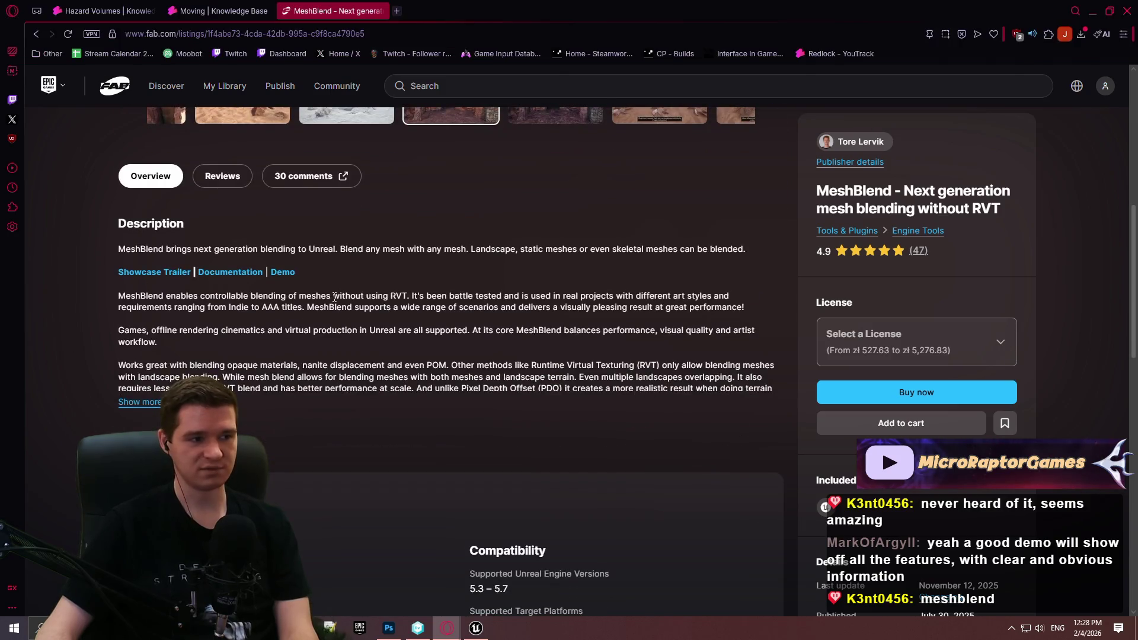
- Close the MeshBlend page, then reopen the MeshBlend Fab listing from 'mesh' address-bar history
click(382, 10)
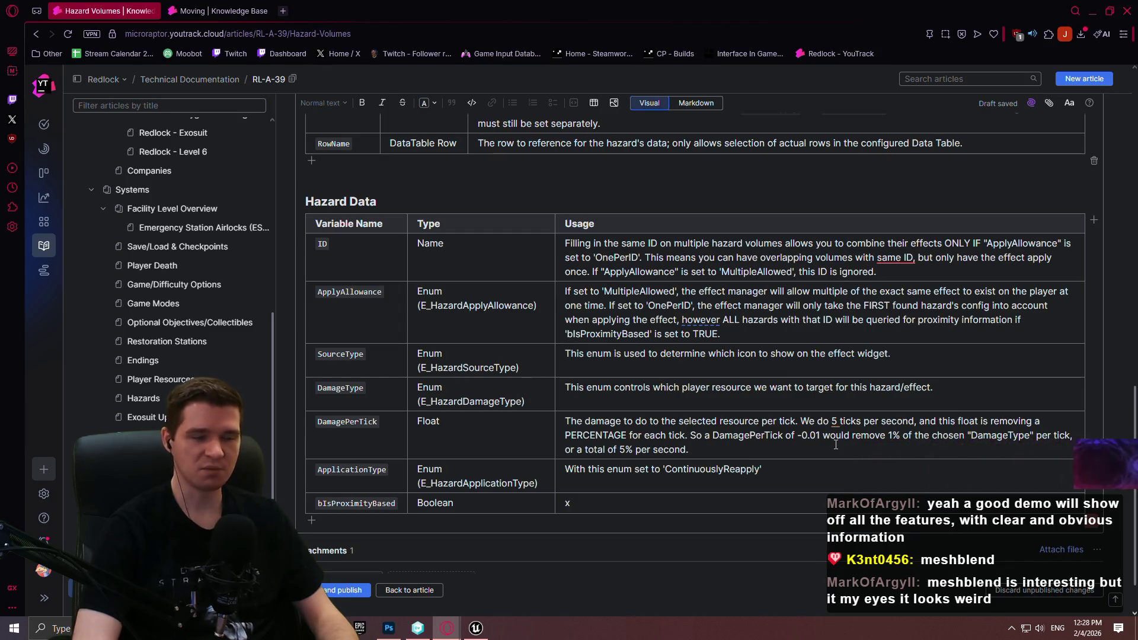
click(282, 11)
text(mesh)
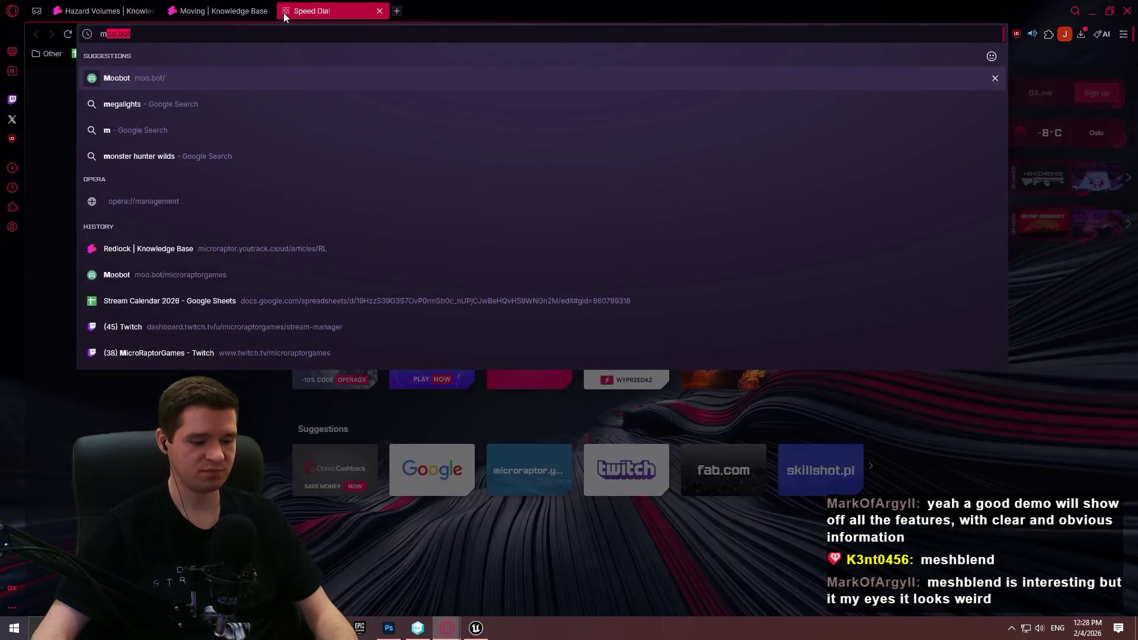
click(320, 336)
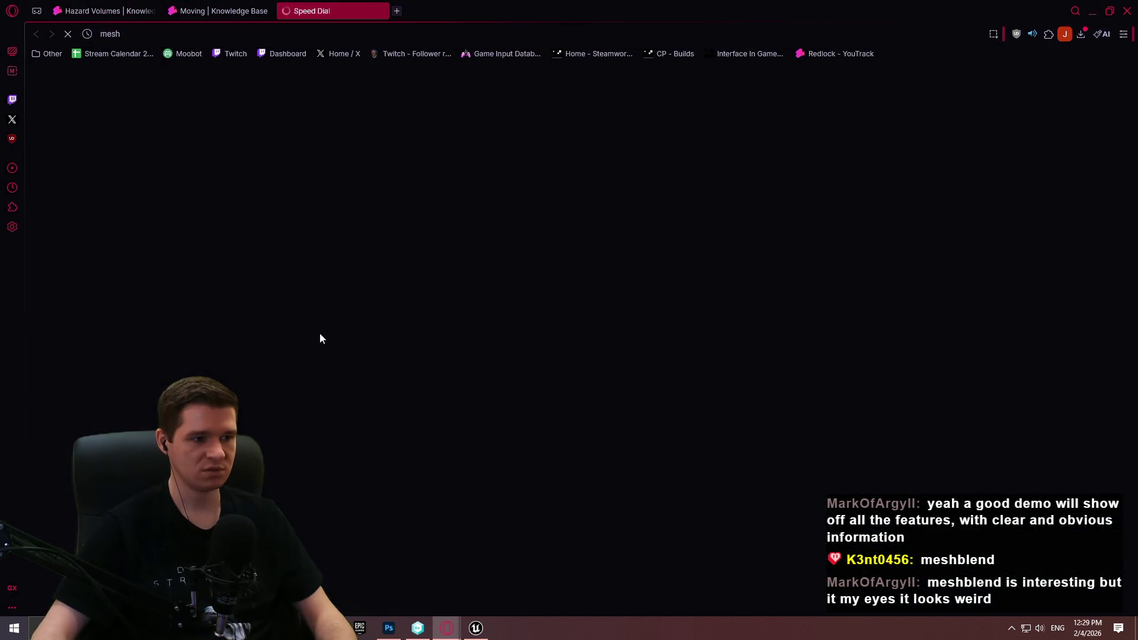
- Open the MeshBlend Showcase Trailer linked on the Fab listing
scroll(261, 483, down, 2)
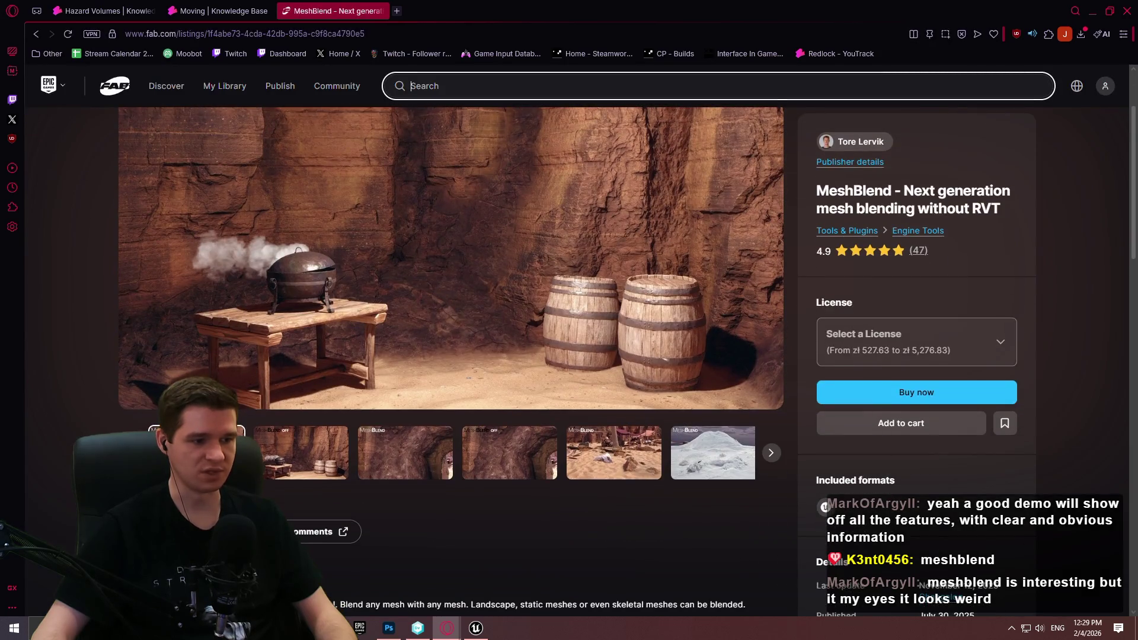
scroll(450, 320, down, 3)
click(278, 447)
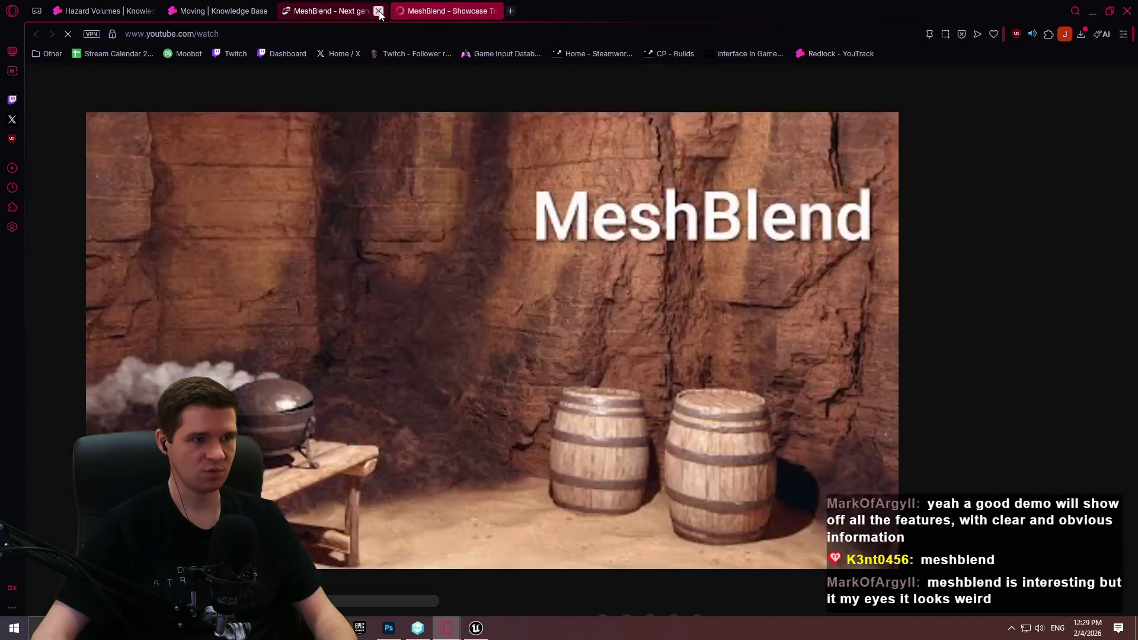
- Close the Fab tab, then watch the trailer full screen at a different video quality
click(378, 12)
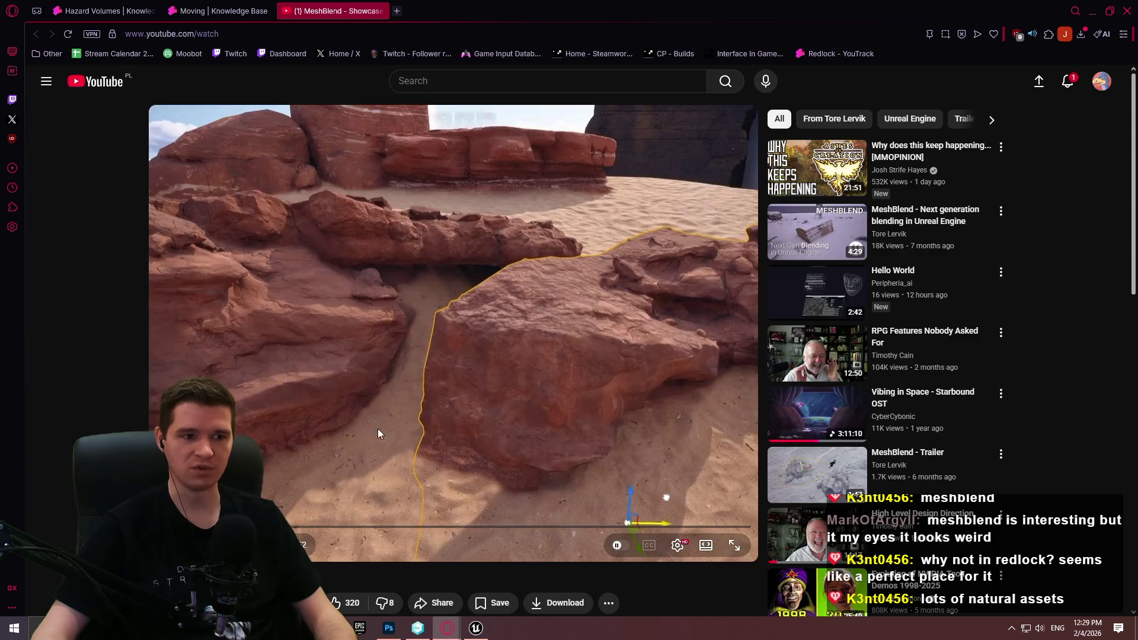
click(399, 421)
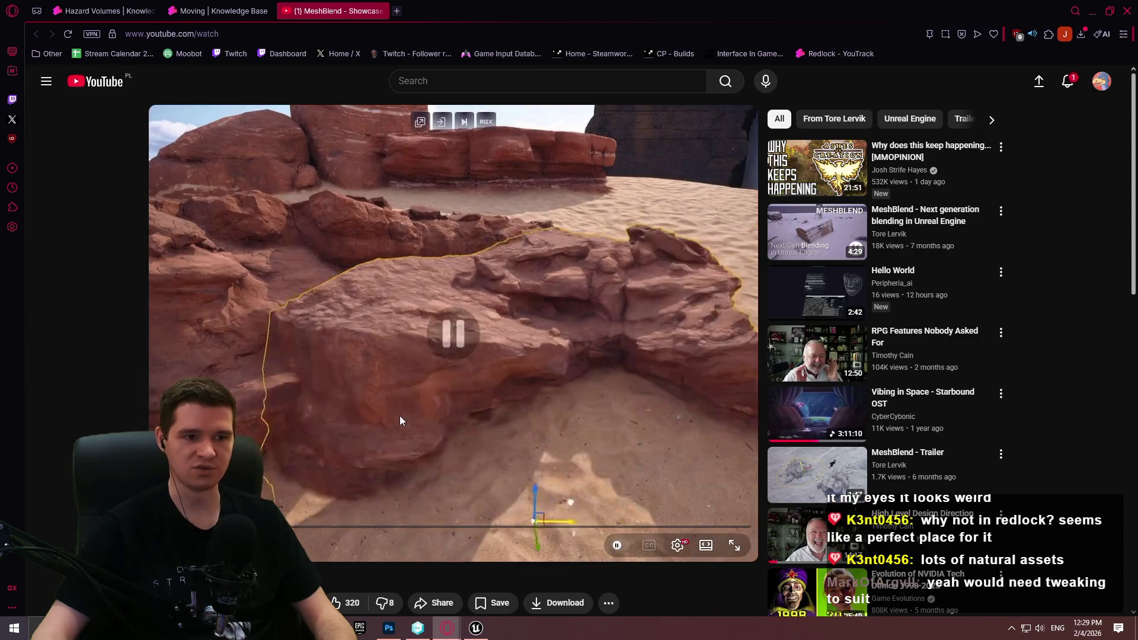
click(734, 545)
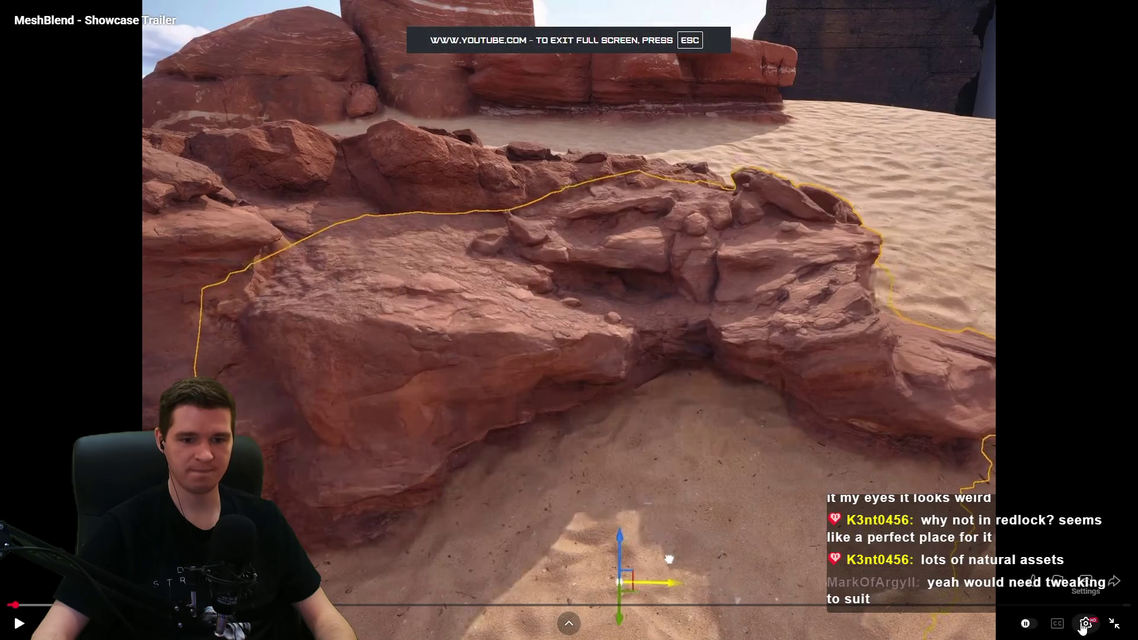
click(1083, 627)
click(1043, 591)
click(1020, 455)
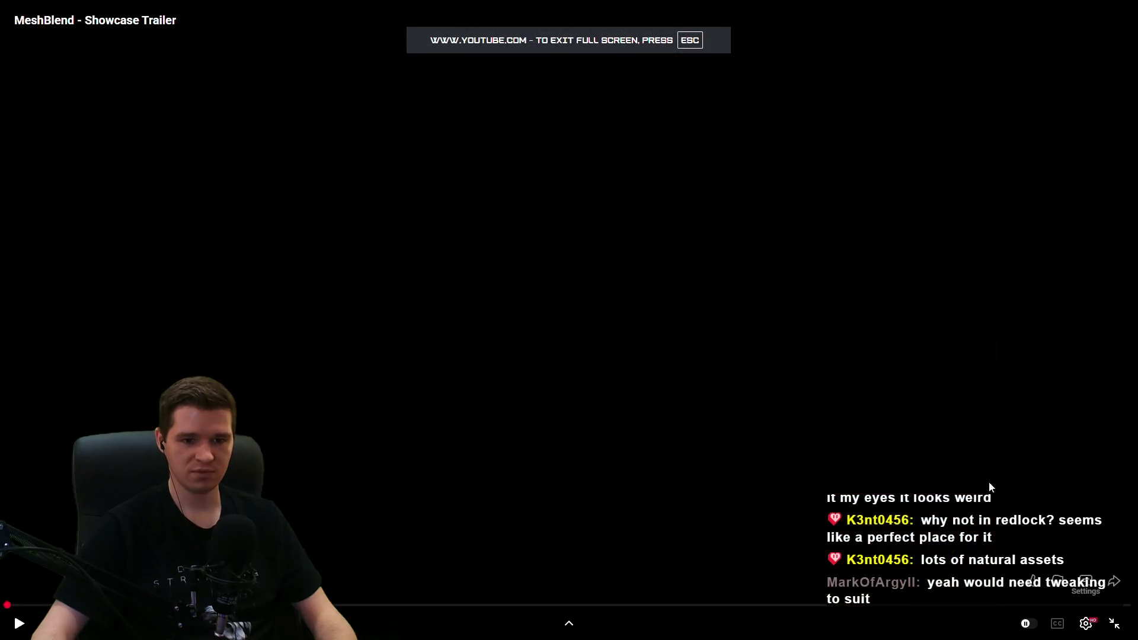
- Play the trailer, pausing and resuming around the rock shots
click(551, 480)
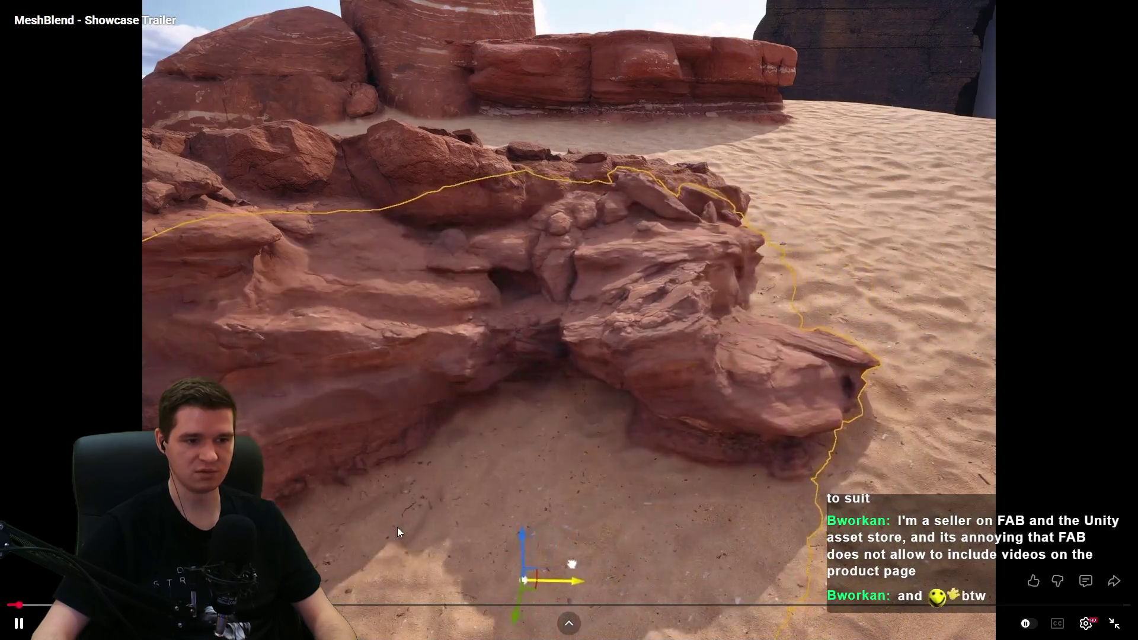
click(400, 522)
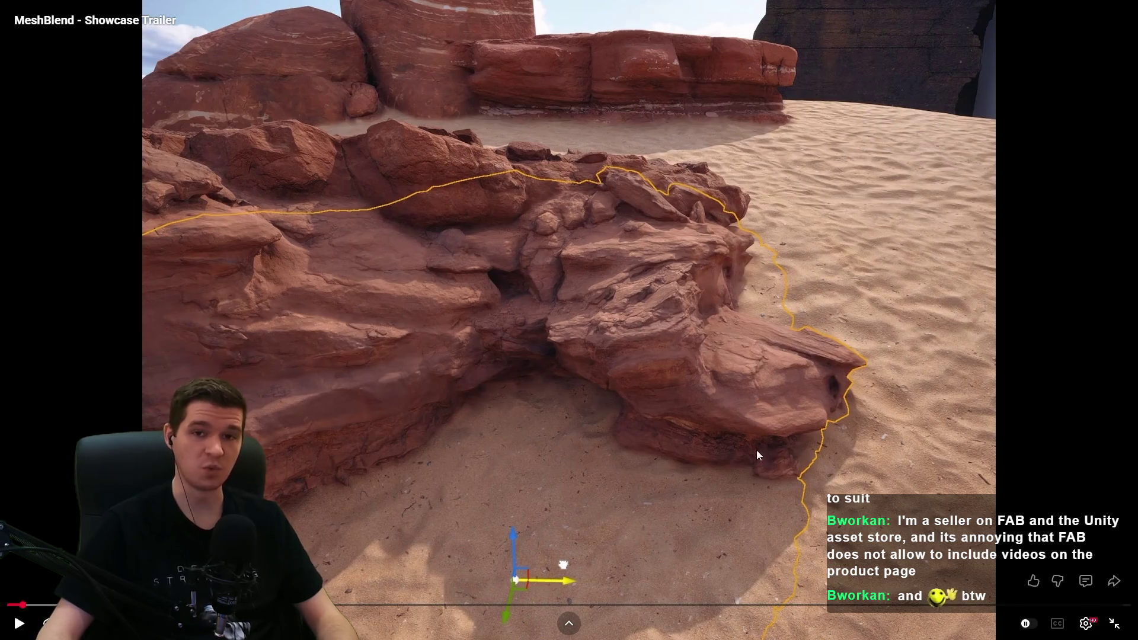
key(space)
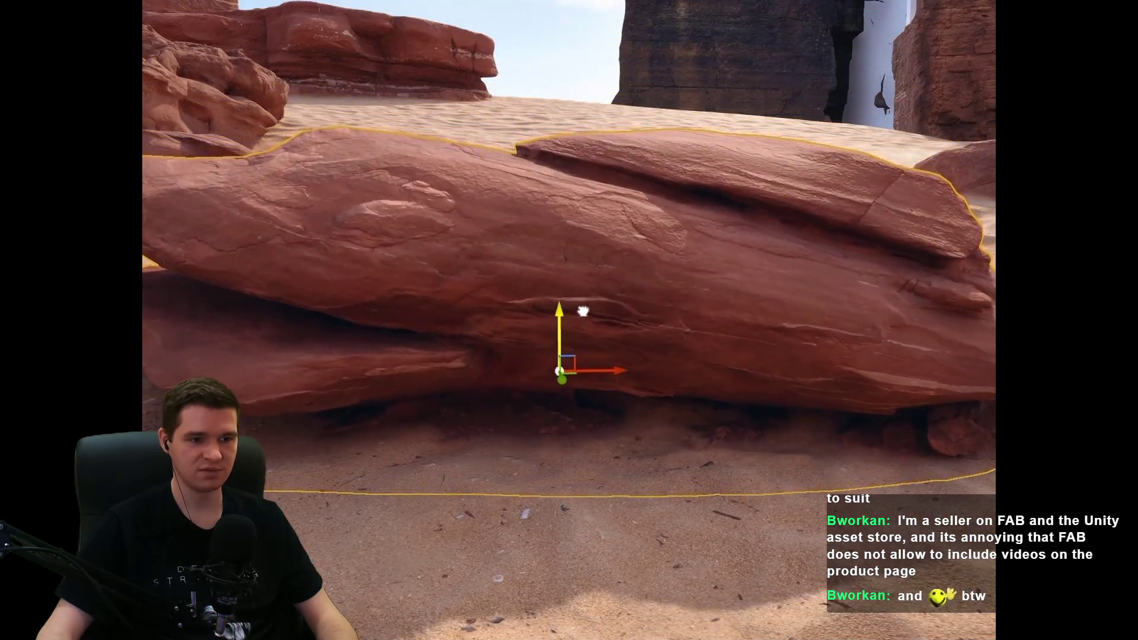
click(675, 301)
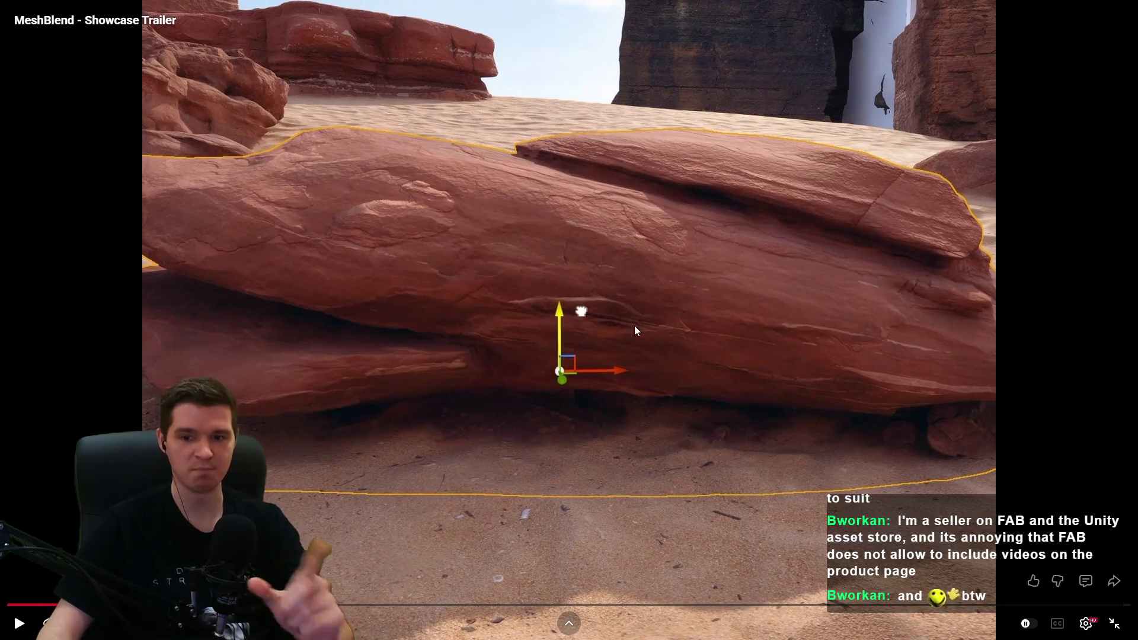
click(642, 394)
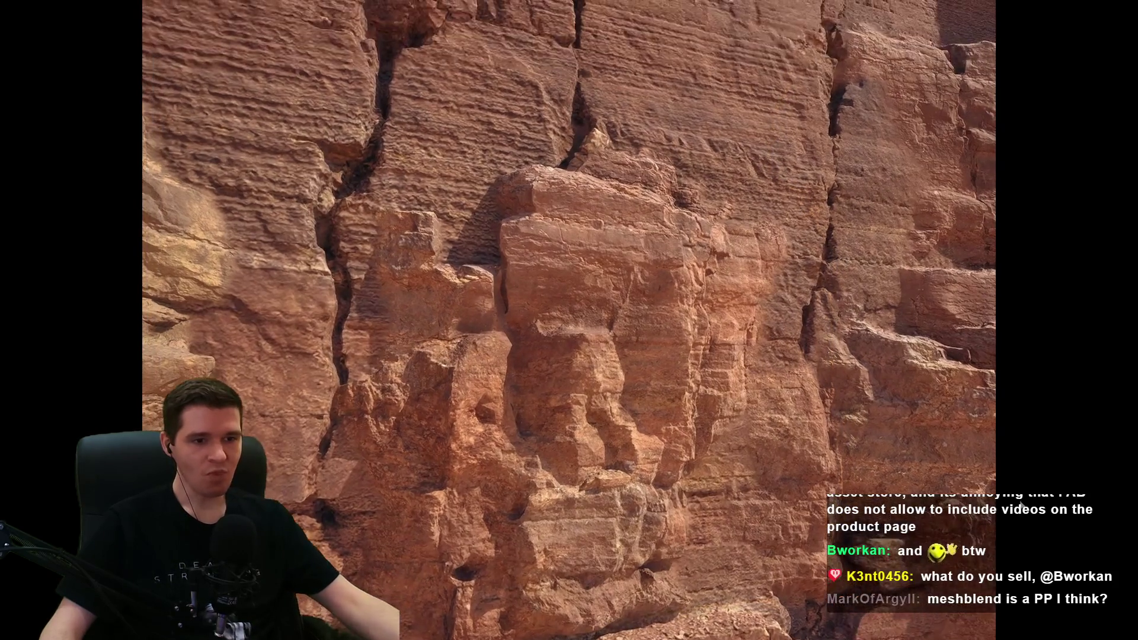
- Pause briefly on the cliff wall shot, then let the trailer continue
click(672, 363)
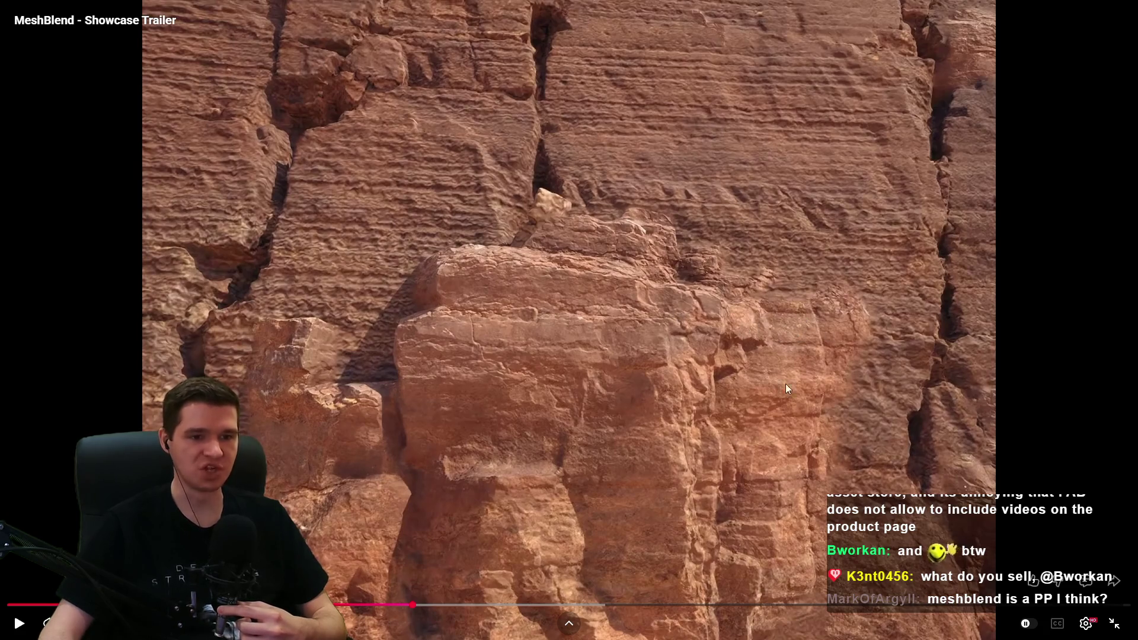
click(638, 343)
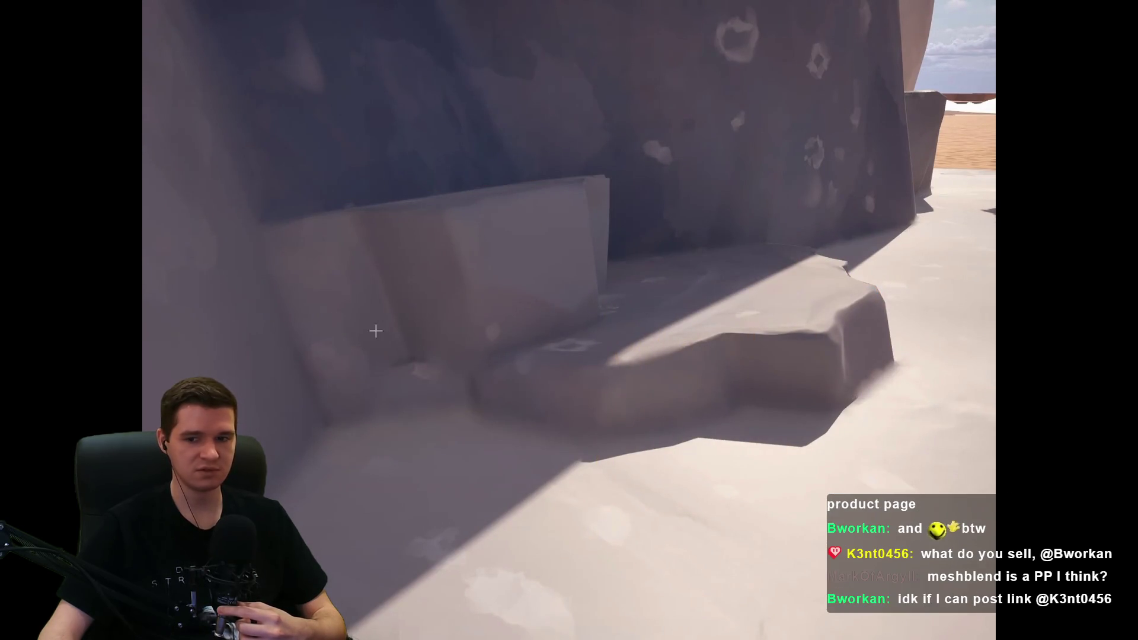
mouse_move(483, 393)
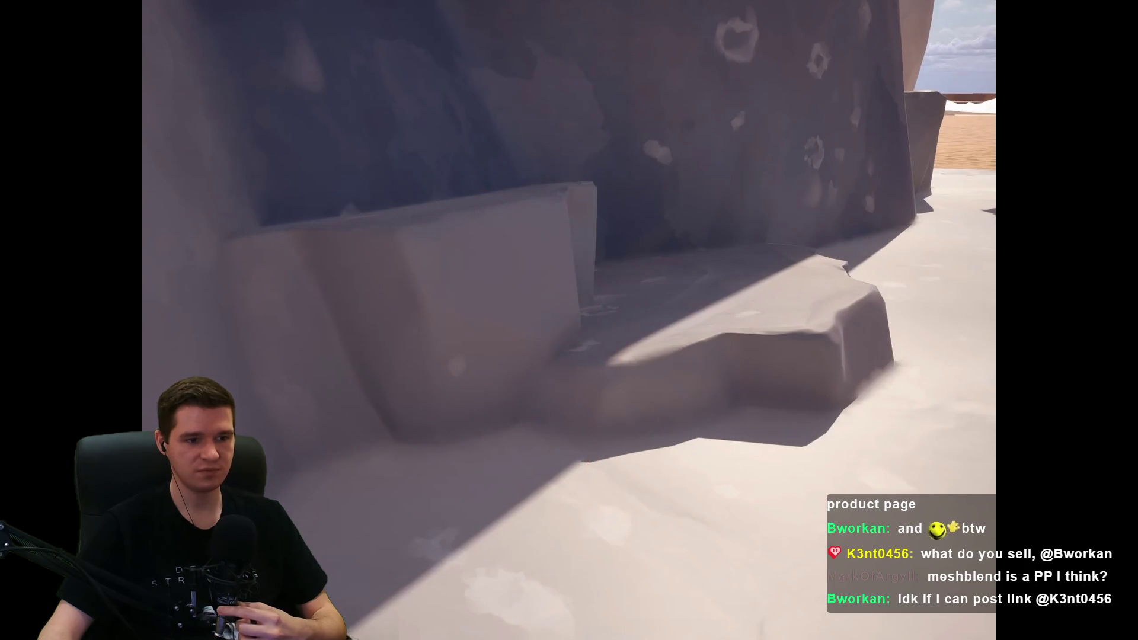
mouse_move(643, 567)
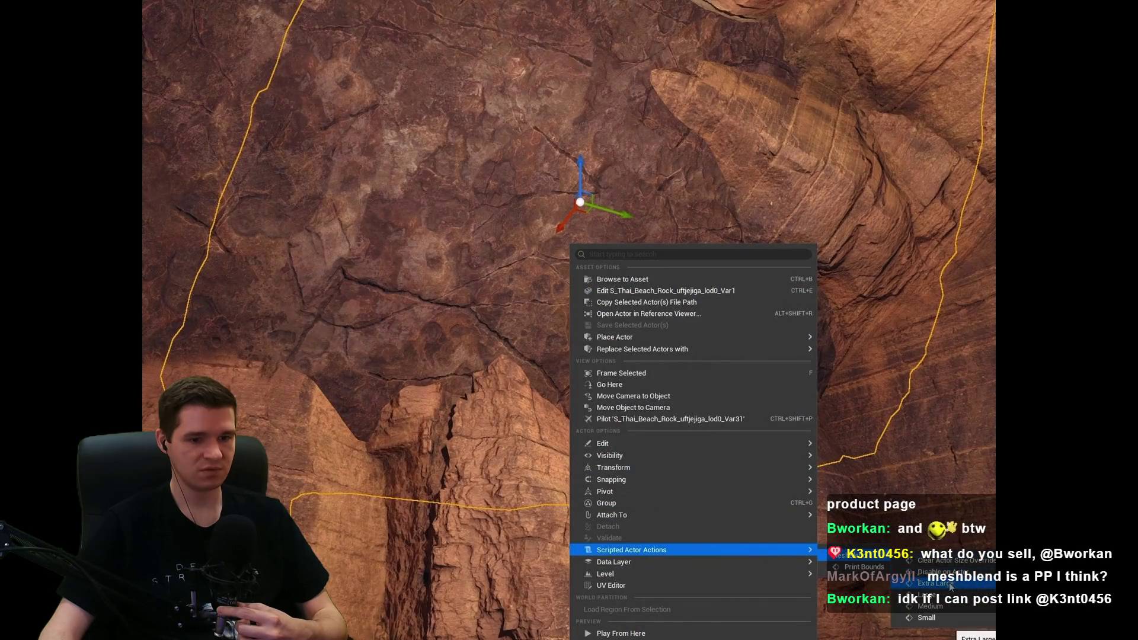
- Rewind the trailer from 1:17 to 1:15, play it briefly, and exit full screen
click(448, 273)
drag(780, 612, 765, 611)
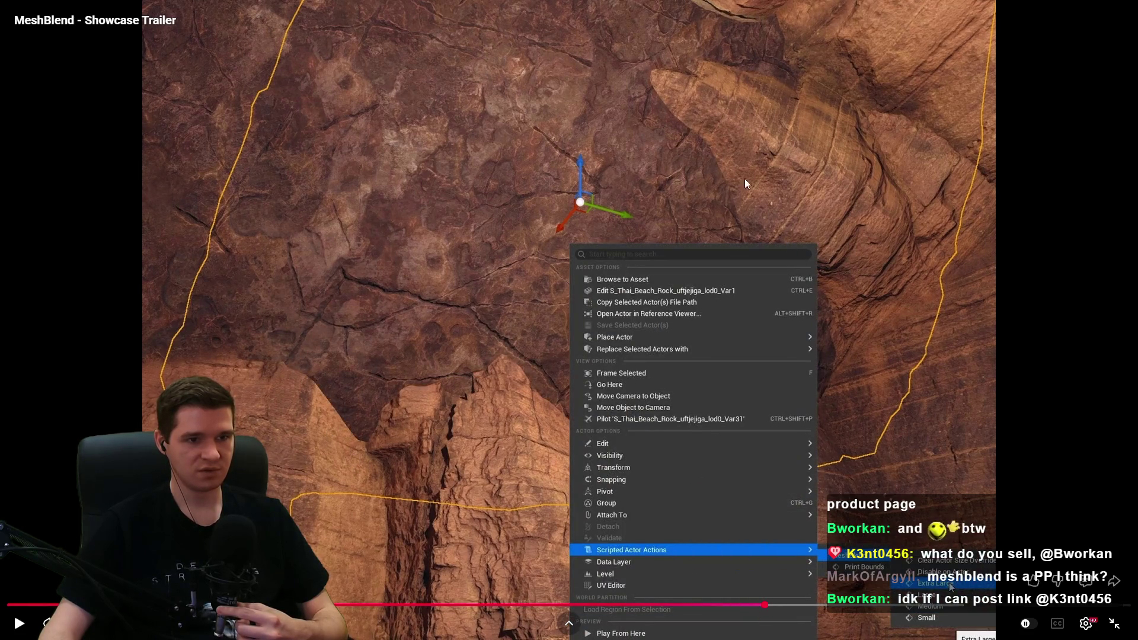
click(439, 290)
click(665, 139)
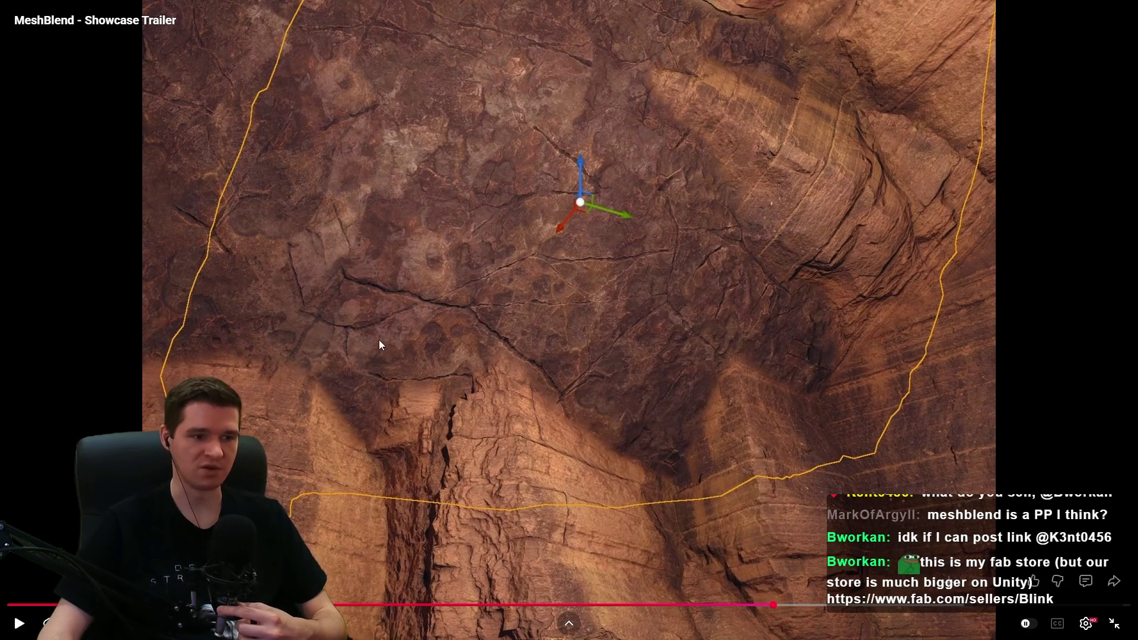
click(1114, 623)
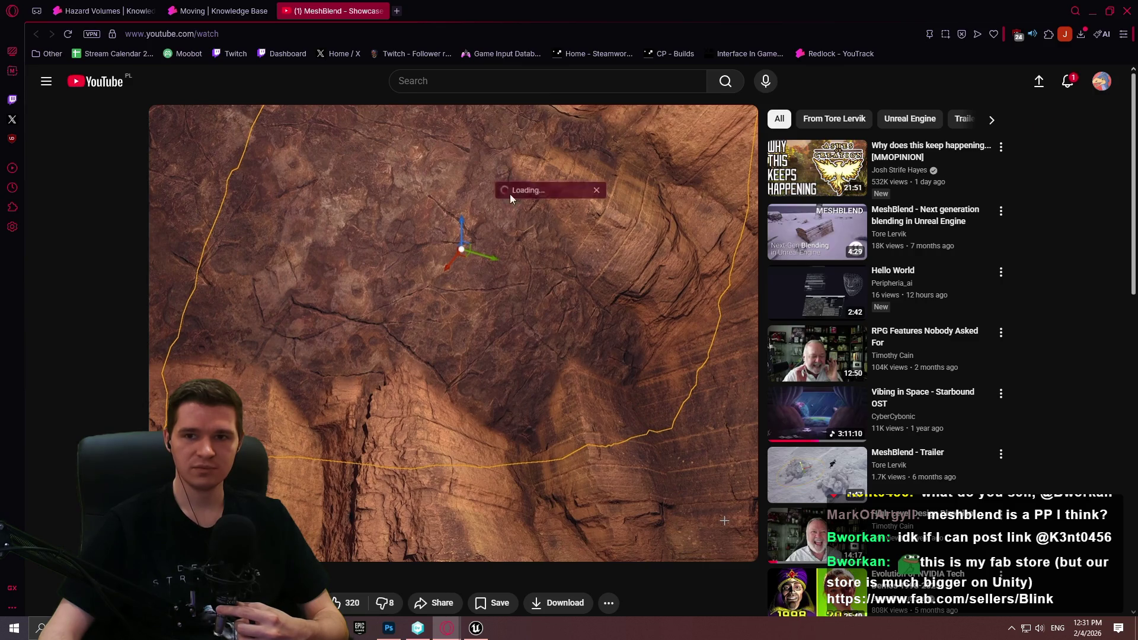
- Scroll the Blink storefront and glance at the Technical features filter options
scroll(871, 215, down, 3)
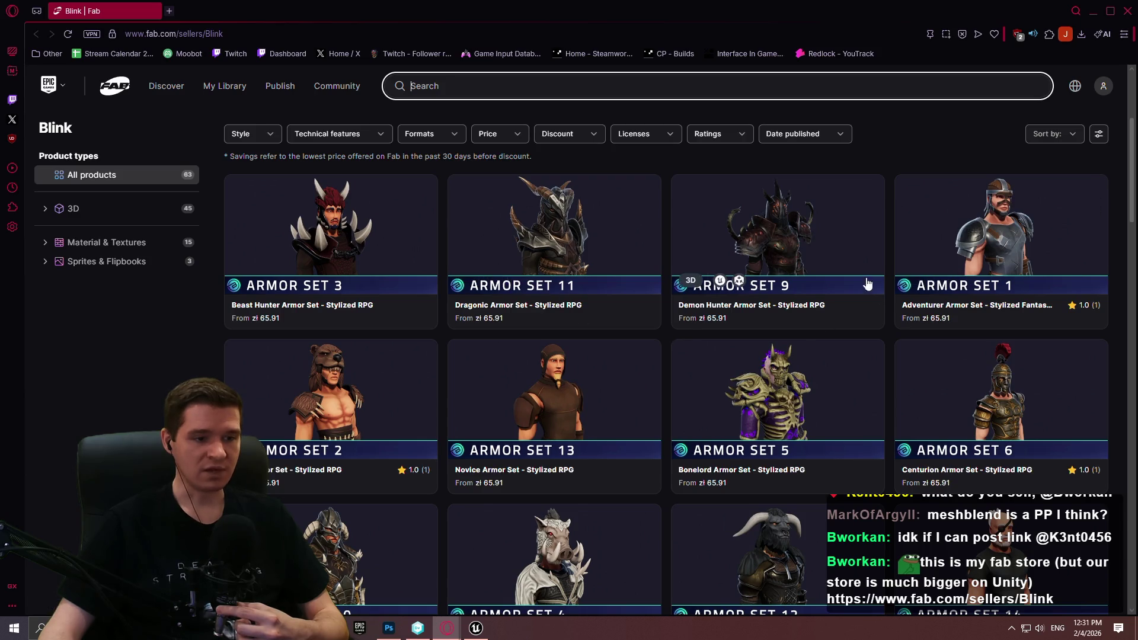
scroll(712, 344, down, 6)
scroll(116, 279, up, 8)
scroll(443, 253, up, 4)
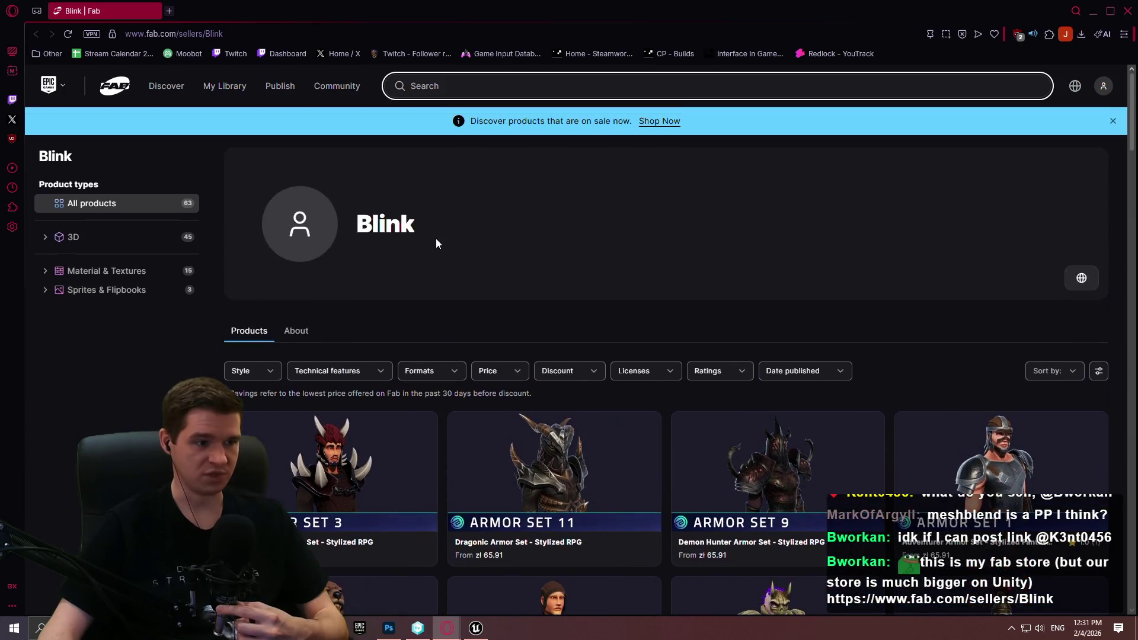
click(337, 371)
click(889, 348)
- Browse further down through Blink's stylized texture and RPG weapon packs
scroll(1052, 252, down, 4)
scroll(1051, 252, down, 1)
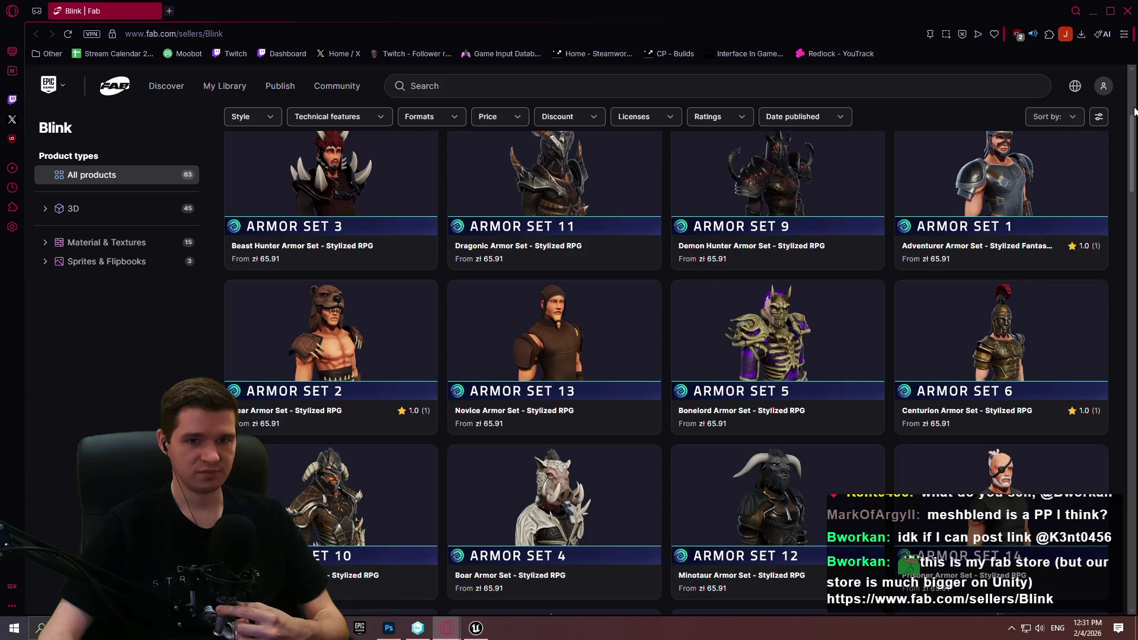
scroll(1122, 201, down, 9)
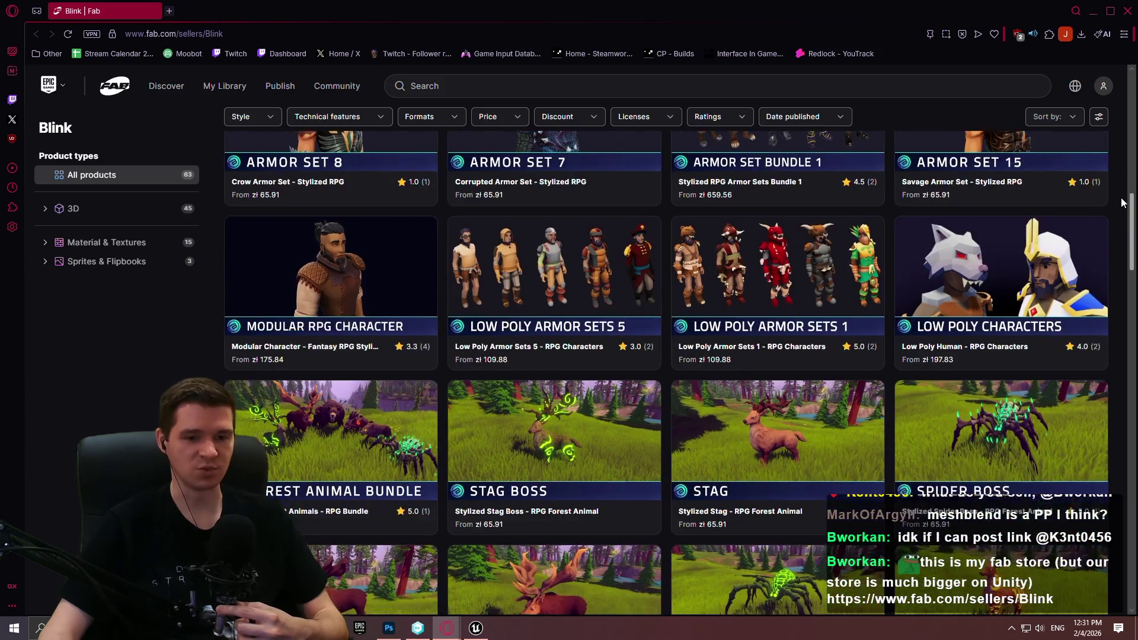
mouse_move(1122, 202)
mouse_down()
mouse_move(1126, 522)
mouse_move(1135, 409)
mouse_up()
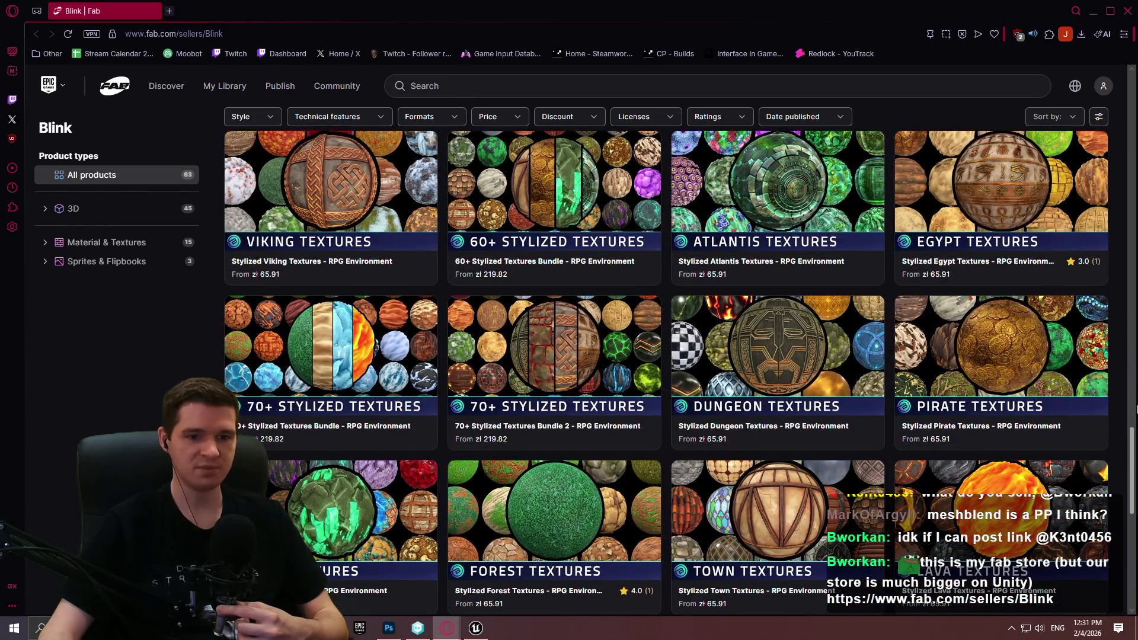
drag(1135, 409, 1121, 209)
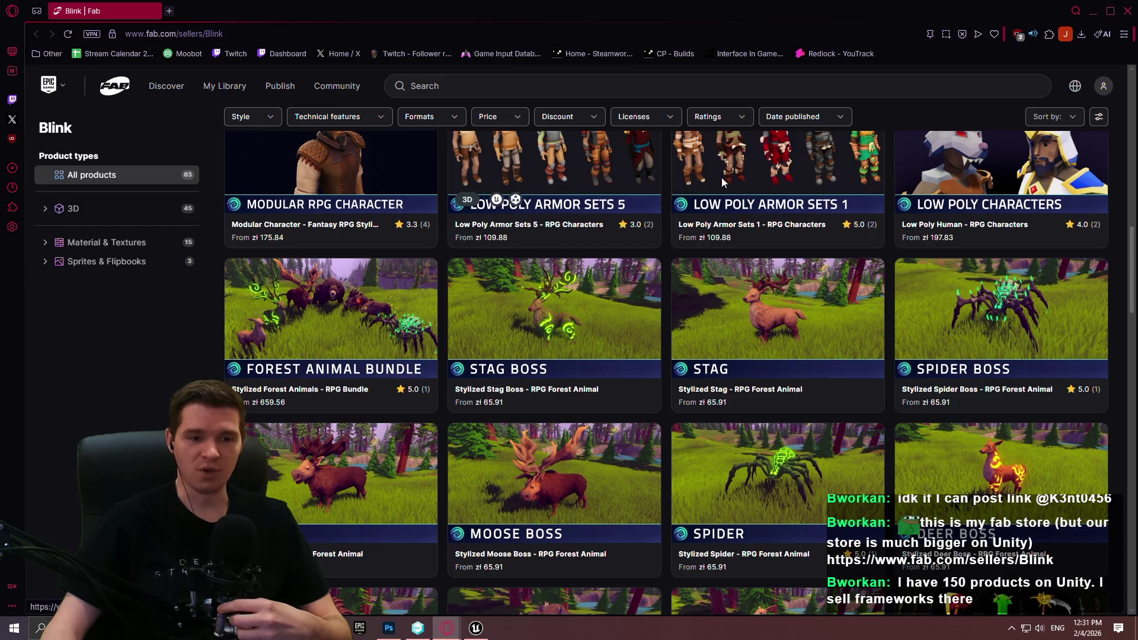
scroll(978, 216, down, 7)
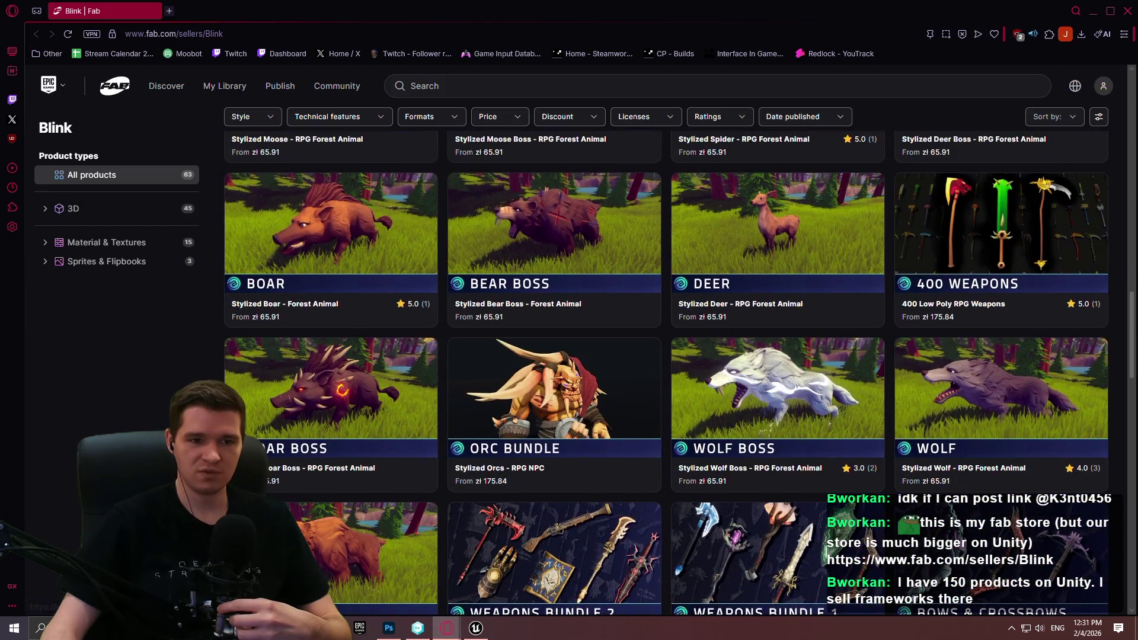
scroll(1111, 255, down, 6)
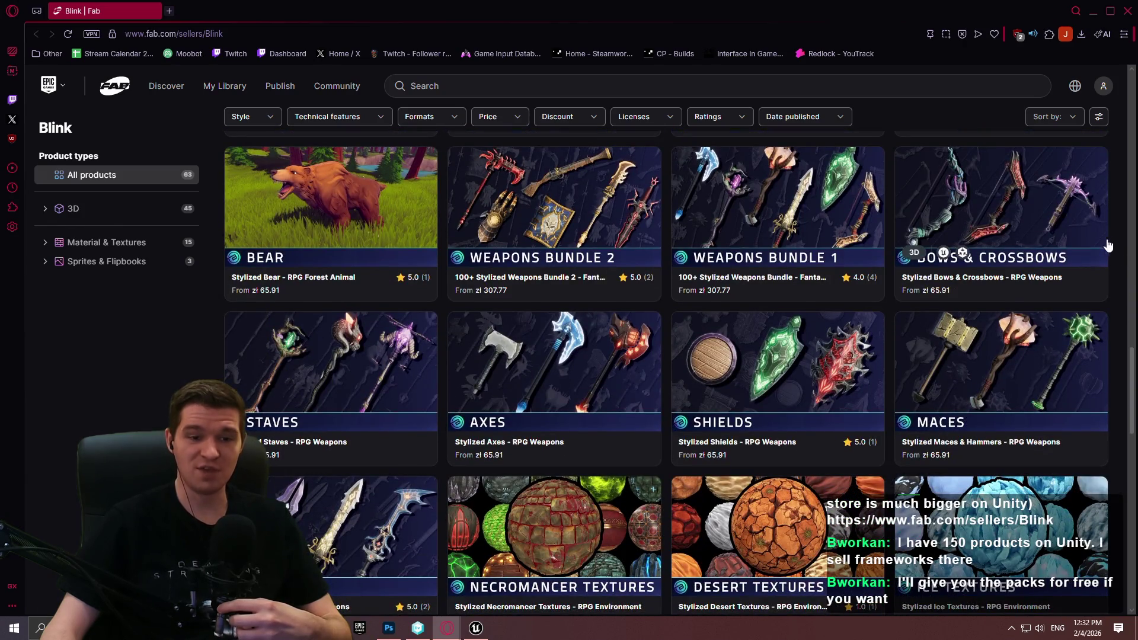
mouse_move(1131, 377)
mouse_down()
mouse_move(1120, 483)
mouse_move(1119, 229)
mouse_move(1119, 330)
mouse_move(1120, 308)
mouse_up()
- Close the Fab window and return through the taskbar to the Hazard Volumes article tab
click(1126, 10)
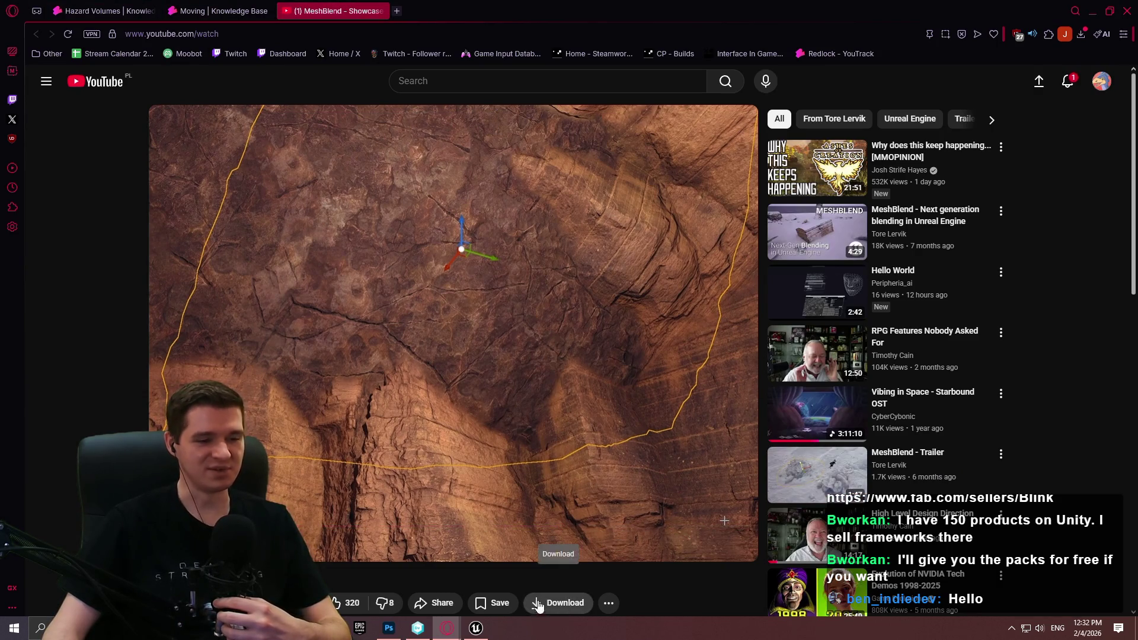
click(476, 628)
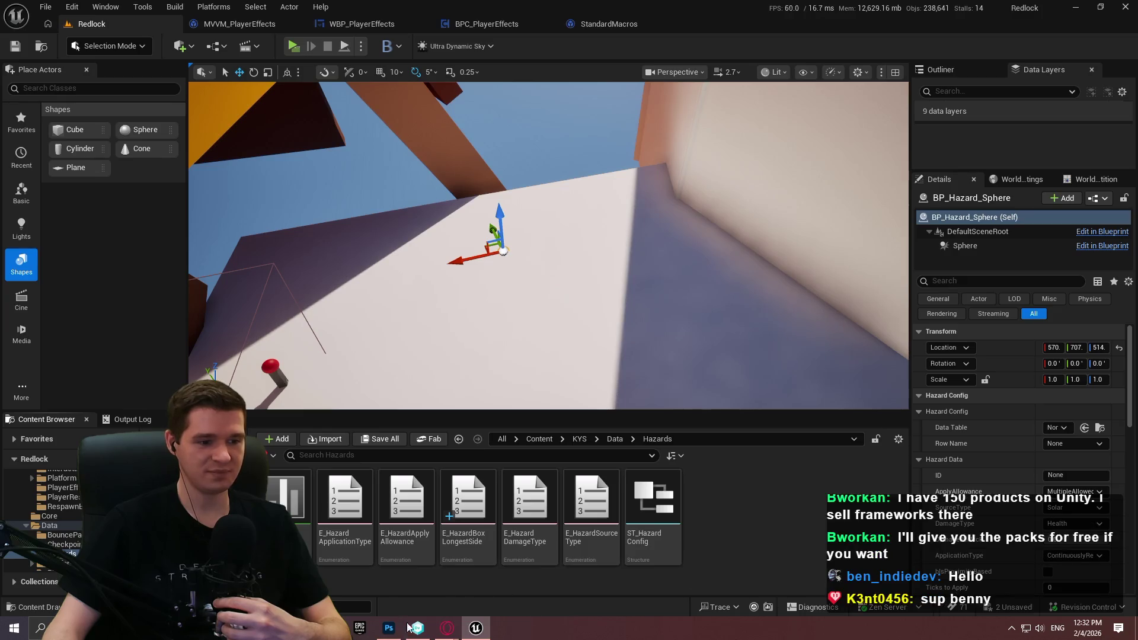
mouse_move(448, 627)
click(522, 591)
click(219, 11)
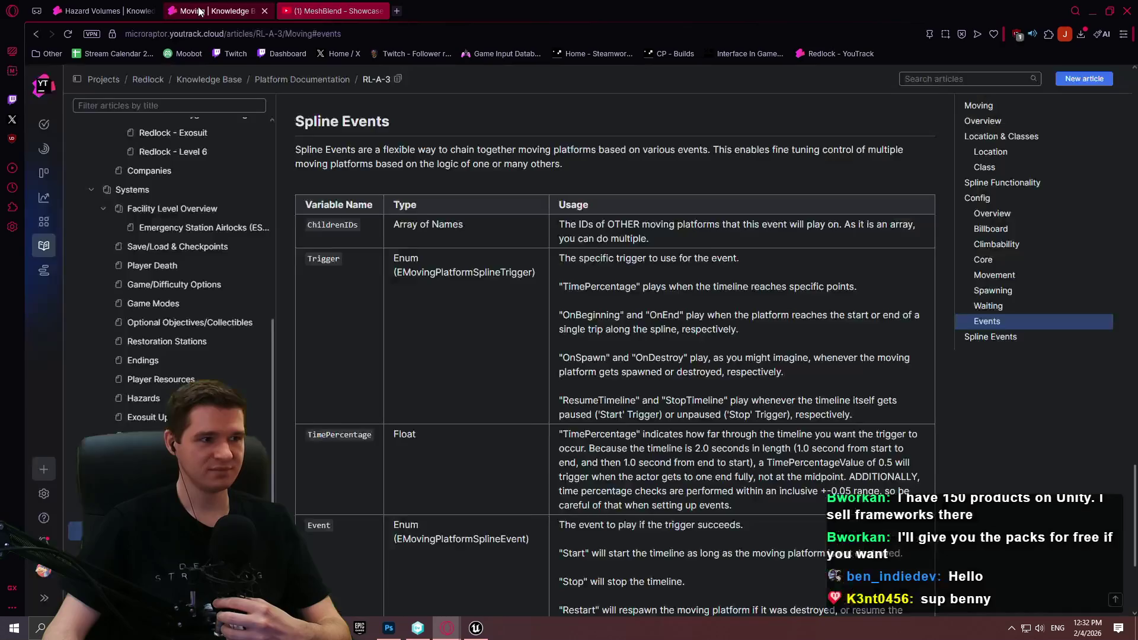
click(104, 11)
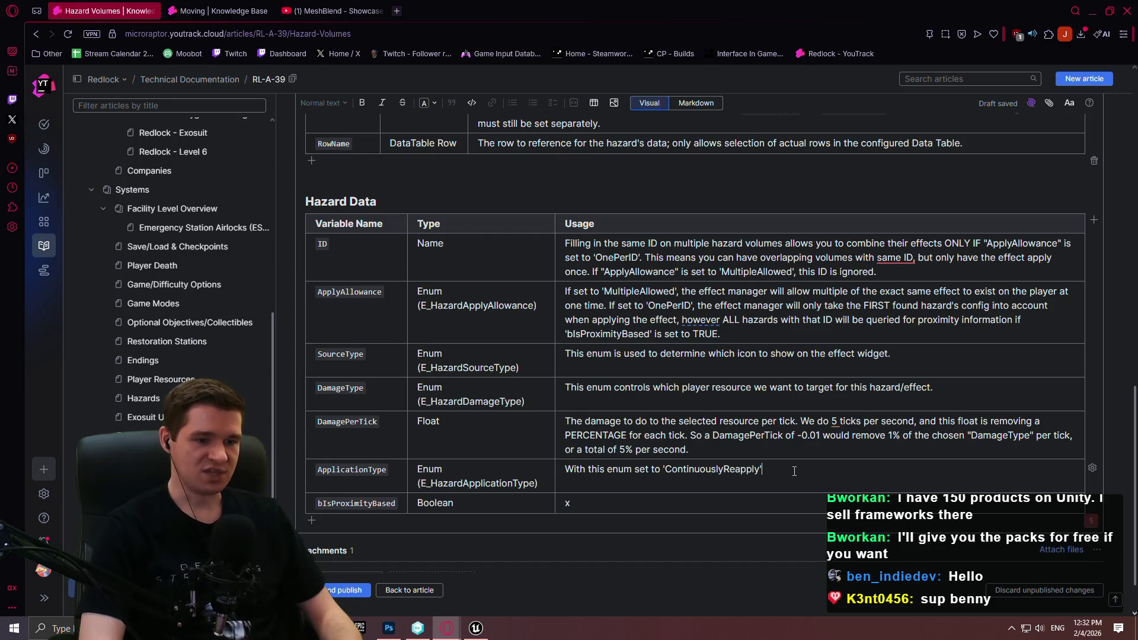
- Explain that ContinuouslyReapply reapplies the effect in the volume and hides remaining ticks from the UI
text(, while t)
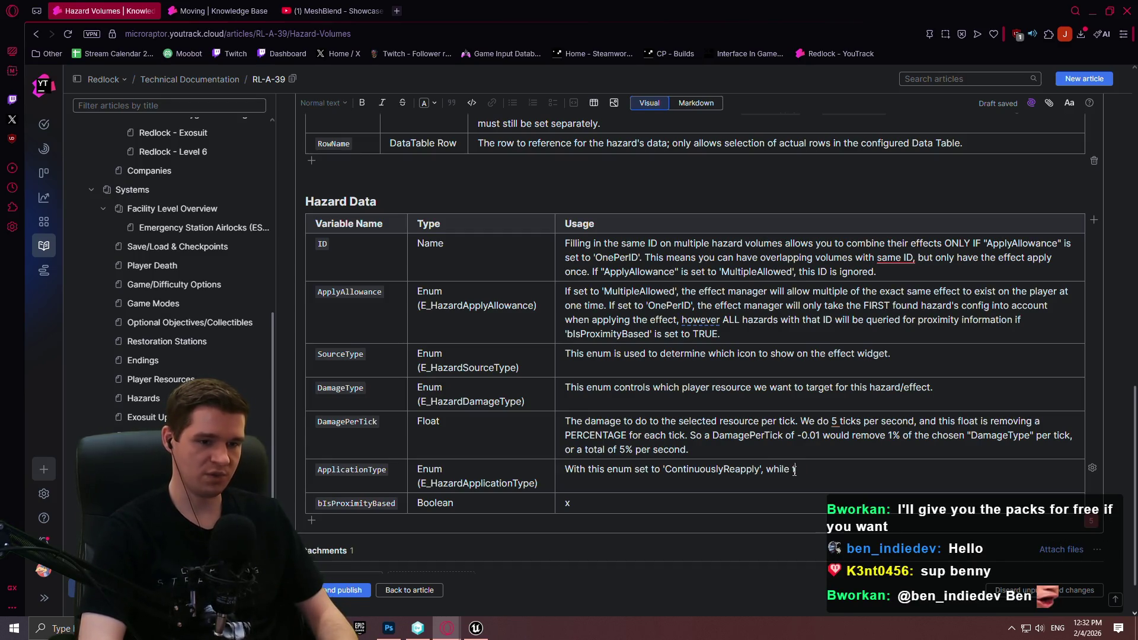
text(play er)
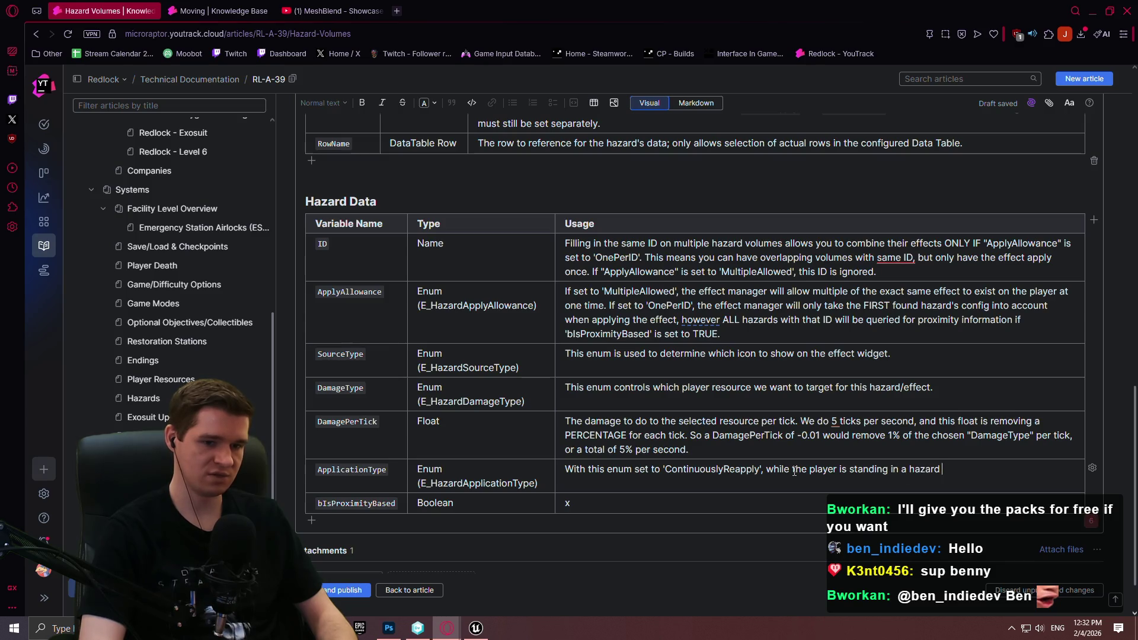
text( volume we)
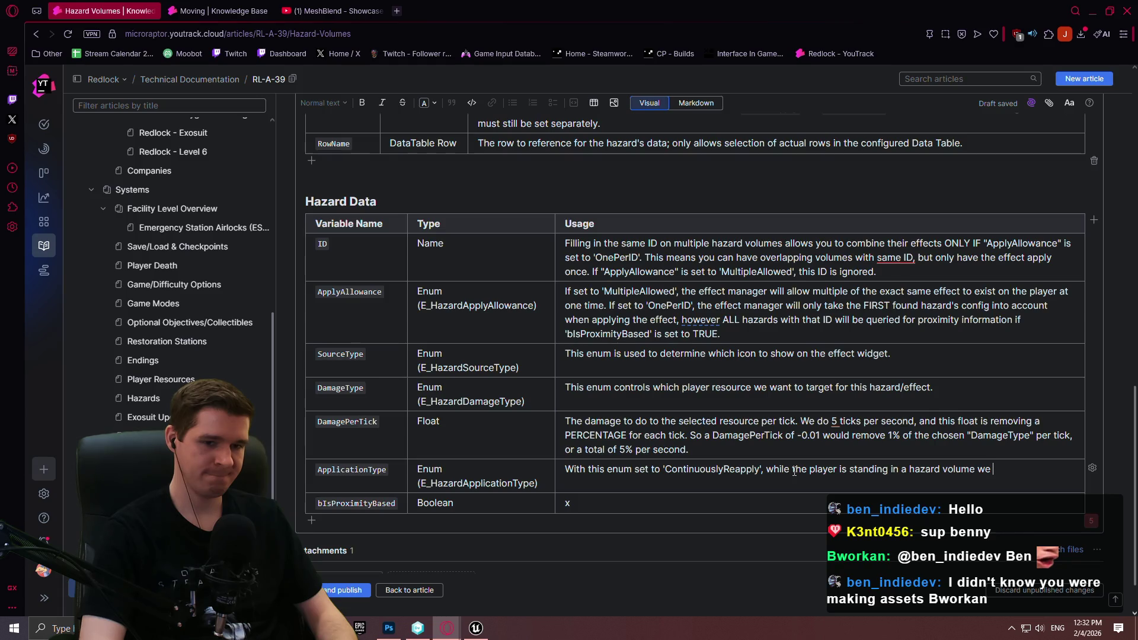
text(reapply a)
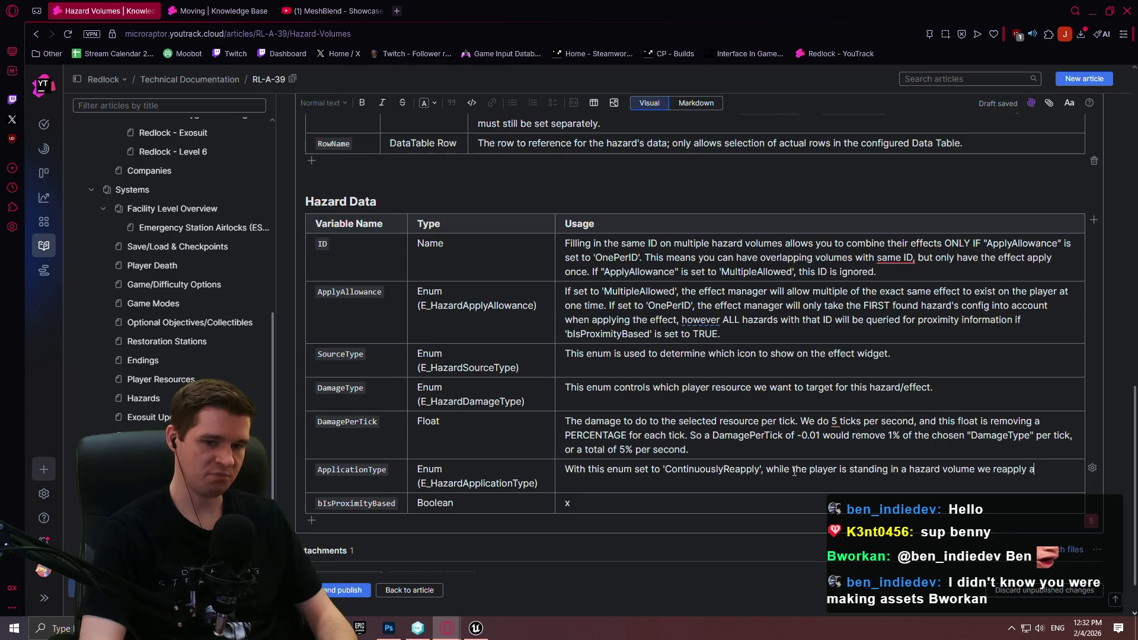
key(BackSpace)
text(the effect)
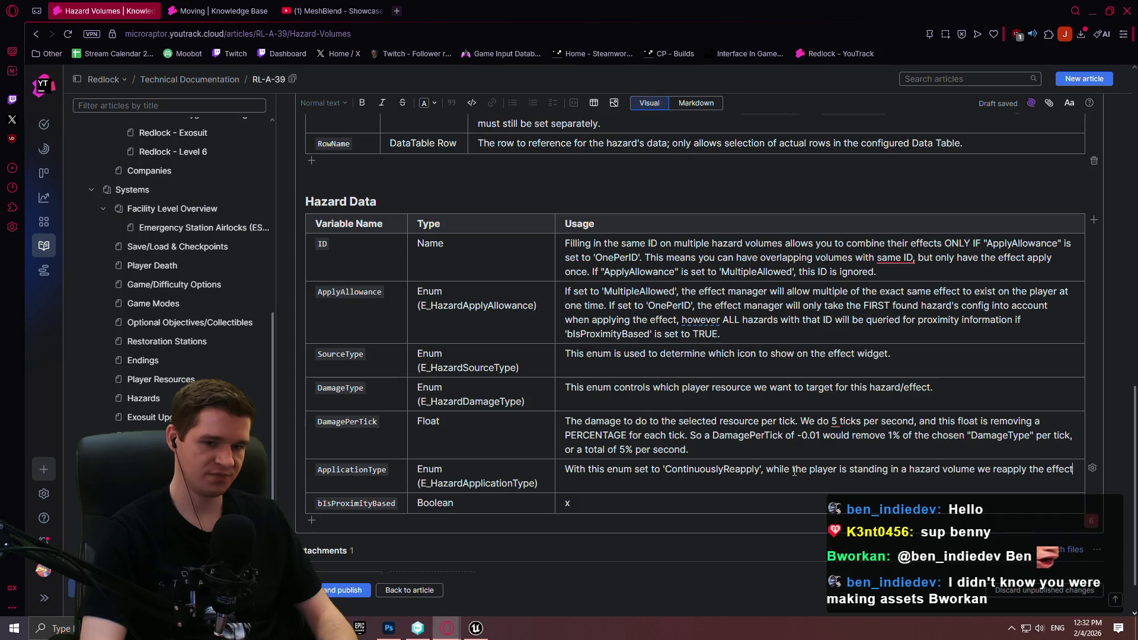
text(.)
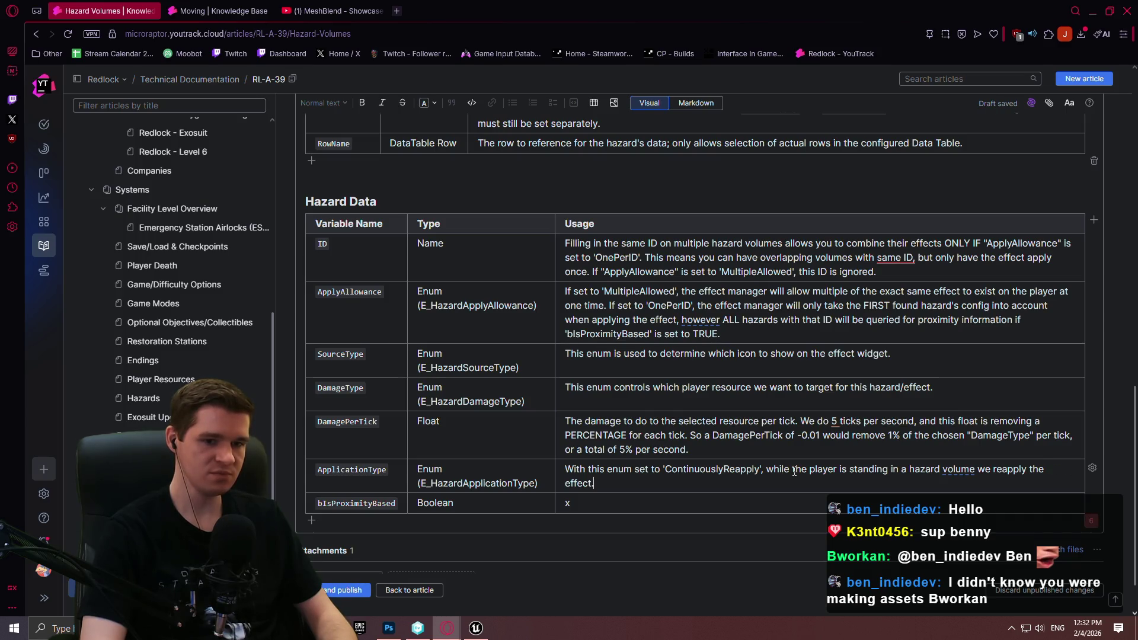
text( This also hides the num)
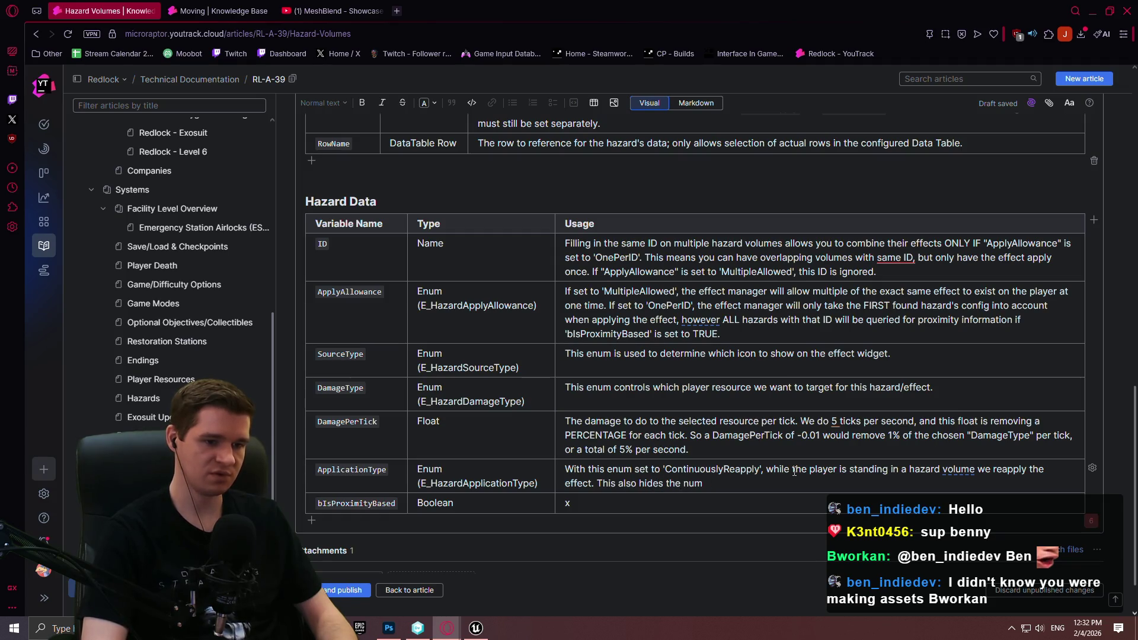
text(bne ticks )
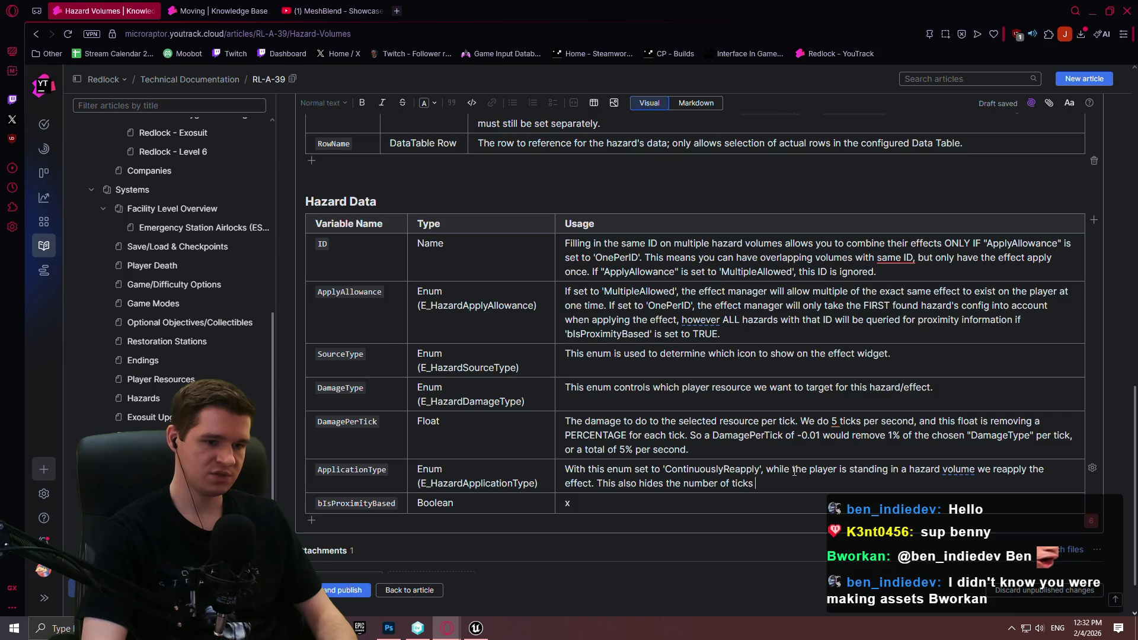
text(tly left)
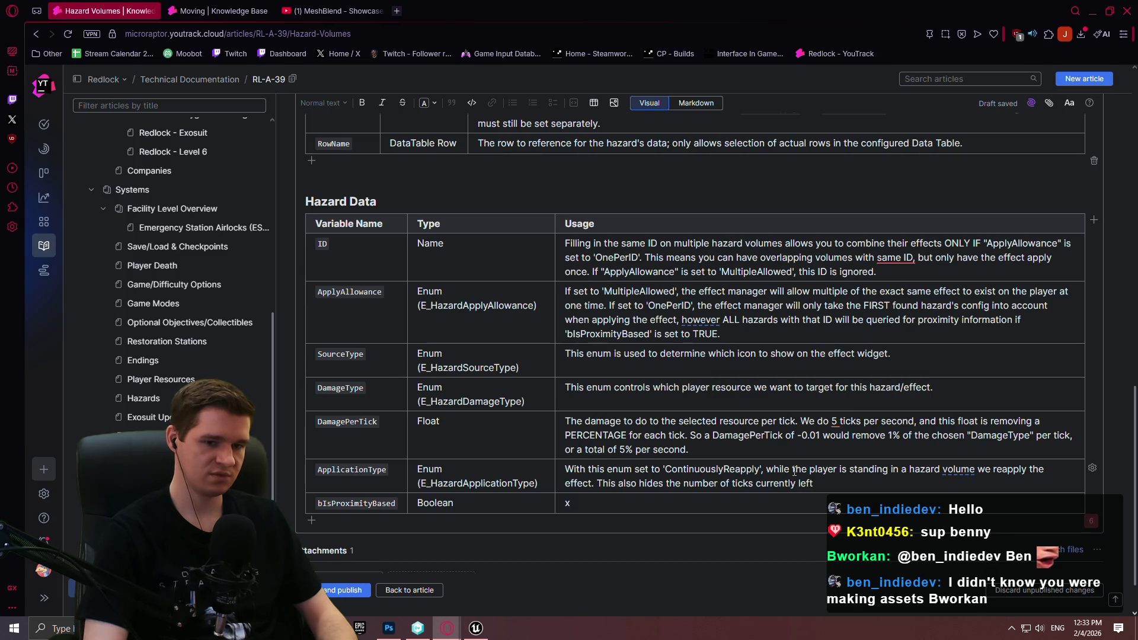
click(976, 469)
text(,)
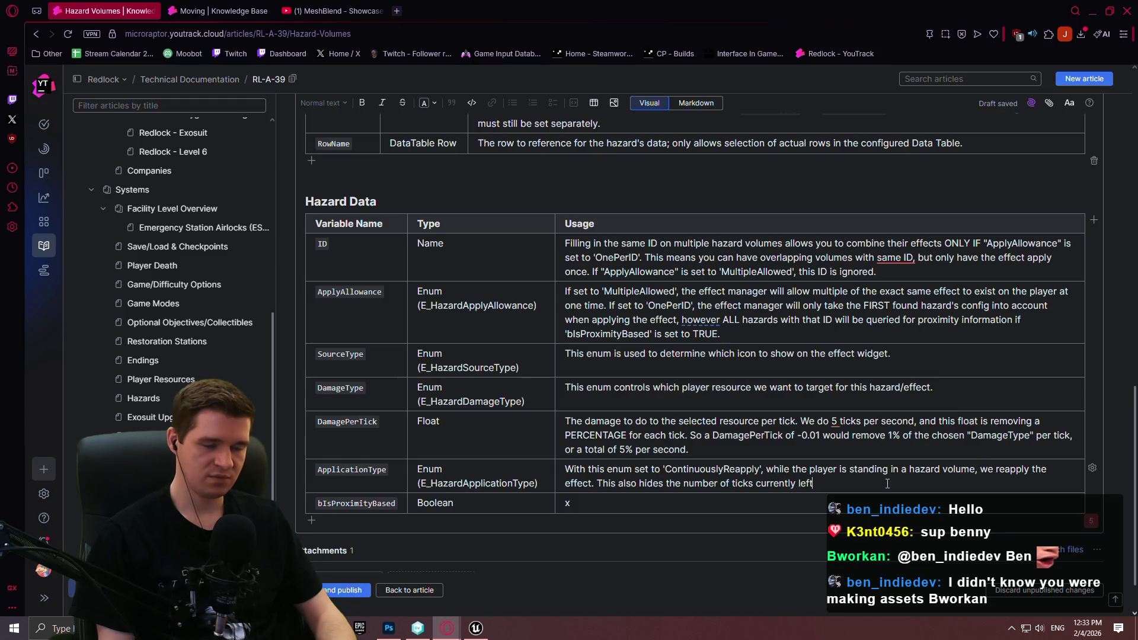
text( from the UI)
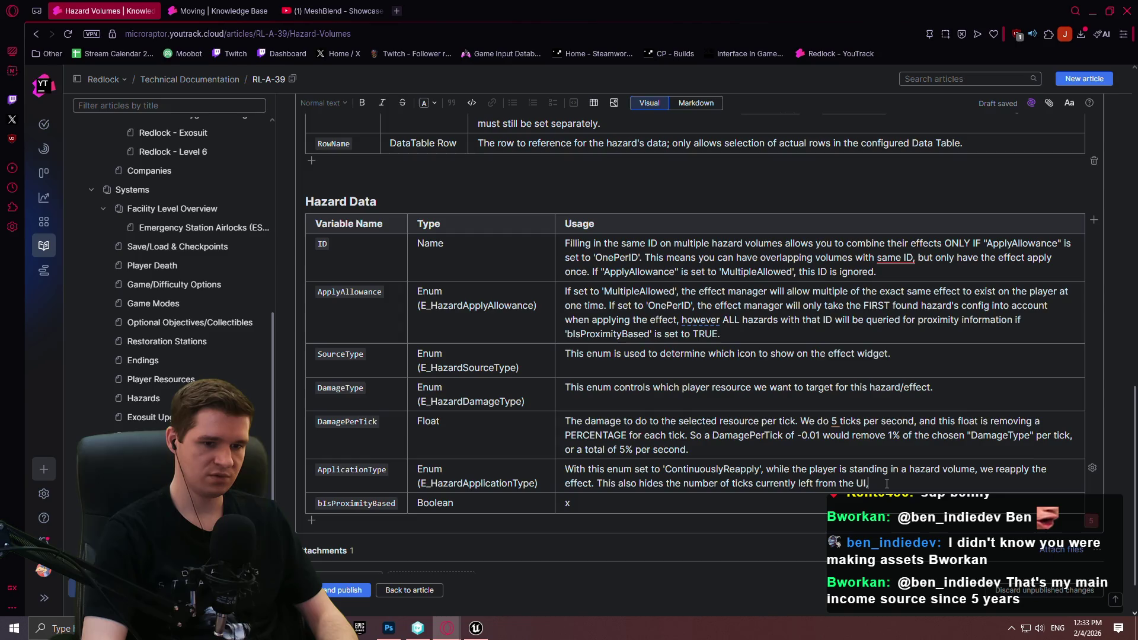
text(, and g)
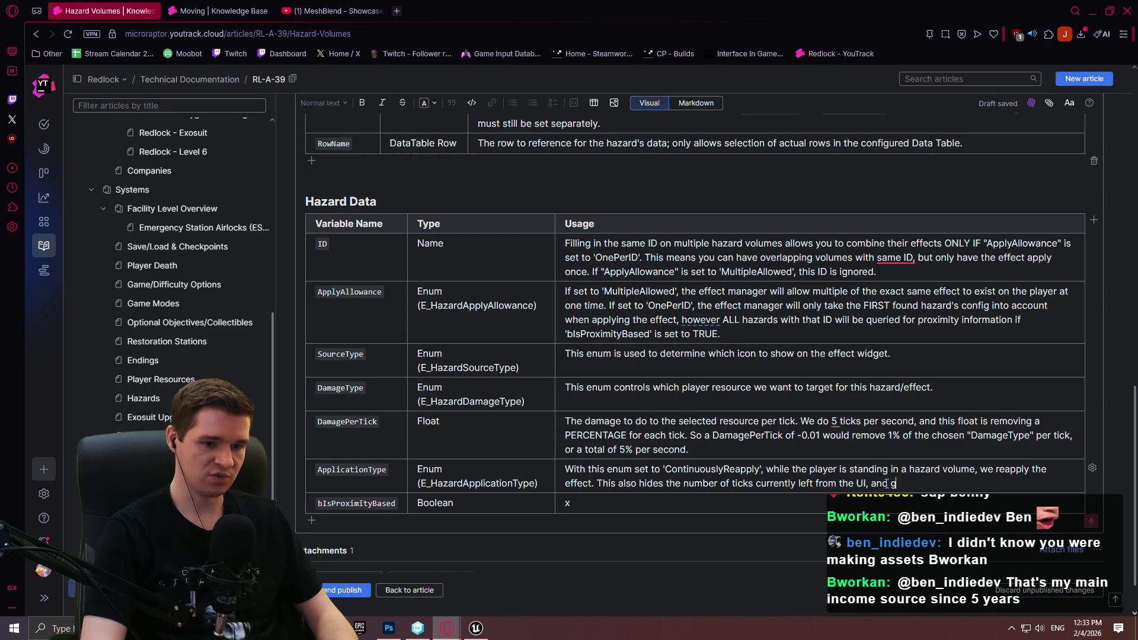
text(enerally )
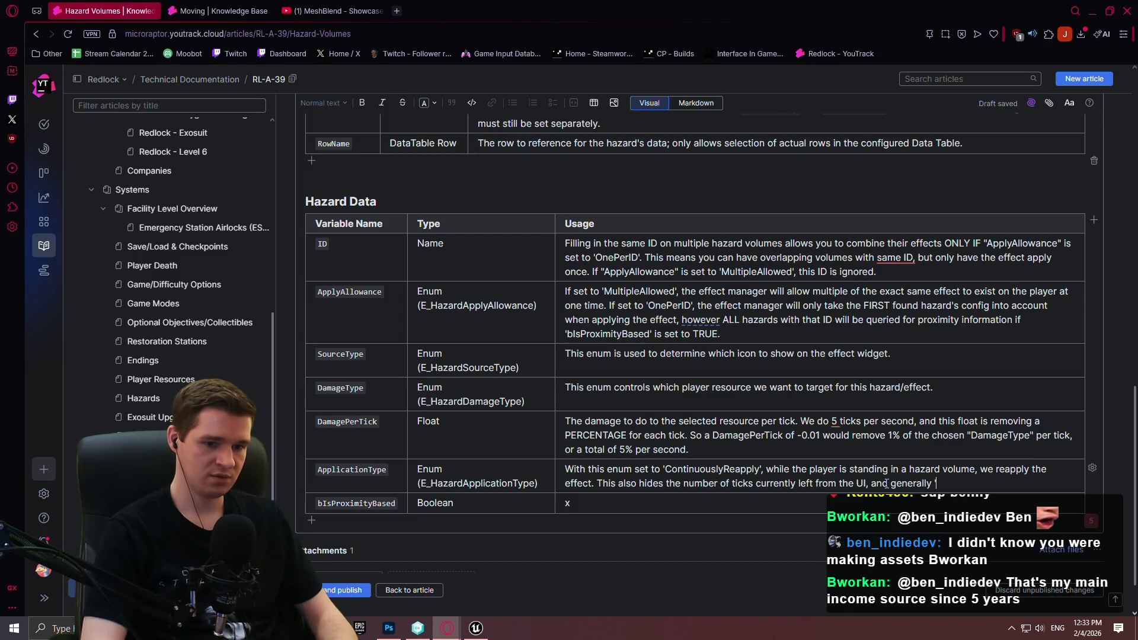
text(IsProc)
- Add that bRemoveOnExit should probably be set to TRUE with ContinuouslyReapply
key(BackSpace)
text(ximityB)
key(BackSpace)
key(BackSpace)
key(BackSpace)
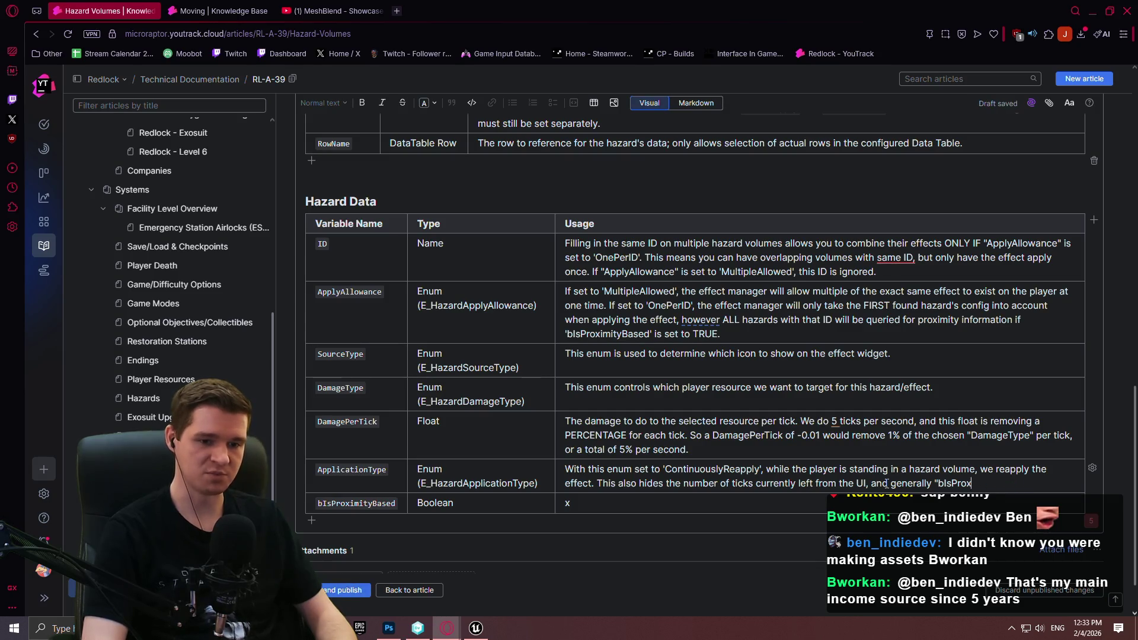
text(bRemove)
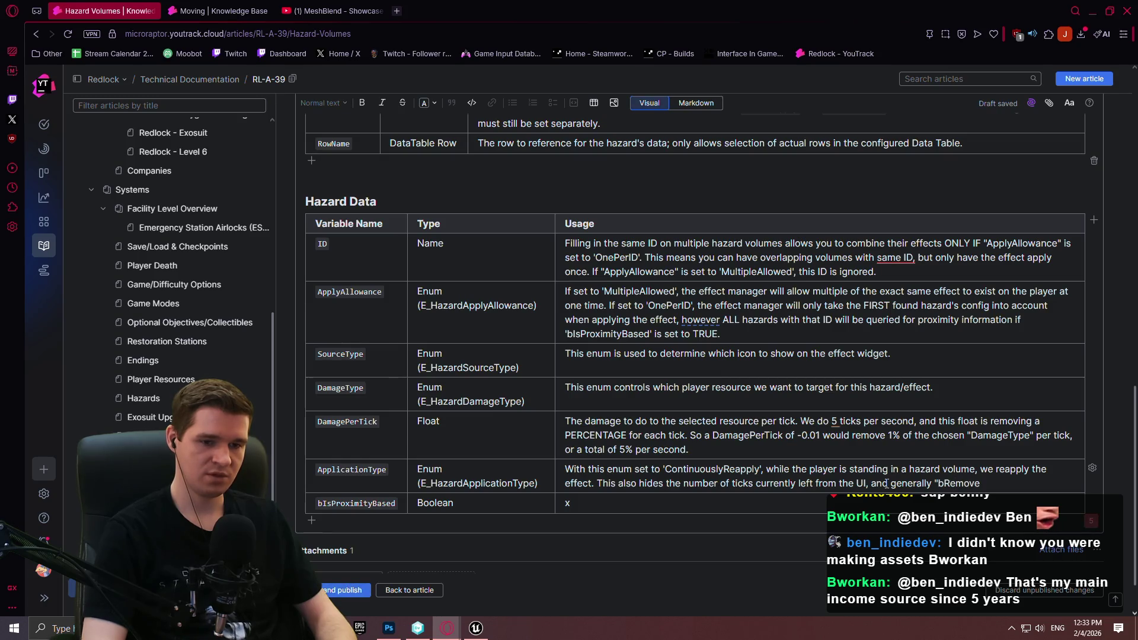
text(OnExit")
text( shiou)
text(o)
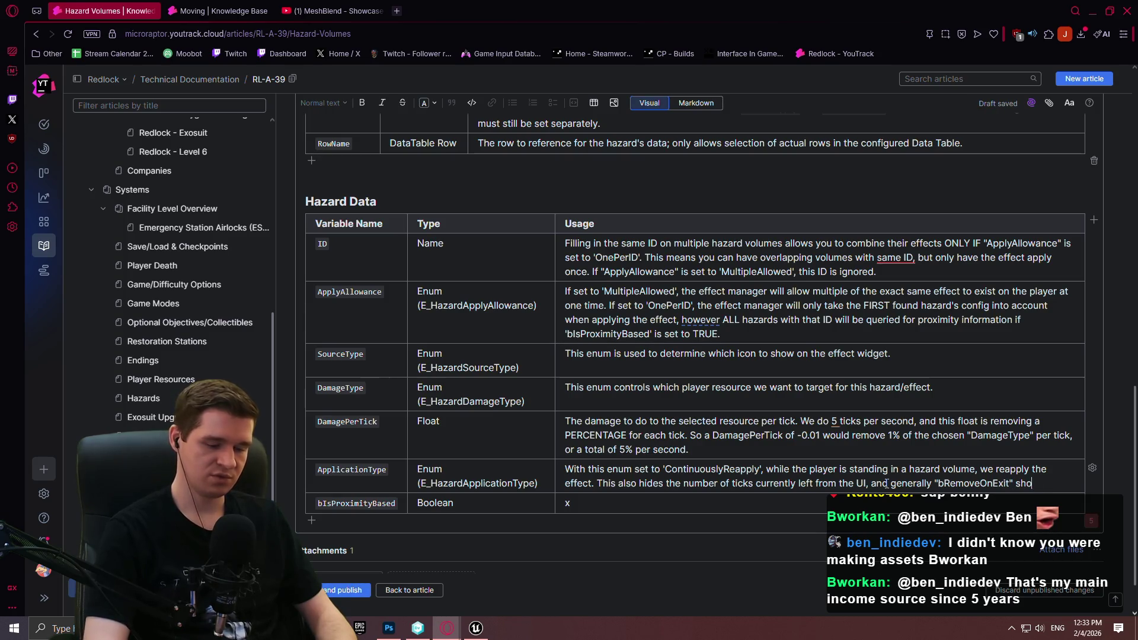
text(uld be strongly)
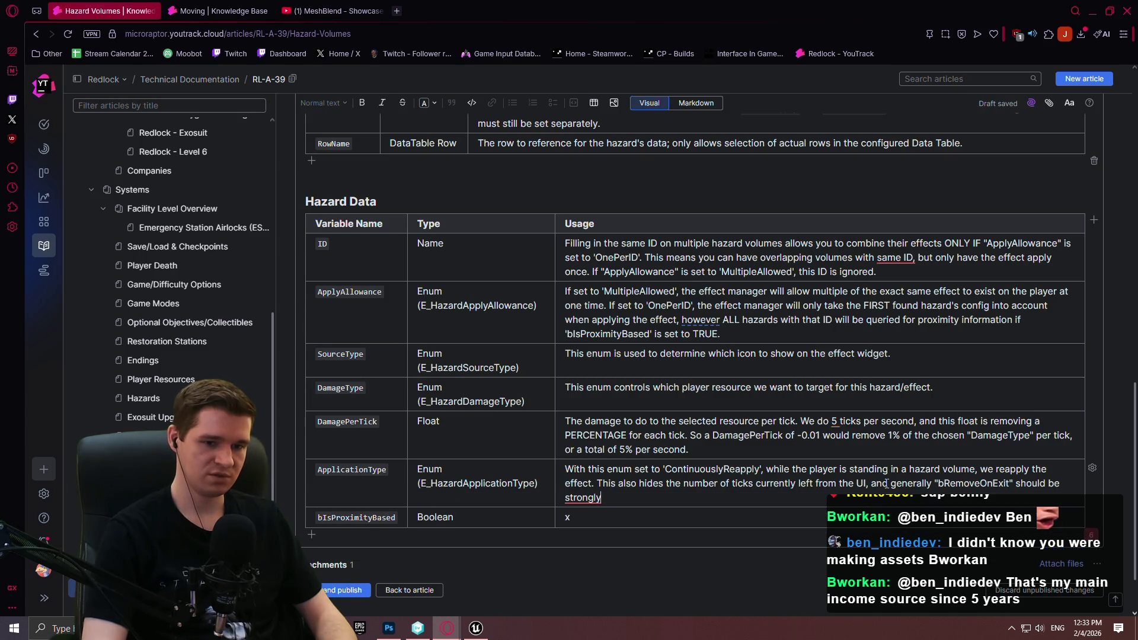
key(ctrl+BackSpace)
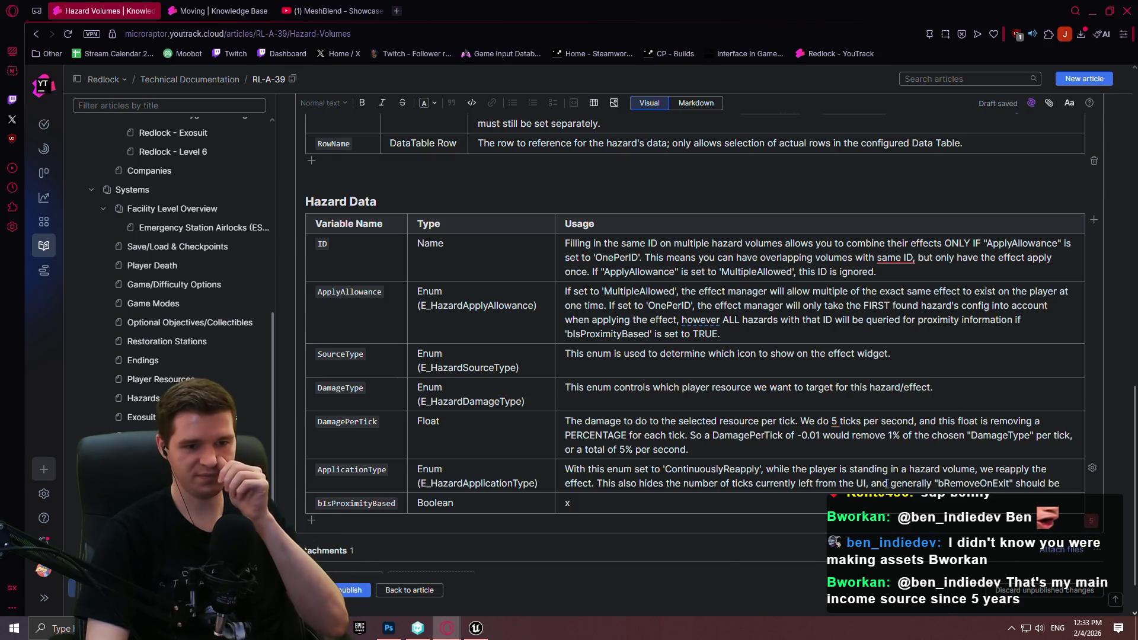
triple_click(1055, 487)
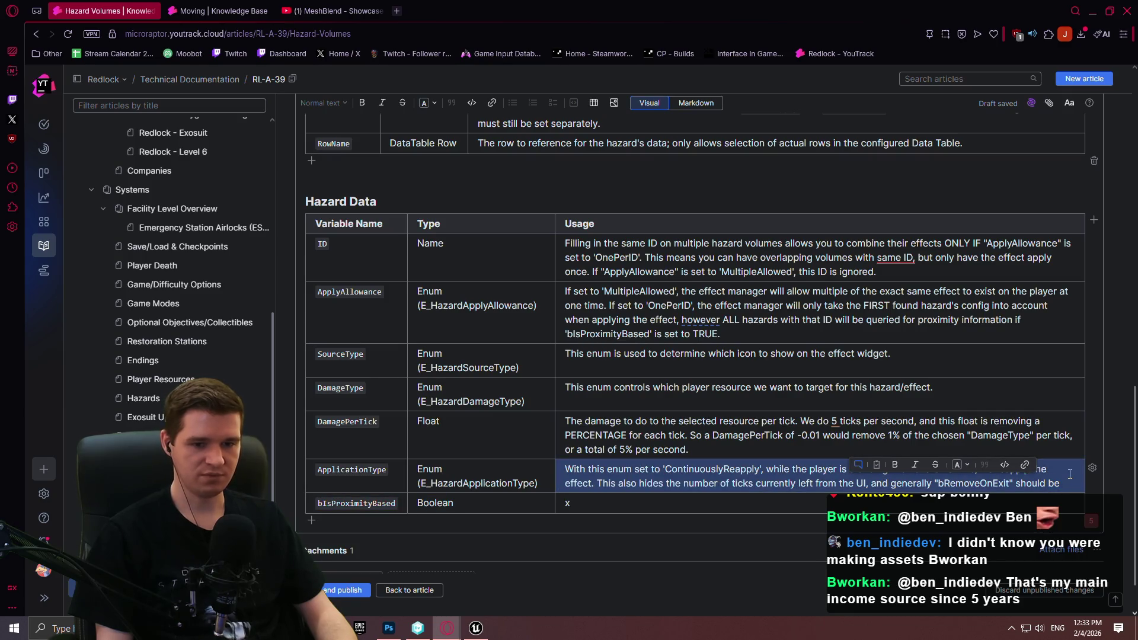
click(1066, 484)
key(BackSpace)
key(BackSpace)
text(pr)
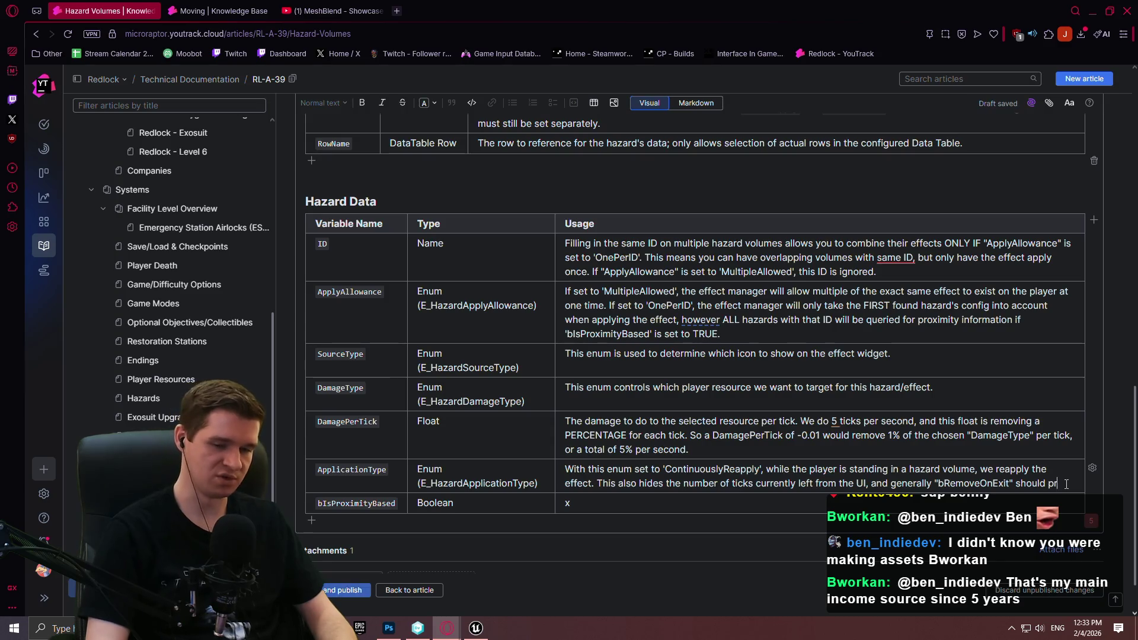
text(obably be set to TRUE for that type. If)
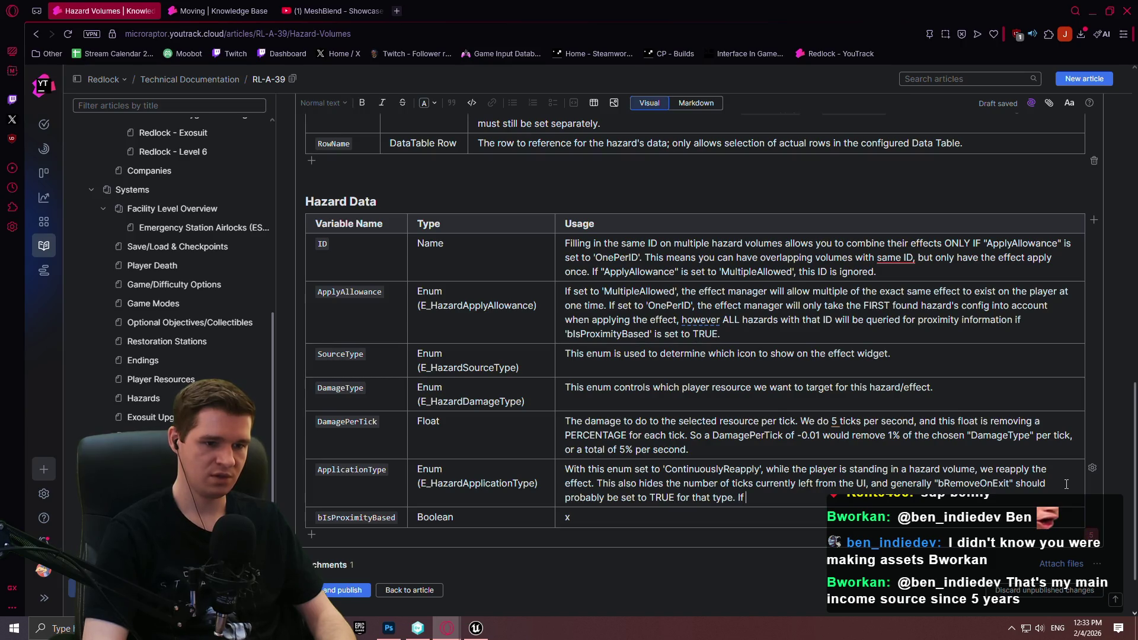
- Begin the 'OneShot' sentence after checking hazard settings in the Unreal Editor
text('OneShot)
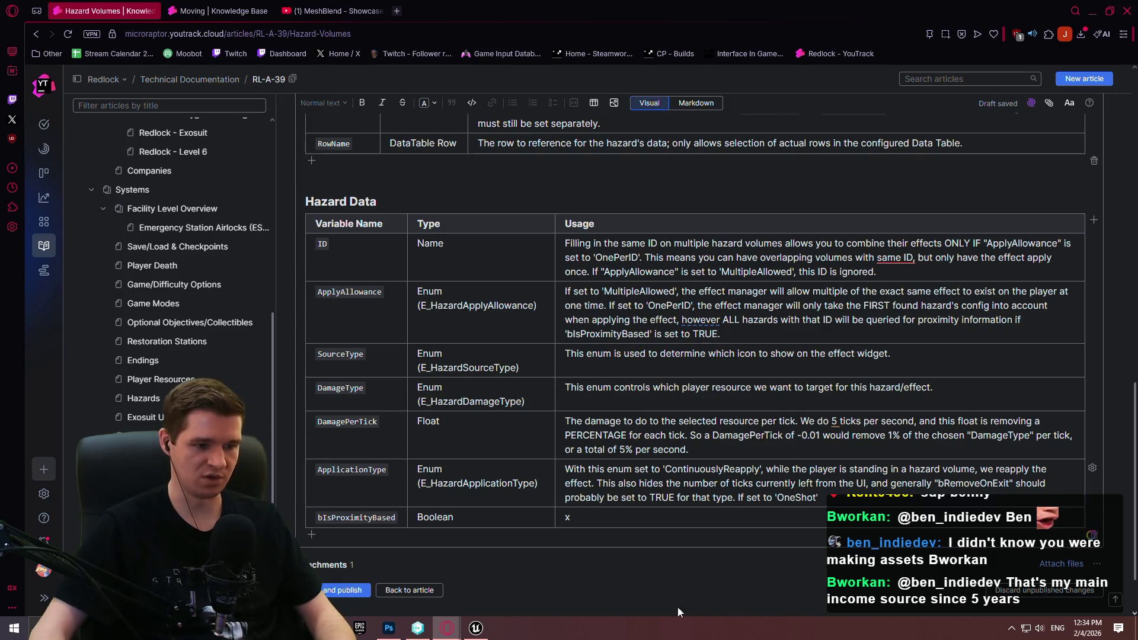
key(alt+Tab)
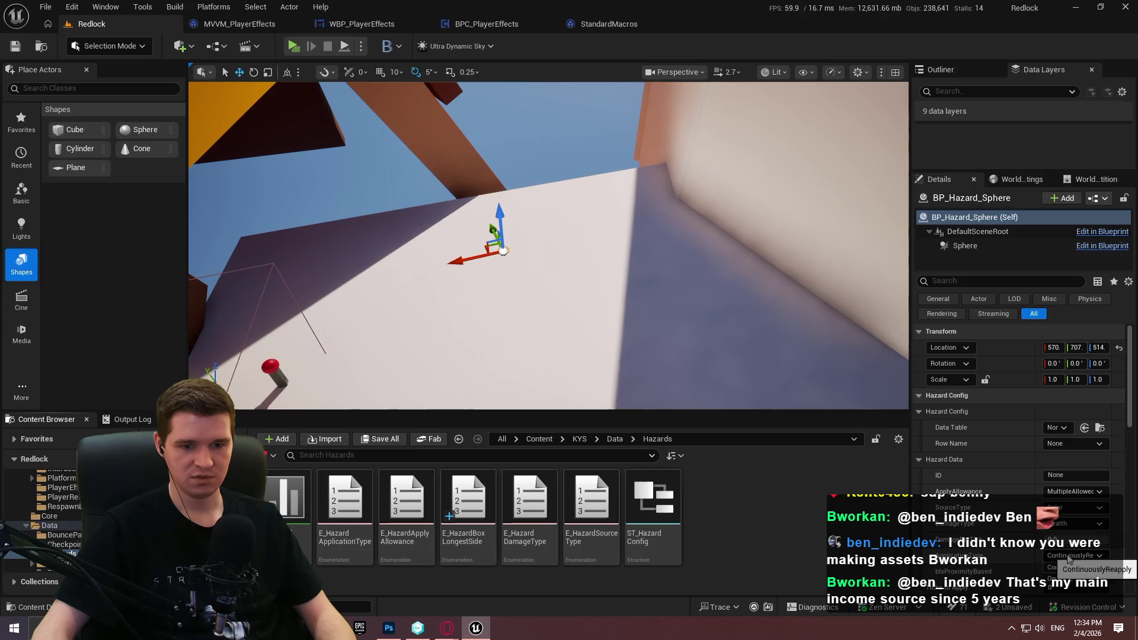
click(1078, 8)
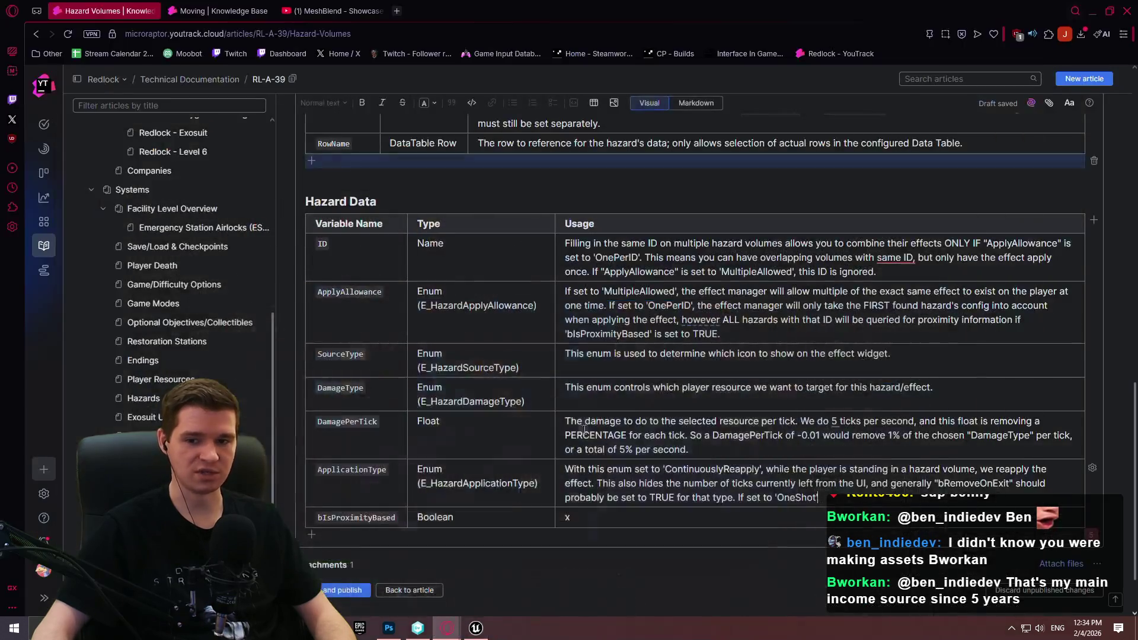
- Write that 'OneShot' applies the effect until ticks run out, requiring the player to re-enter the volume
text(, we apply the e)
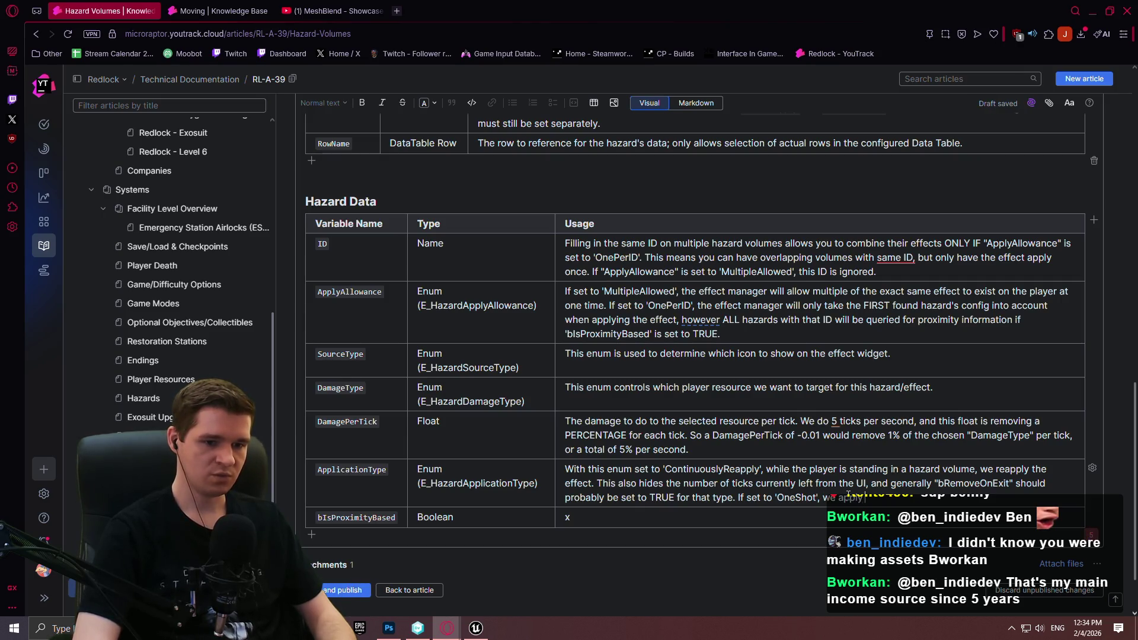
text(ffect)
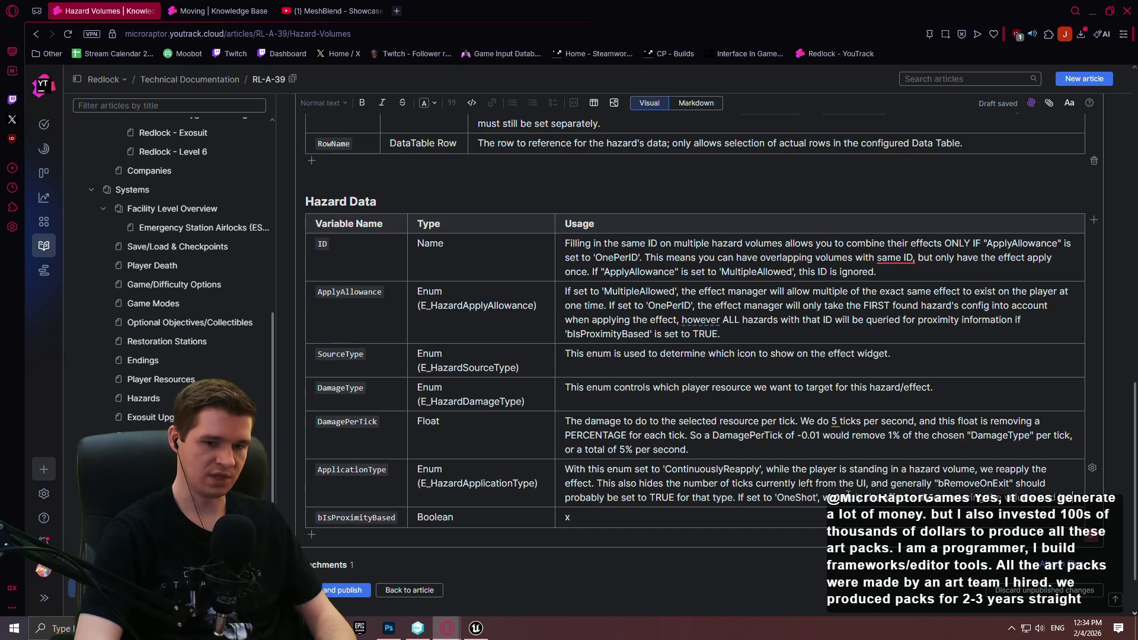
text(the ticks )
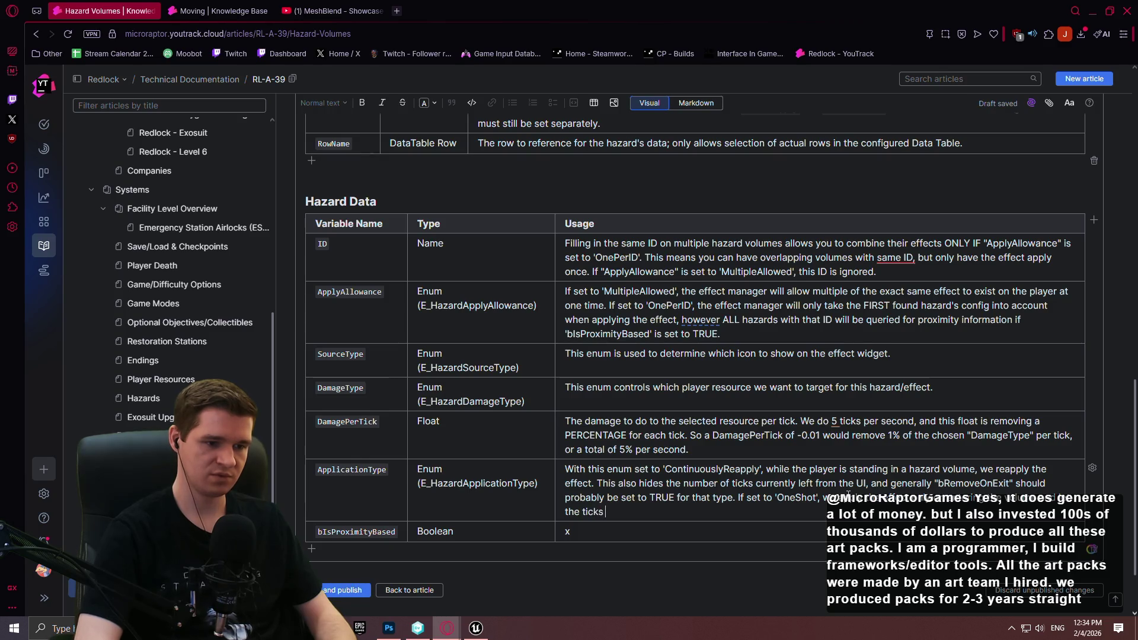
text(run out. The player must exit the volume and enter it again to have it)
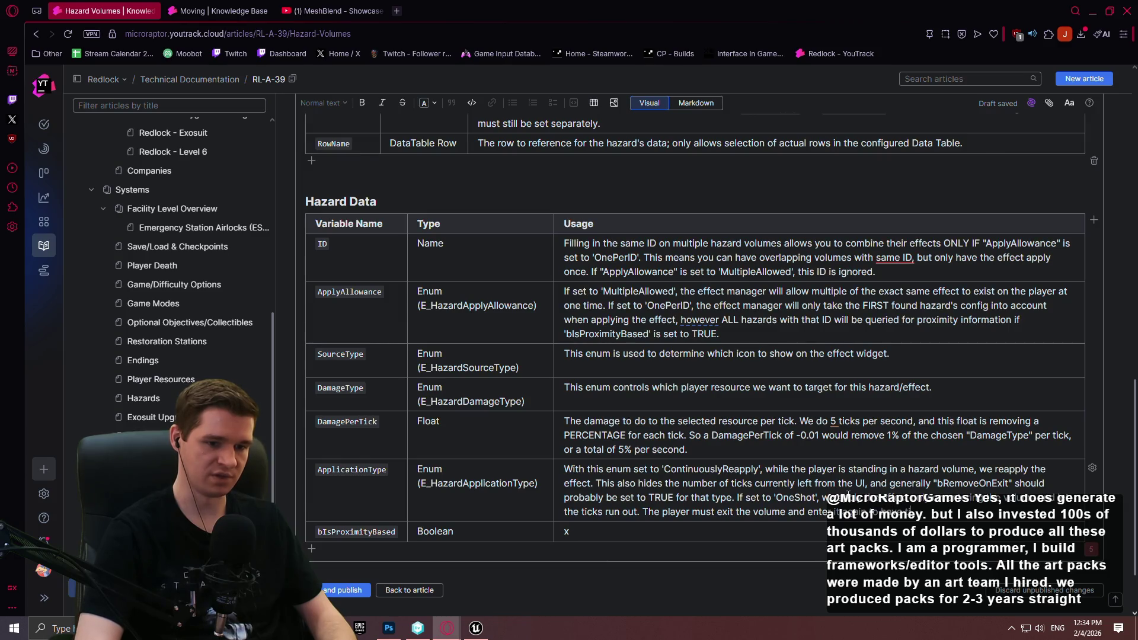
text( reappli)
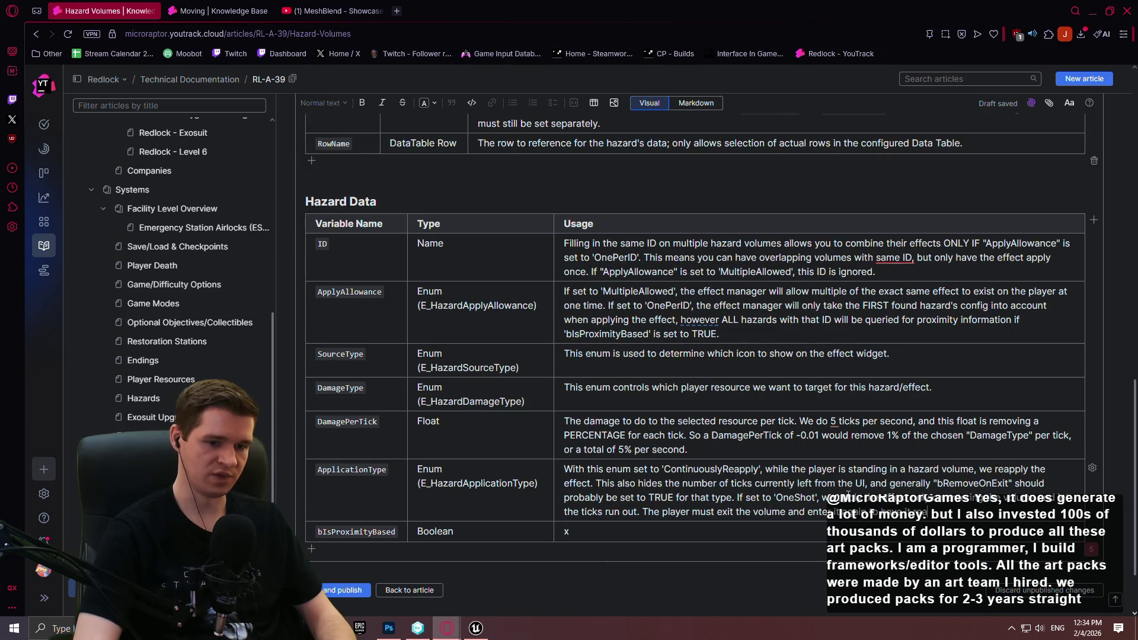
text(ed)
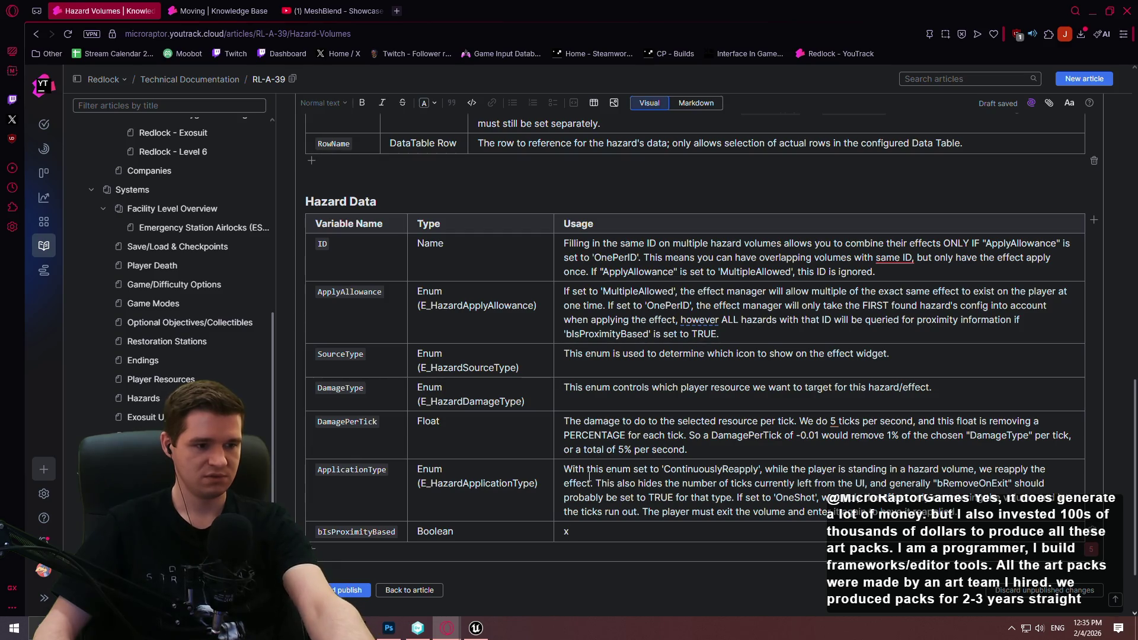
scroll(587, 450, down, 3)
scroll(589, 252, up, 6)
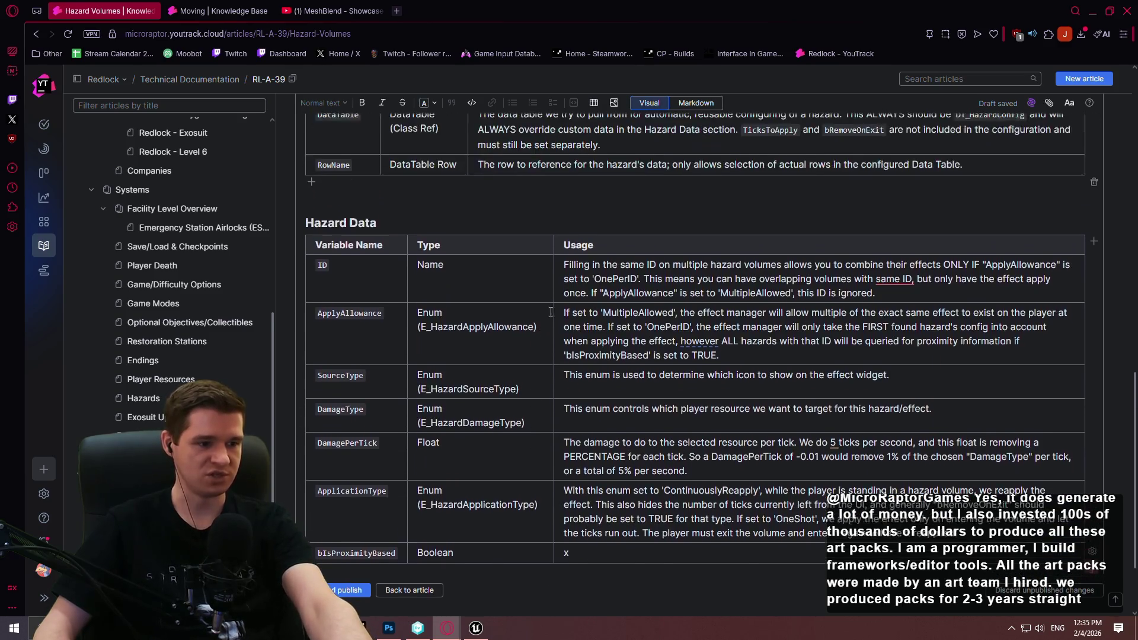
scroll(539, 289, up, 4)
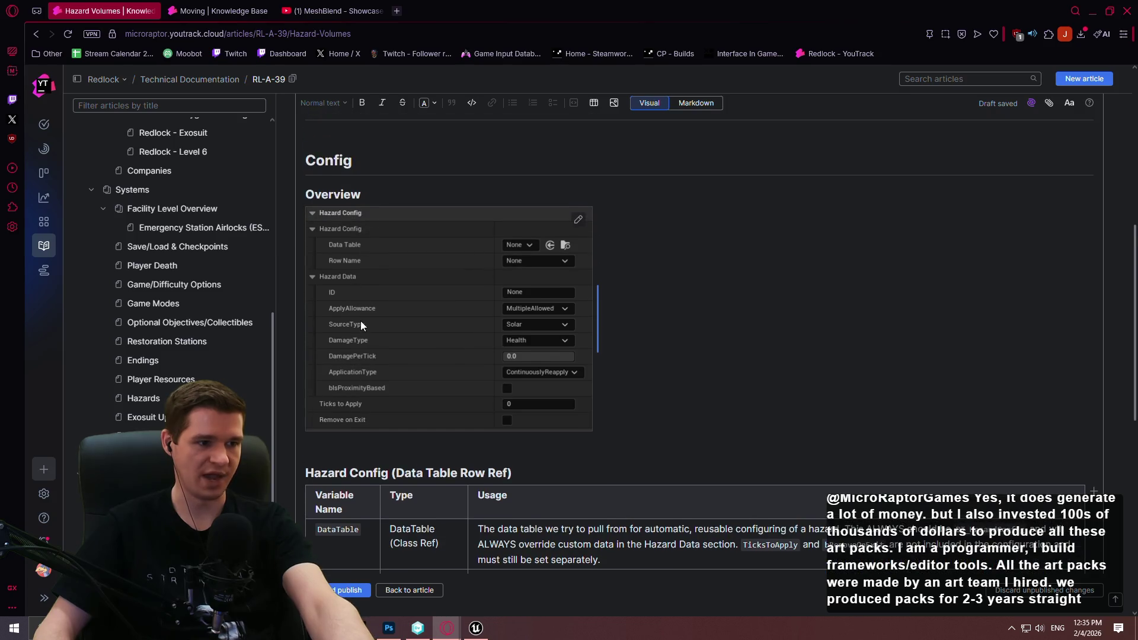
- Paste the copied Hazard Config heading below the Hazard Data table, renamed 'Extra Hazard Config'
scroll(360, 316, down, 4)
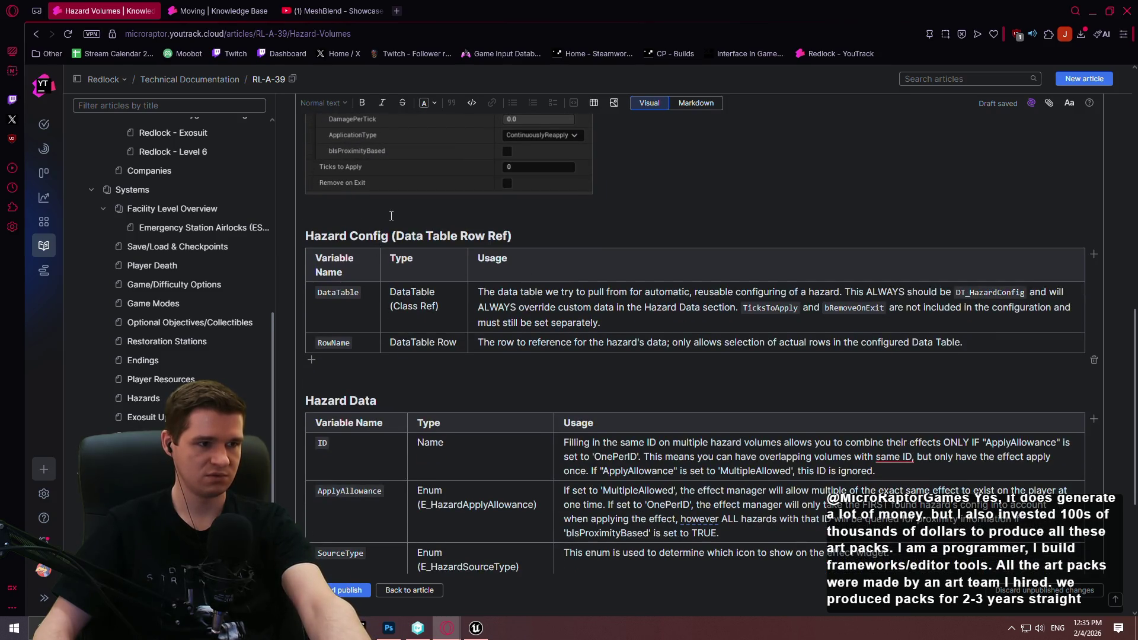
scroll(391, 215, up, 5)
scroll(387, 201, down, 4)
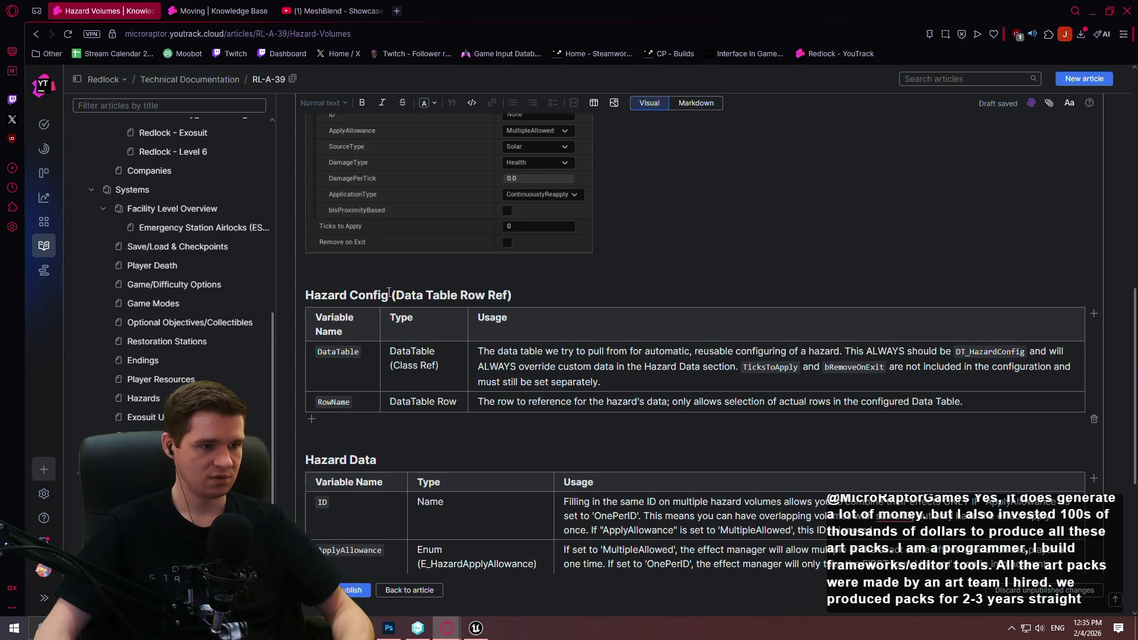
drag(389, 292, 278, 293)
key(ctrl+c)
scroll(435, 372, down, 5)
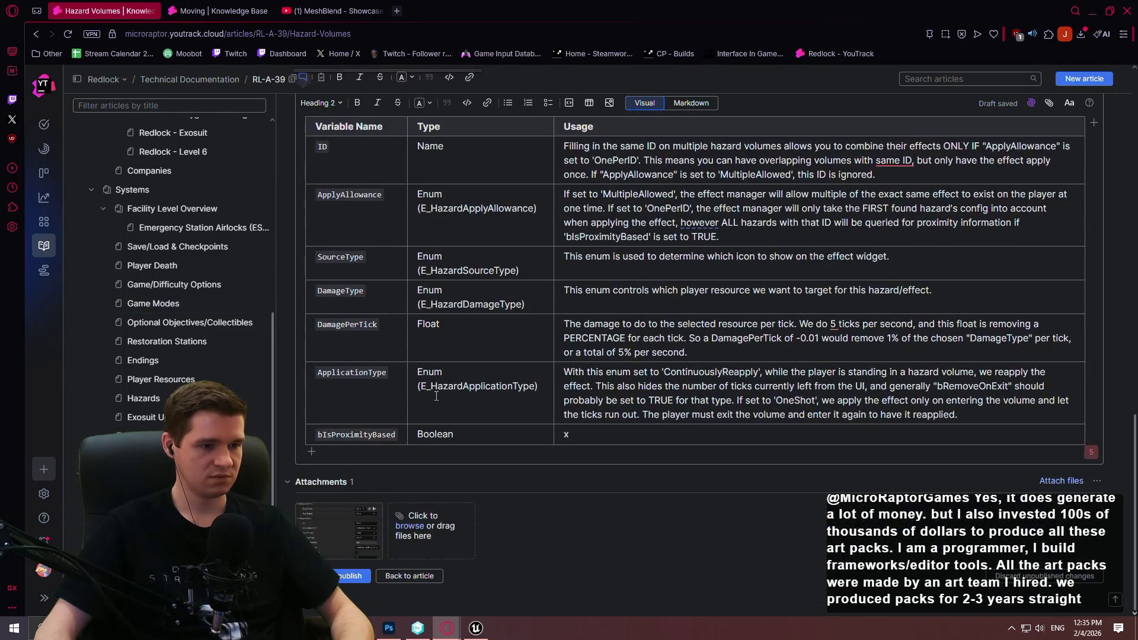
click(616, 457)
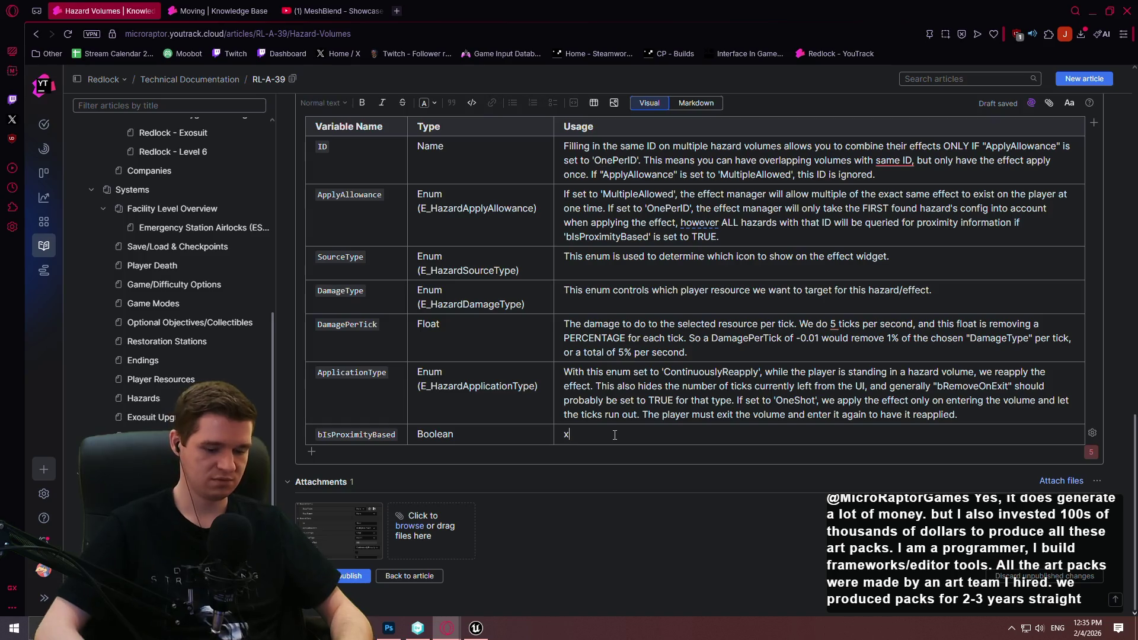
key(Return)
key(ctrl+v)
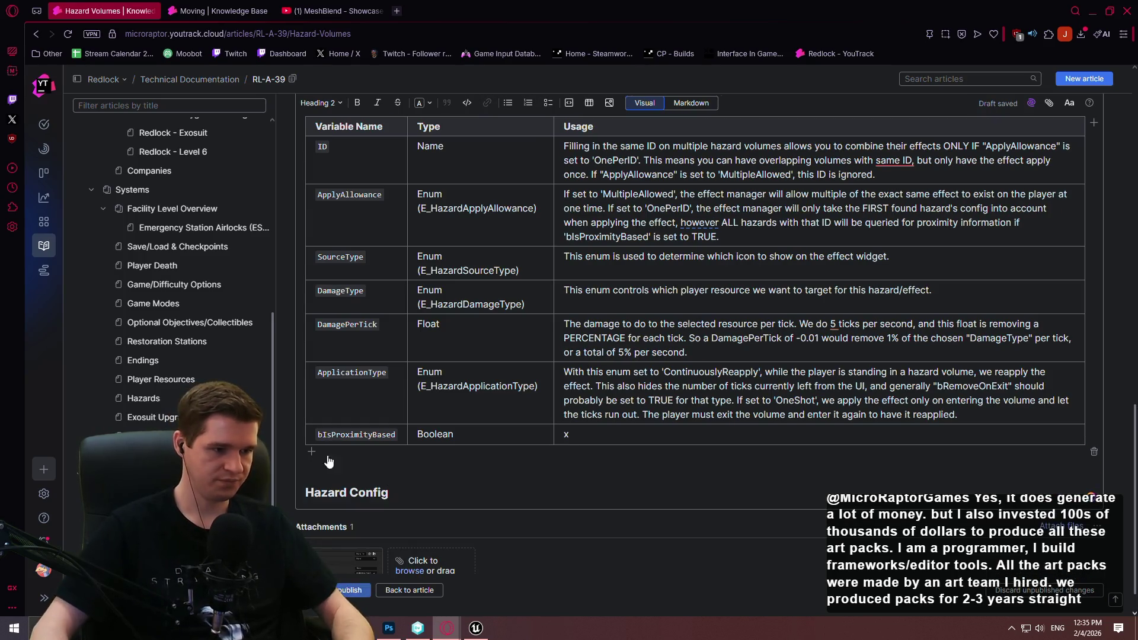
key(Home)
text(Extra)
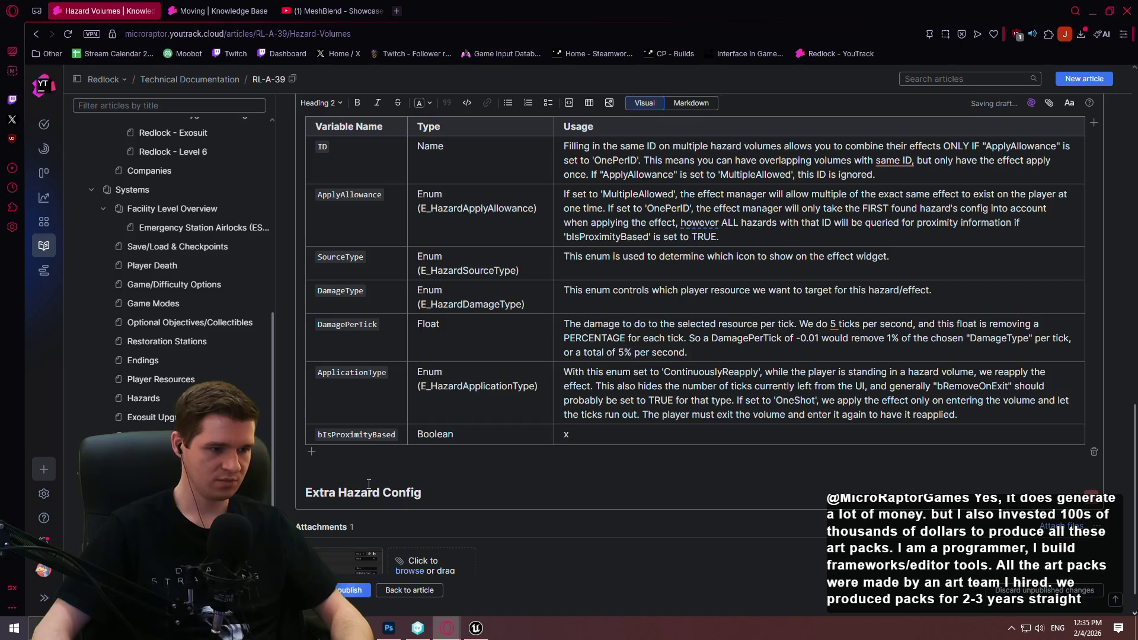
click(445, 487)
key(Return)
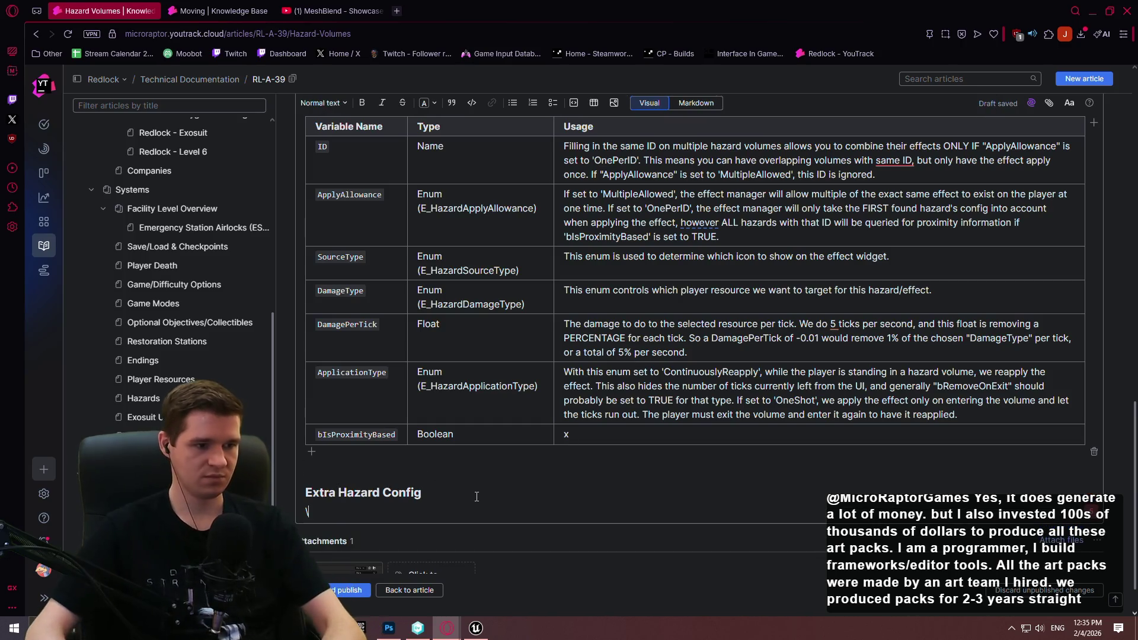
- Compare the raw Markdown and rendered views of the article around the new heading
click(717, 103)
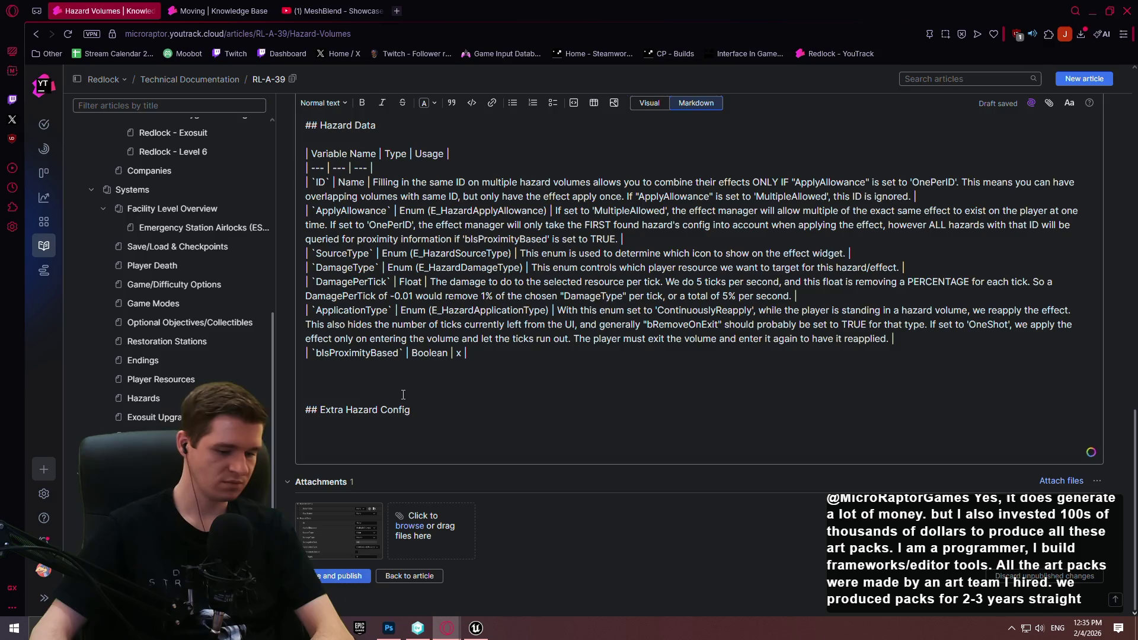
text(---)
click(649, 103)
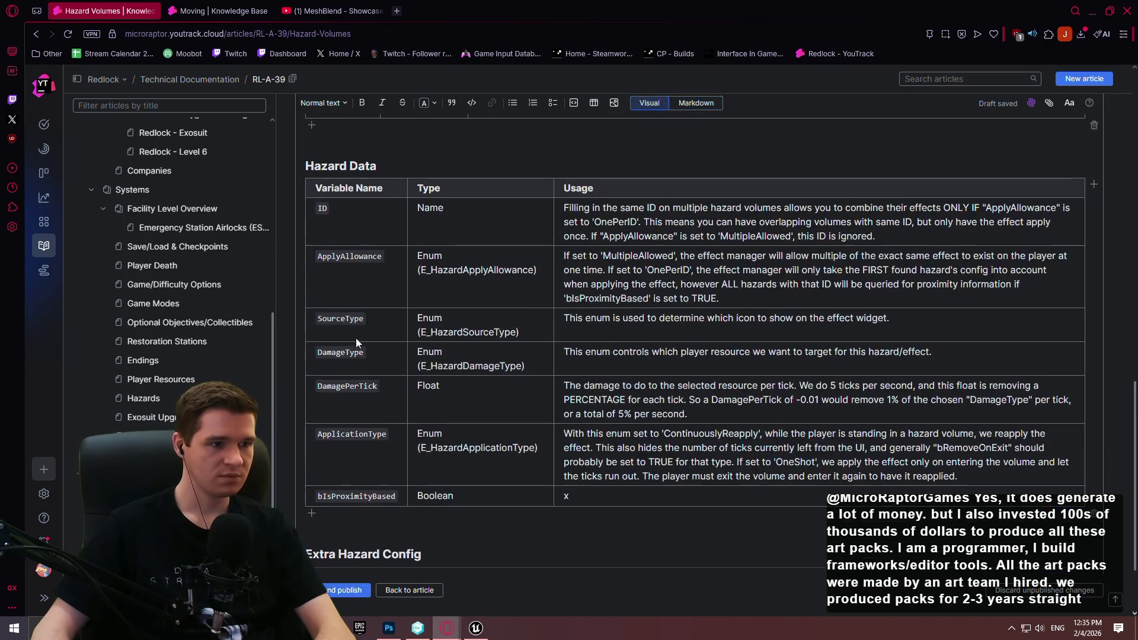
scroll(396, 264, up, 2)
scroll(396, 264, down, 2)
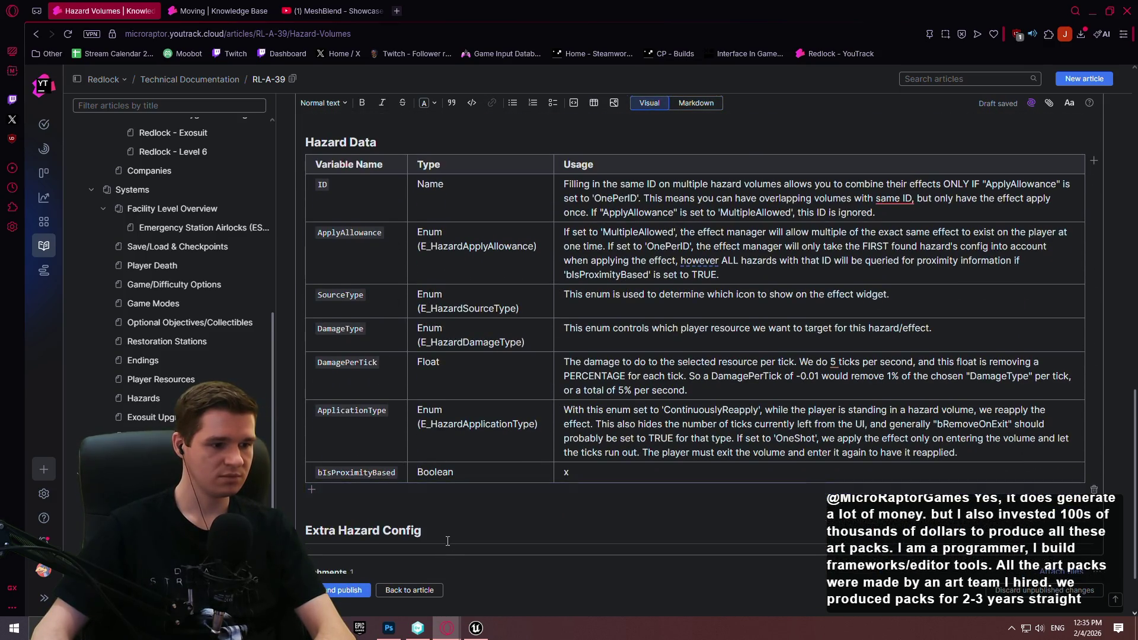
scroll(460, 532, up, 10)
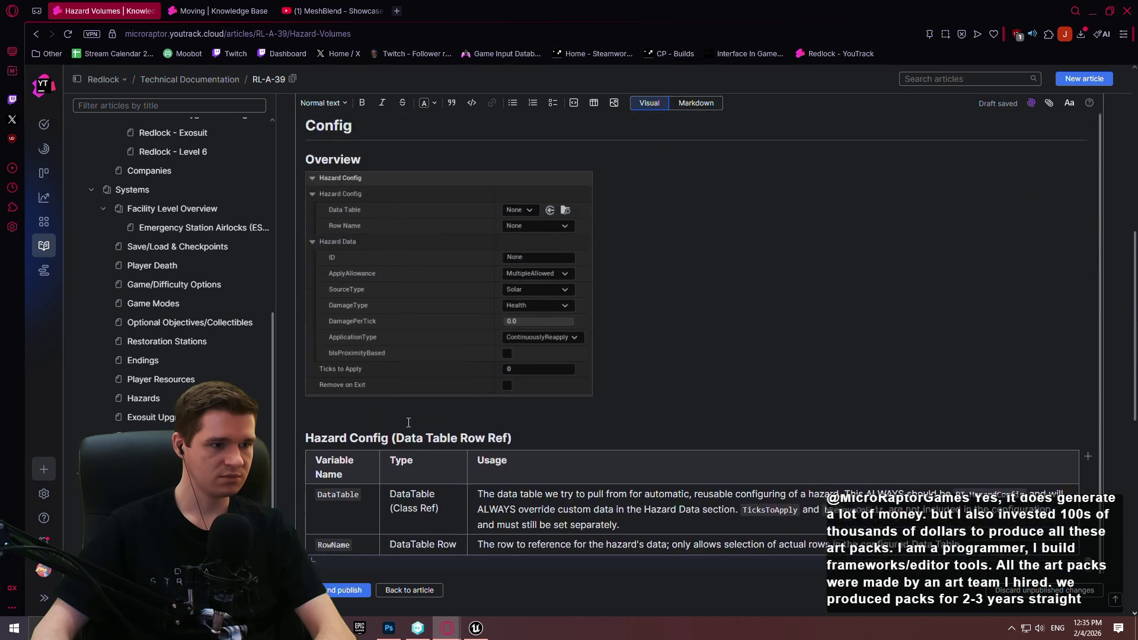
click(339, 262)
scroll(450, 327, down, 10)
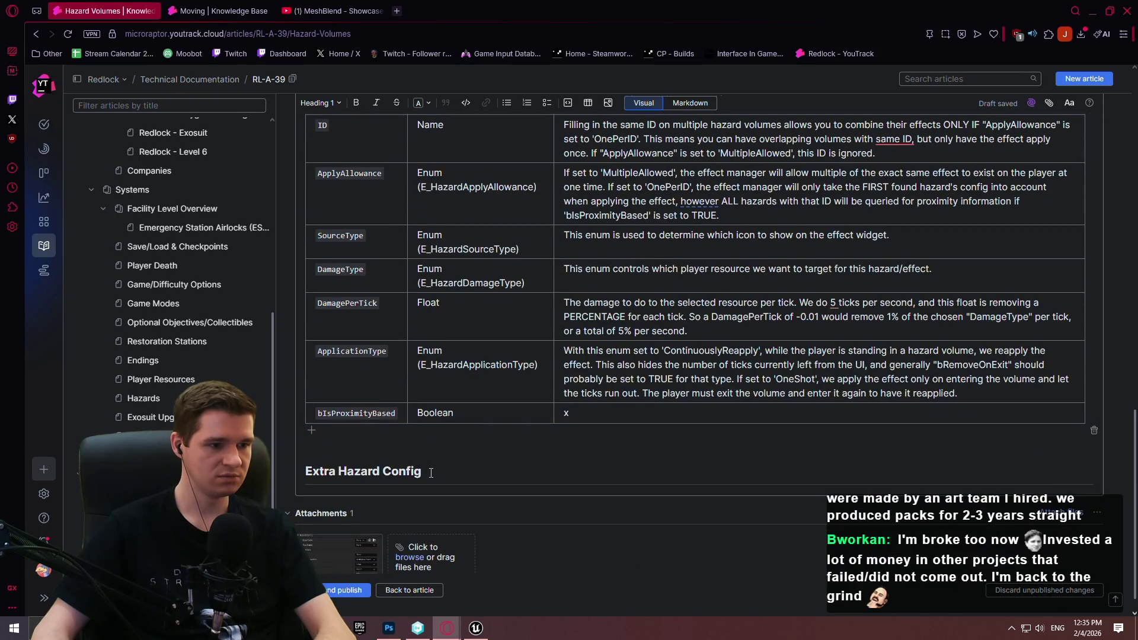
scroll(431, 472, up, 1)
scroll(438, 463, down, 2)
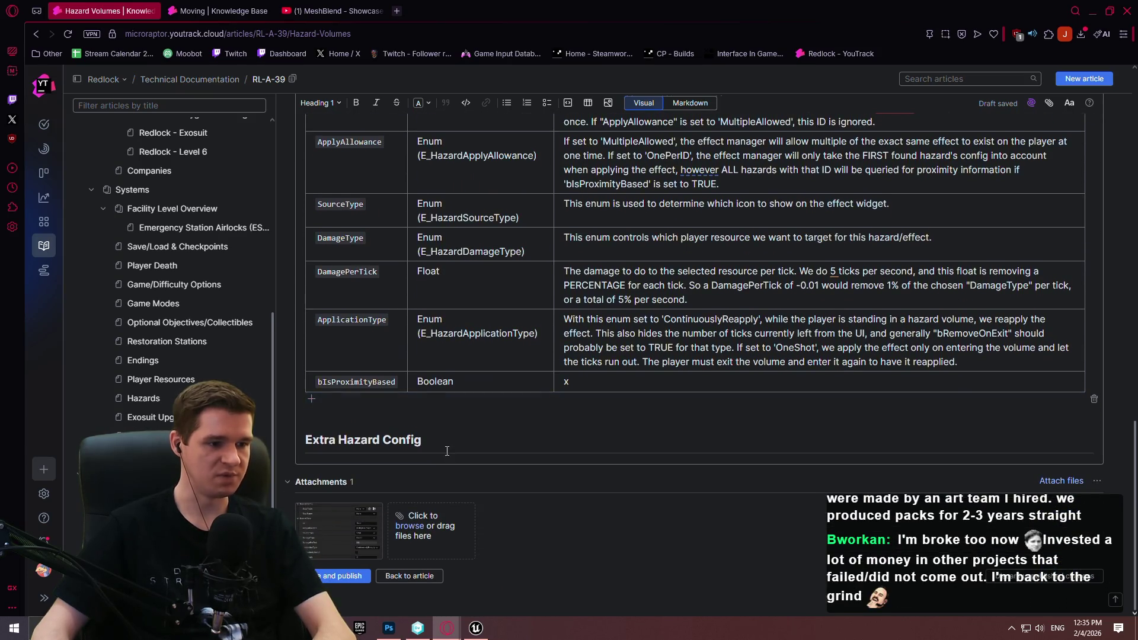
- Recheck the Markdown below Extra Hazard Config, then open a new browser tab
click(444, 456)
click(697, 105)
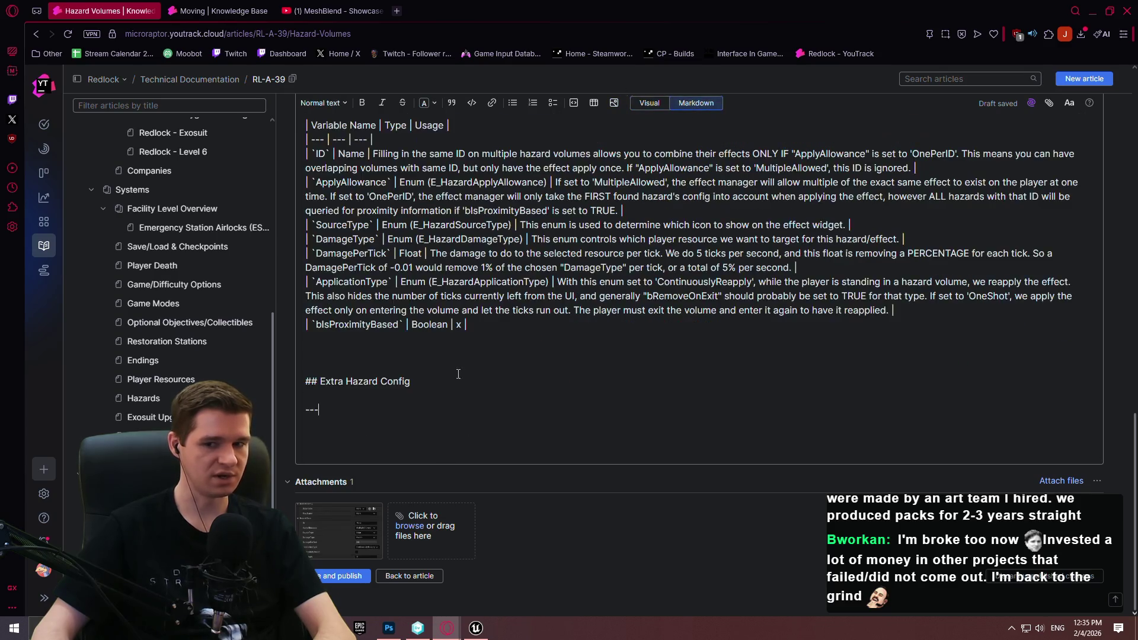
scroll(410, 428, up, 2)
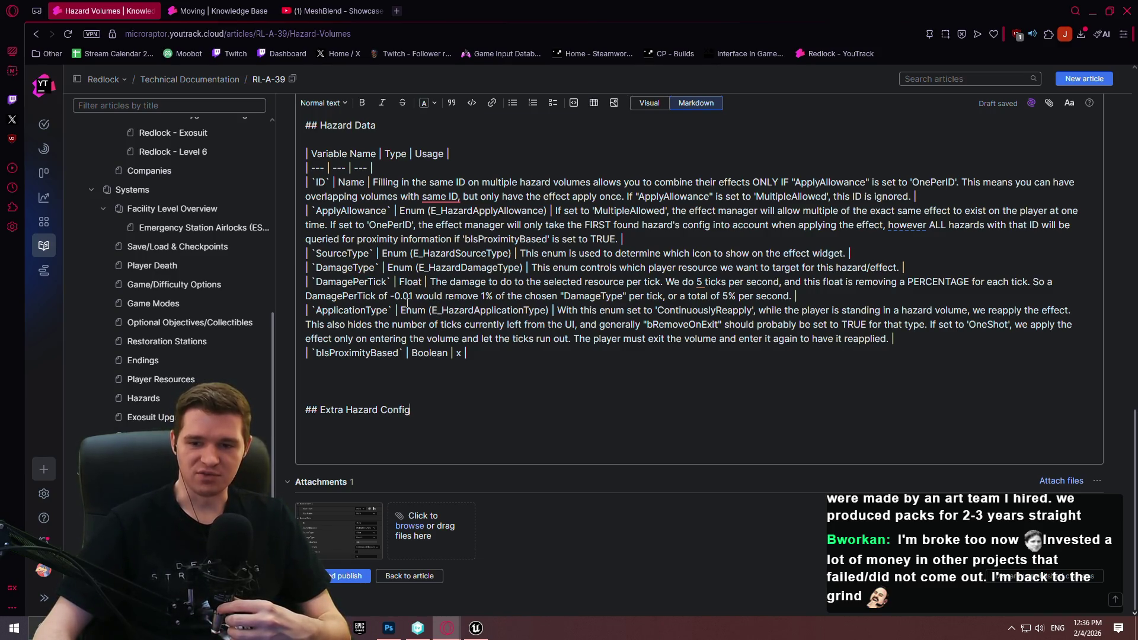
click(652, 105)
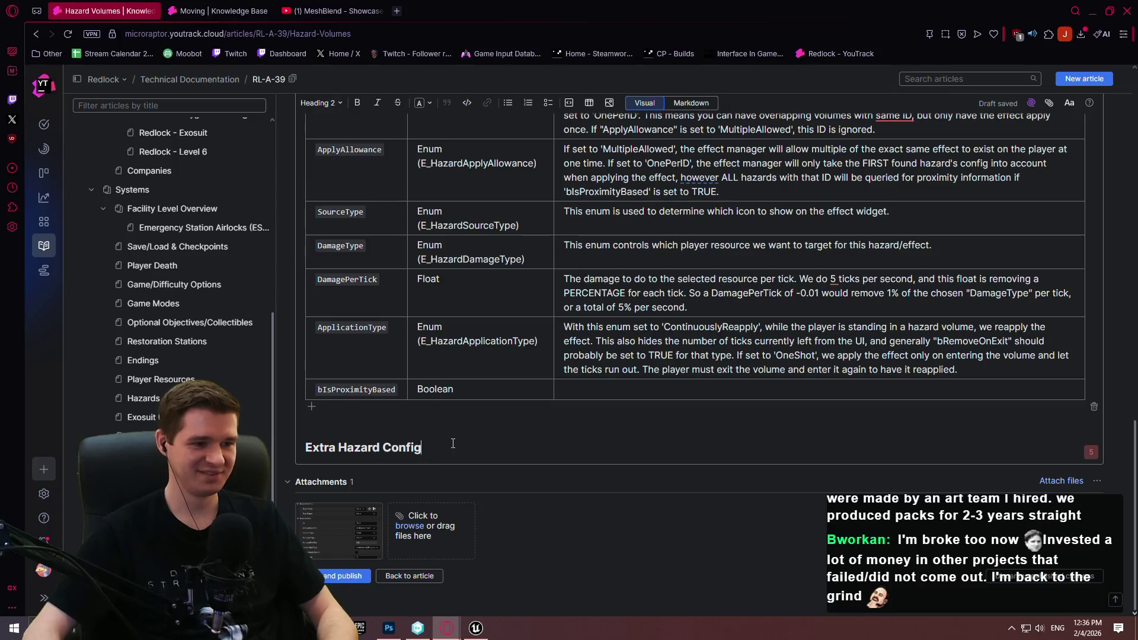
click(396, 10)
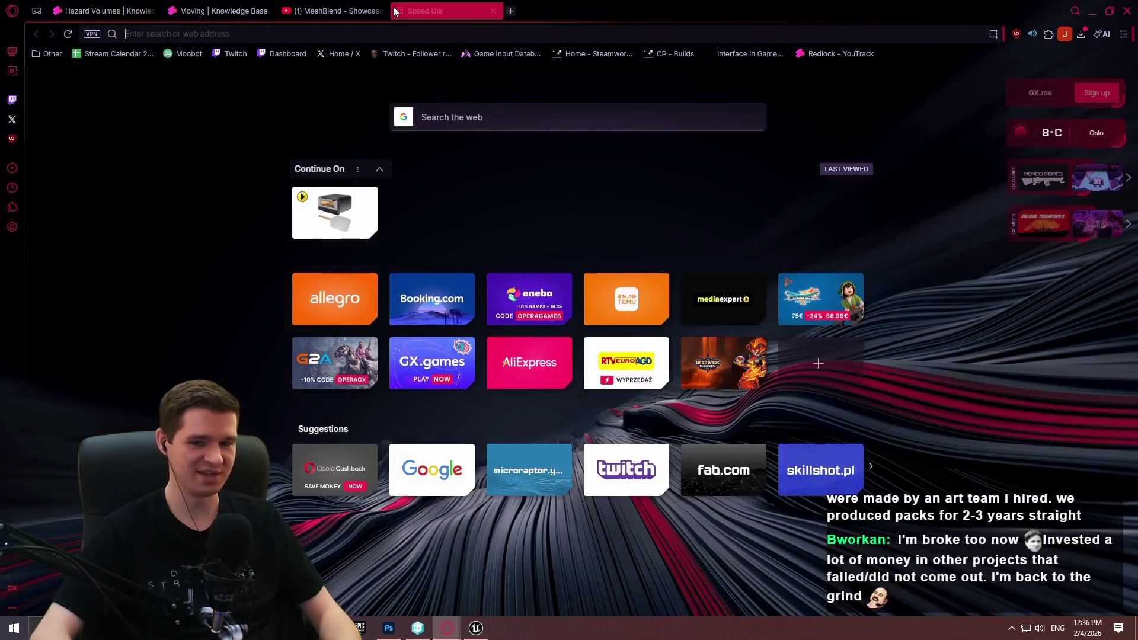
- Load SteamDB and open Highguard from the Trending Games list
text(steamdb)
key(Return)
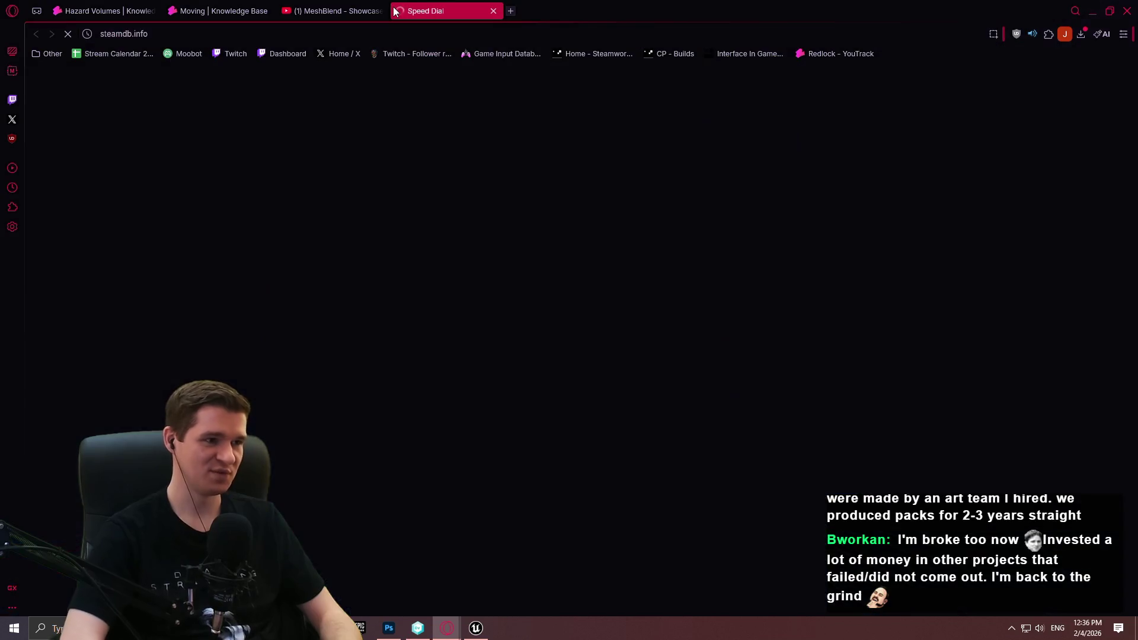
scroll(685, 247, down, 1)
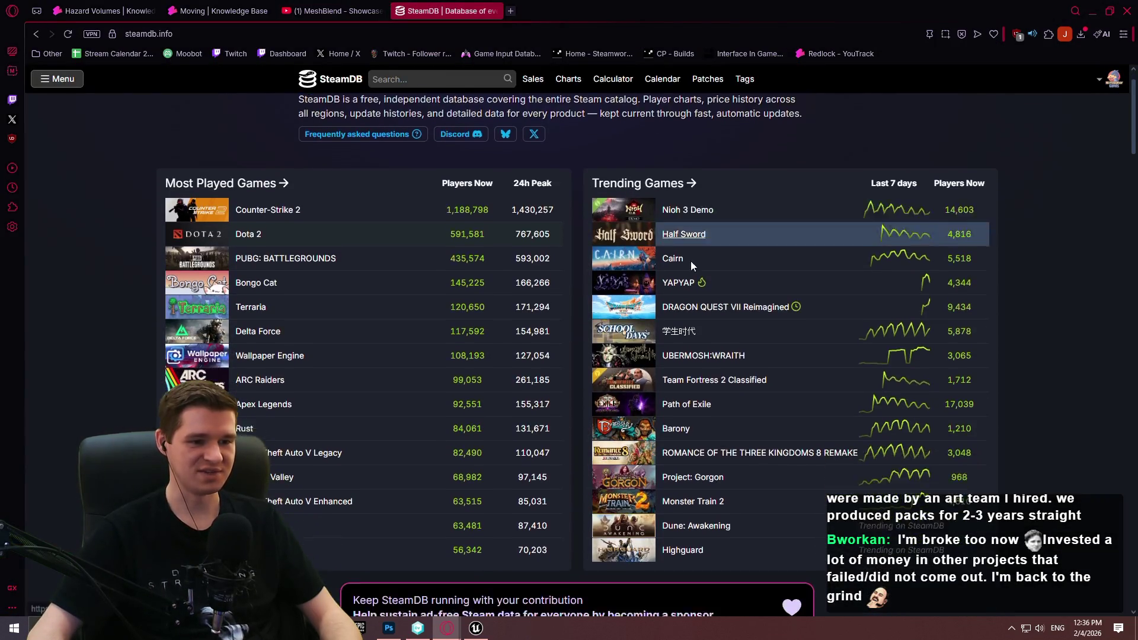
click(693, 547)
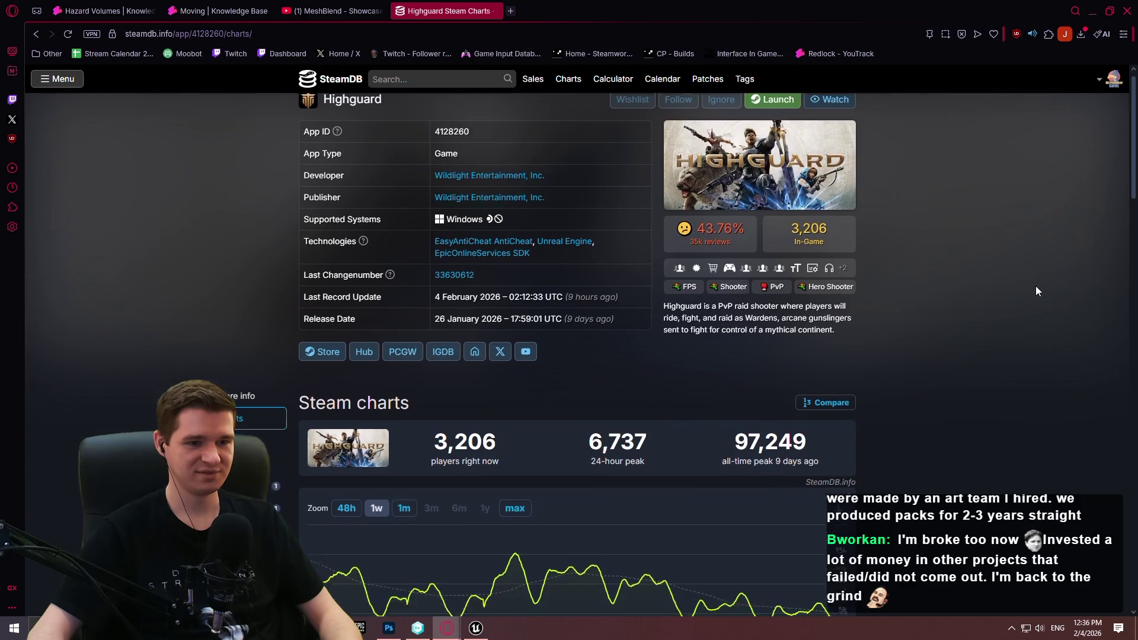
- Set Highguard's player-count chart to the 1-week range, review it, then close the tab
scroll(1030, 284, down, 4)
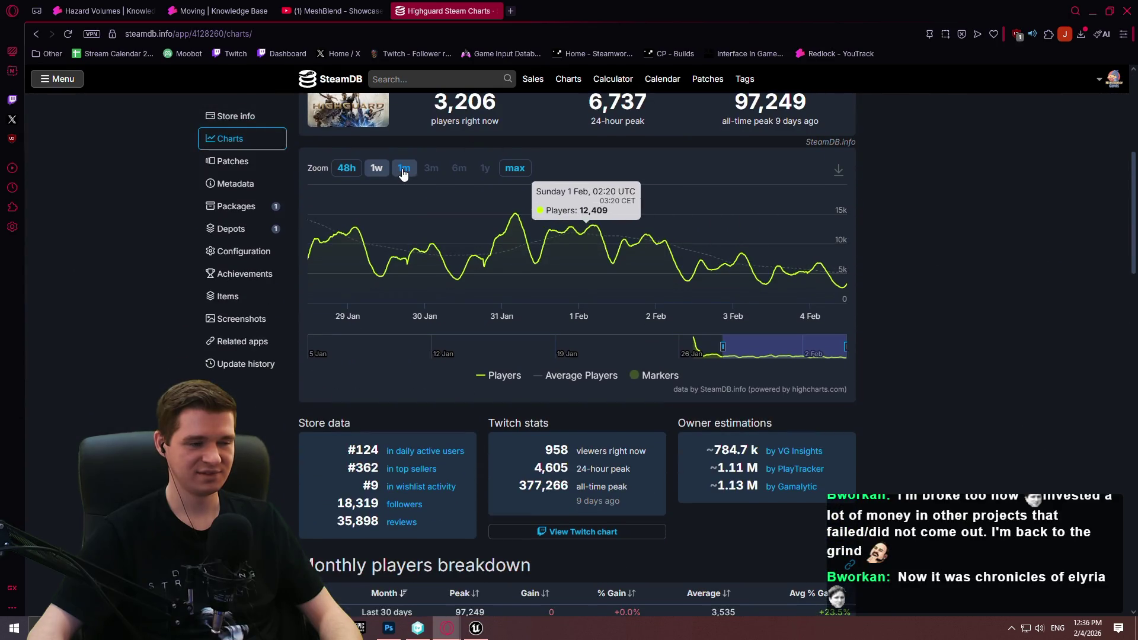
click(403, 169)
click(377, 168)
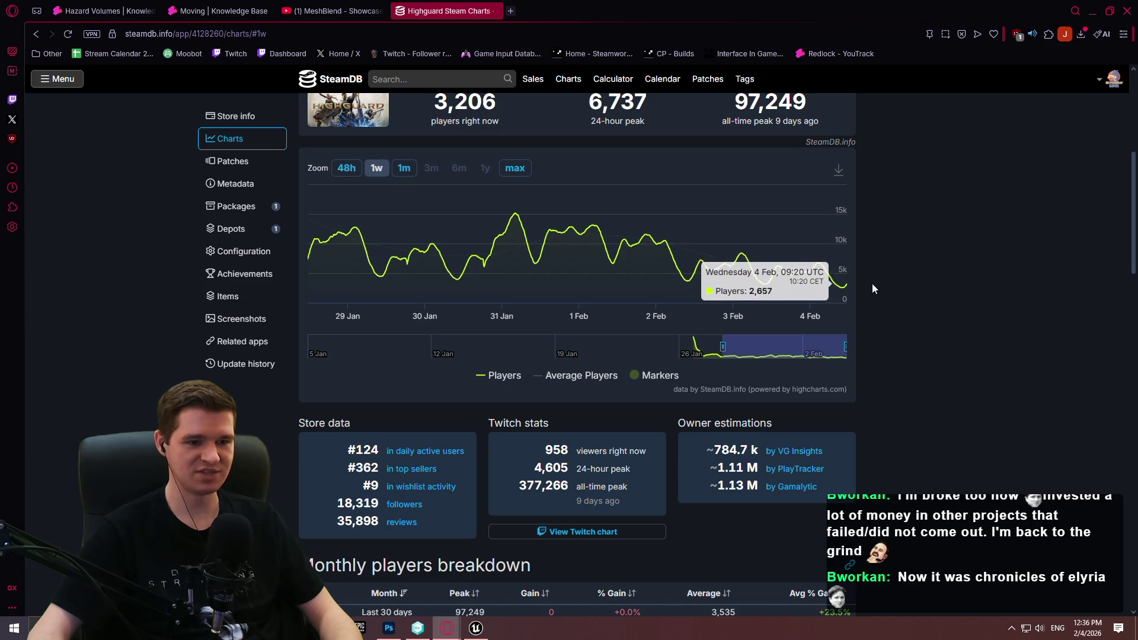
scroll(872, 283, up, 2)
scroll(897, 272, up, 3)
scroll(898, 263, down, 4)
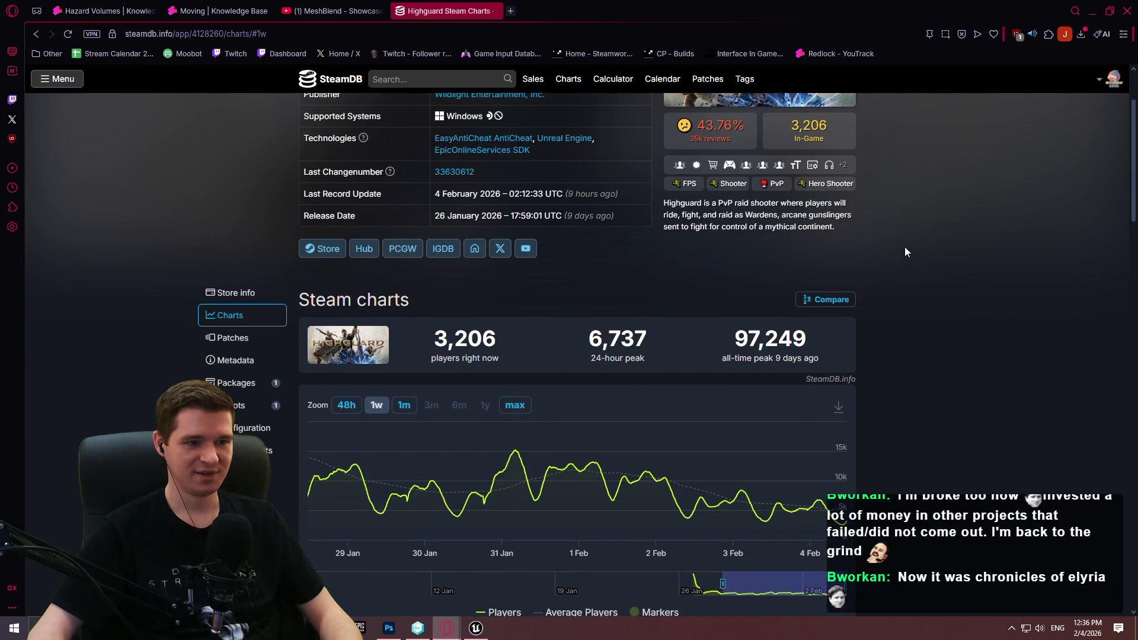
scroll(905, 232, up, 5)
scroll(905, 230, down, 3)
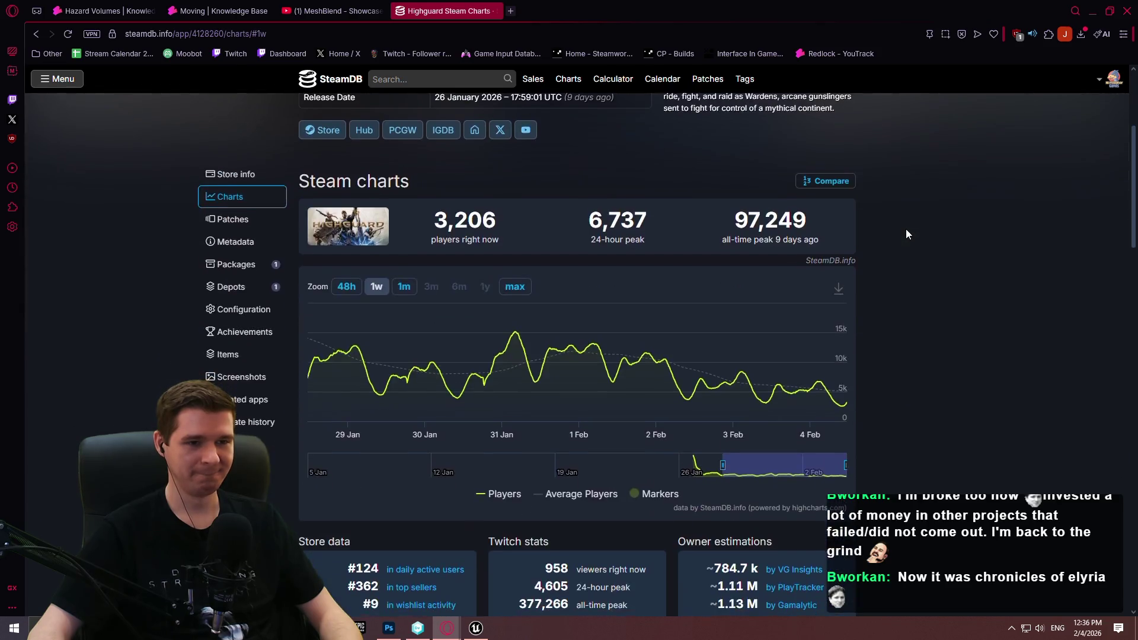
scroll(905, 228, up, 3)
scroll(883, 223, down, 4)
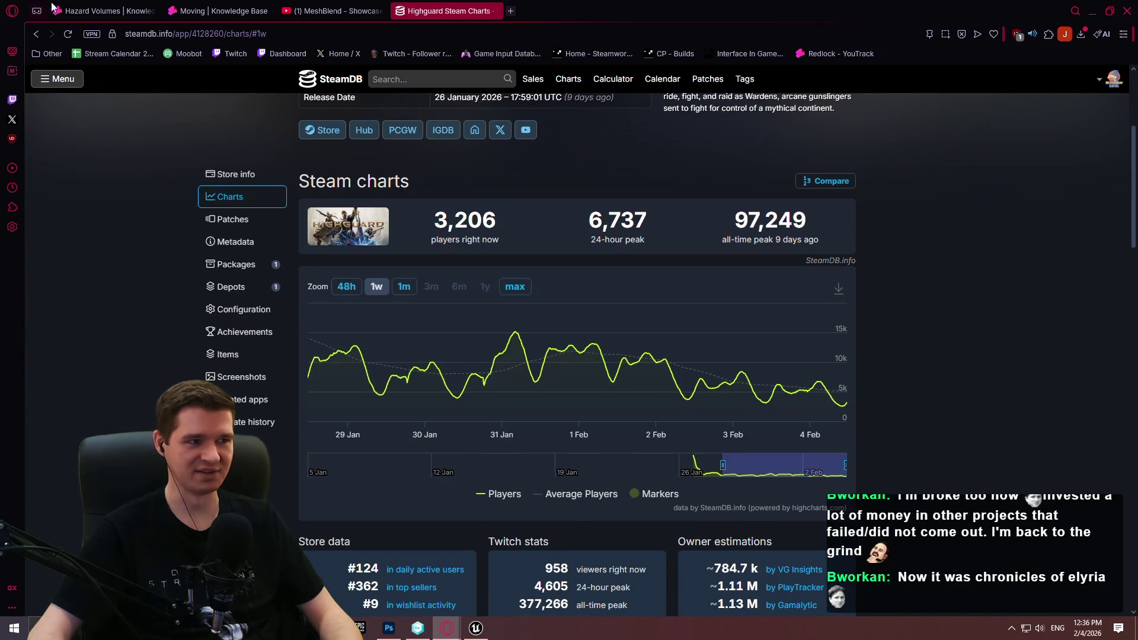
scroll(736, 181, up, 4)
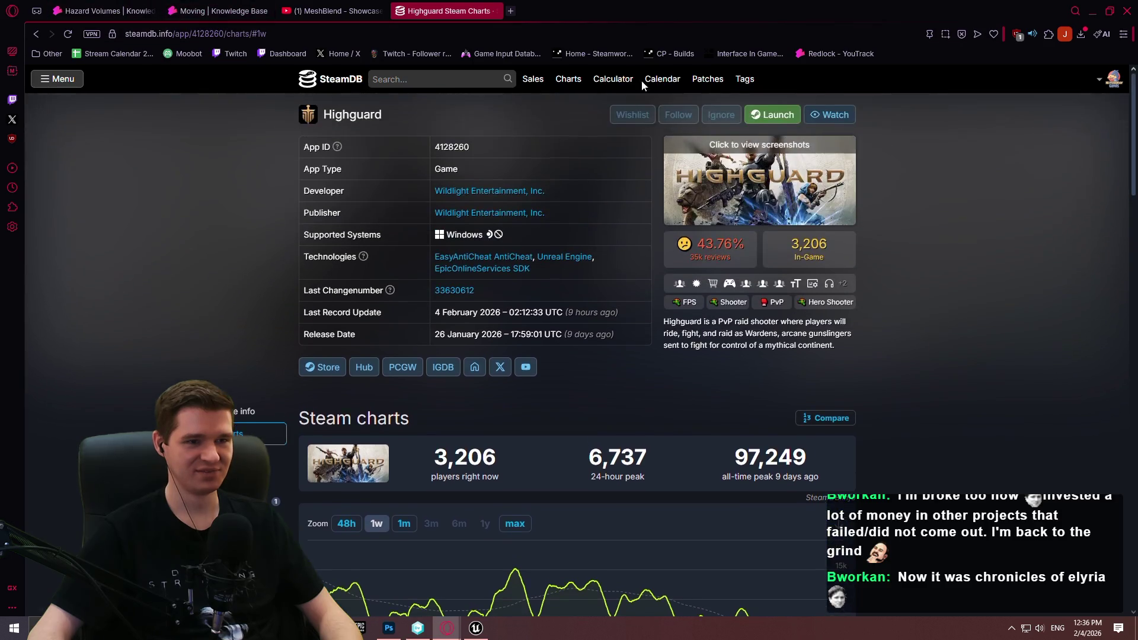
click(498, 11)
- Write that TRUE calculates damage from the player's closest proximity to the damage source
scroll(512, 397, down, 1)
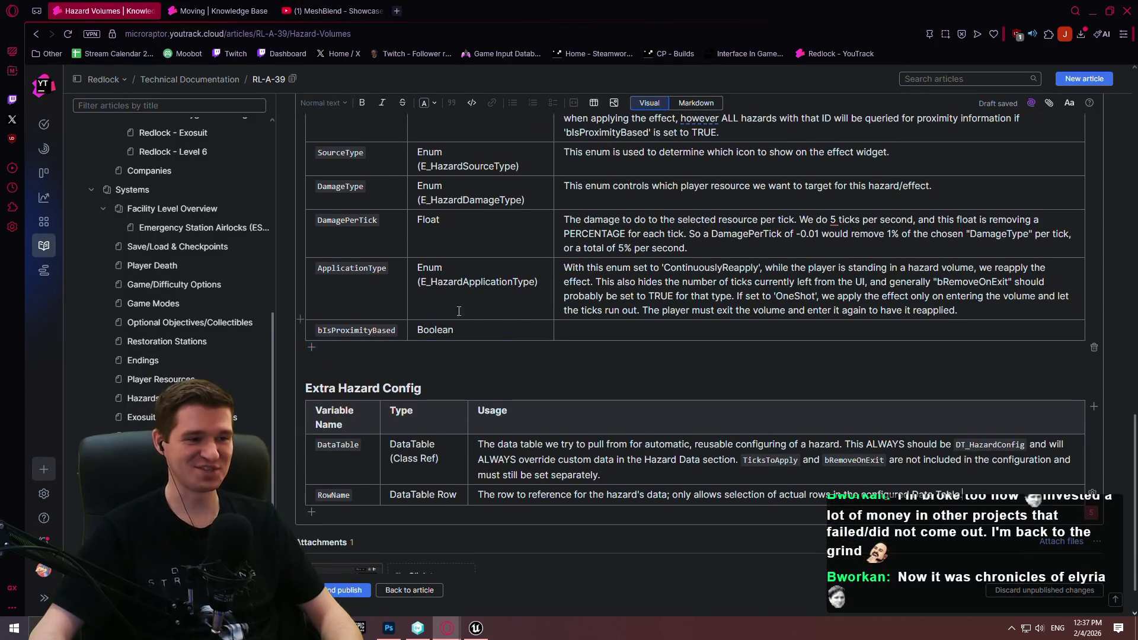
click(607, 337)
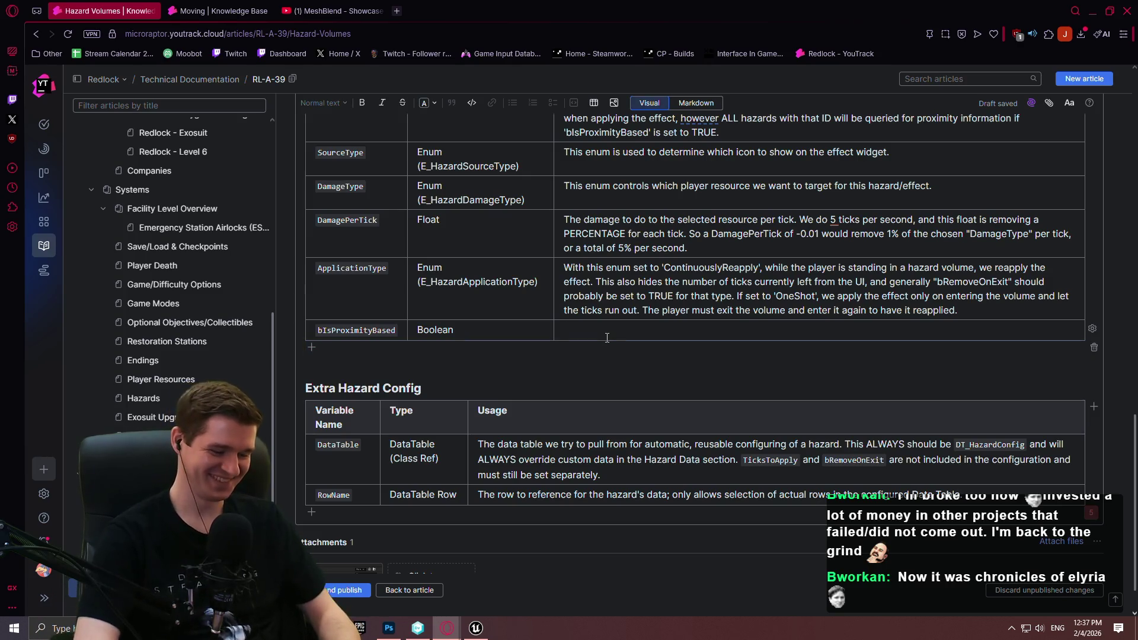
text(Ifset)
text(TURE)
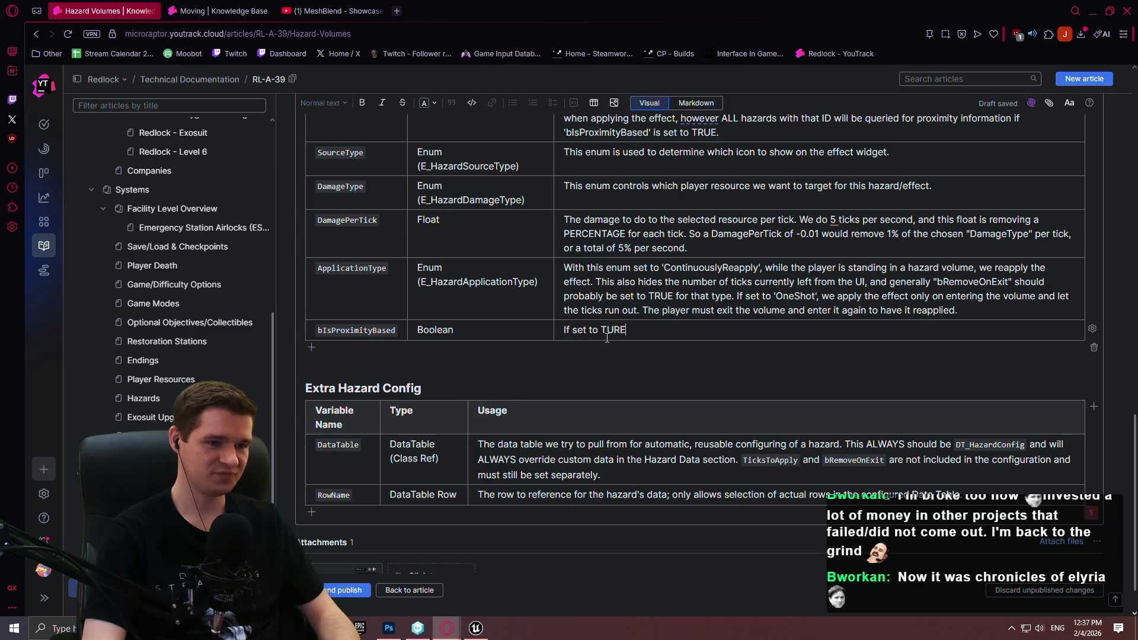
text(, a)
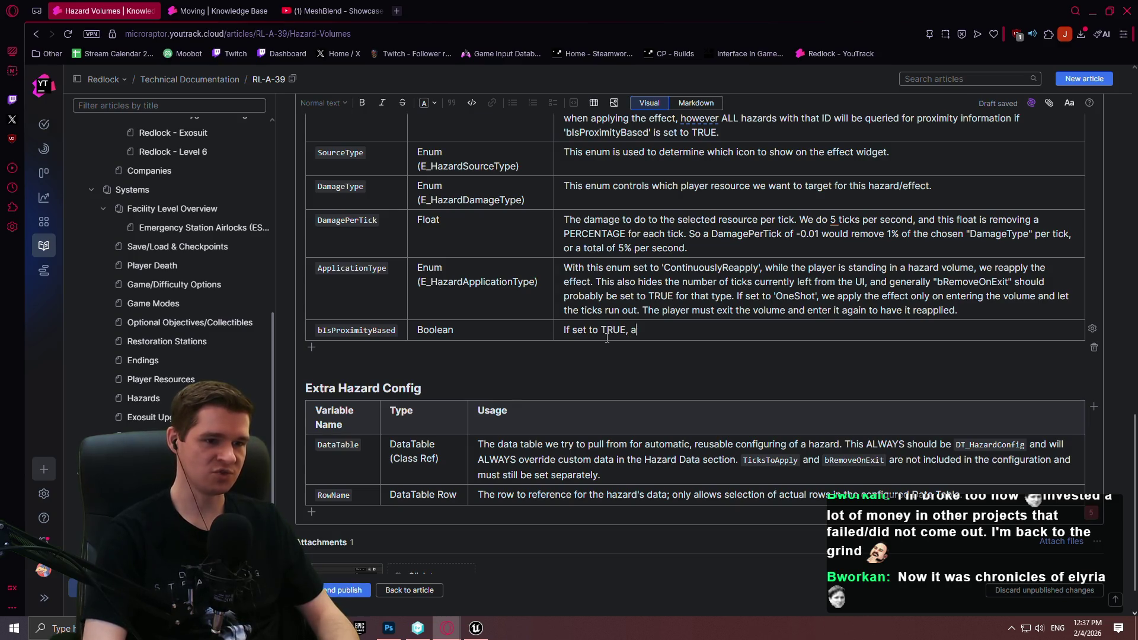
text(t the tim)
text(e of calculating the tick da)
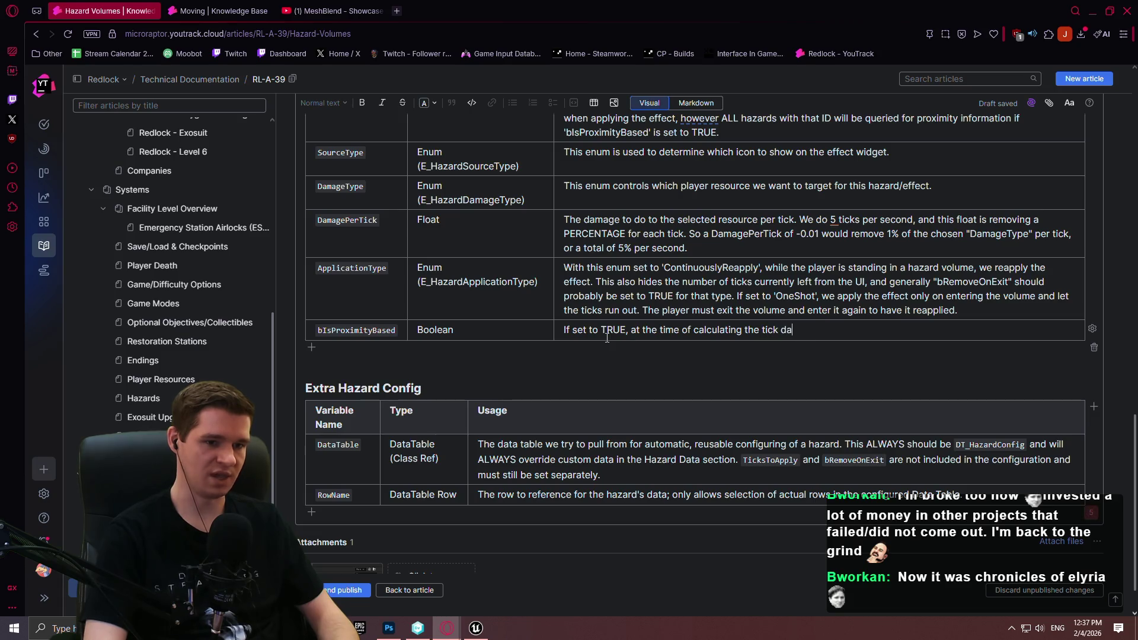
text(query the relevant volume(s)
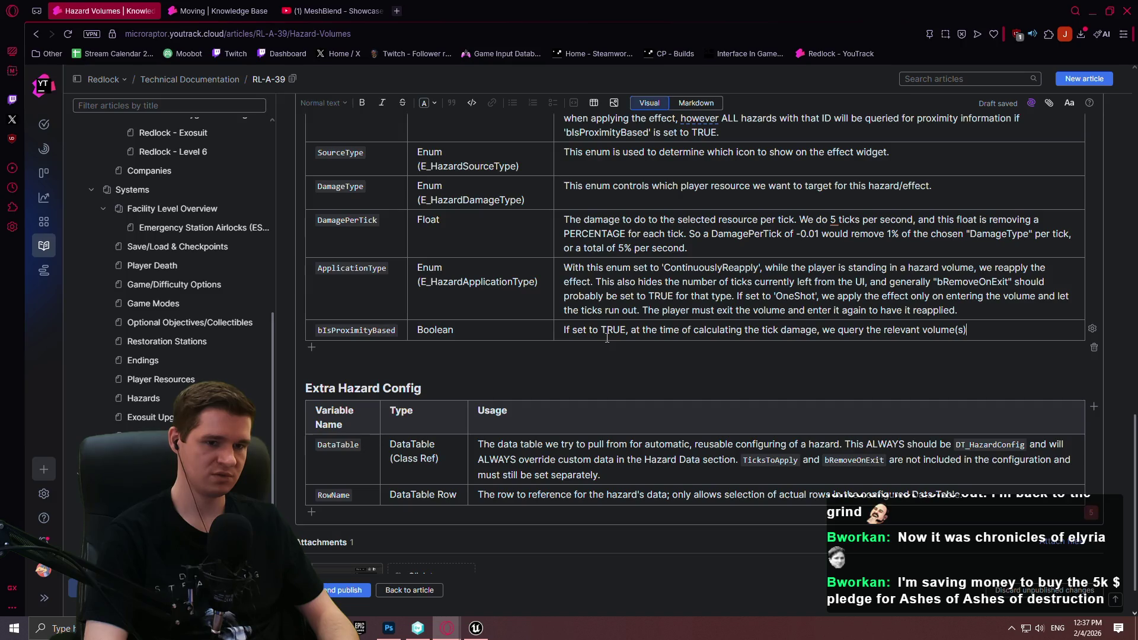
text(for the player's proximit)
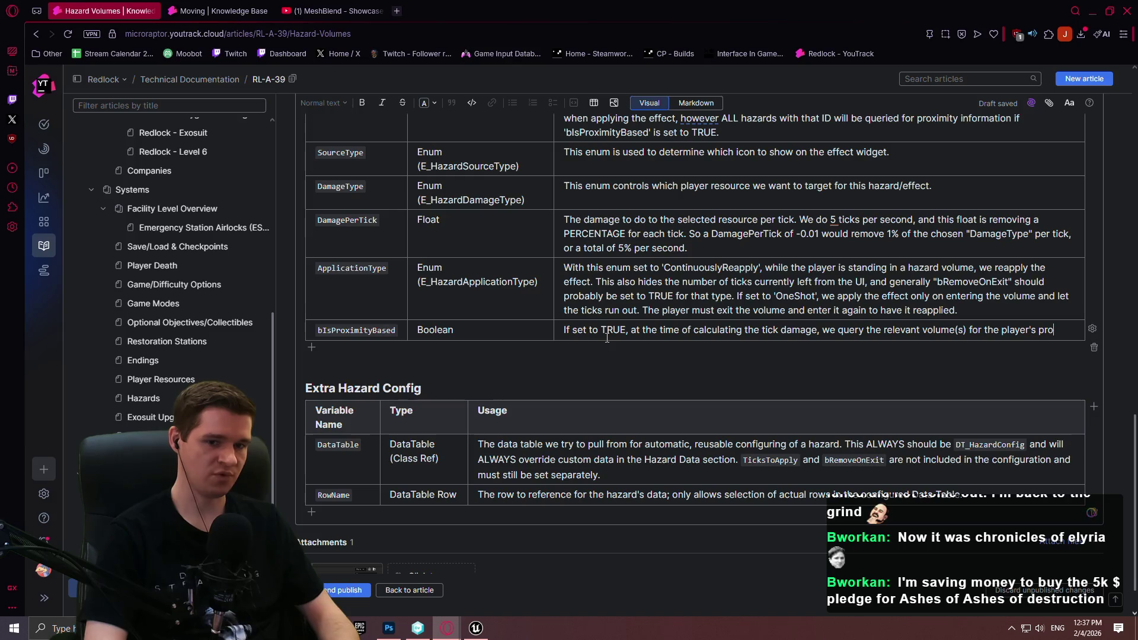
text(y to)
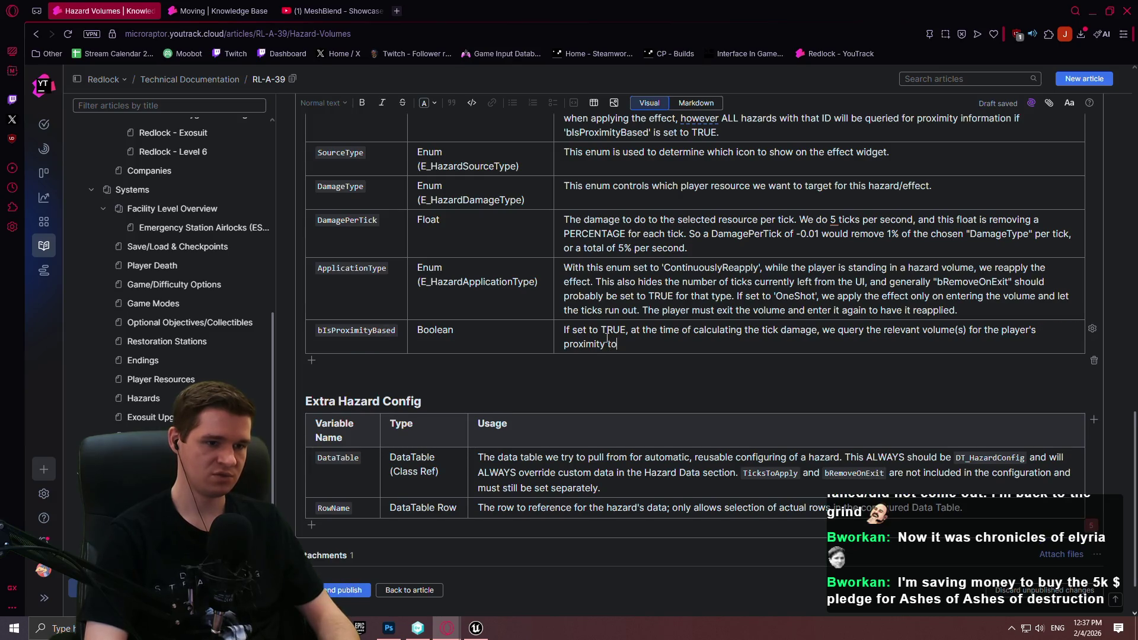
text( the sour)
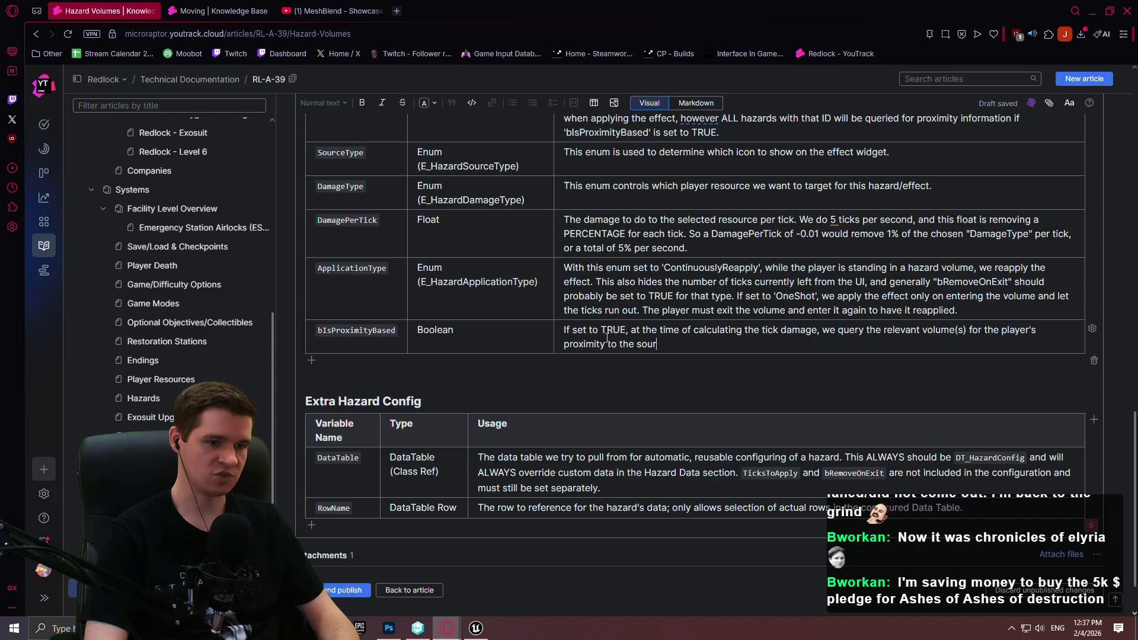
text(ce of damage)
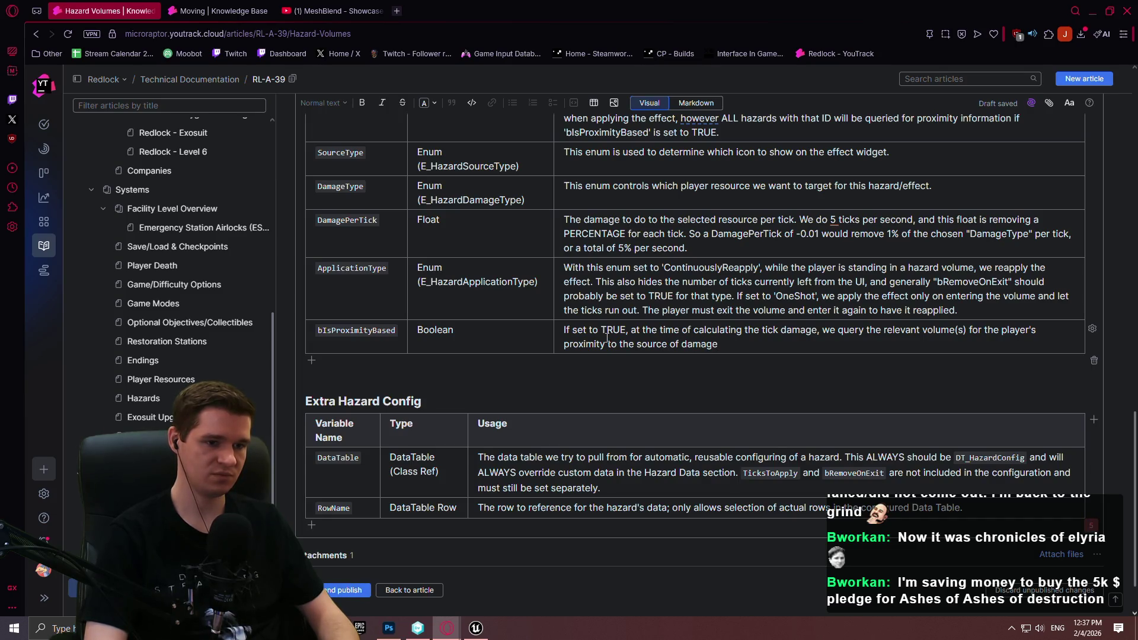
text(, taking the highest)
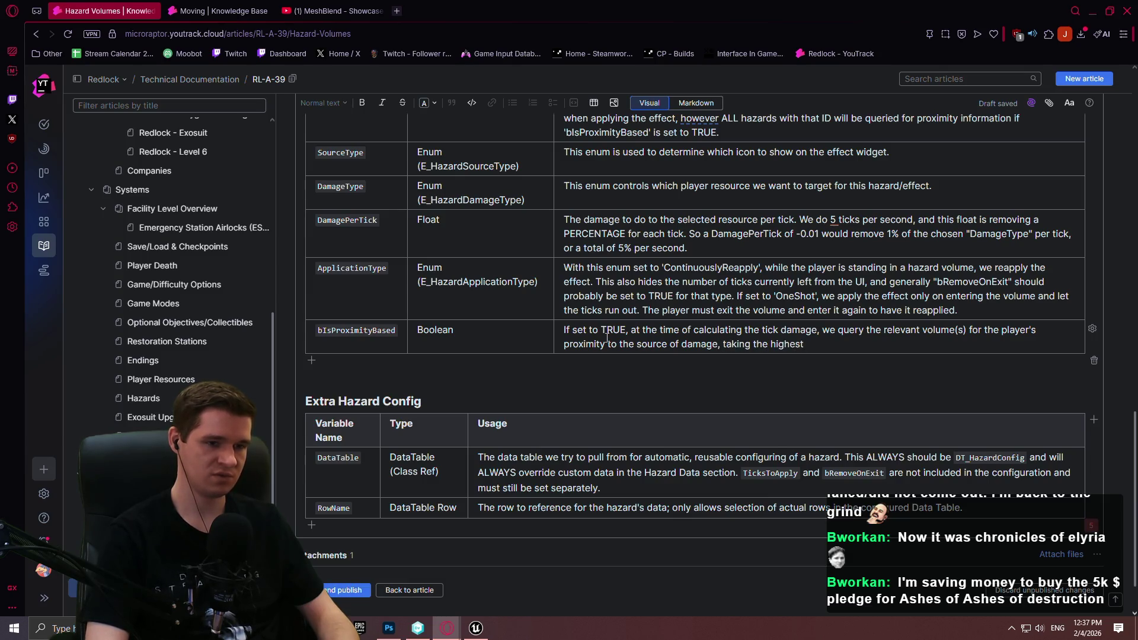
key(BackSpace)
key(BackSpace)
key(BackSpace)
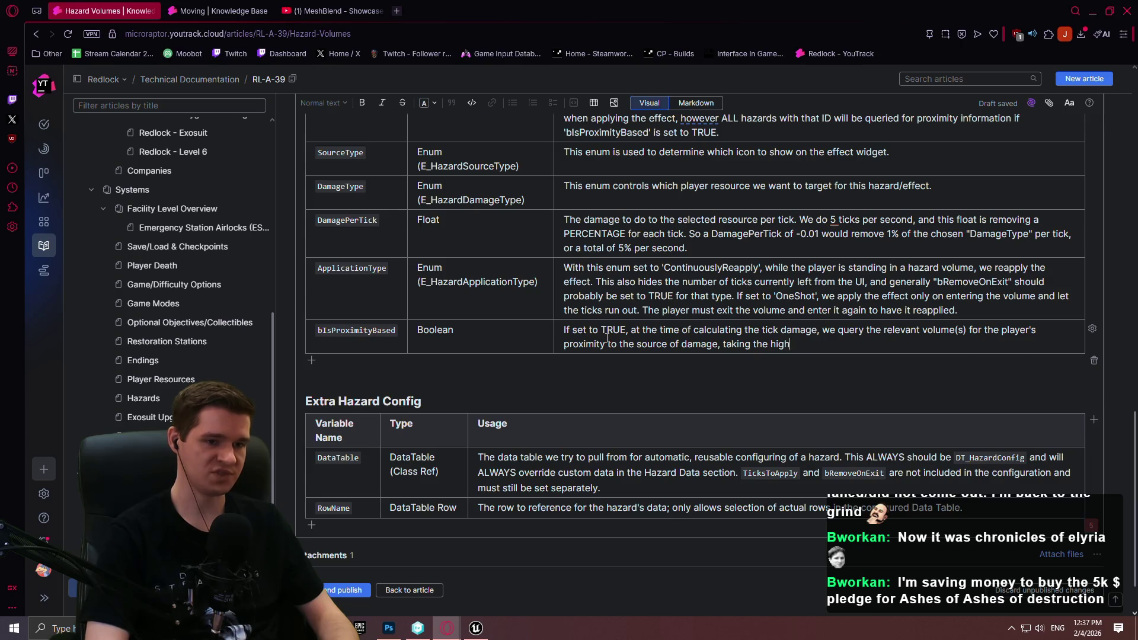
text(closest proximity to calculate.)
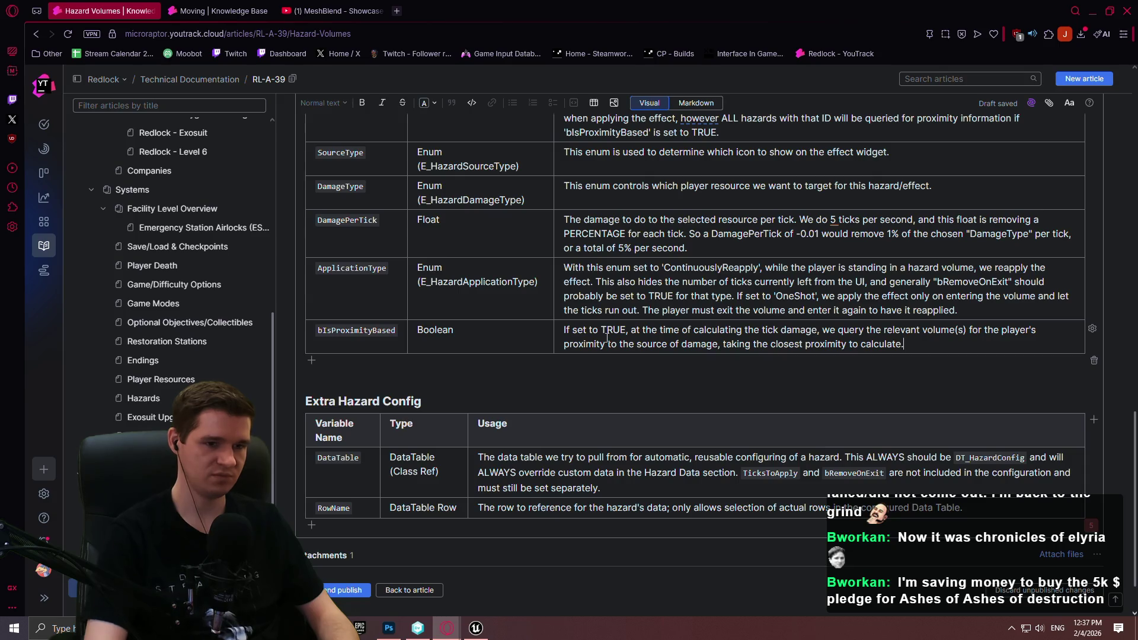
- Add that with FALSE the damage stays constant wherever the player stands in the hazard
scroll(609, 323, up, 3)
scroll(948, 304, down, 4)
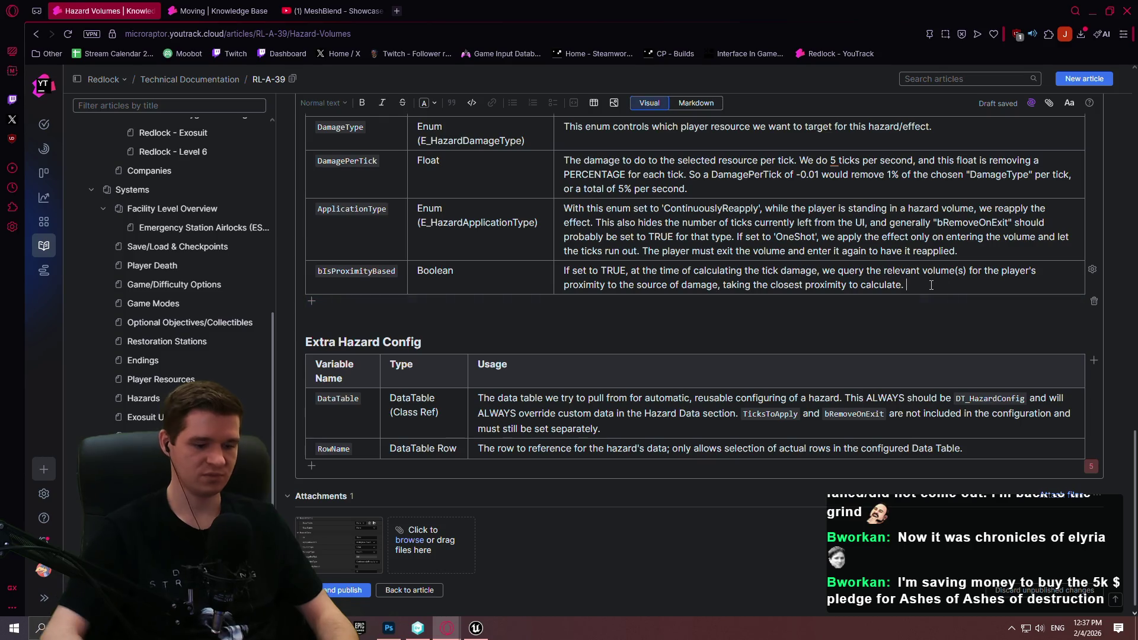
text(If set to FALSE)
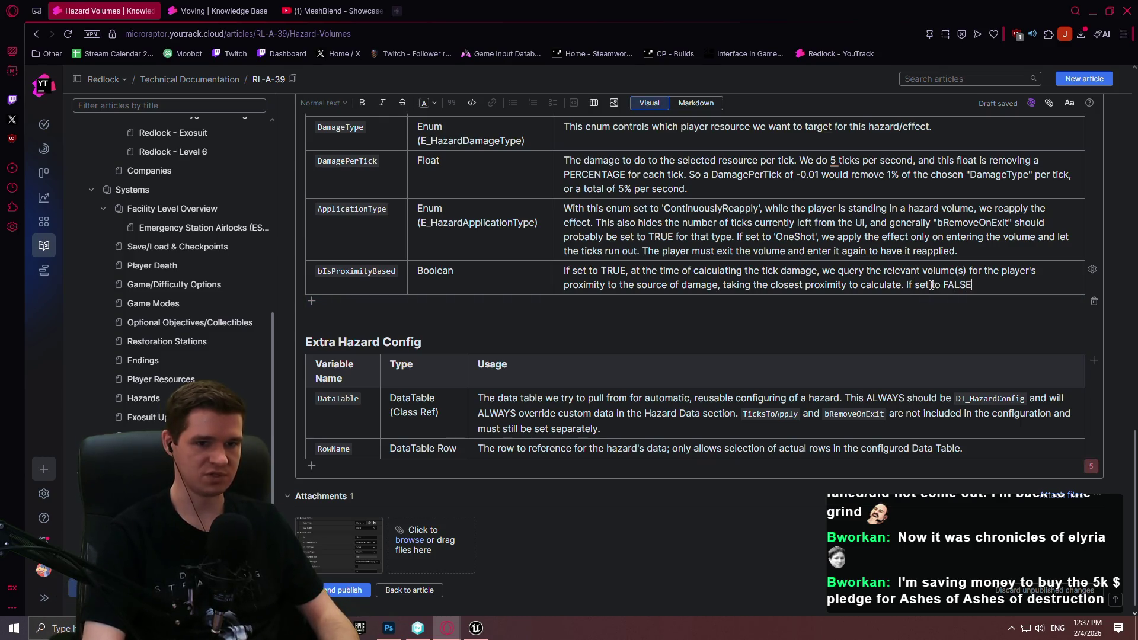
text(, the damage is constant no matter w)
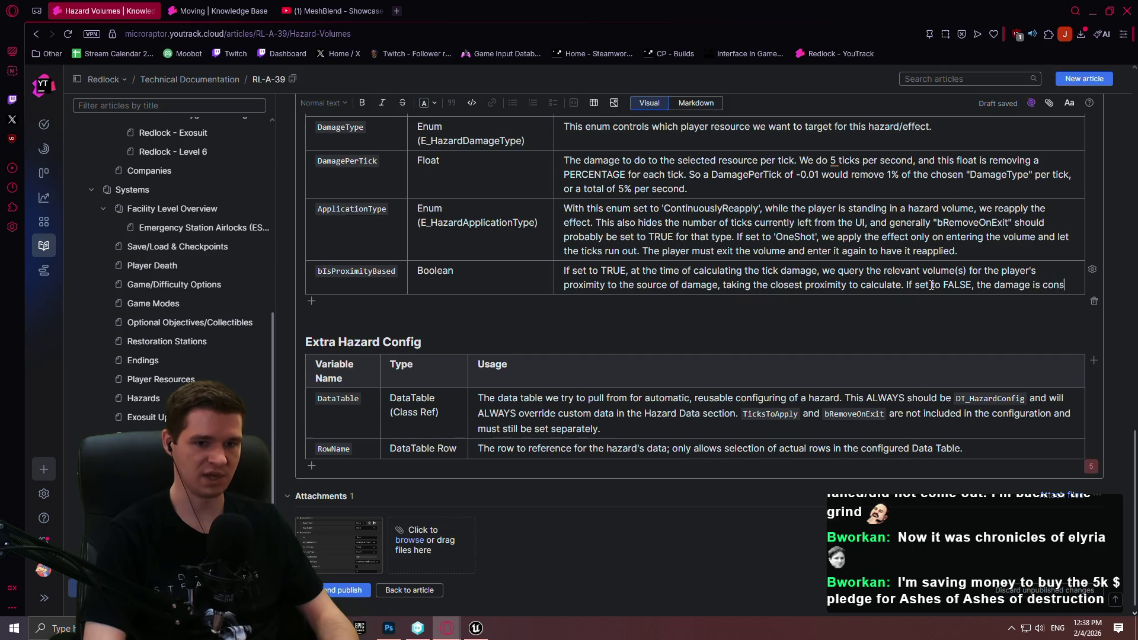
text(here the player is standing in the haz)
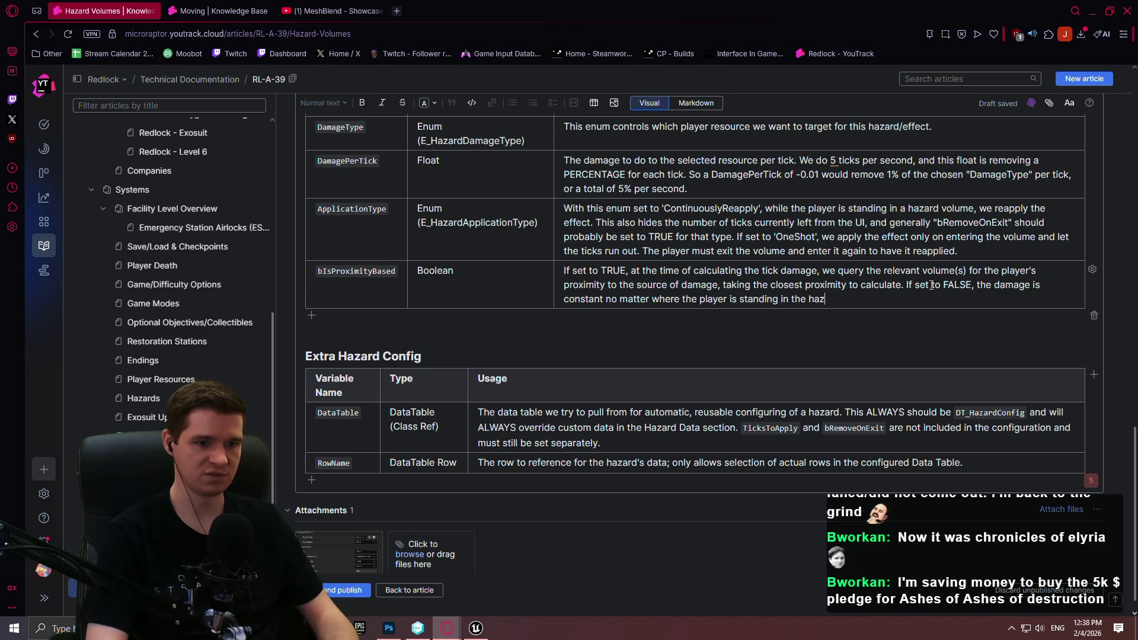
text(.)
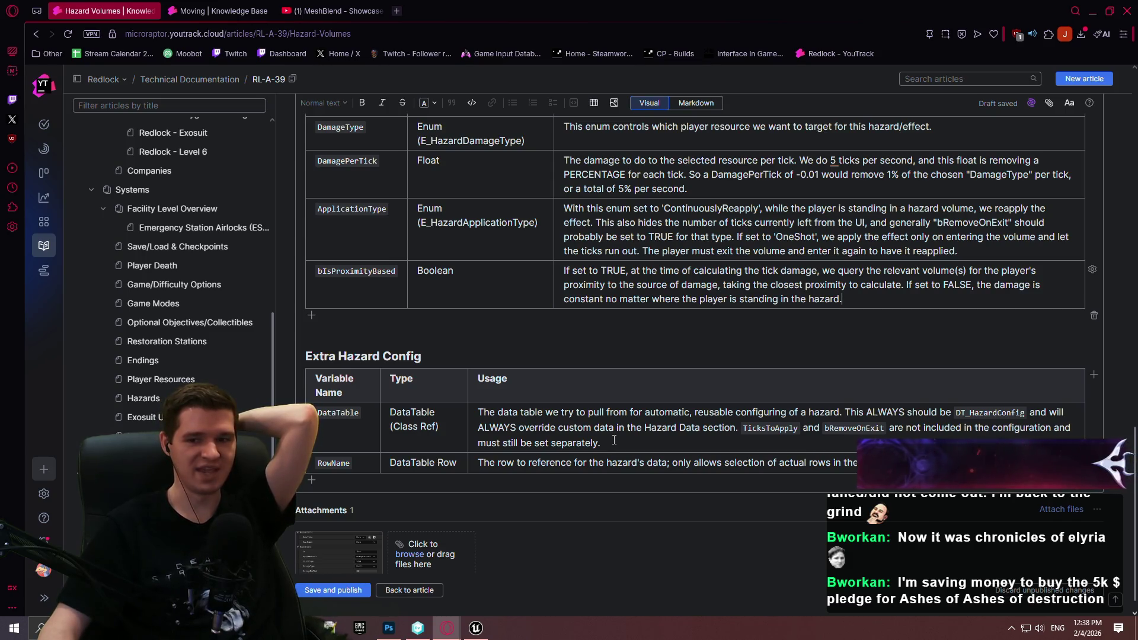
- Open SteamDB in a new tab and look up The Day After
click(398, 12)
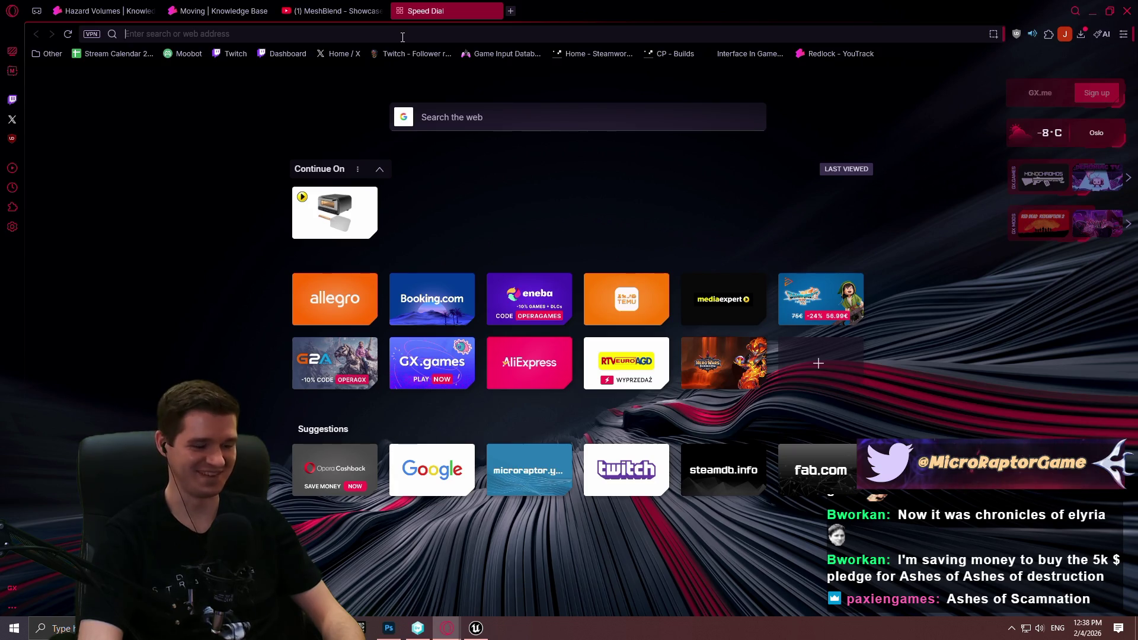
text(steam)
key(Down)
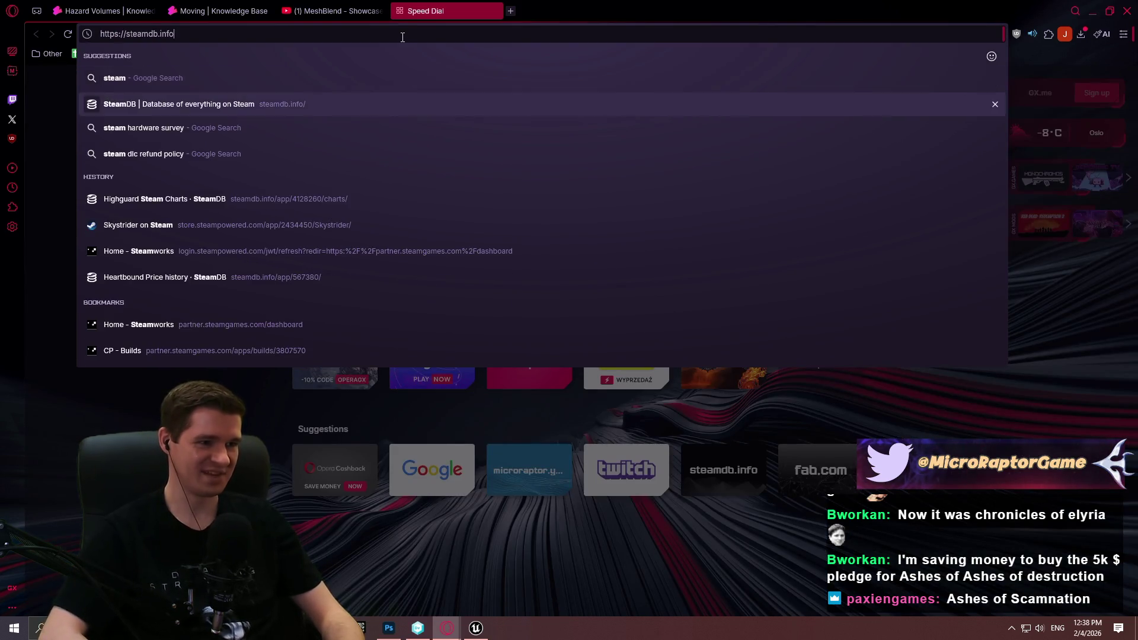
key(Return)
click(452, 79)
text(the)
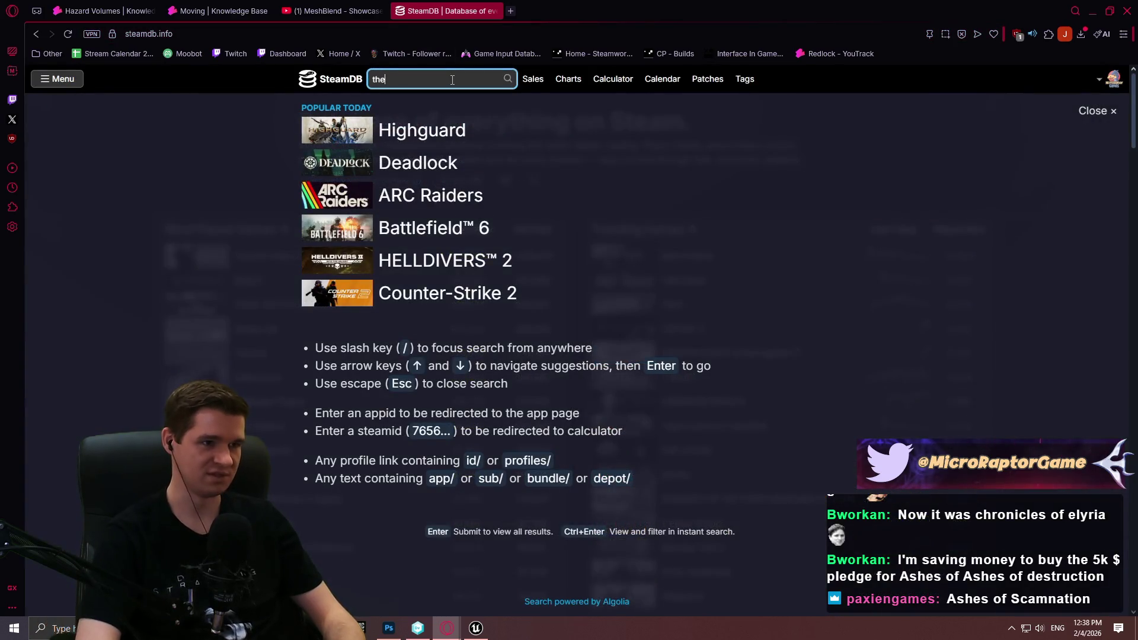
text( day af)
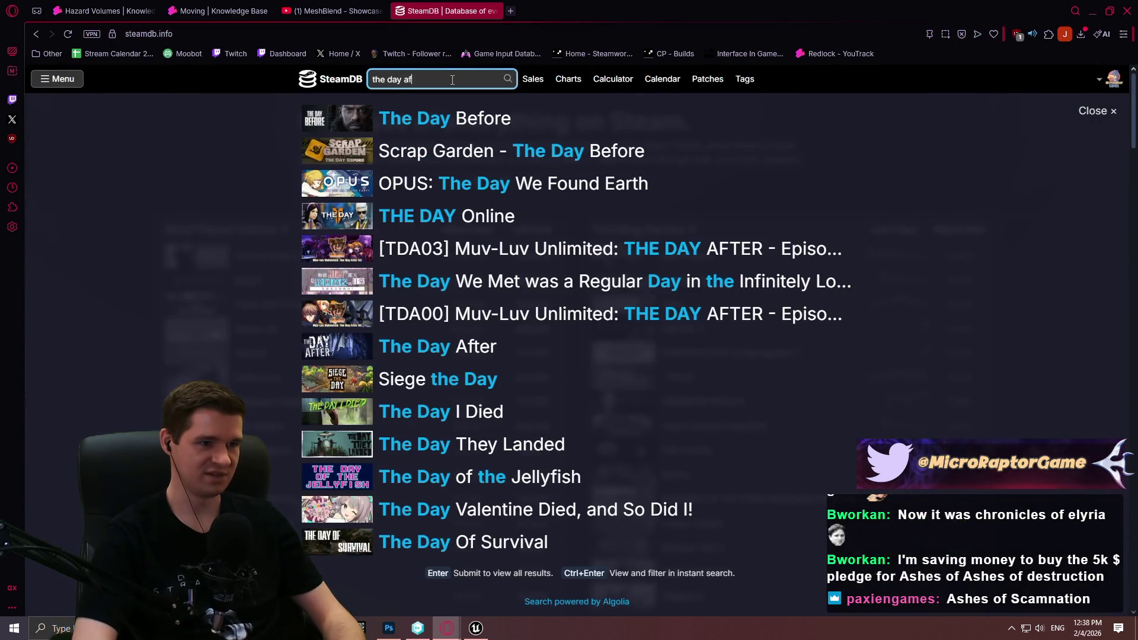
text(ter)
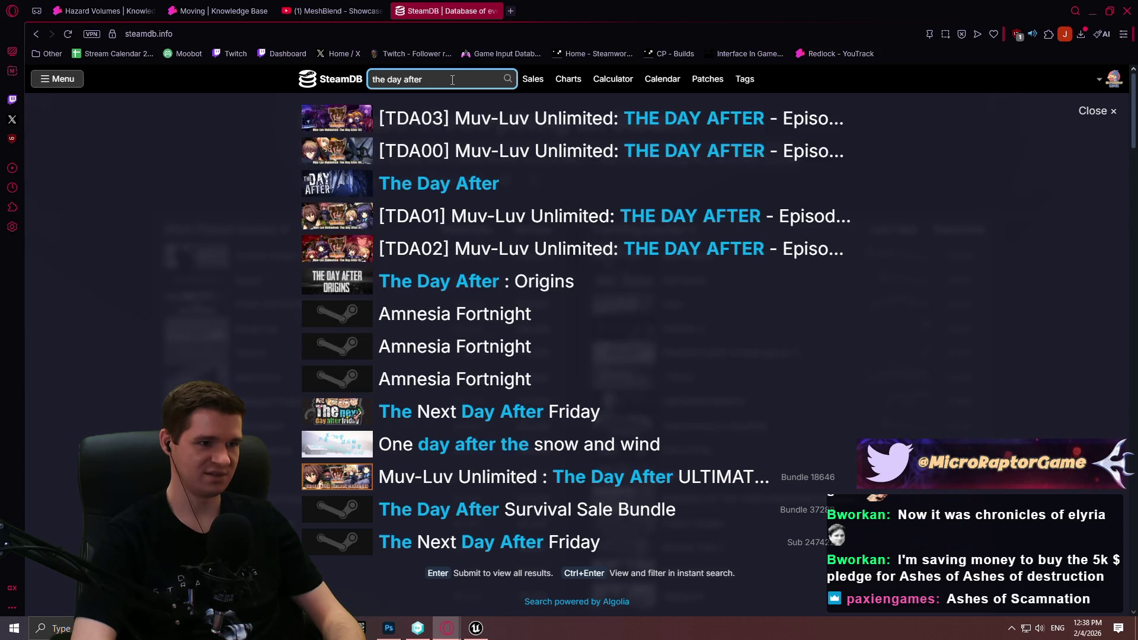
click(446, 185)
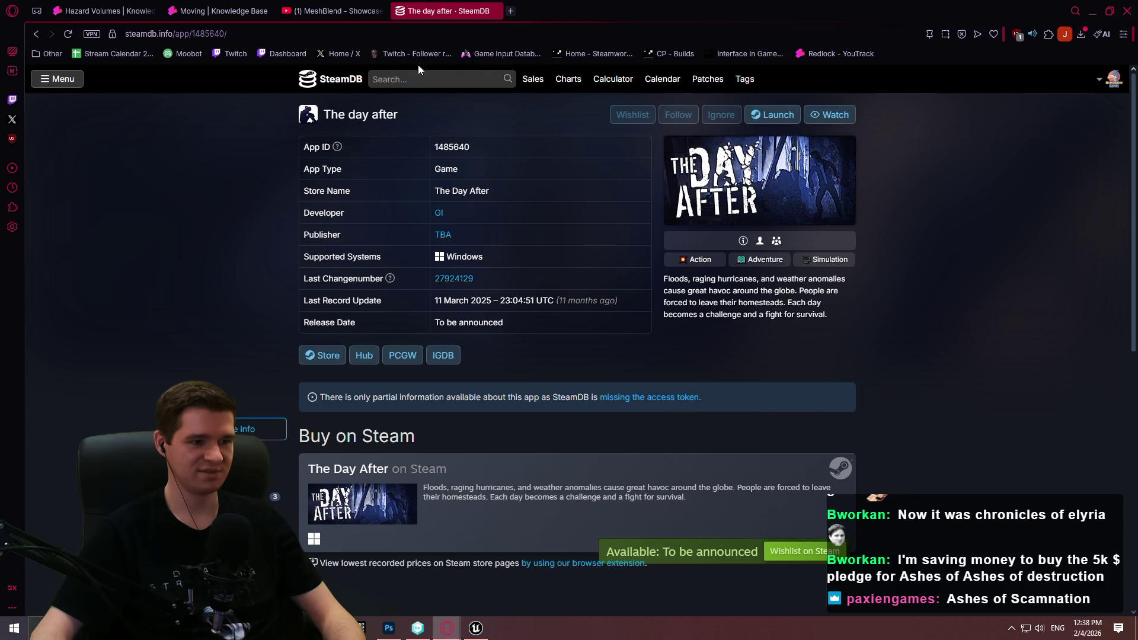
- Search 'the day bef' and open The Day Before's SteamDB app page
click(423, 80)
text(the day )
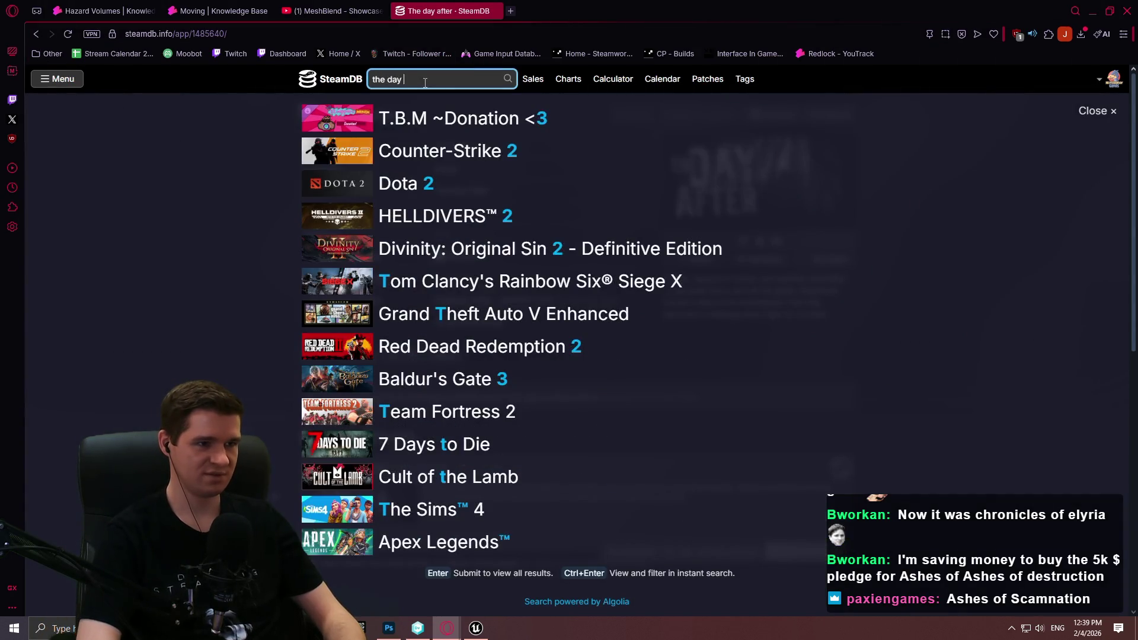
text(bef)
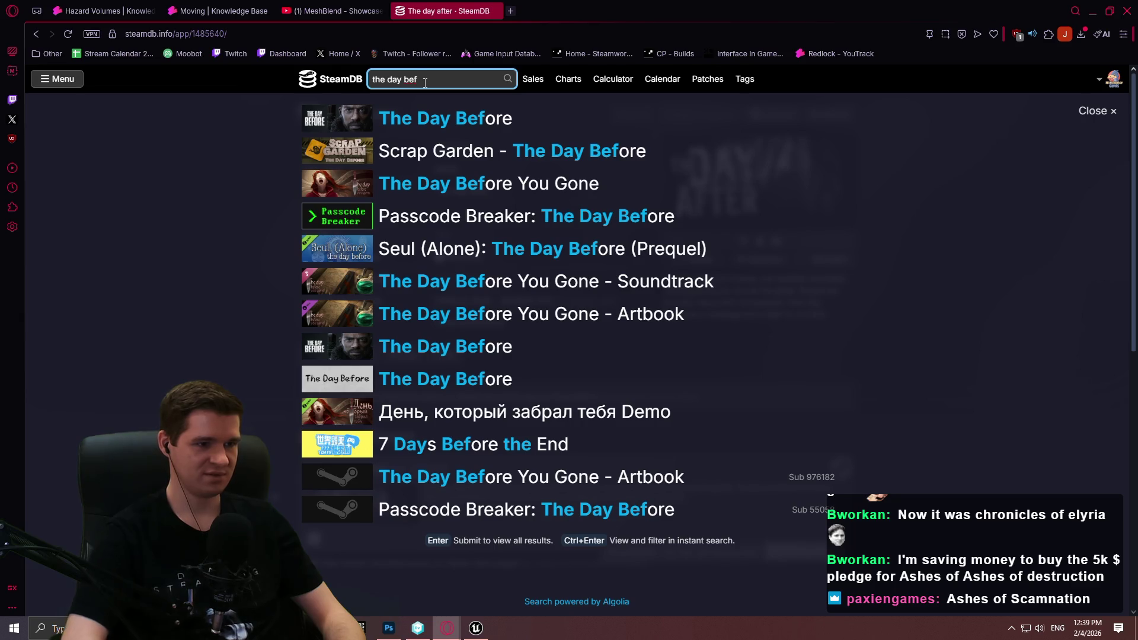
click(410, 121)
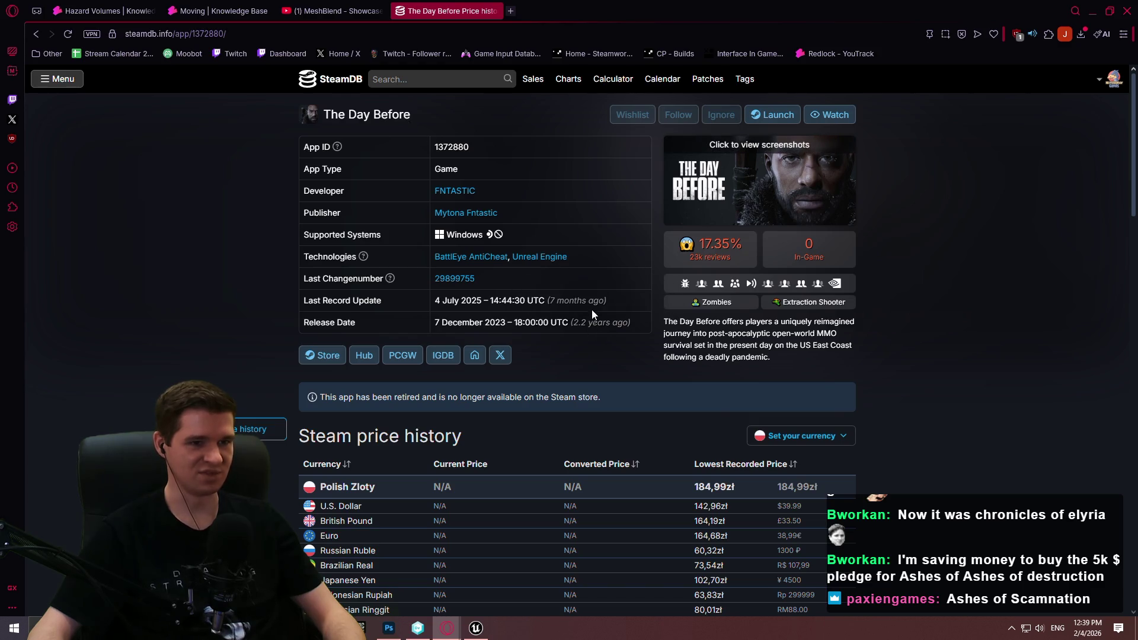
scroll(581, 307, down, 3)
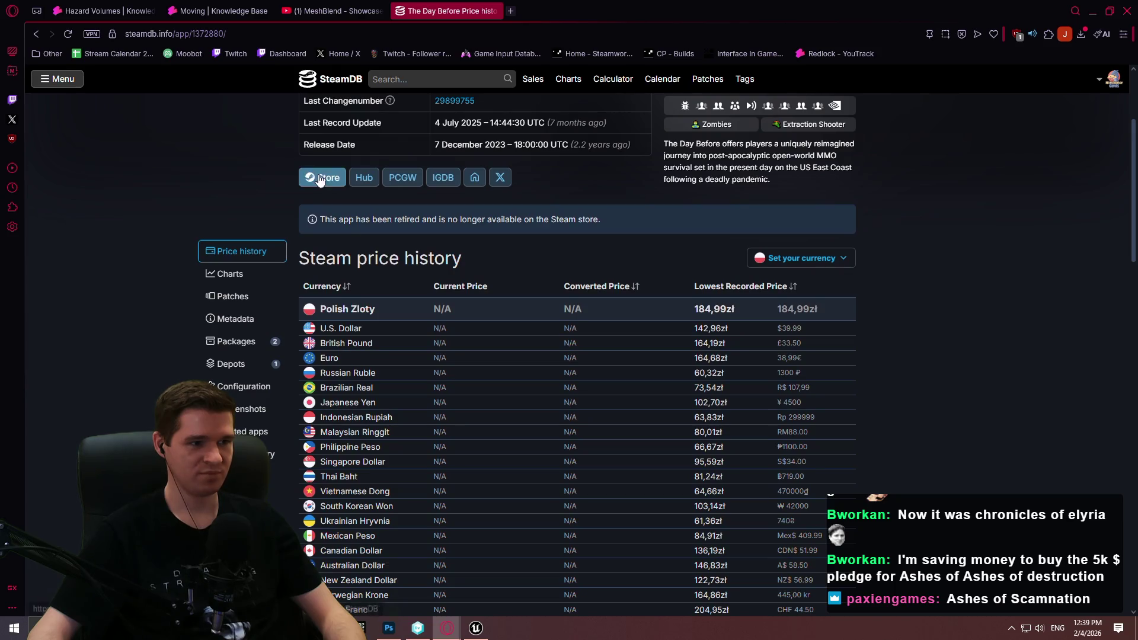
- Read The Day Before's store page, check developer FNTASTIC's games, and close the Steam tab
scroll(574, 163, down, 5)
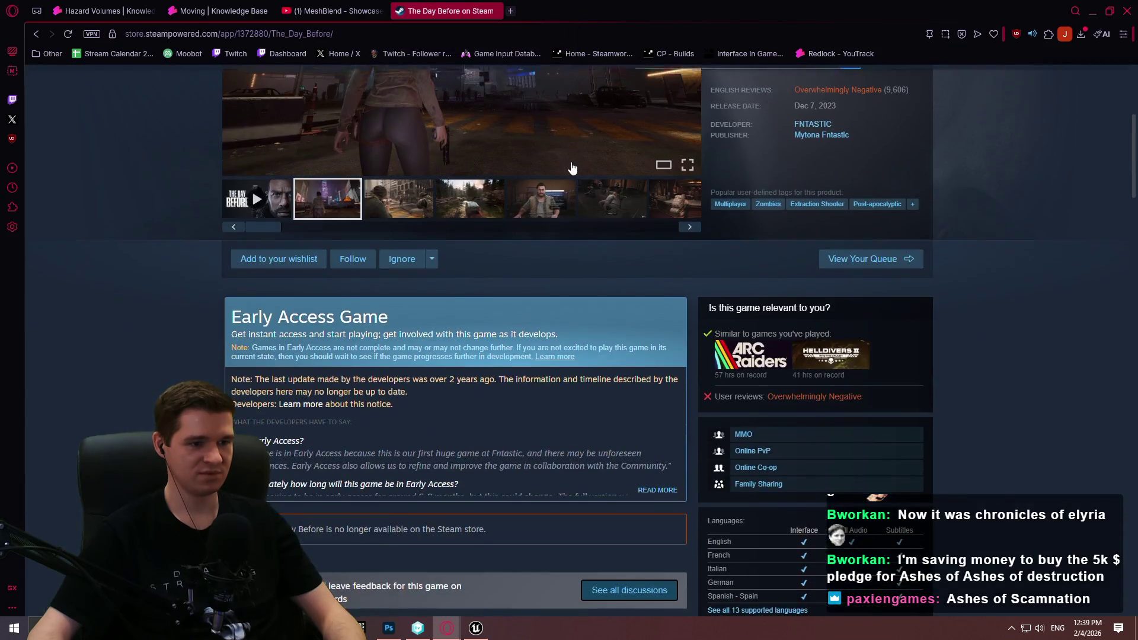
scroll(575, 163, down, 1)
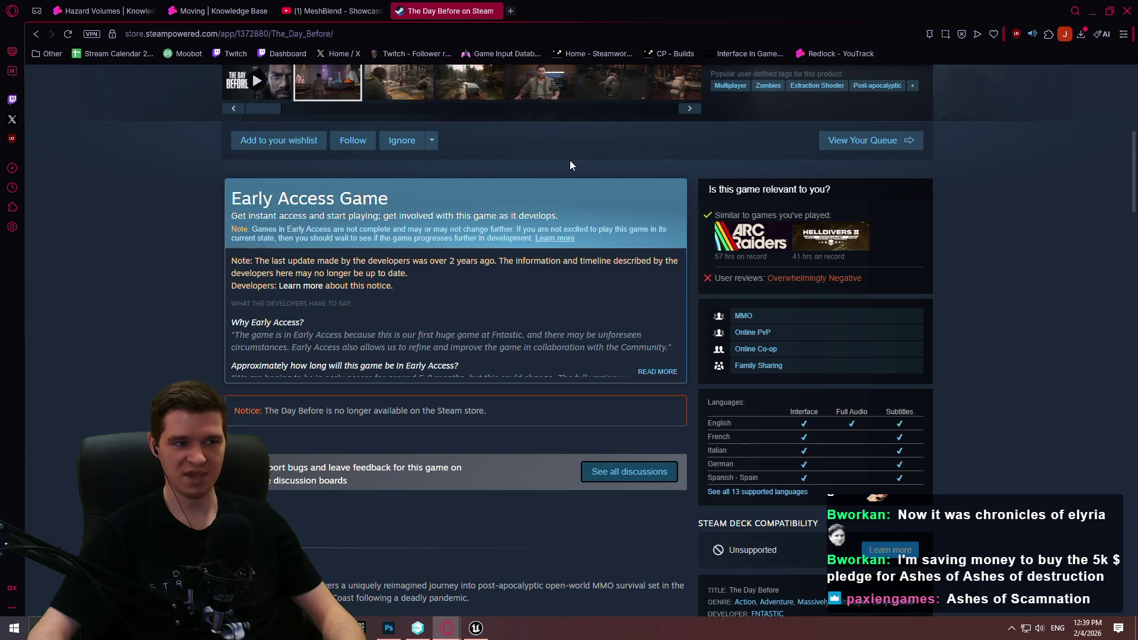
scroll(560, 169, down, 3)
scroll(554, 176, down, 2)
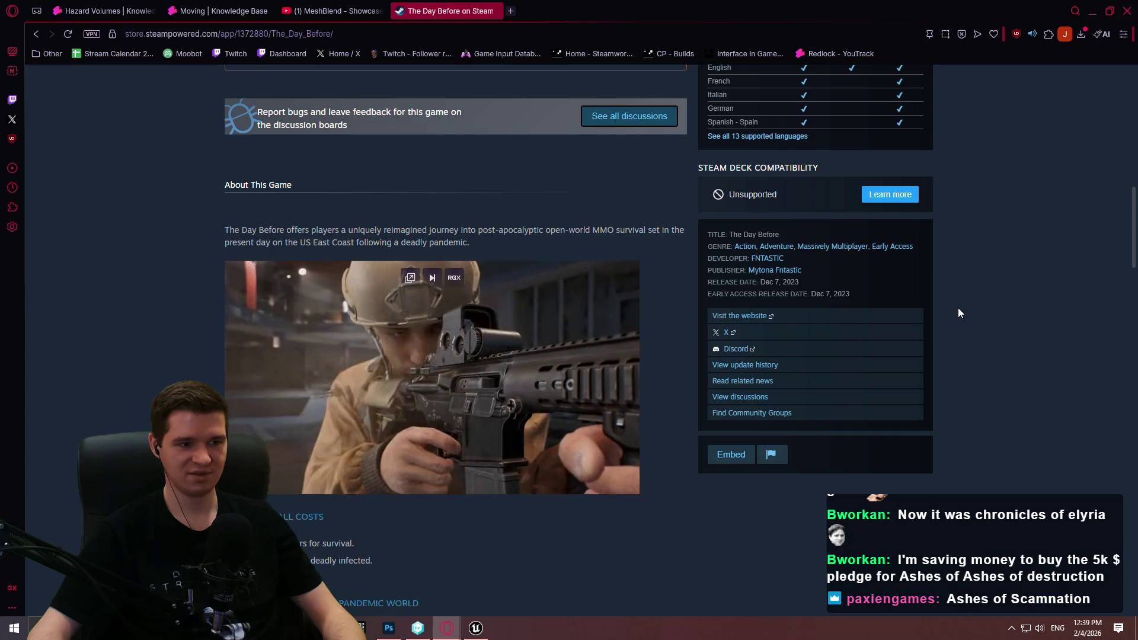
scroll(972, 226, up, 10)
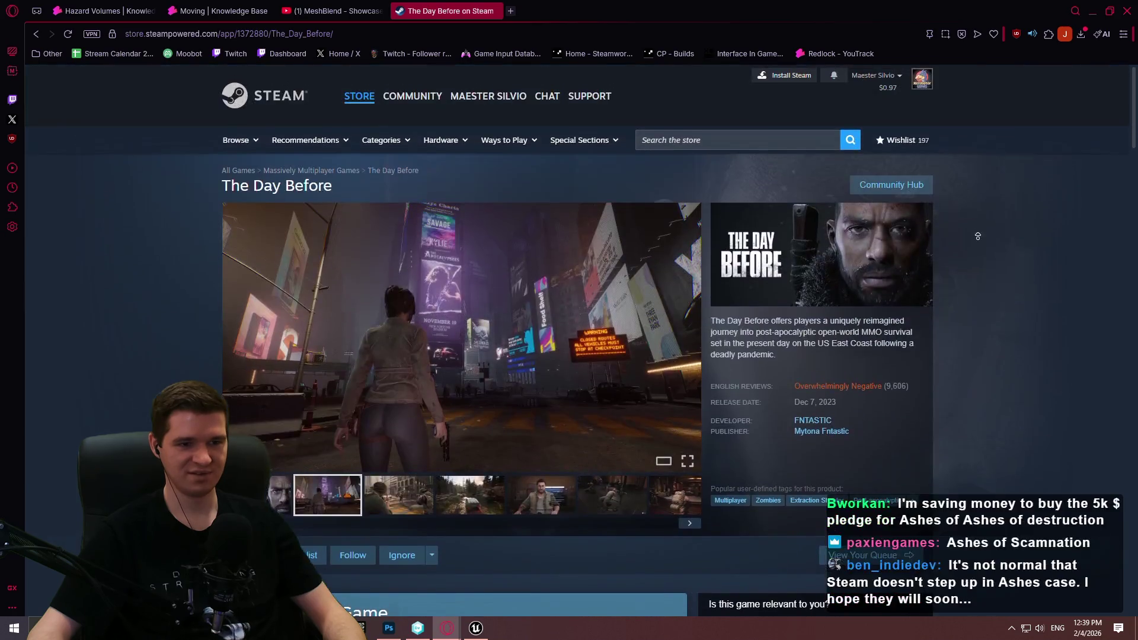
scroll(990, 269, down, 8)
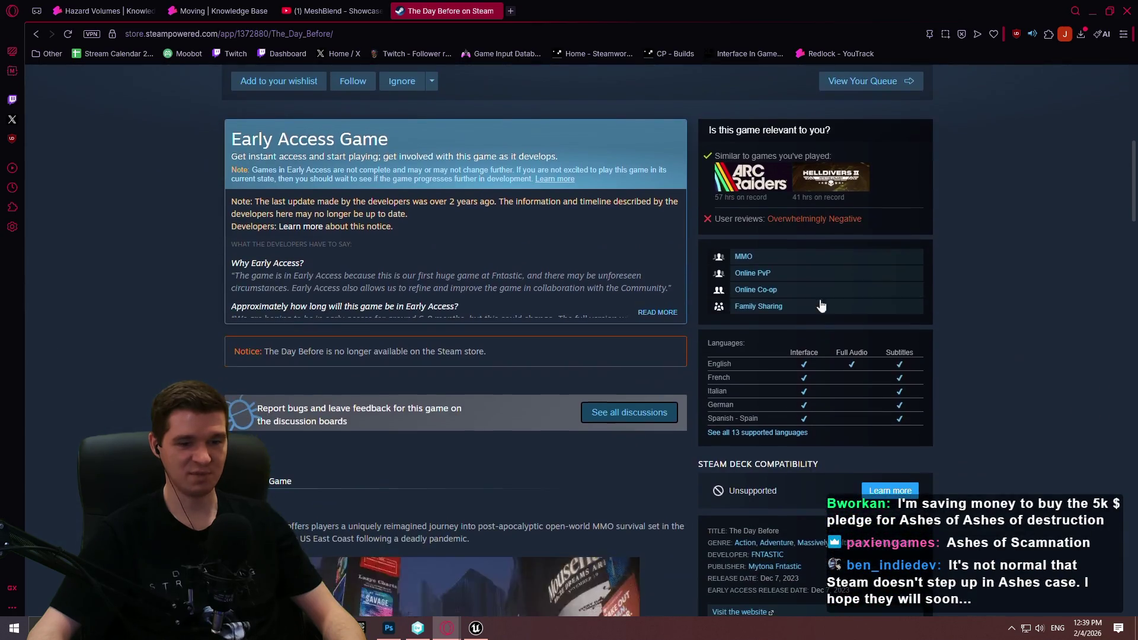
scroll(657, 321, up, 5)
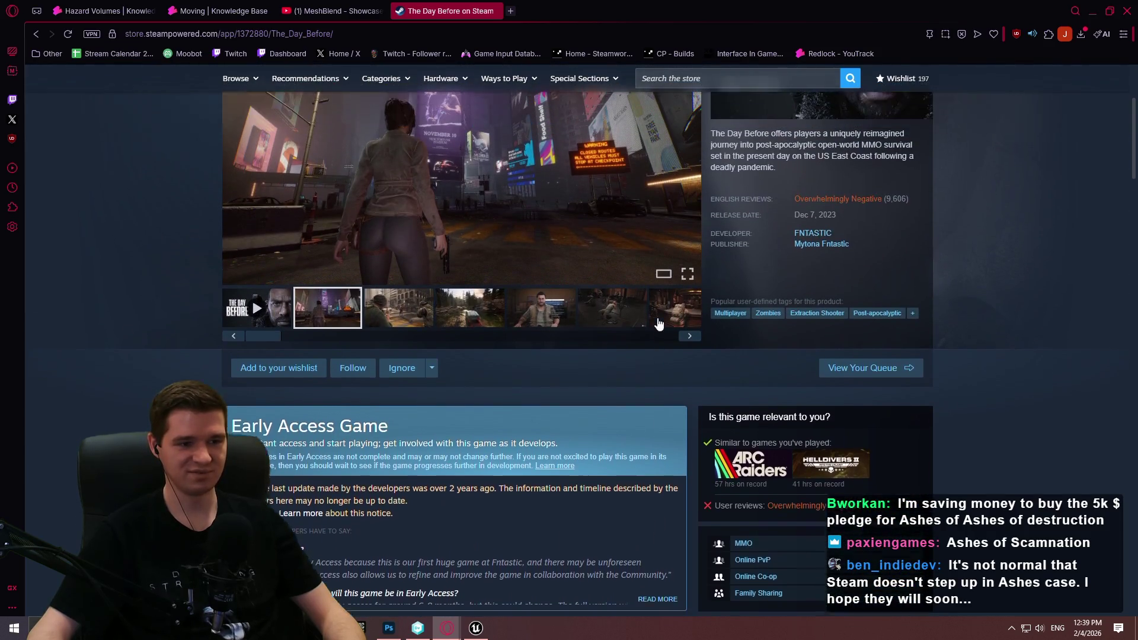
scroll(744, 360, up, 1)
scroll(741, 389, down, 1)
click(816, 244)
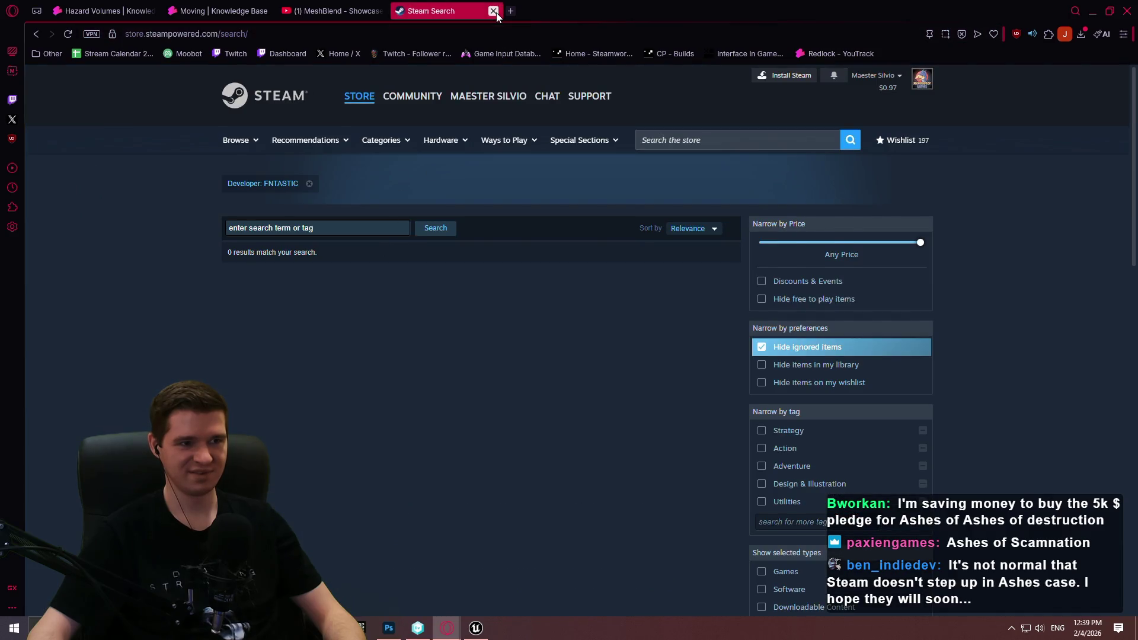
click(496, 10)
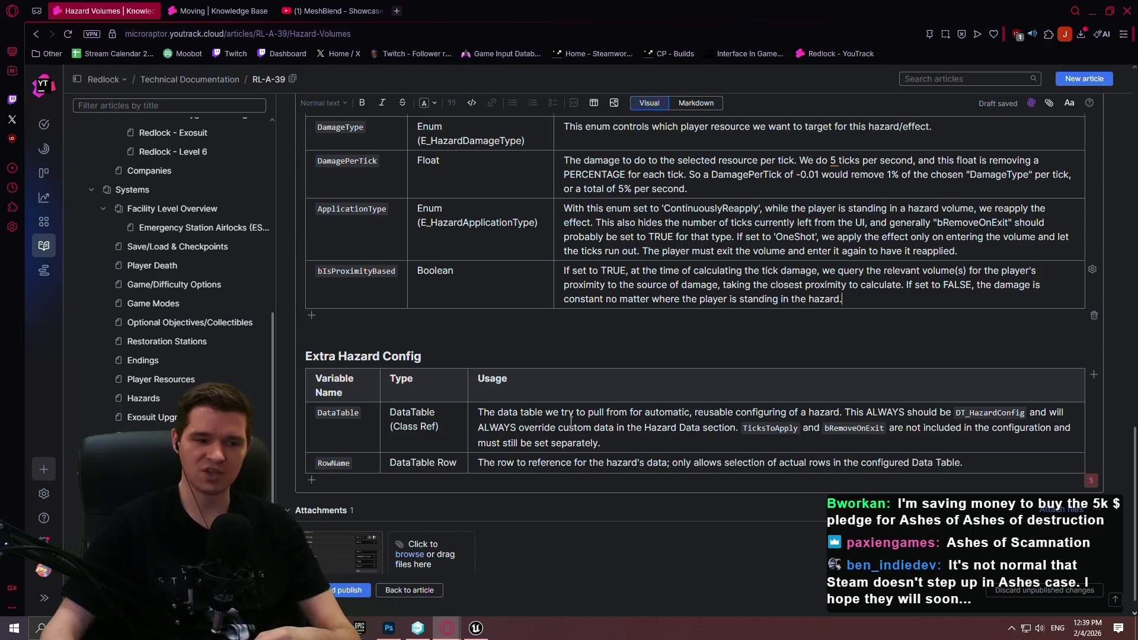
- Open SteamDB in a new tab and find the Ashes of Creation app page via 'ashes'
click(398, 11)
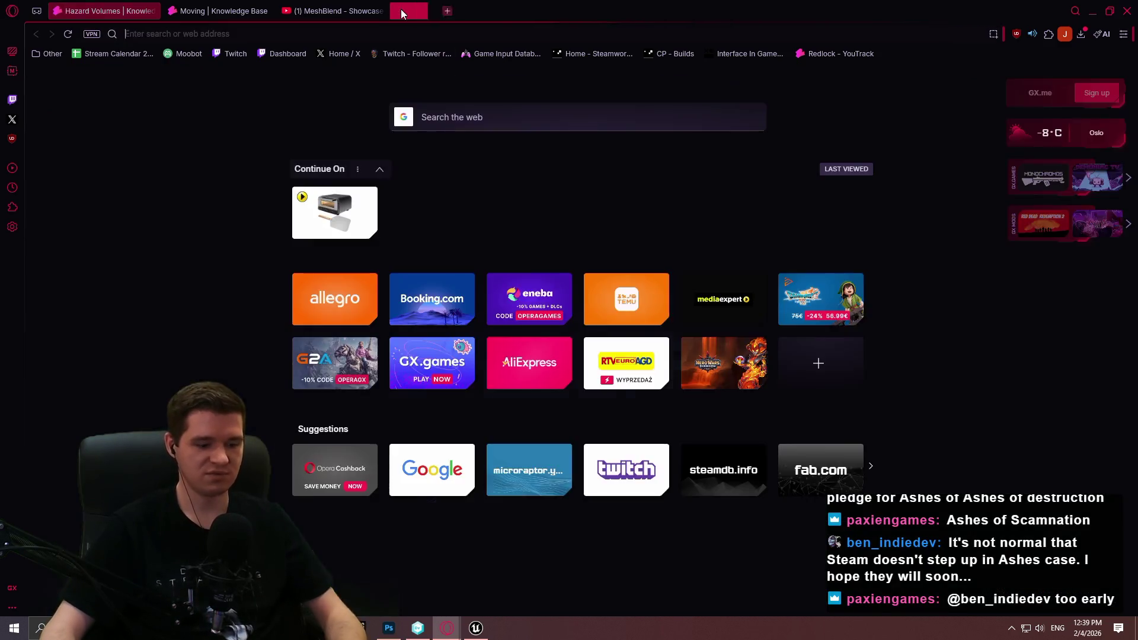
text(steamdb)
key(Return)
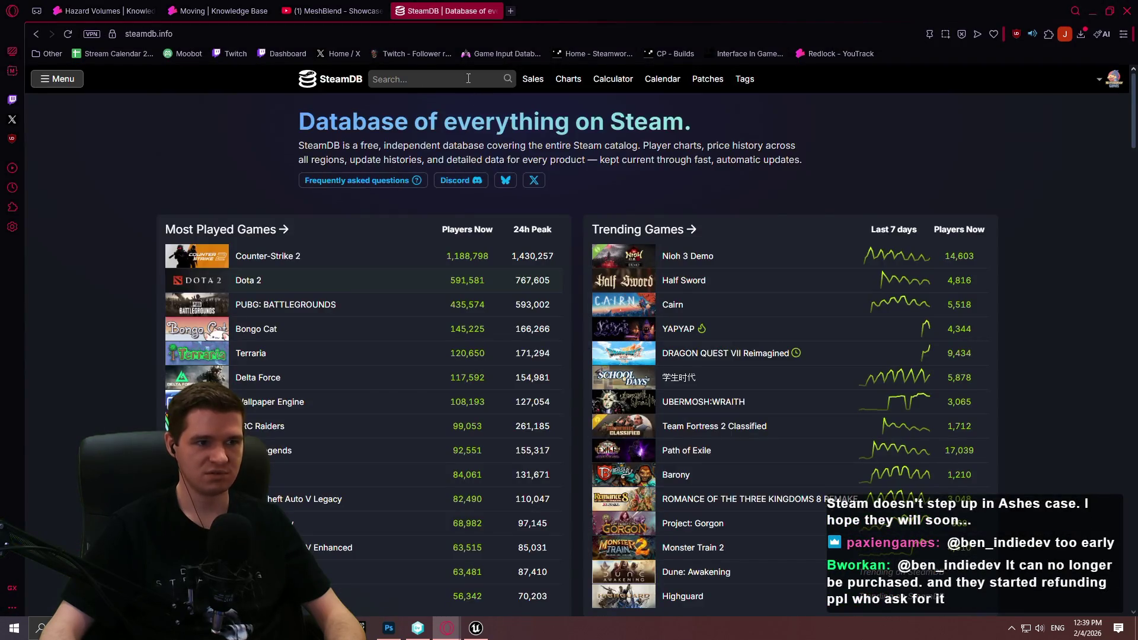
click(468, 78)
text(ashes)
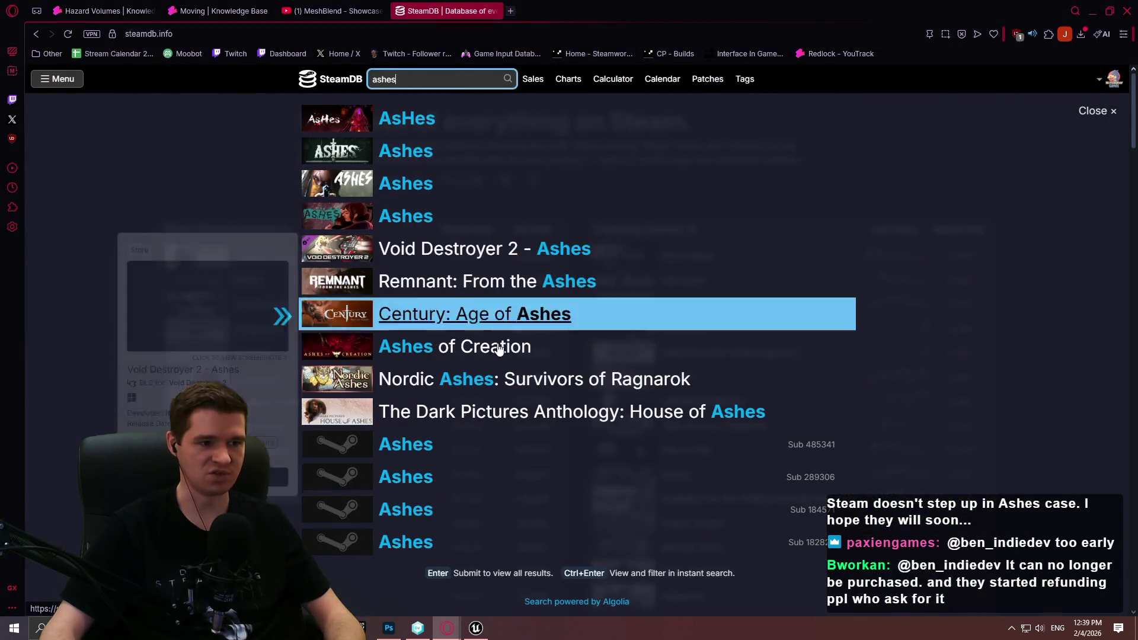
click(468, 348)
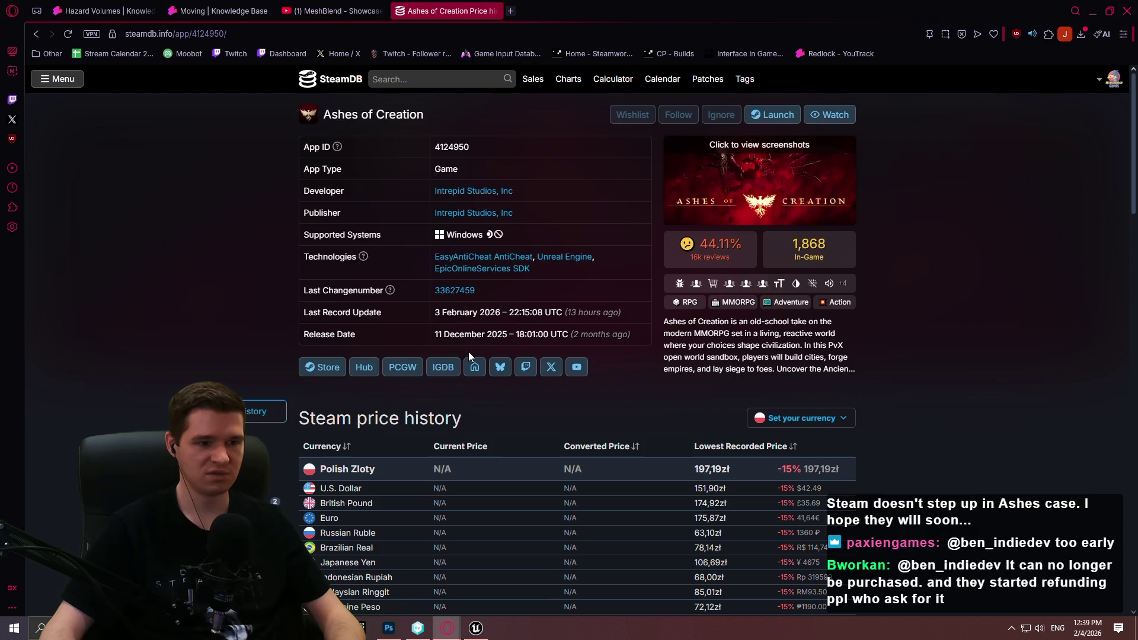
- Read Ashes of Creation's Steam store page, including the full Early Access text, then close it
click(303, 367)
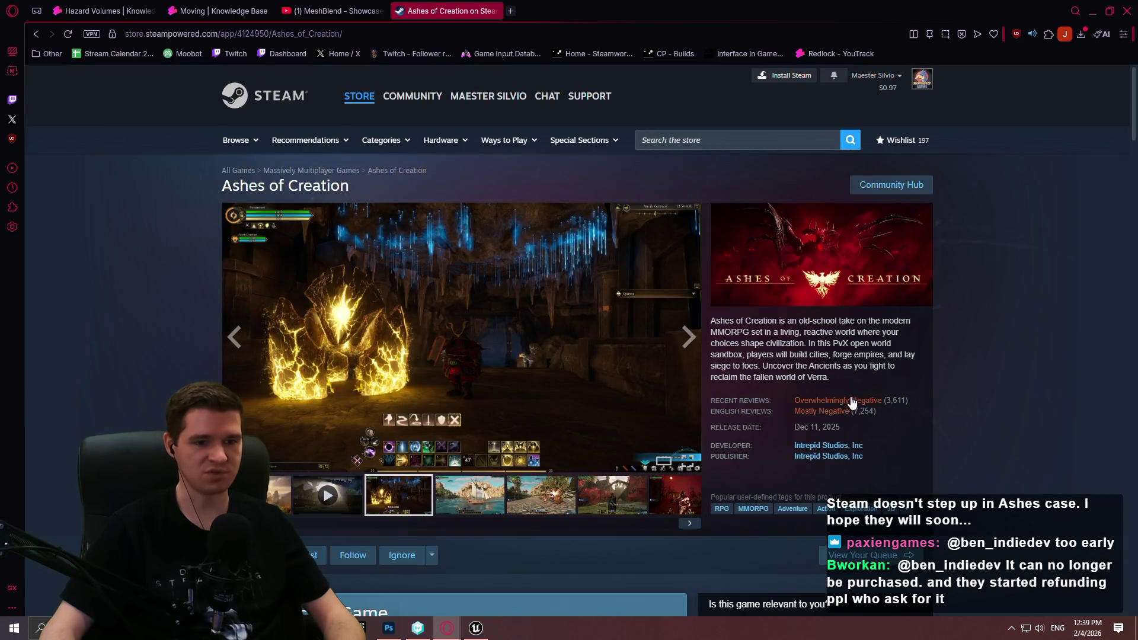
mouse_move(831, 417)
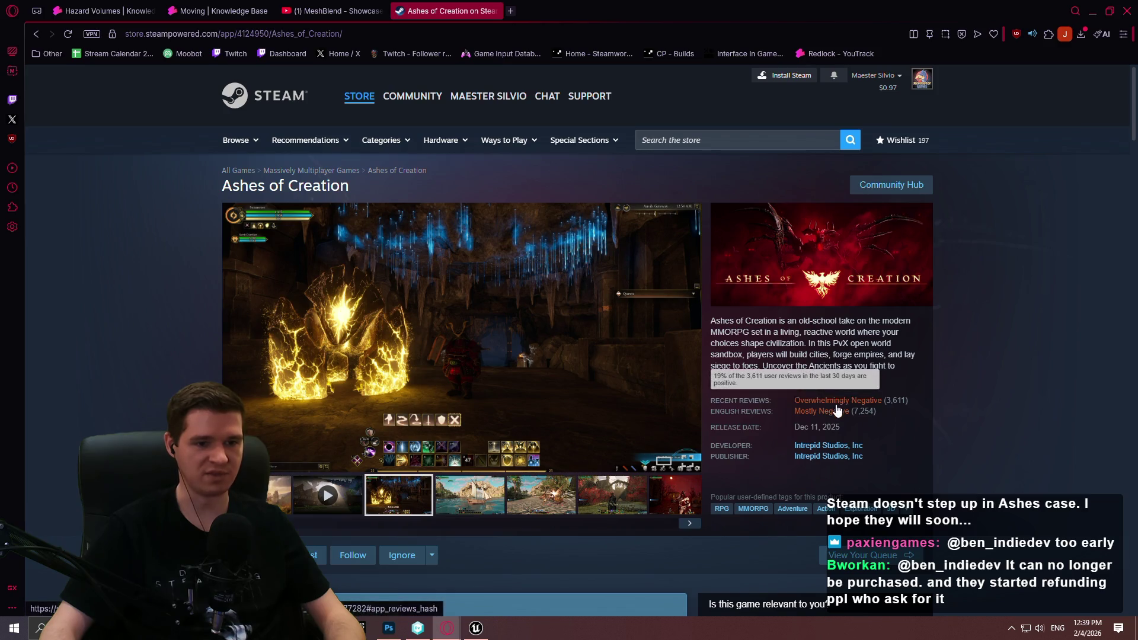
scroll(969, 400, down, 7)
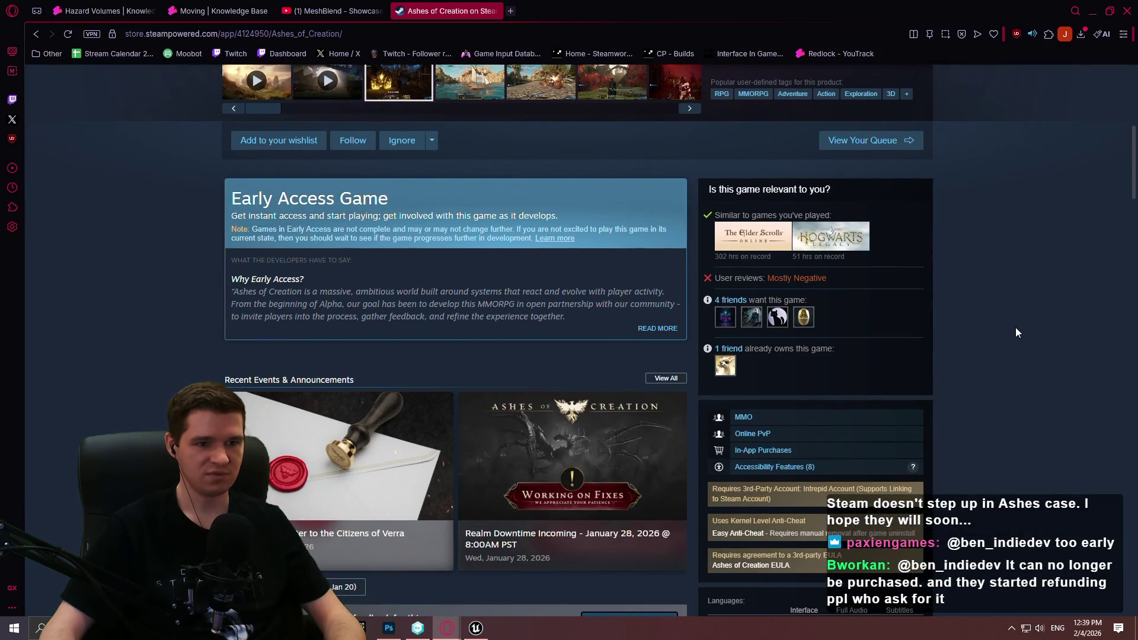
scroll(1018, 324, down, 2)
click(667, 209)
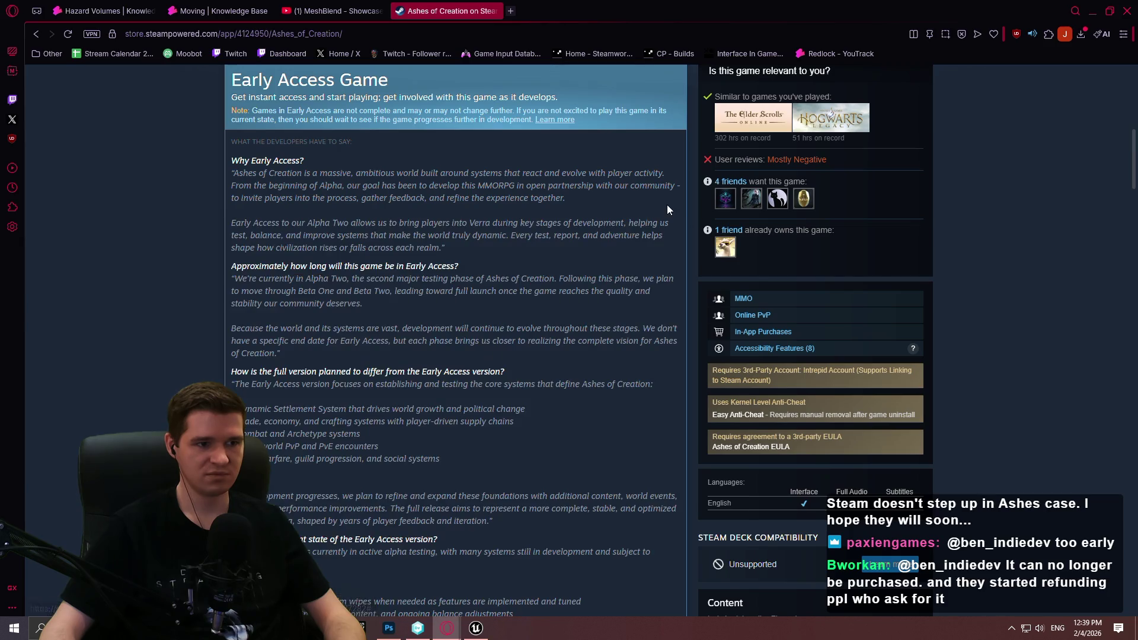
scroll(1052, 258, down, 15)
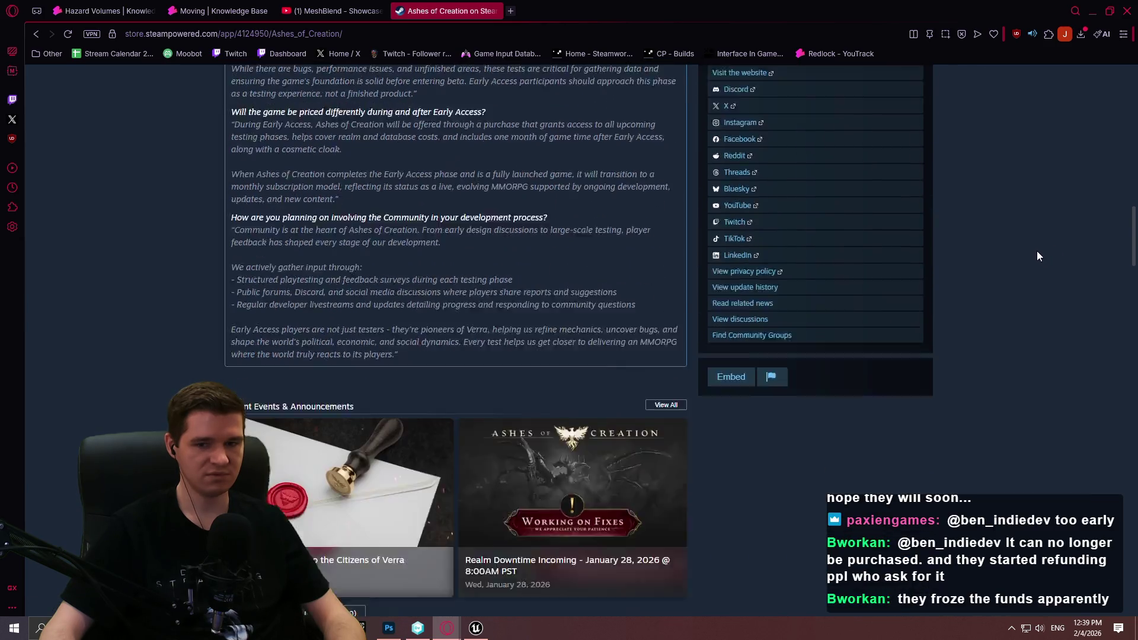
scroll(1028, 259, up, 15)
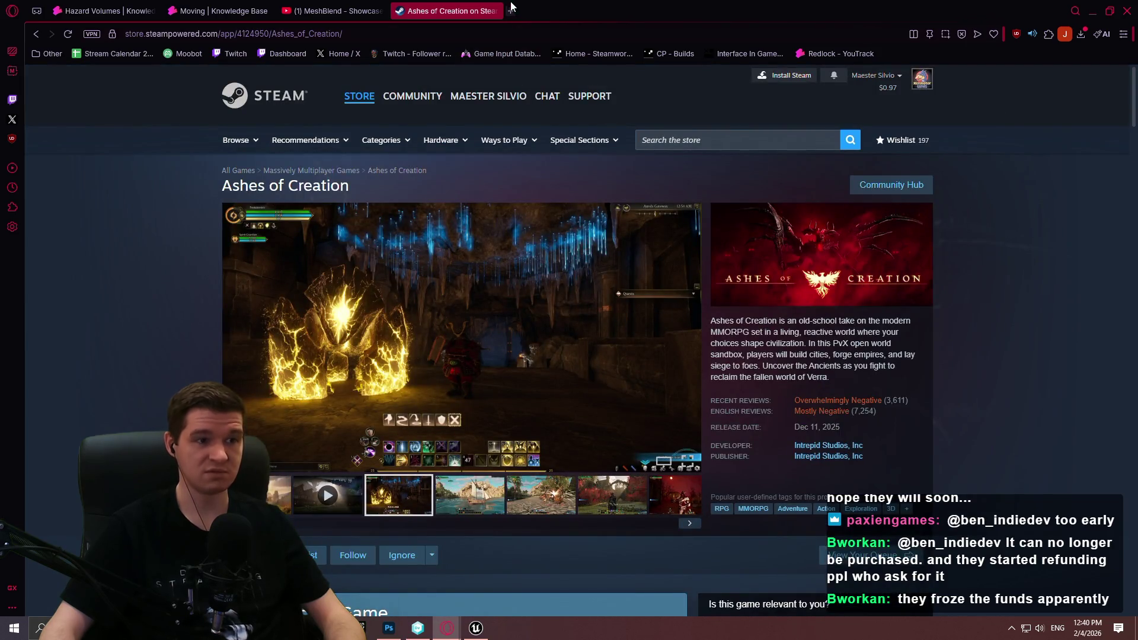
click(496, 10)
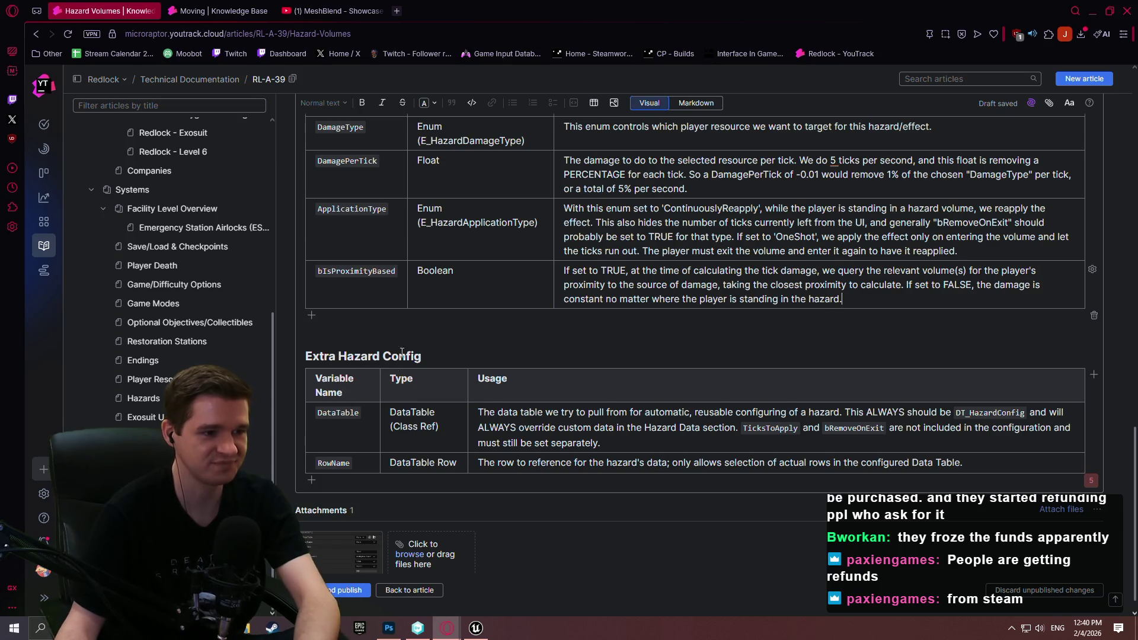
- Rename the Extra Hazard Config table's variable cells to TicksToApply and bRemoveOnExit
scroll(393, 363, up, 15)
scroll(607, 280, up, 1)
scroll(604, 279, down, 15)
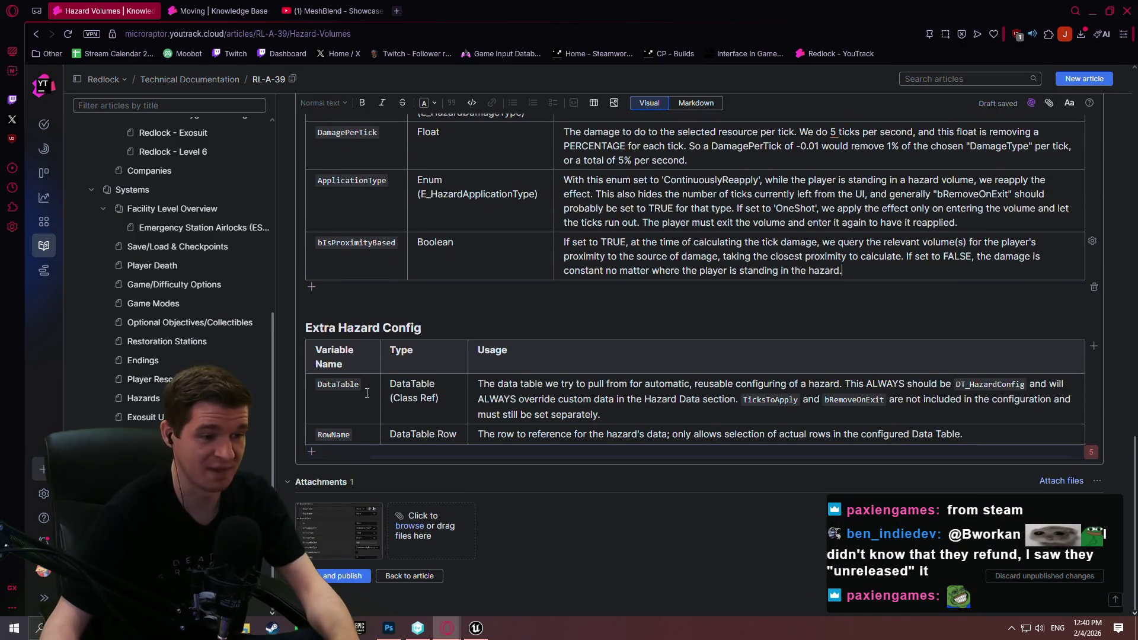
drag(359, 384, 317, 384)
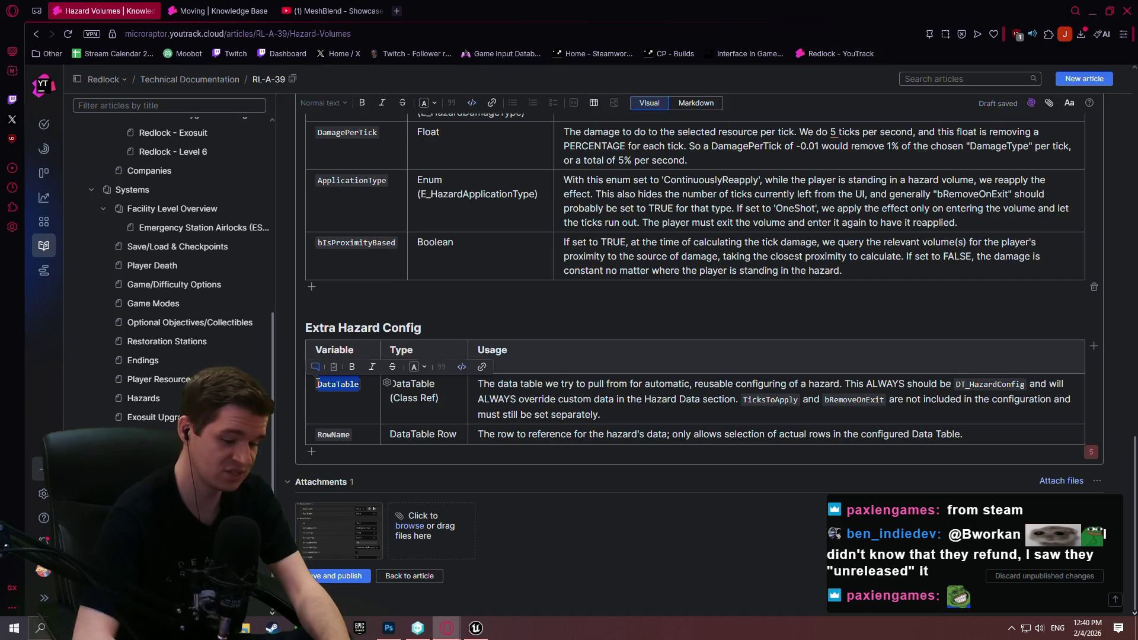
text(Ticks)
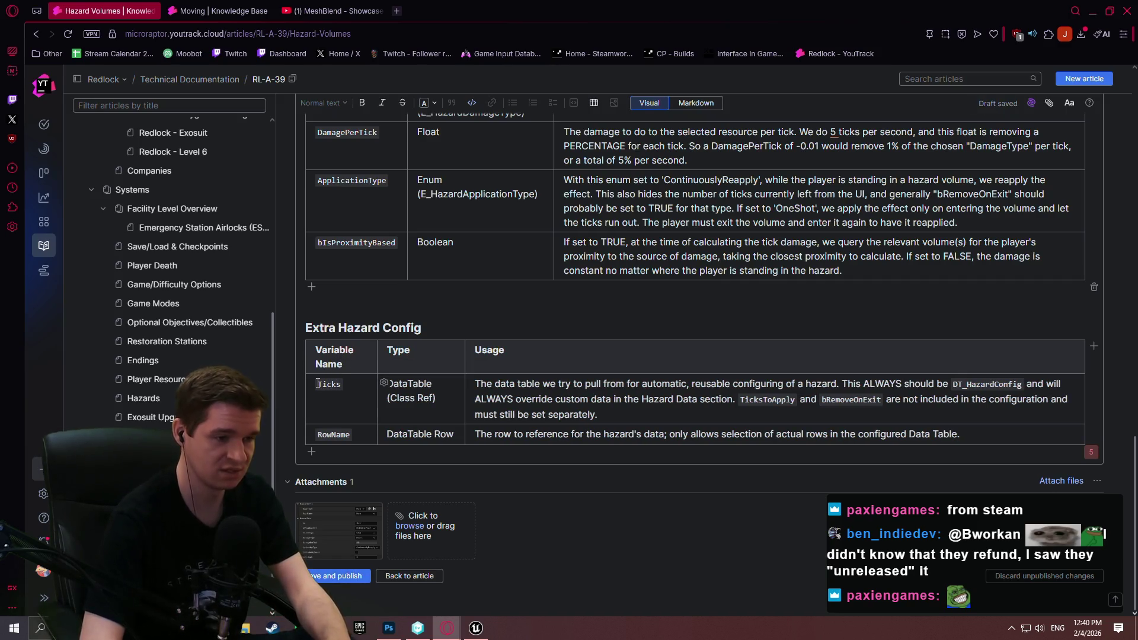
text(ToApply)
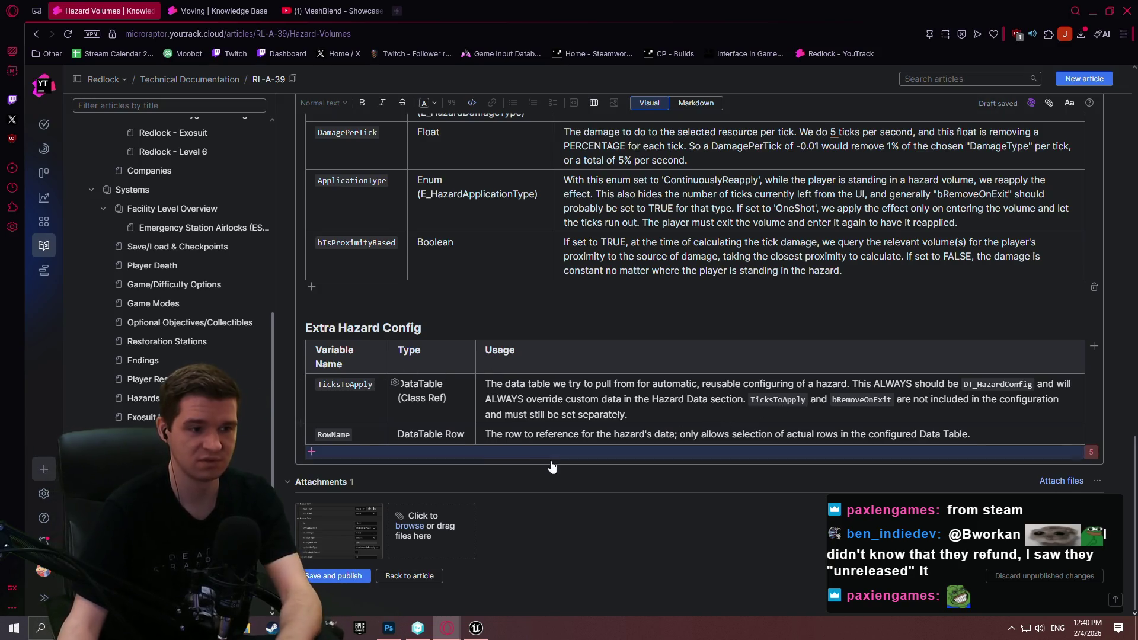
mouse_move(1134, 458)
mouse_down()
mouse_move(1114, 223)
mouse_move(1126, 157)
mouse_move(1111, 235)
mouse_move(1110, 534)
mouse_up()
drag(348, 436, 320, 438)
text(bRem)
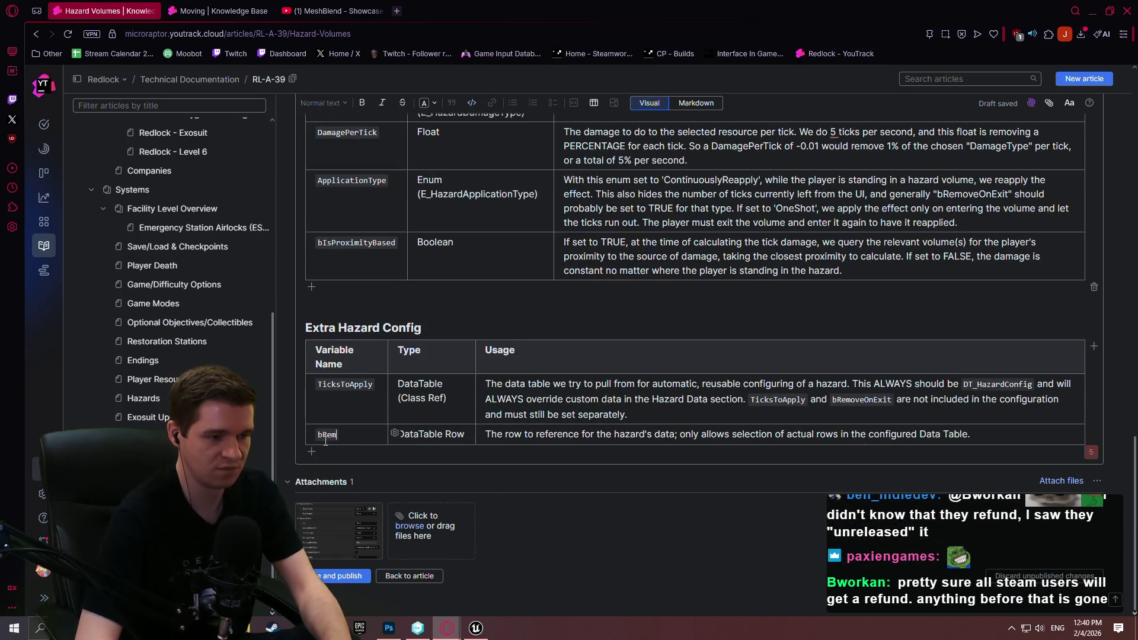
text(oveOnExit)
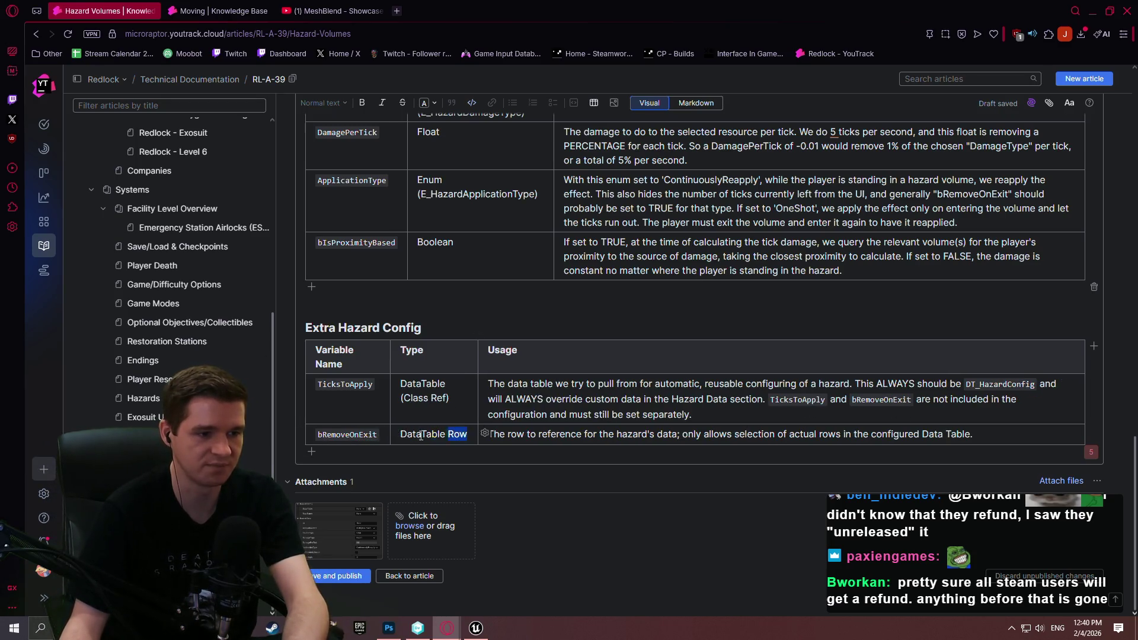
click(997, 430)
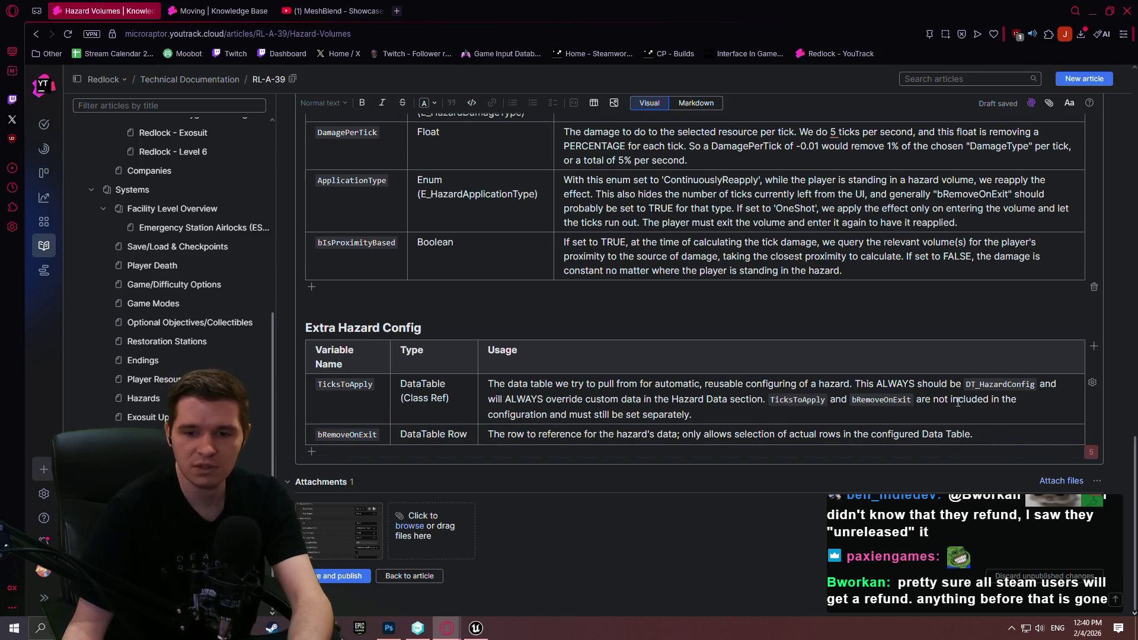
- Empty both Usage cells, enter Boolean as bRemoveOnExit's type, and clear TicksToApply's old type
triple_click(753, 418)
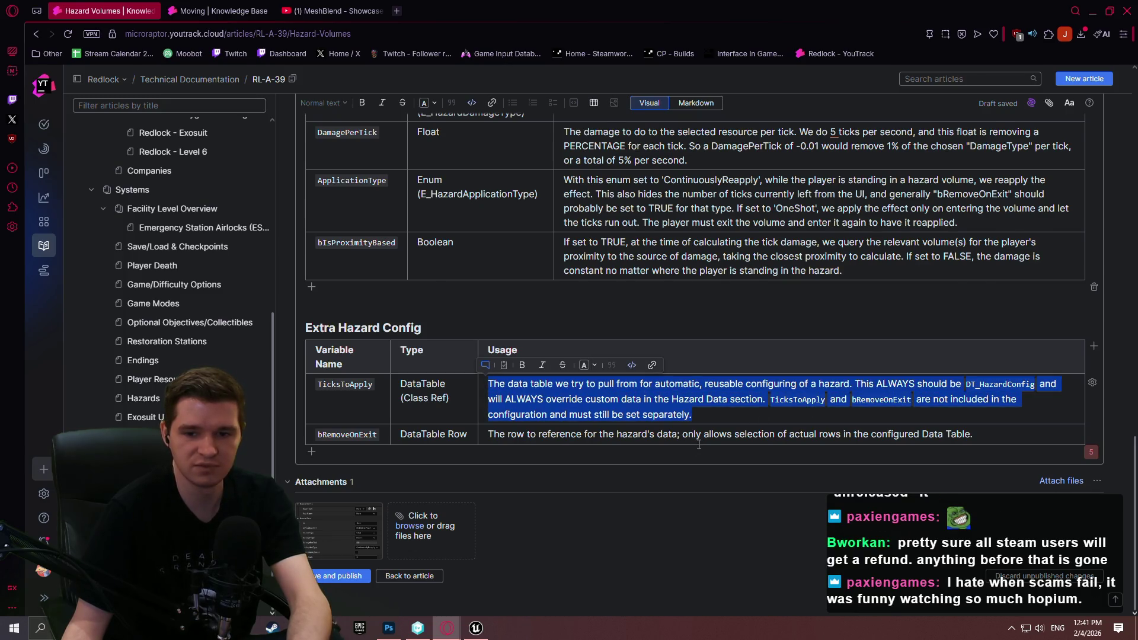
key(BackSpace)
drag(1006, 434, 447, 431)
key(BackSpace)
text(B)
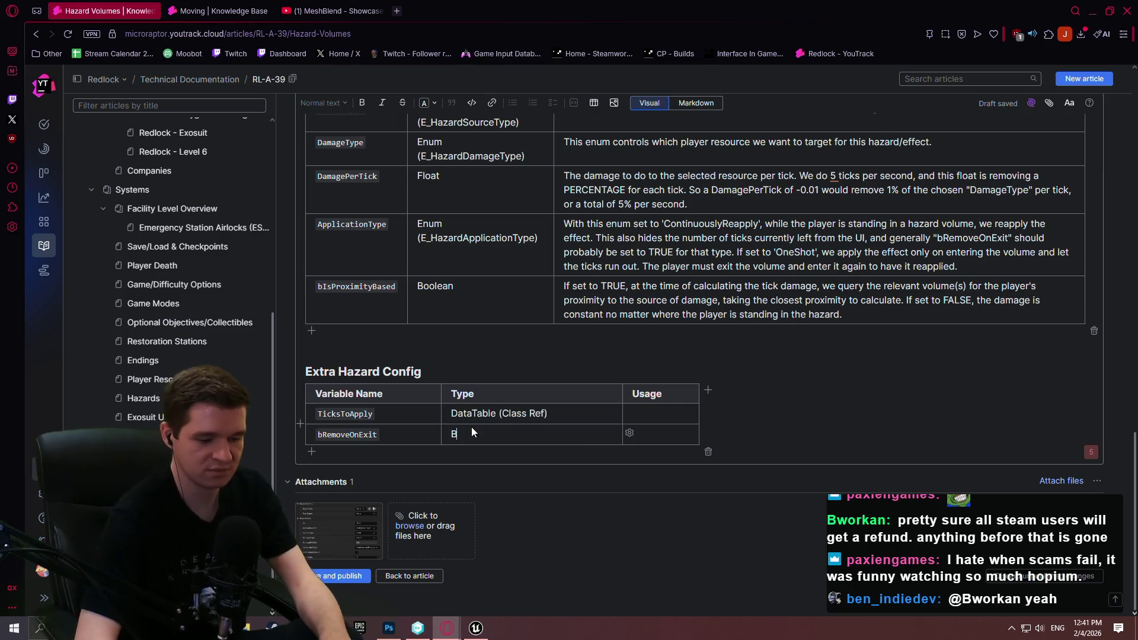
text(oolean)
mouse_move(552, 413)
mouse_down()
mouse_move(436, 410)
mouse_move(488, 409)
mouse_up()
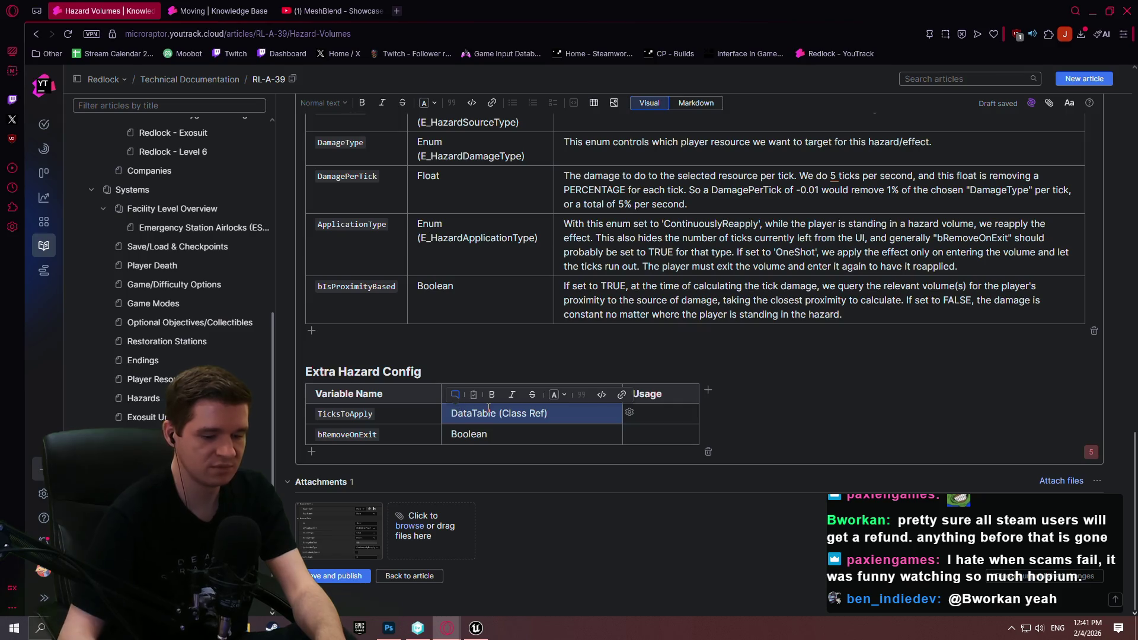
key(BackSpace)
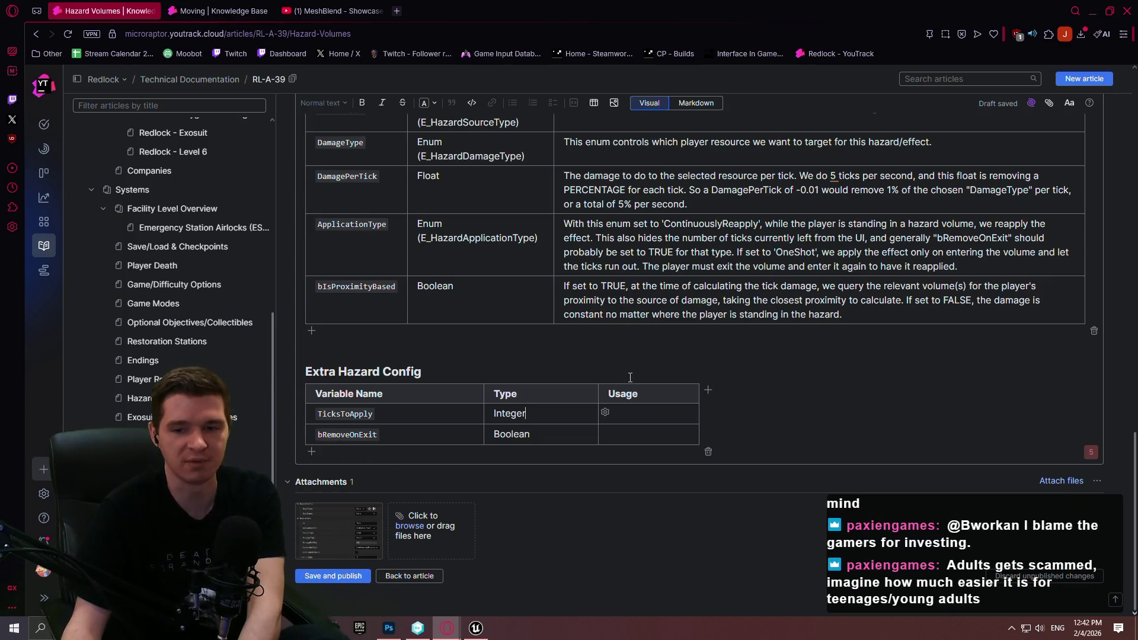
text(Integer)
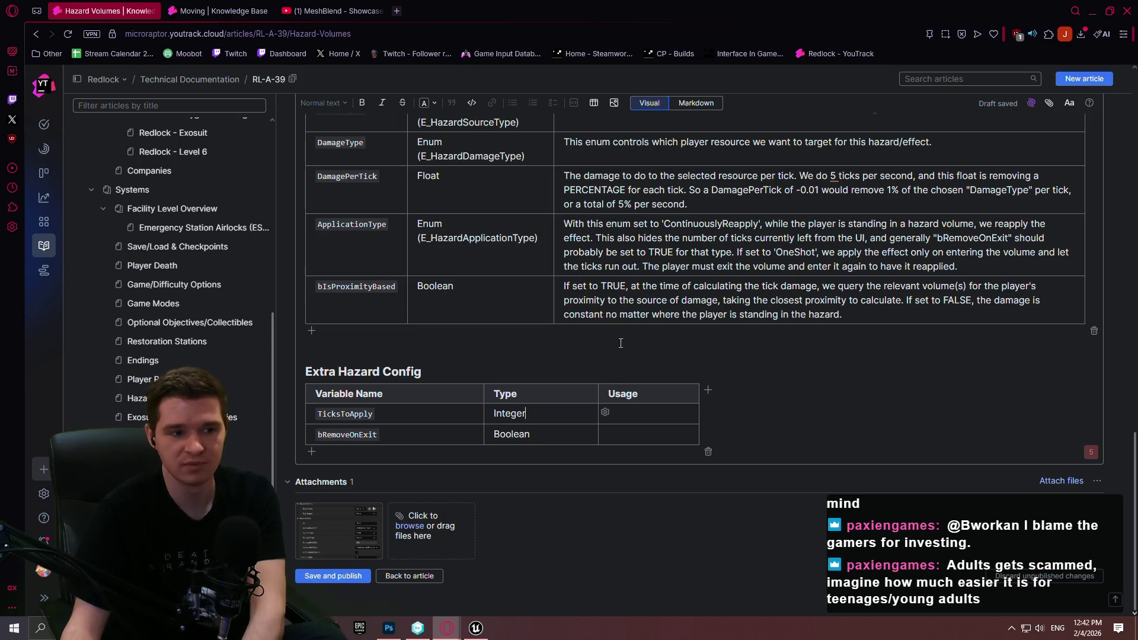
- In a new browser tab, search for Kickstarter and go to its website
click(393, 9)
text(kickst)
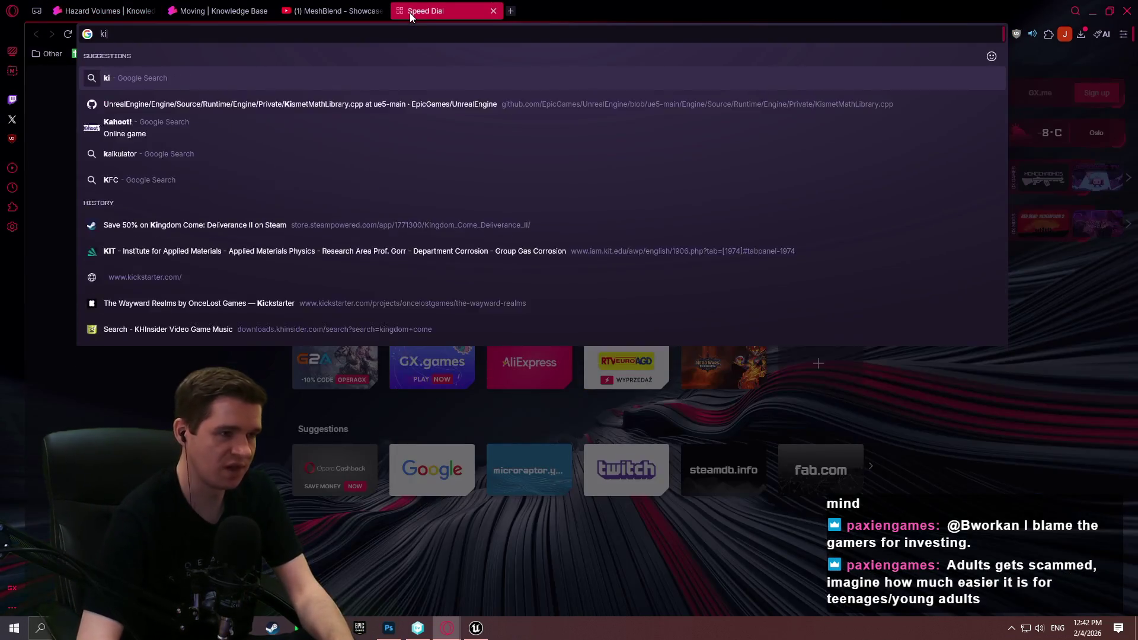
key(Down)
key(Down)
key(Return)
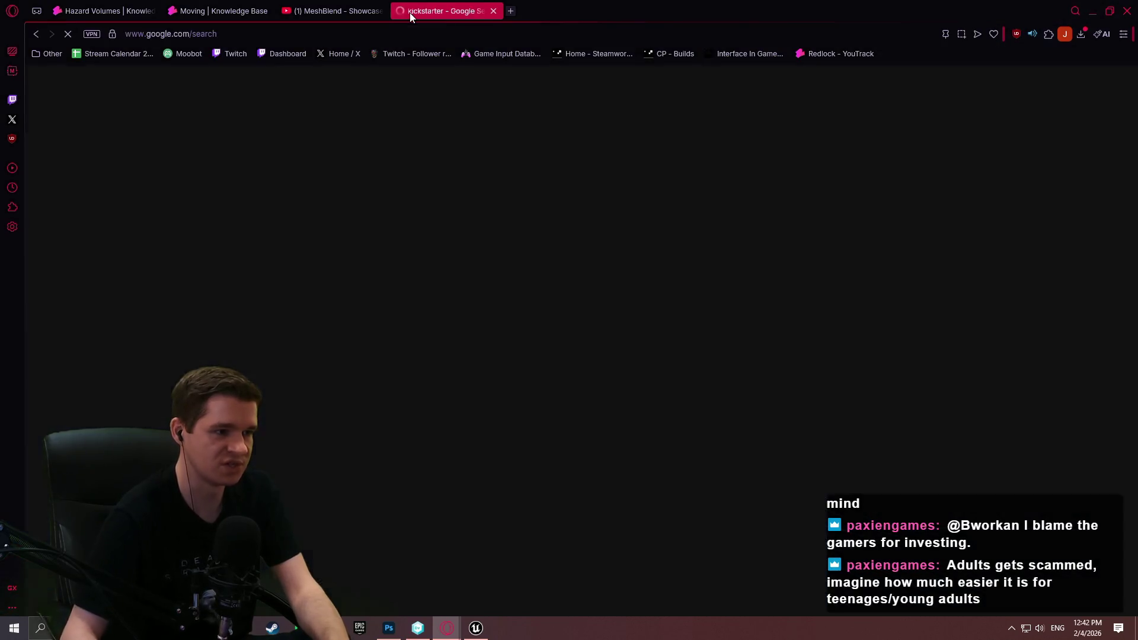
scroll(304, 314, down, 3)
click(190, 297)
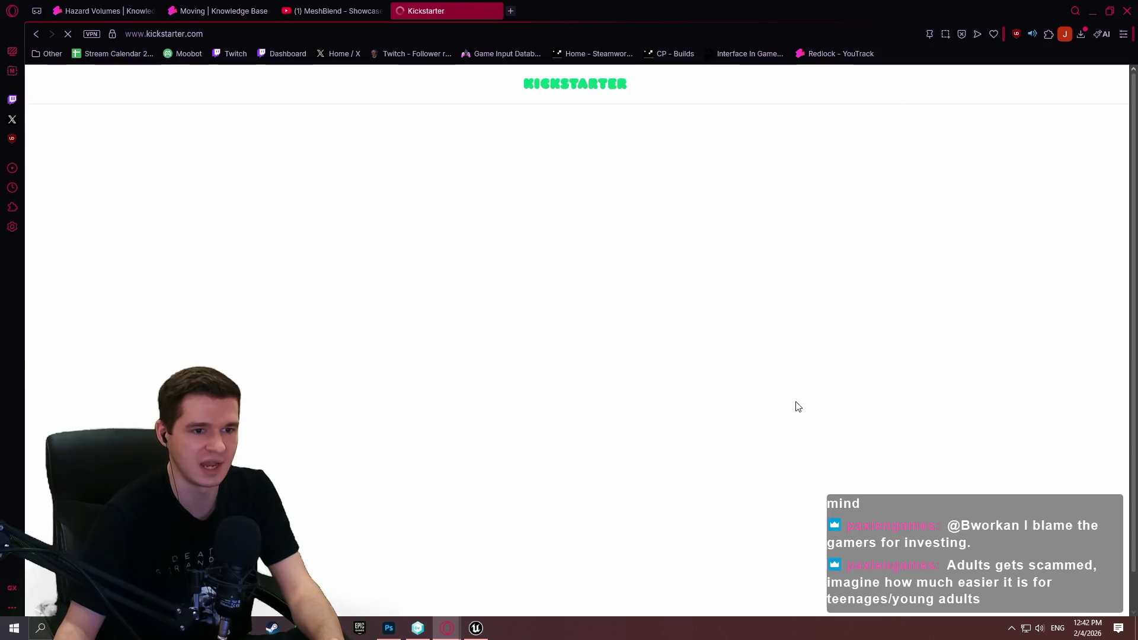
- Browse Games projects filtered to the Video Games category, showing only live projects
click(531, 134)
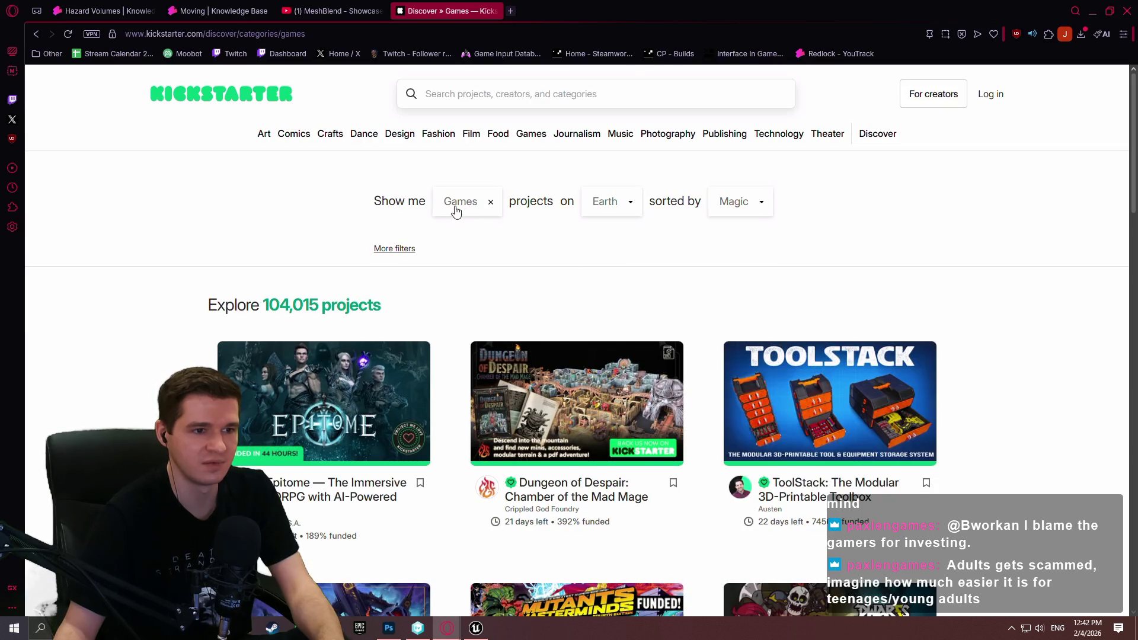
click(455, 201)
click(729, 330)
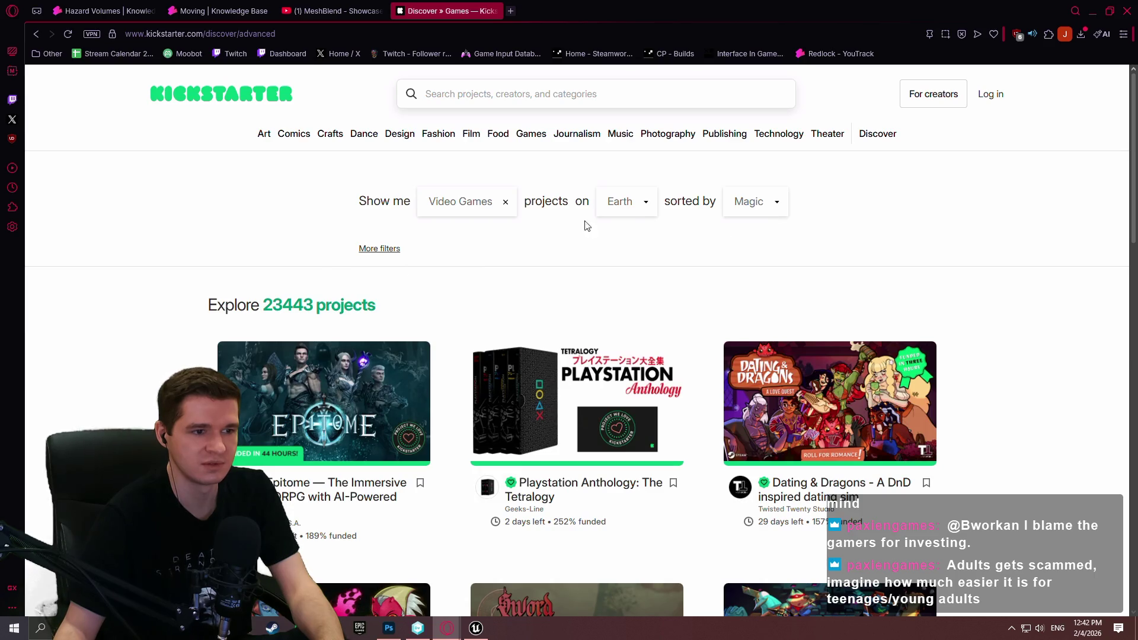
click(769, 206)
click(454, 205)
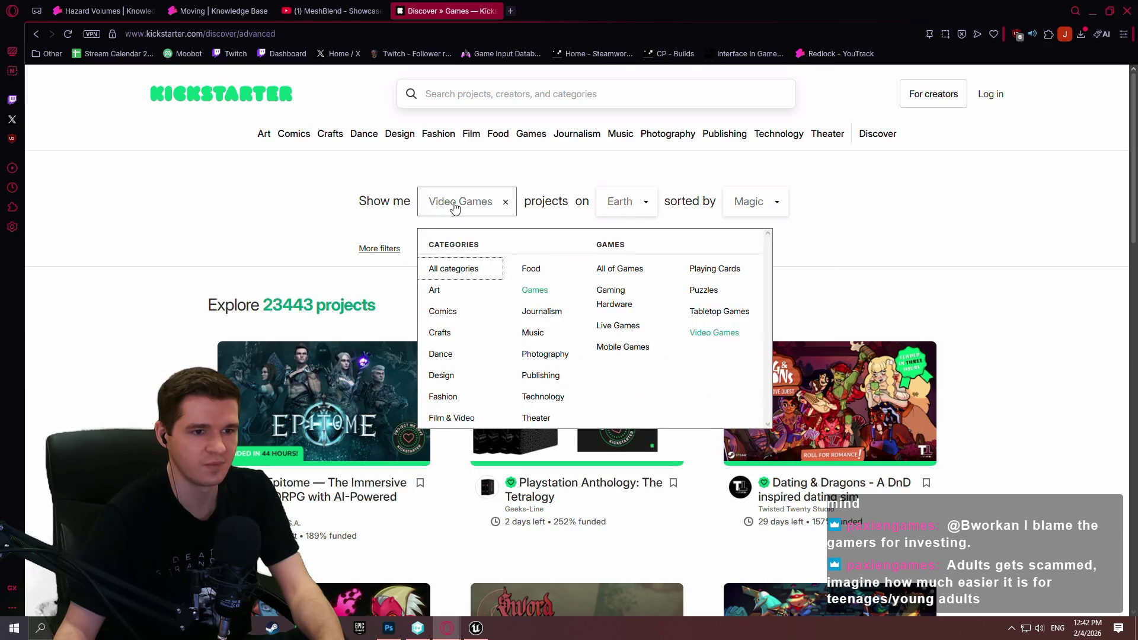
click(378, 248)
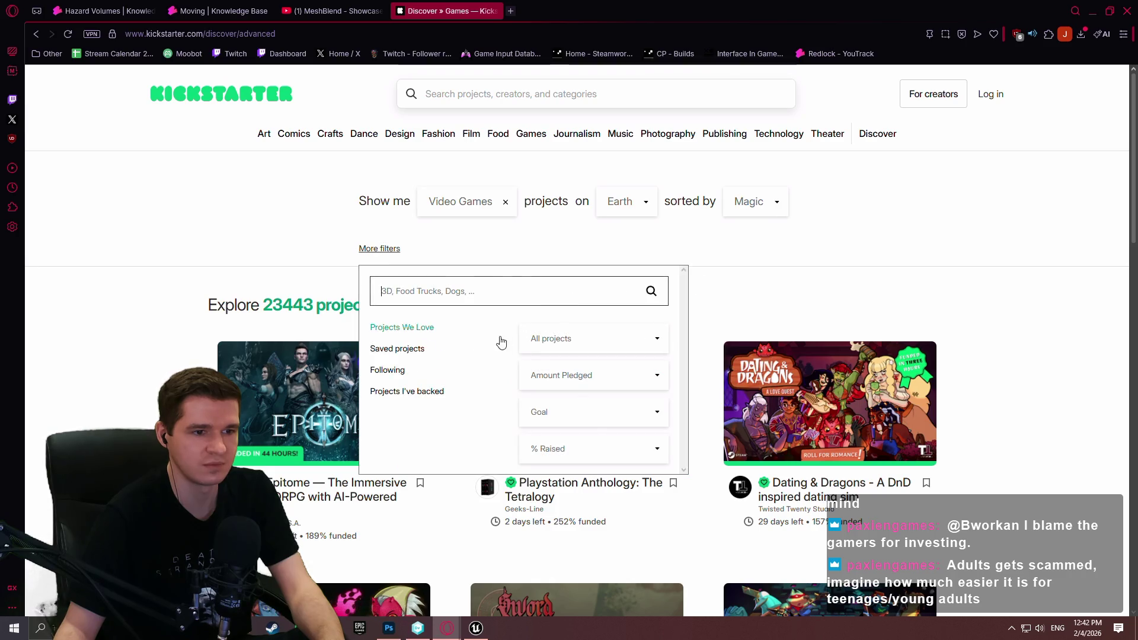
click(556, 341)
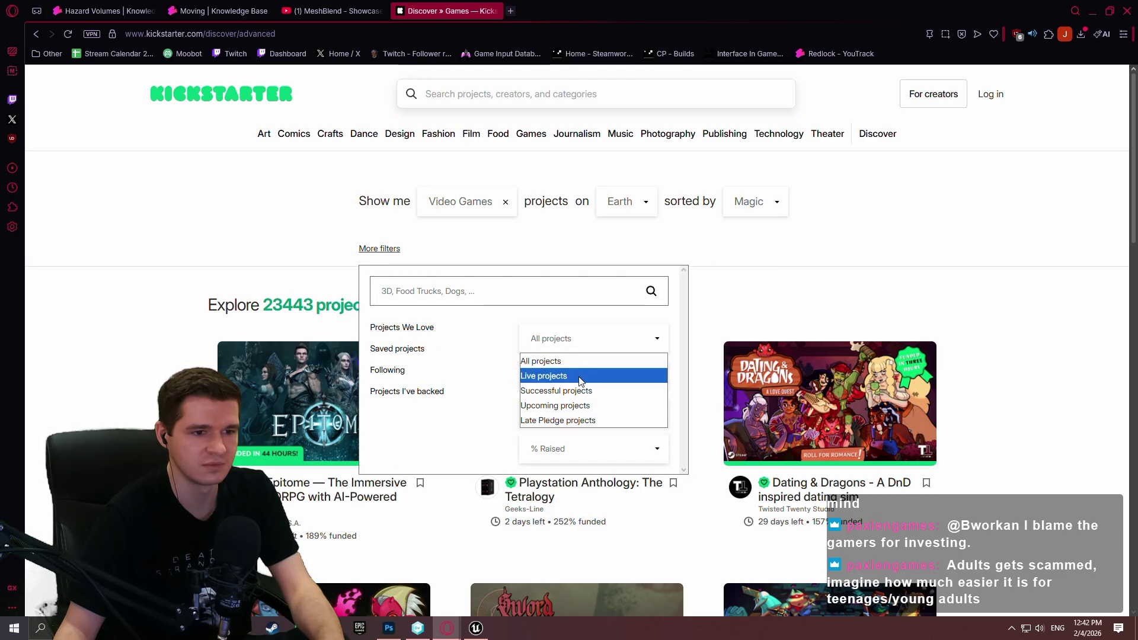
click(580, 377)
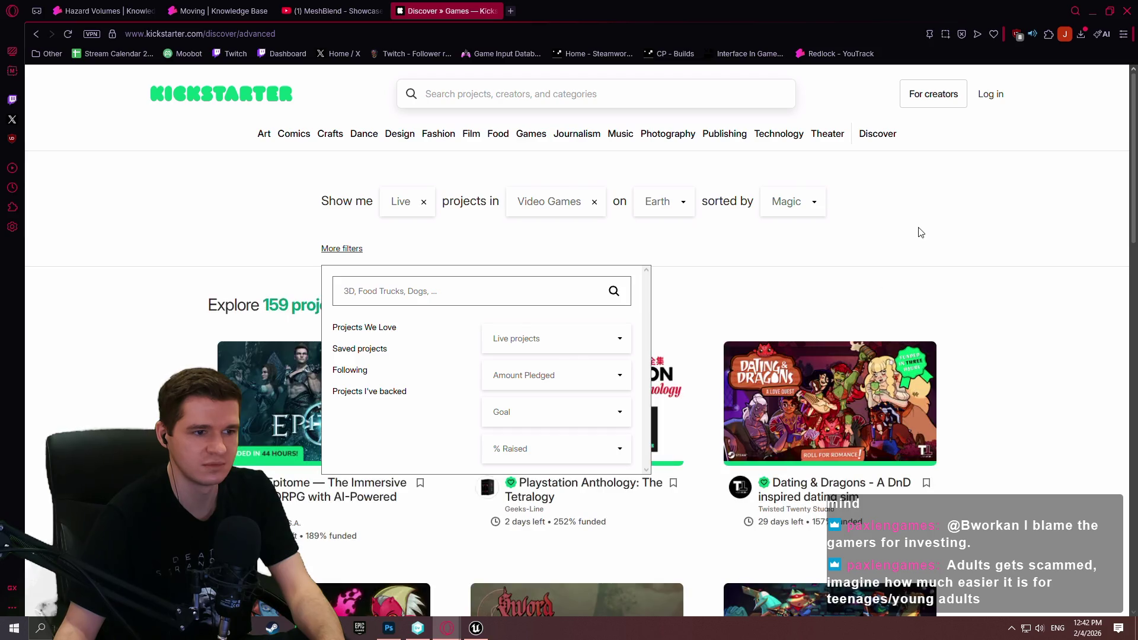
click(924, 229)
- Open the Epitome project in a new tab and switch to it
scroll(930, 226, down, 5)
scroll(1042, 190, up, 1)
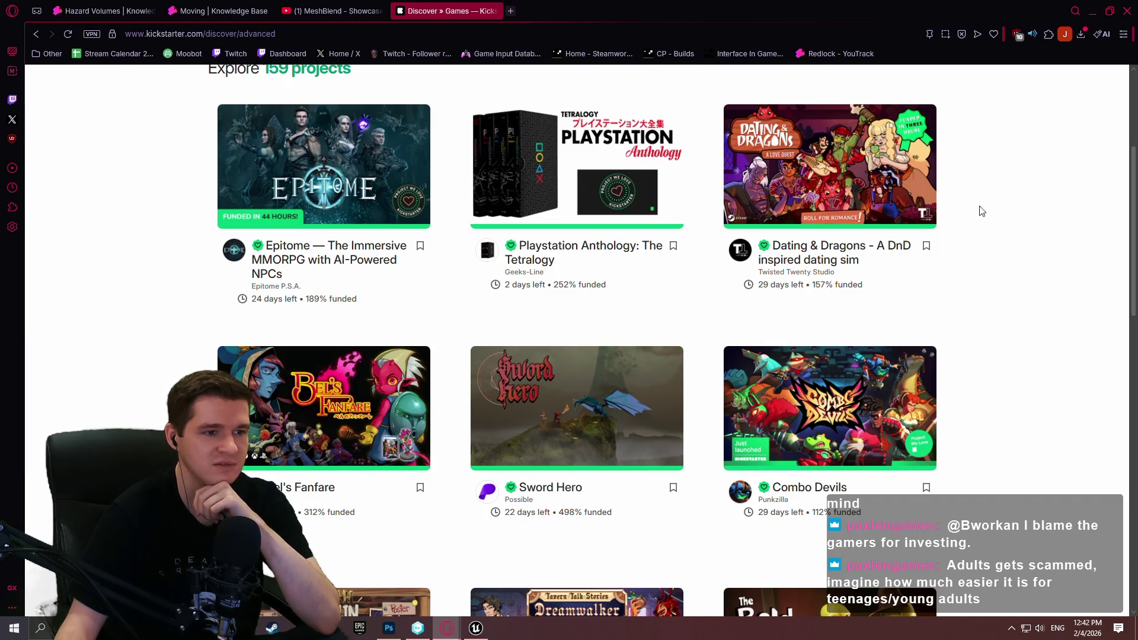
mouse_move(347, 265)
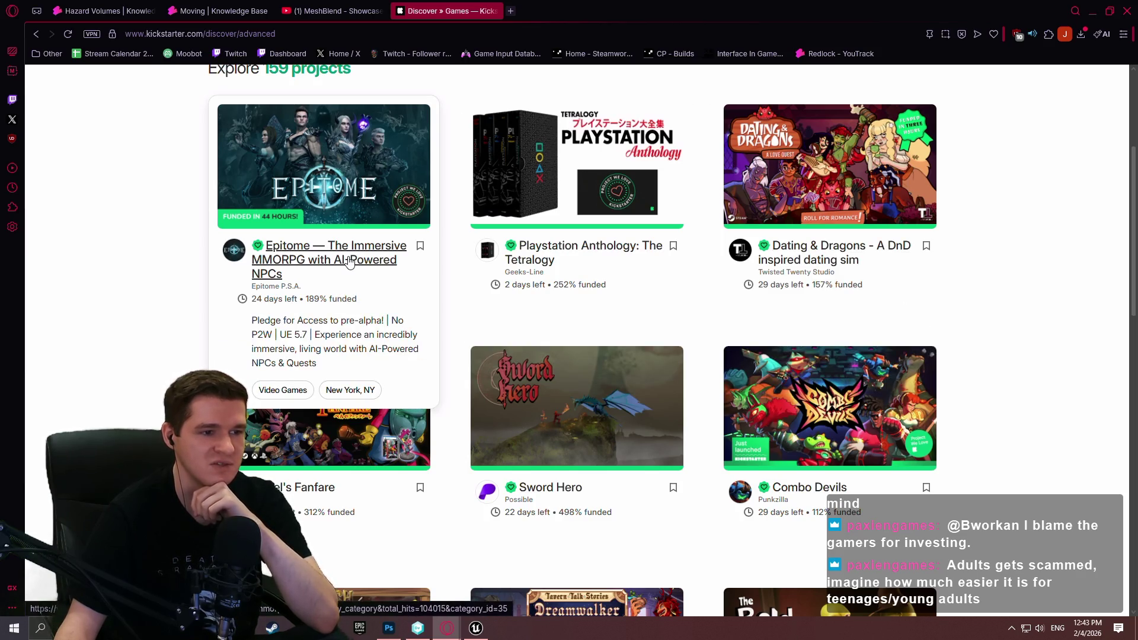
middle_click(350, 262)
click(551, 11)
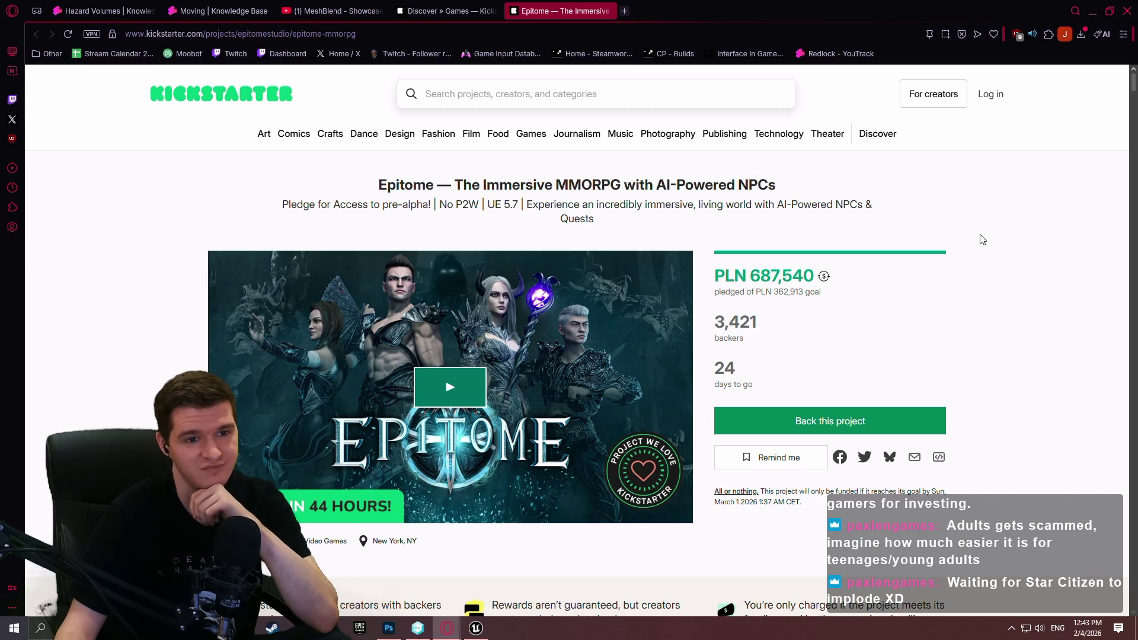
- Scroll through the Epitome campaign story, then start the gameplay video near the top
scroll(978, 239, down, 4)
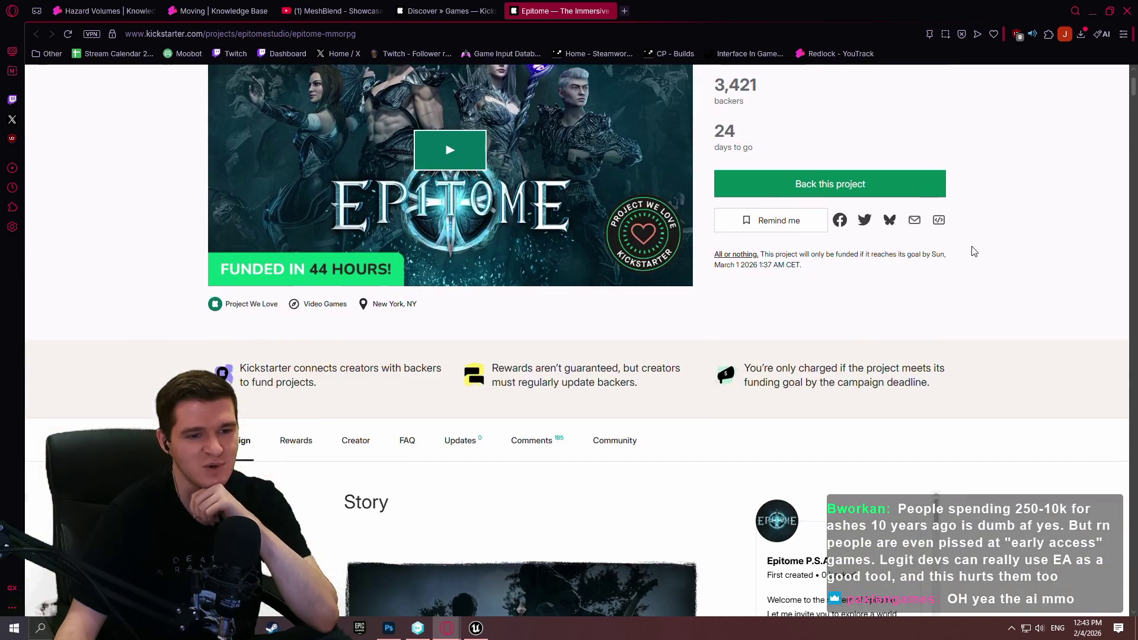
scroll(973, 249, down, 10)
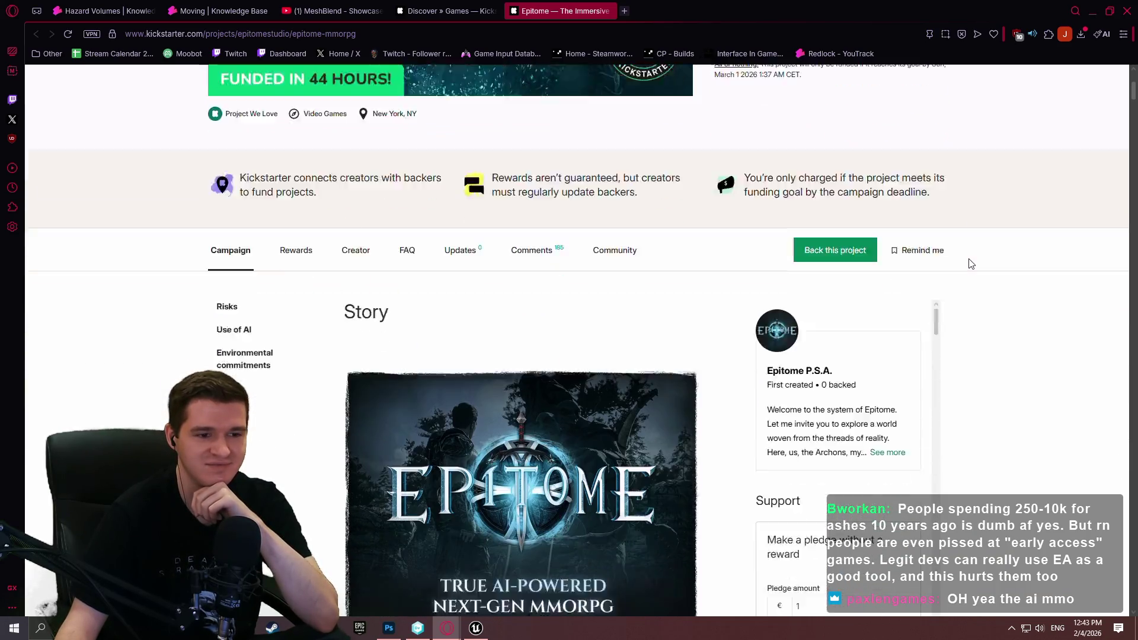
scroll(992, 259, down, 1)
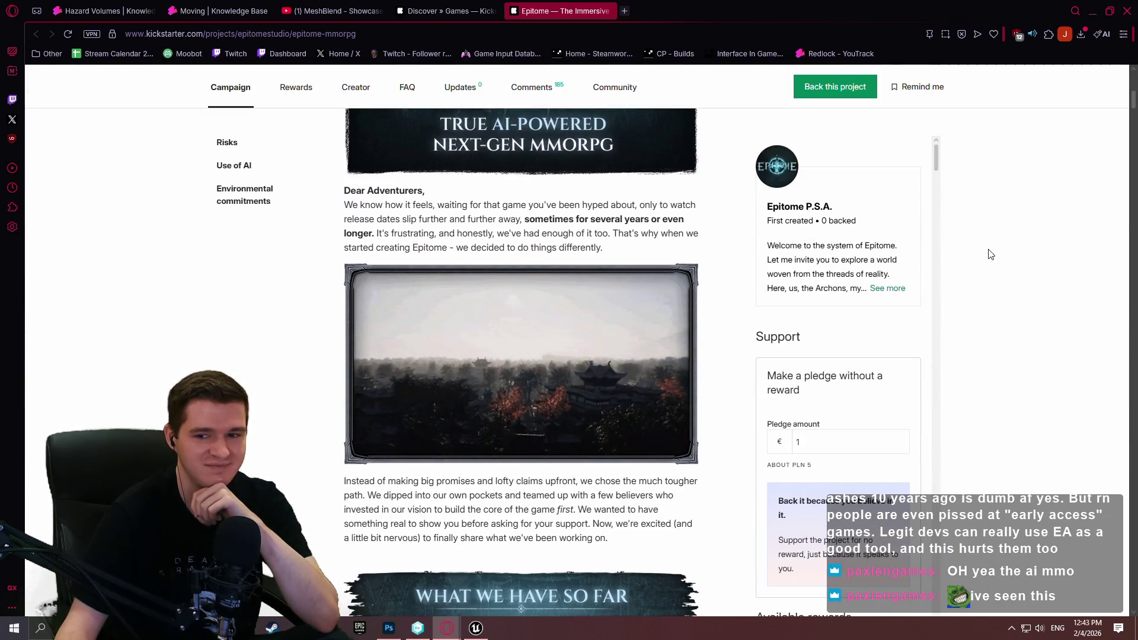
scroll(1033, 249, down, 5)
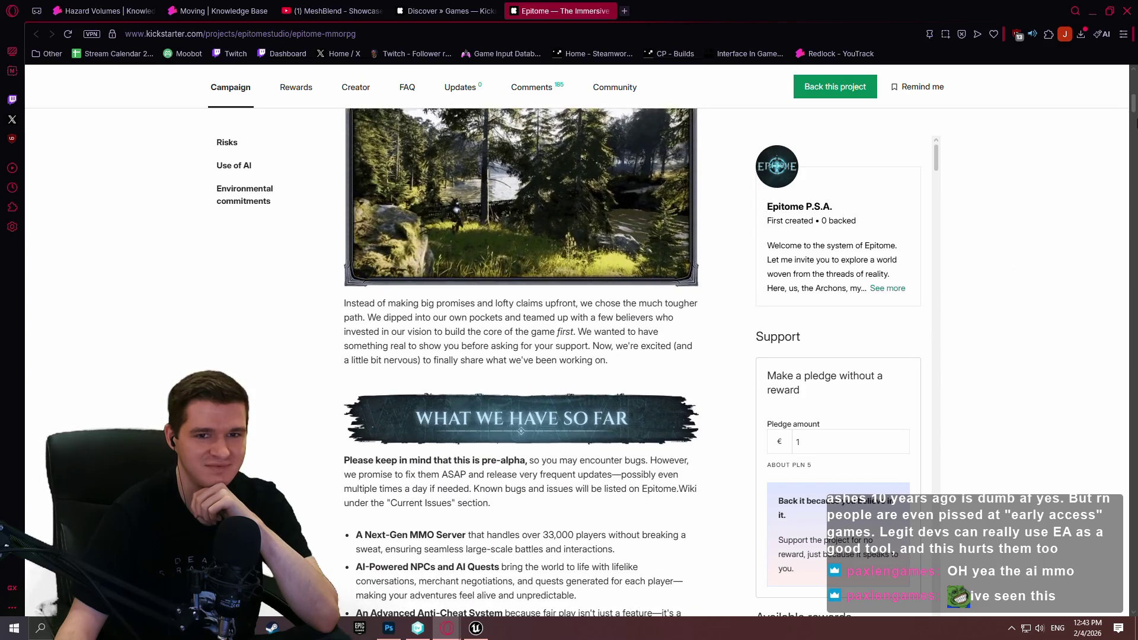
drag(1131, 102, 1128, 135)
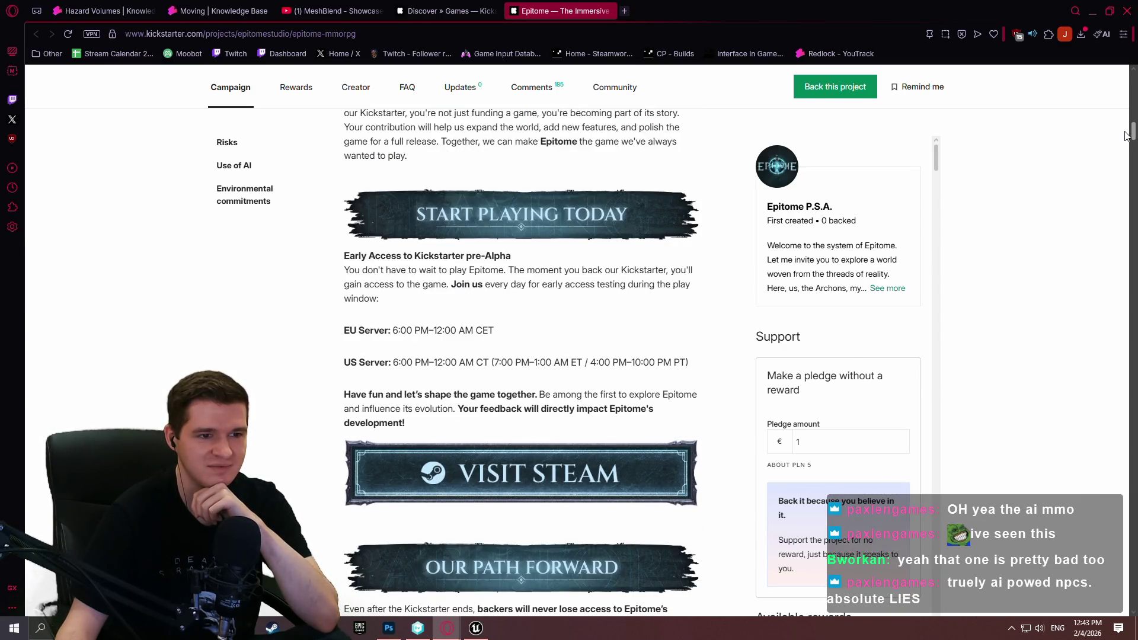
drag(1127, 136, 1119, 170)
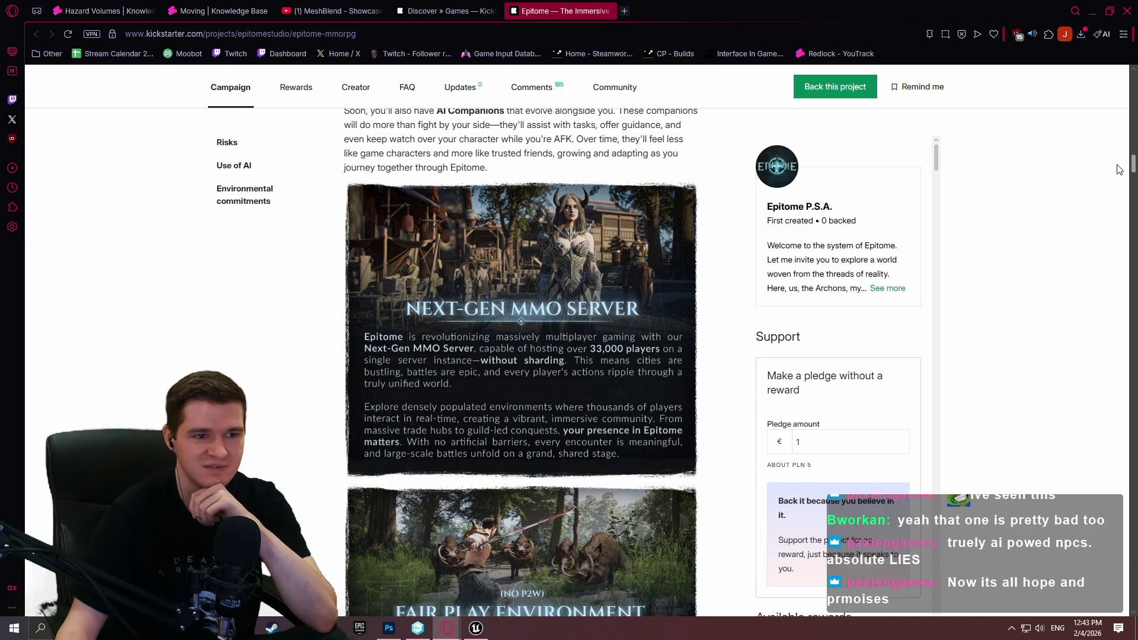
scroll(1119, 169, down, 10)
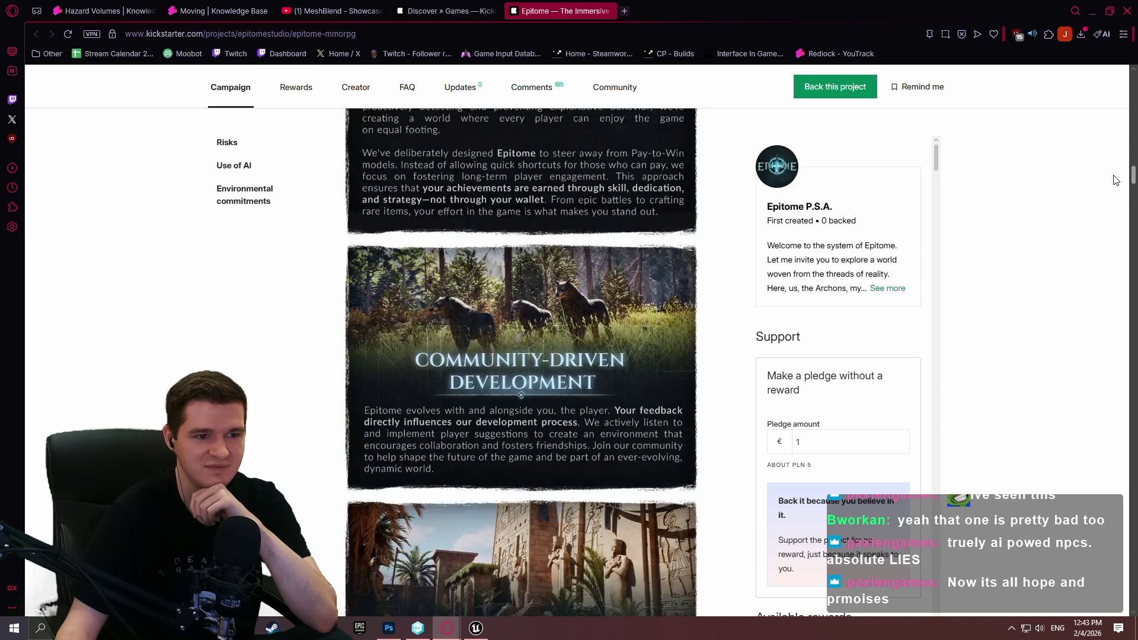
scroll(1116, 180, down, 15)
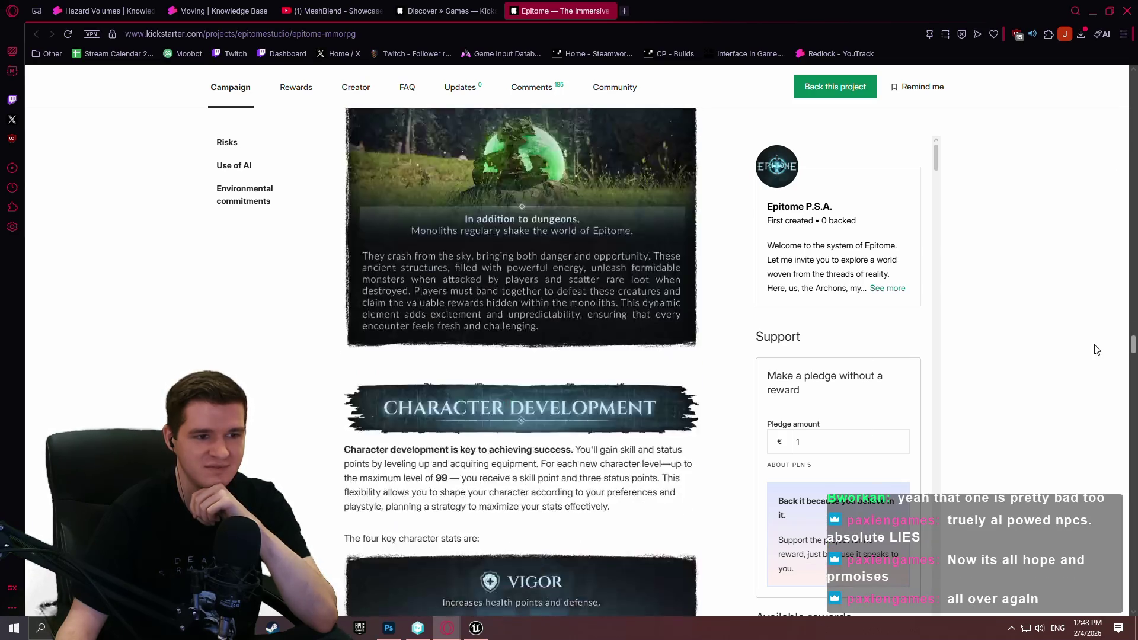
scroll(1094, 355, down, 20)
scroll(1067, 585, up, 20)
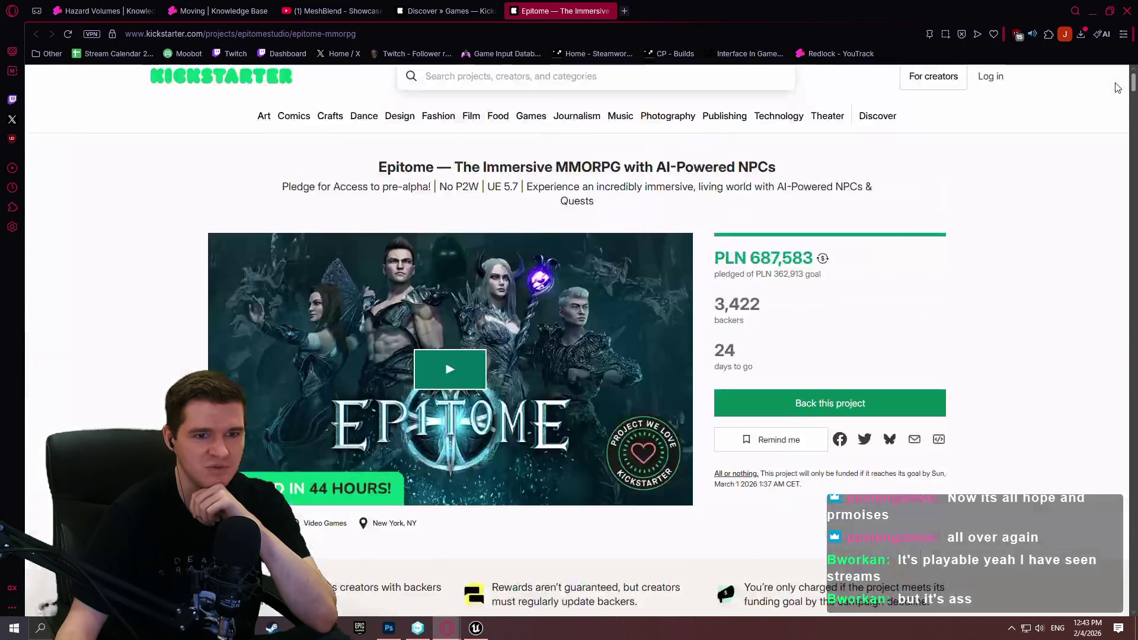
scroll(1118, 89, down, 3)
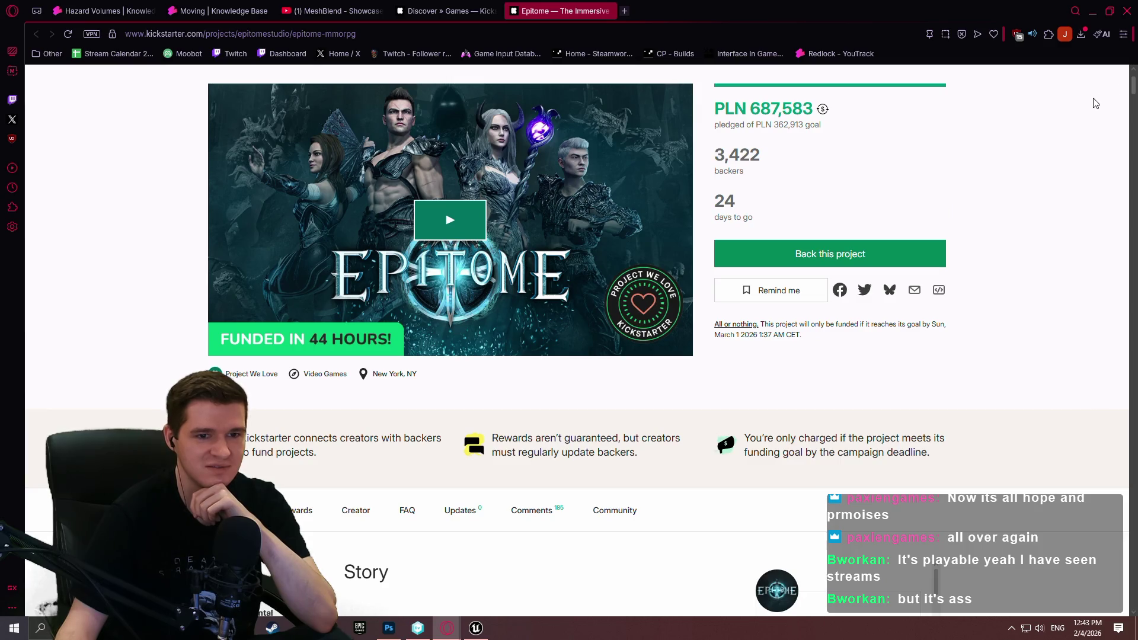
scroll(1091, 112, down, 4)
scroll(1080, 132, up, 5)
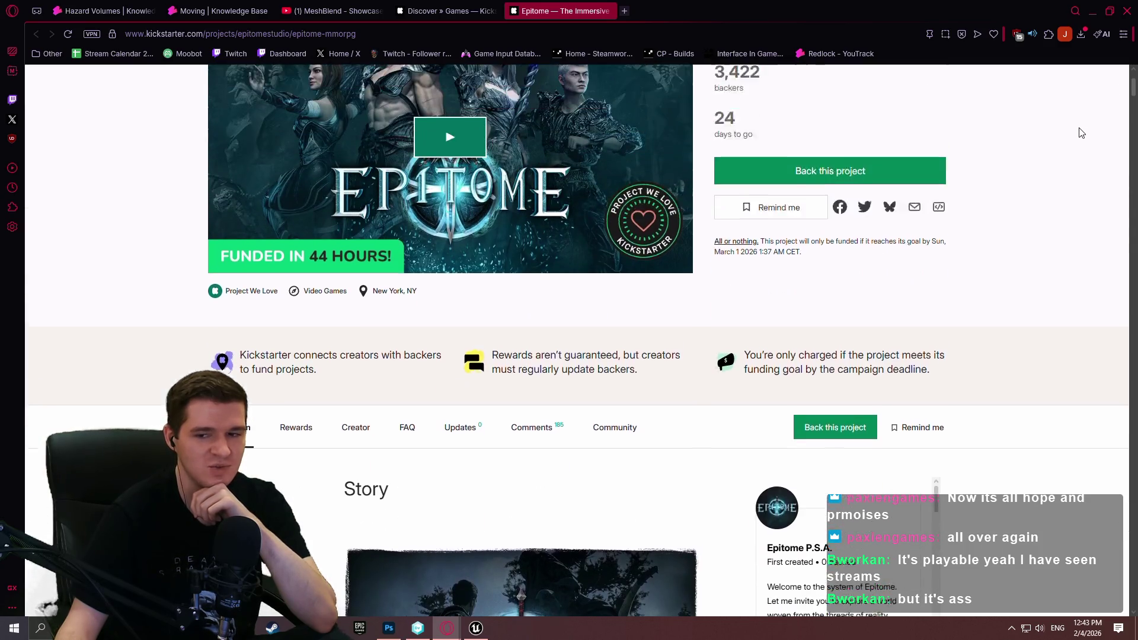
scroll(1076, 142, up, 2)
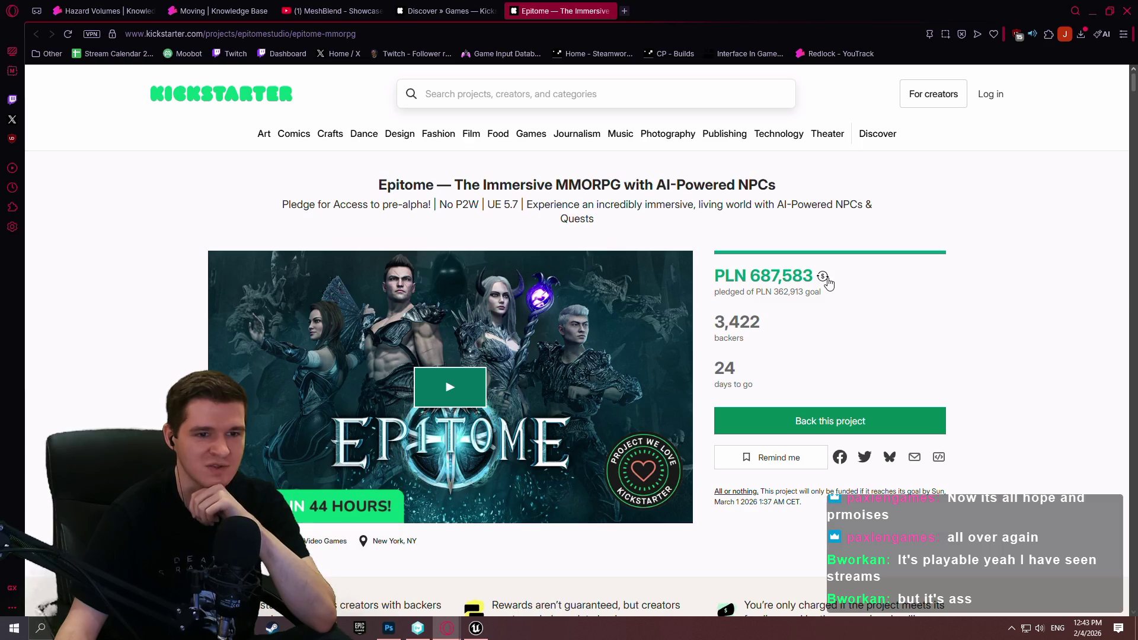
scroll(1060, 272, down, 5)
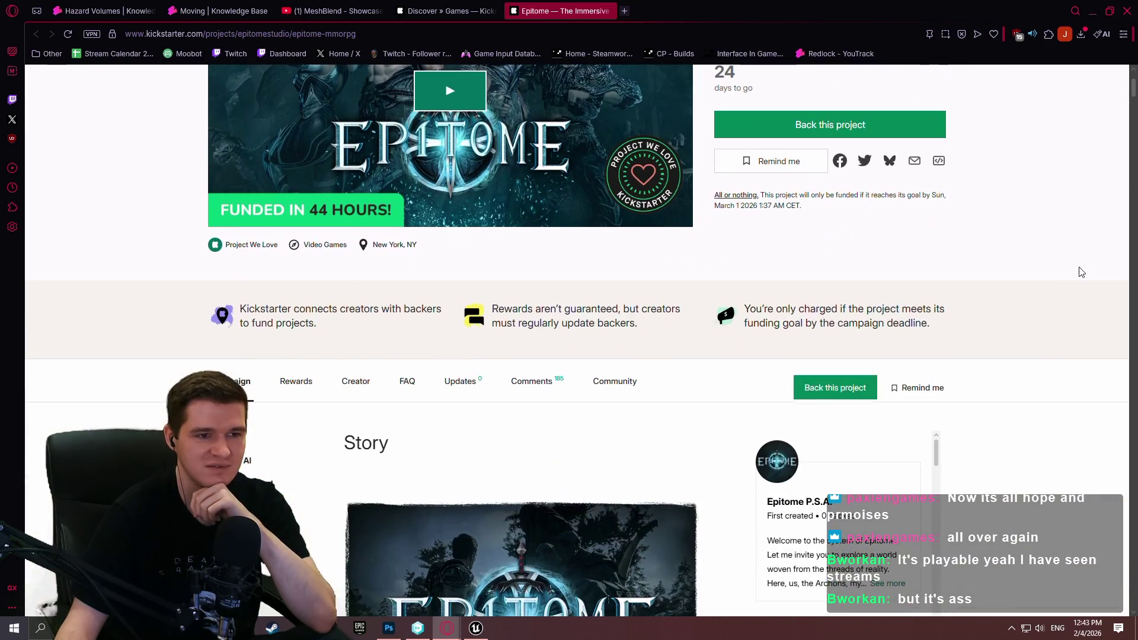
scroll(1066, 274, up, 3)
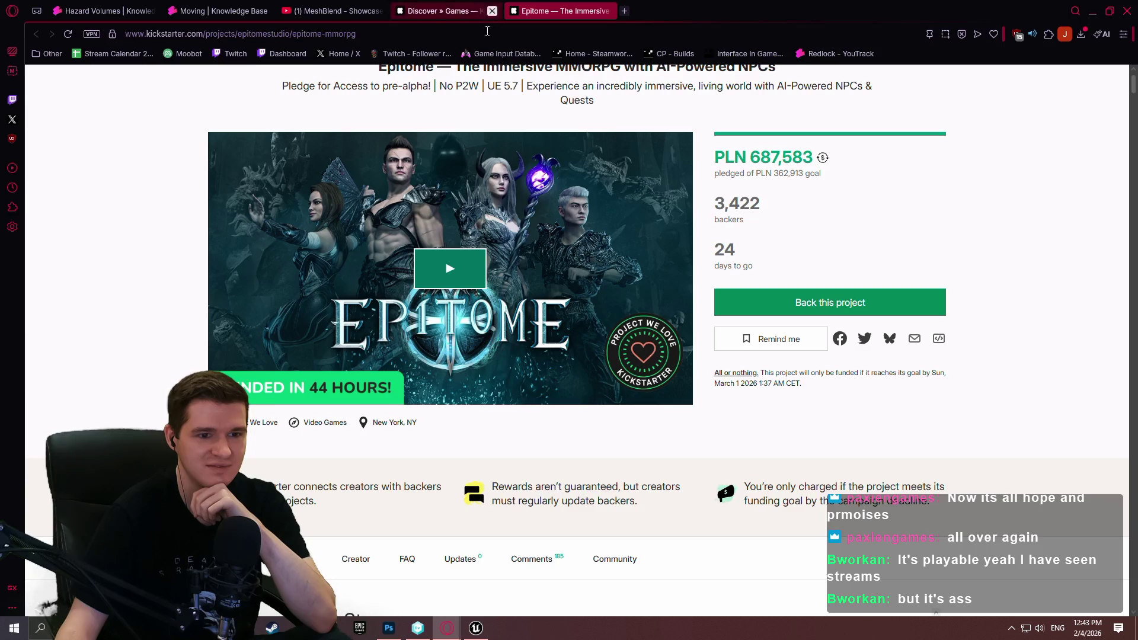
scroll(605, 248, down, 5)
scroll(981, 256, down, 5)
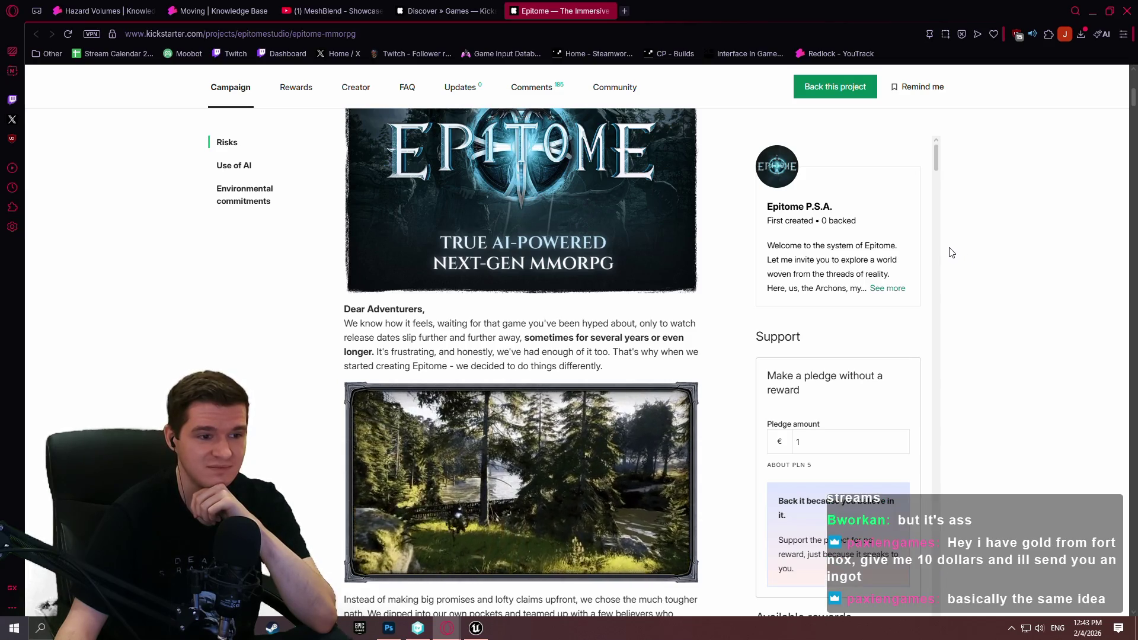
scroll(948, 249, up, 10)
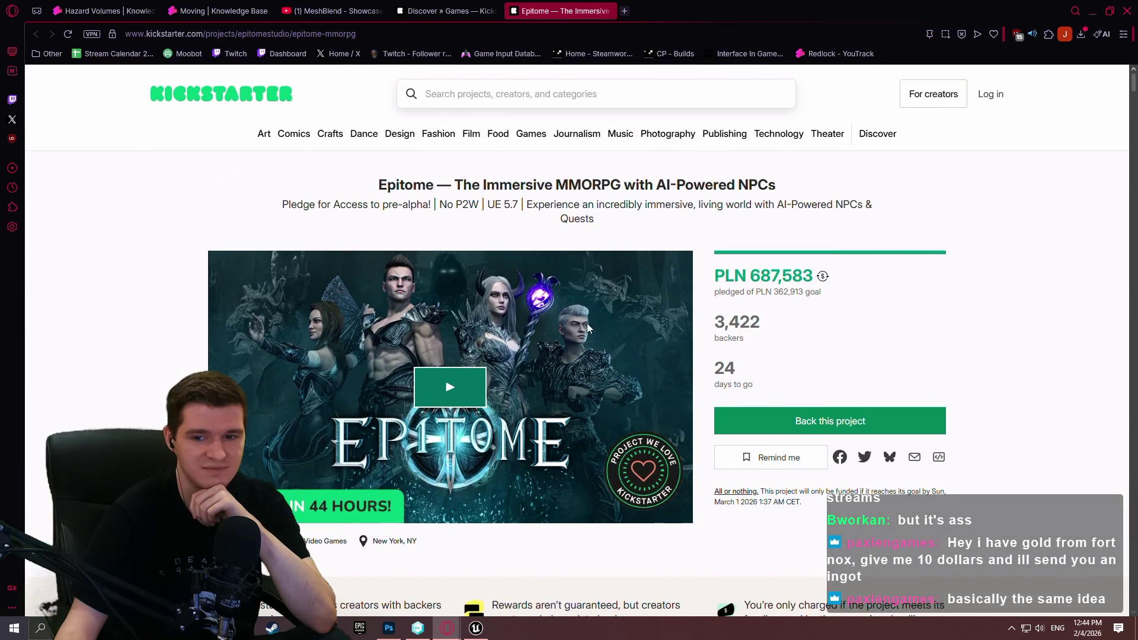
click(448, 415)
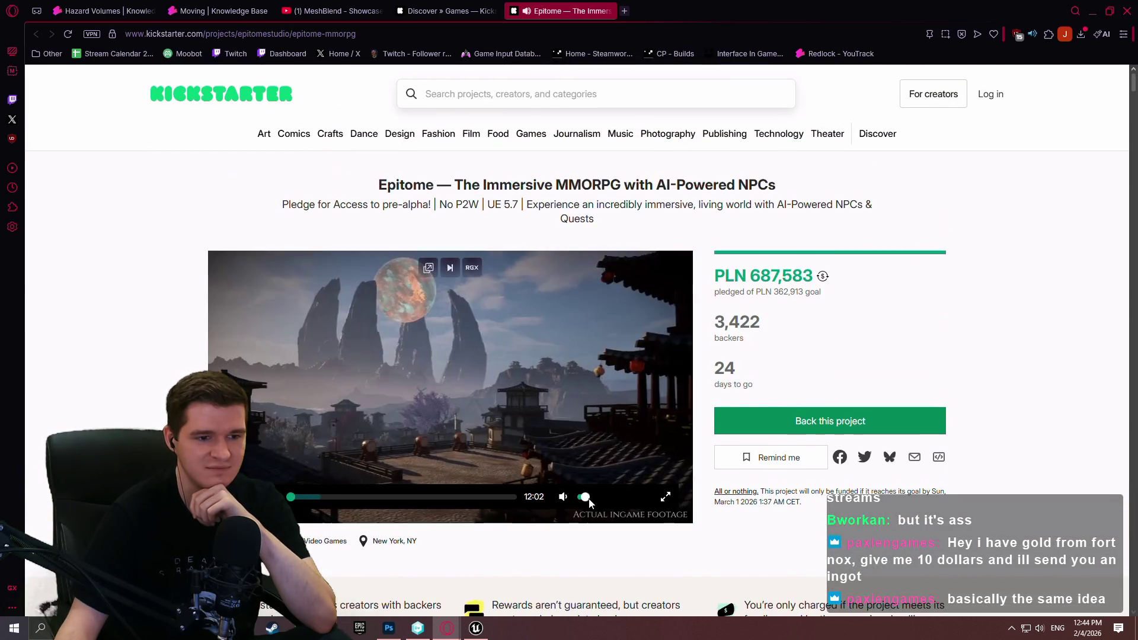
- Unmute the Epitome video, make it full screen, and seek ahead then back a few seconds
click(582, 500)
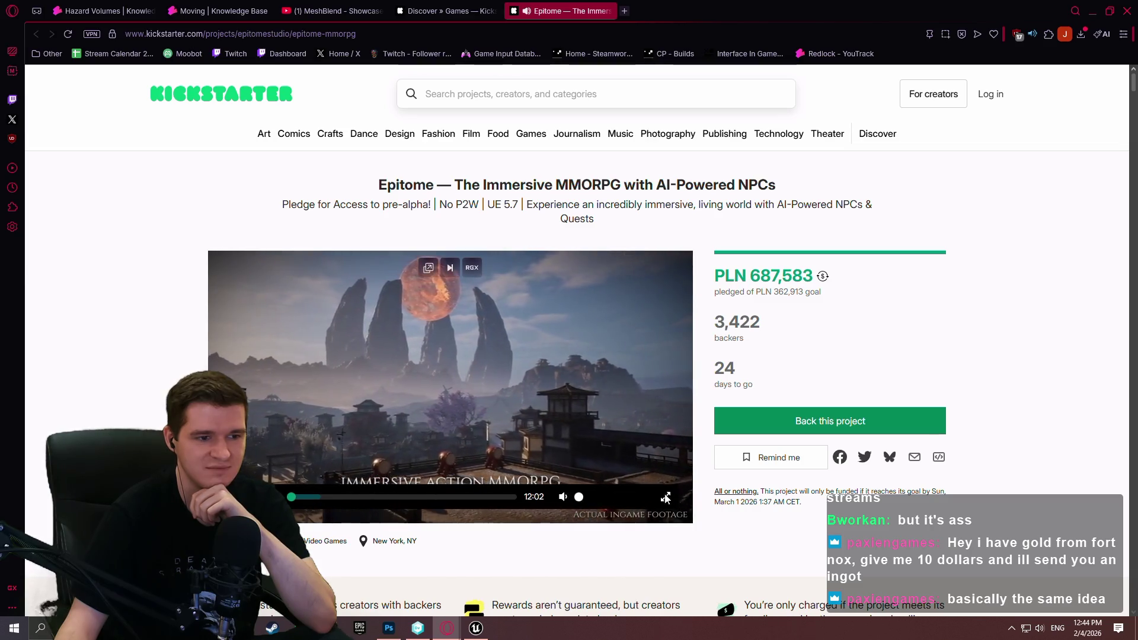
click(665, 497)
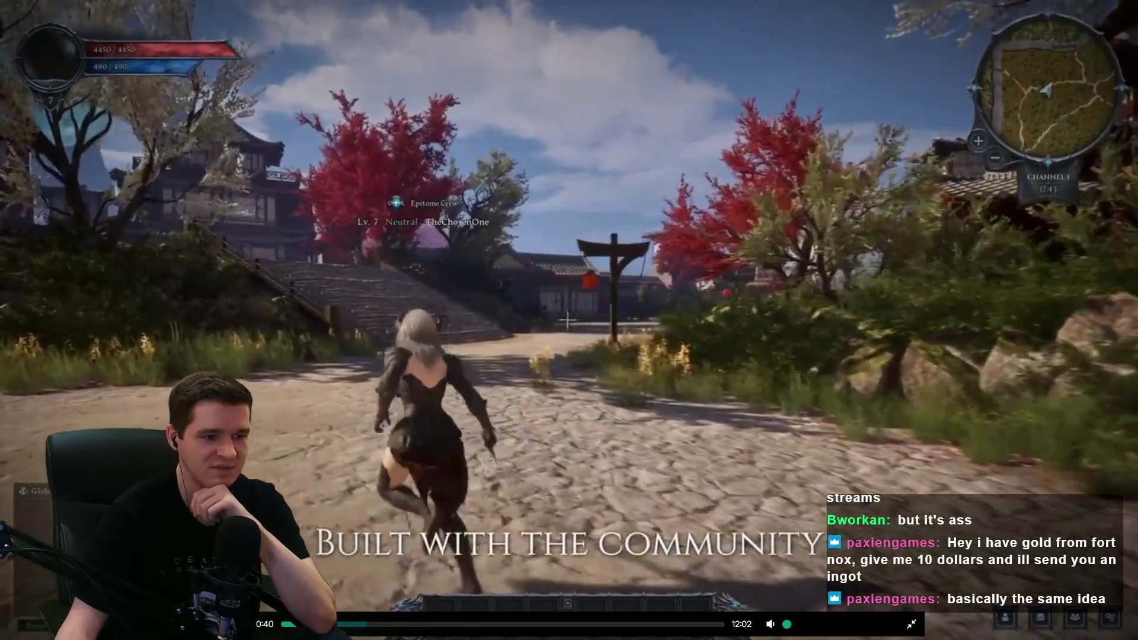
key(Right)
key(Right)
key(Right)
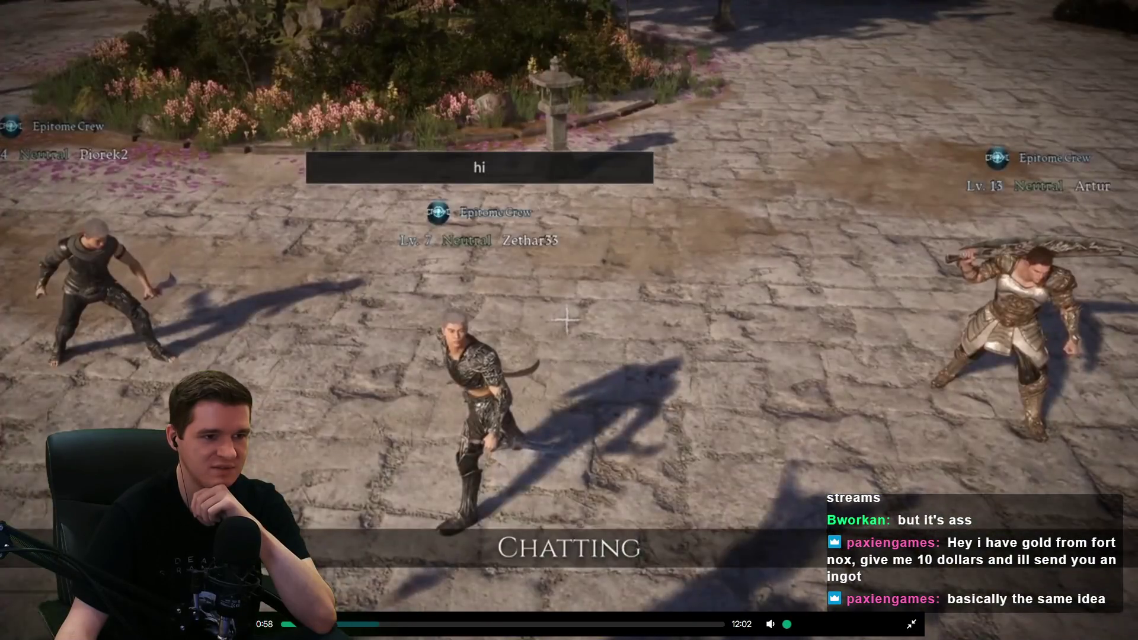
key(Right)
key(Right)
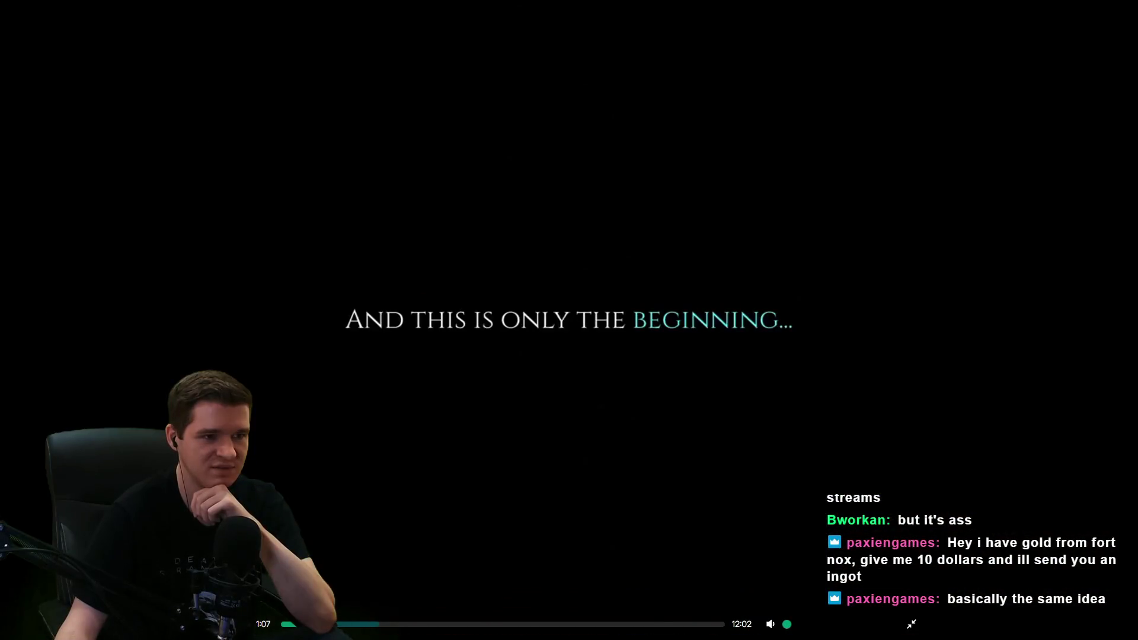
key(Left)
key(Left)
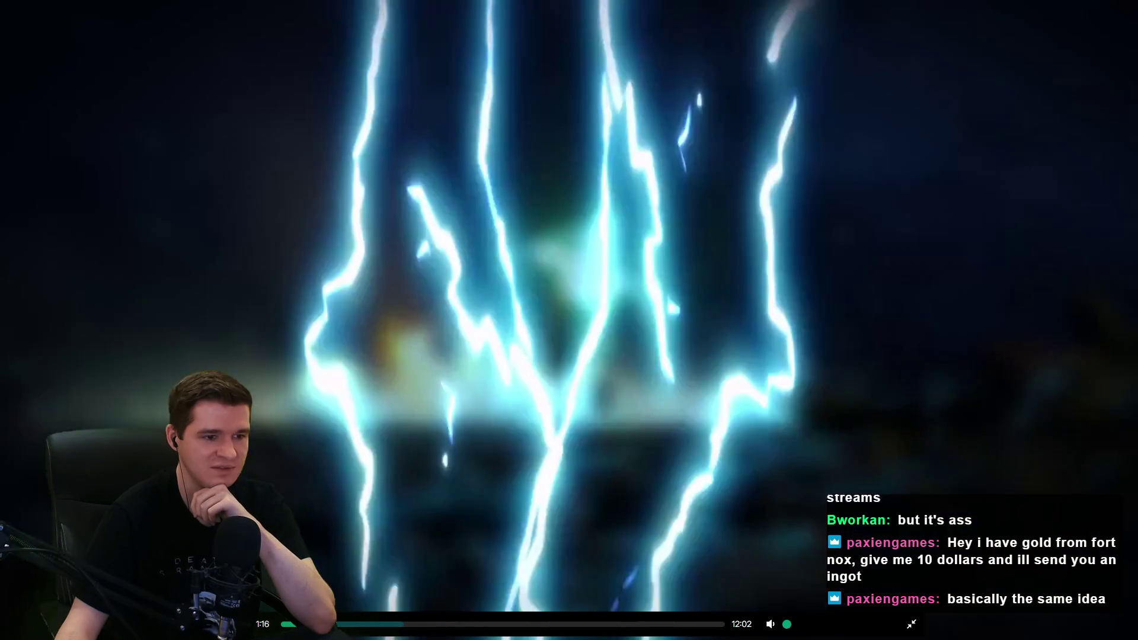
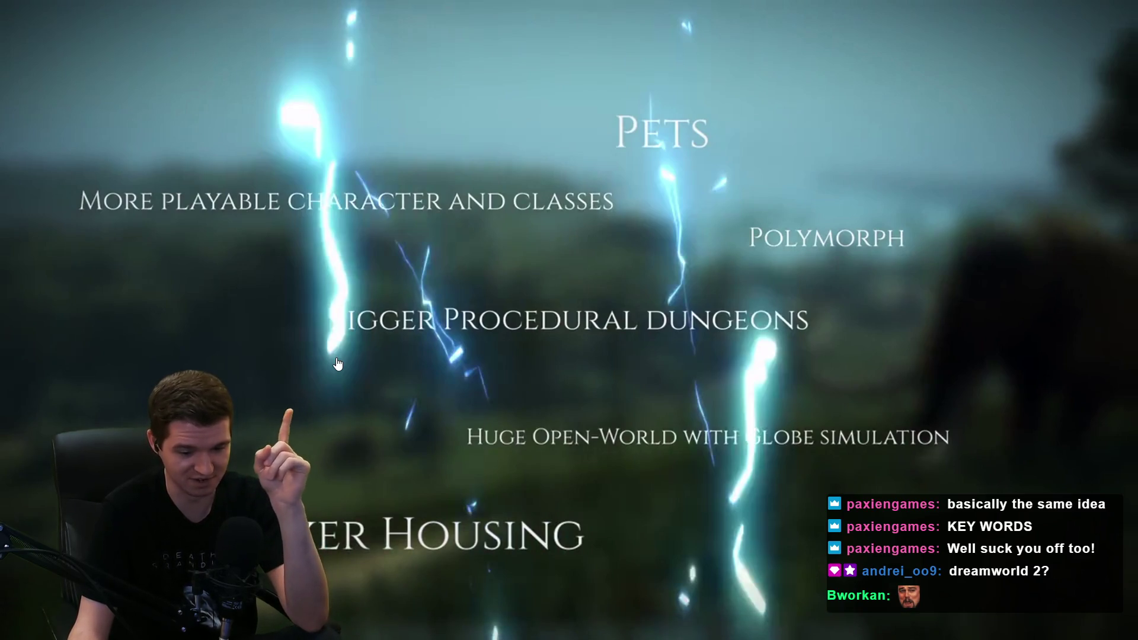
- Skip through the Epitome campaign video to 1:20, the presenter's pitch, then exit fullscreen
mouse_move(353, 396)
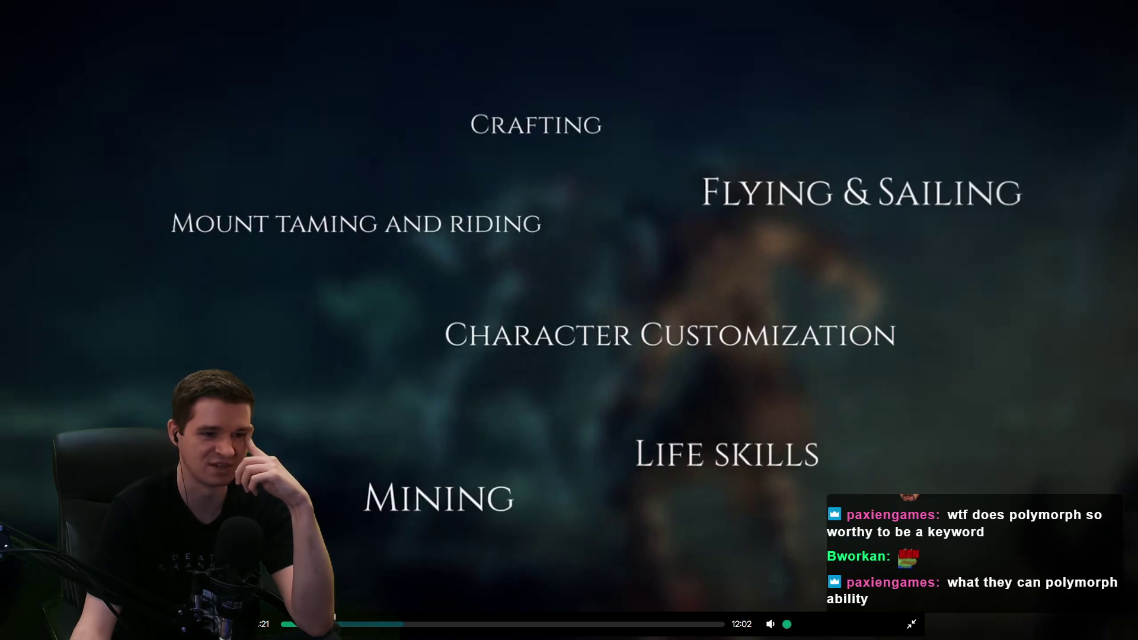
click(355, 624)
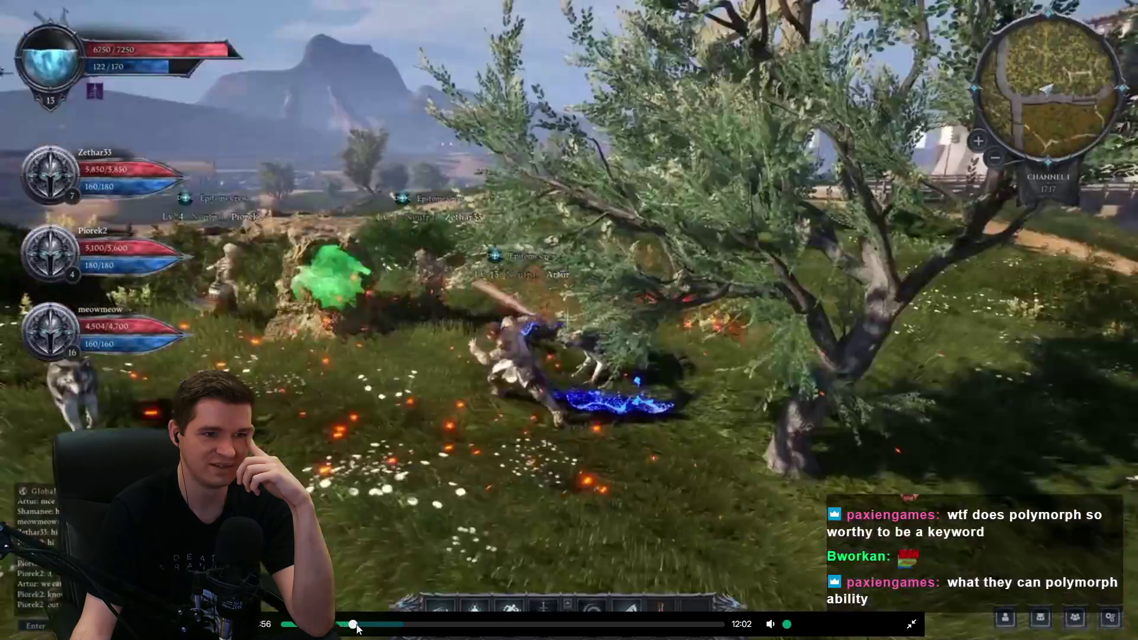
drag(356, 626, 476, 624)
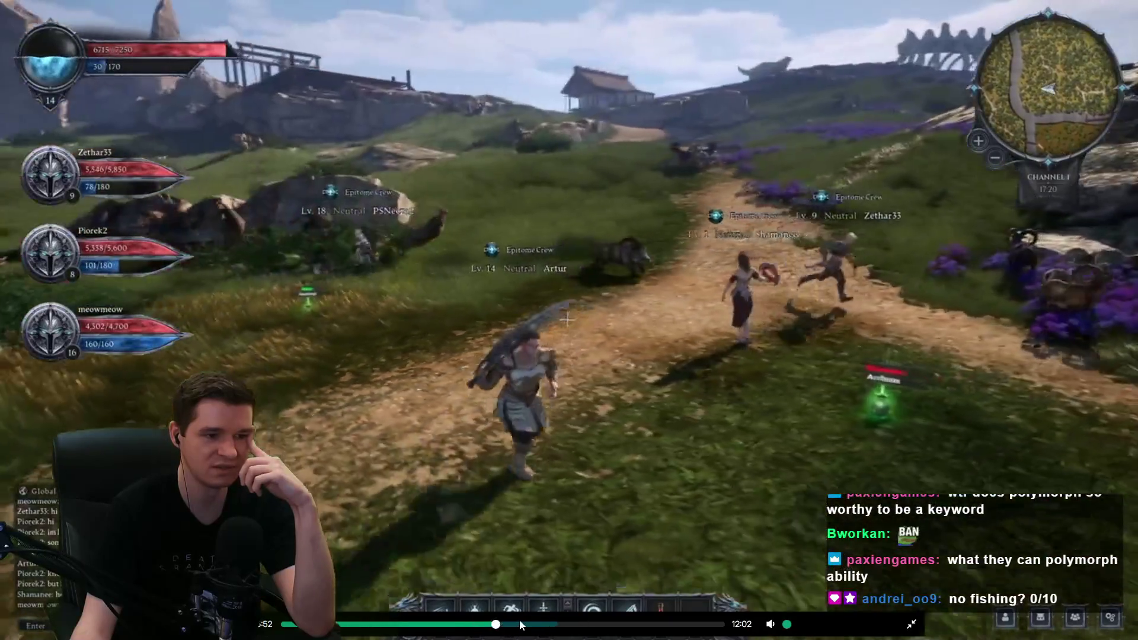
click(520, 622)
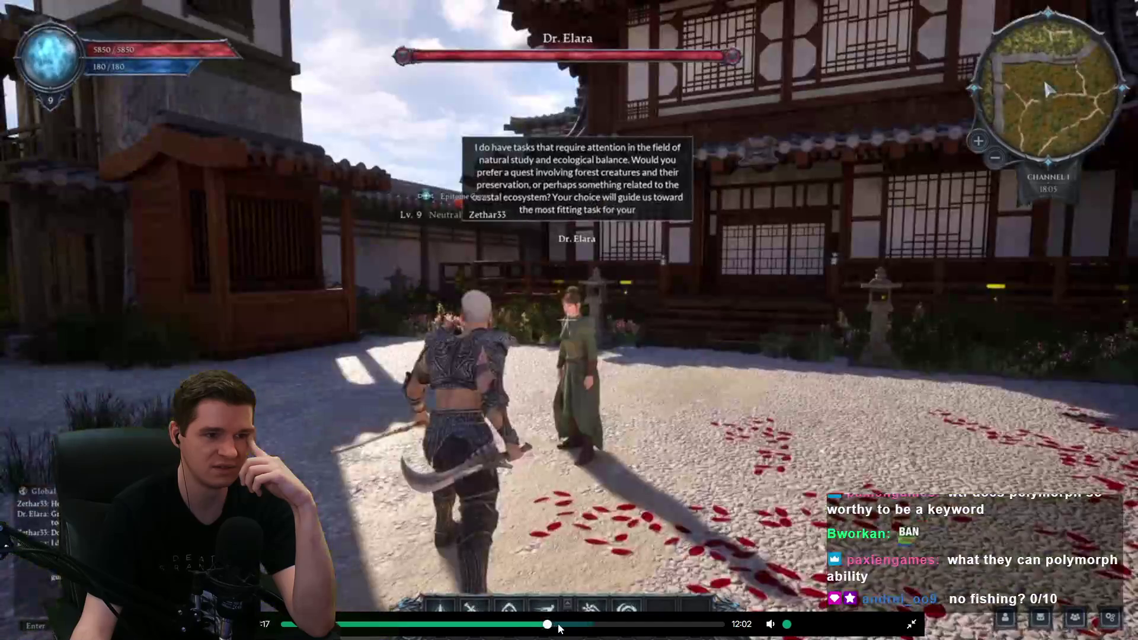
click(561, 625)
click(606, 625)
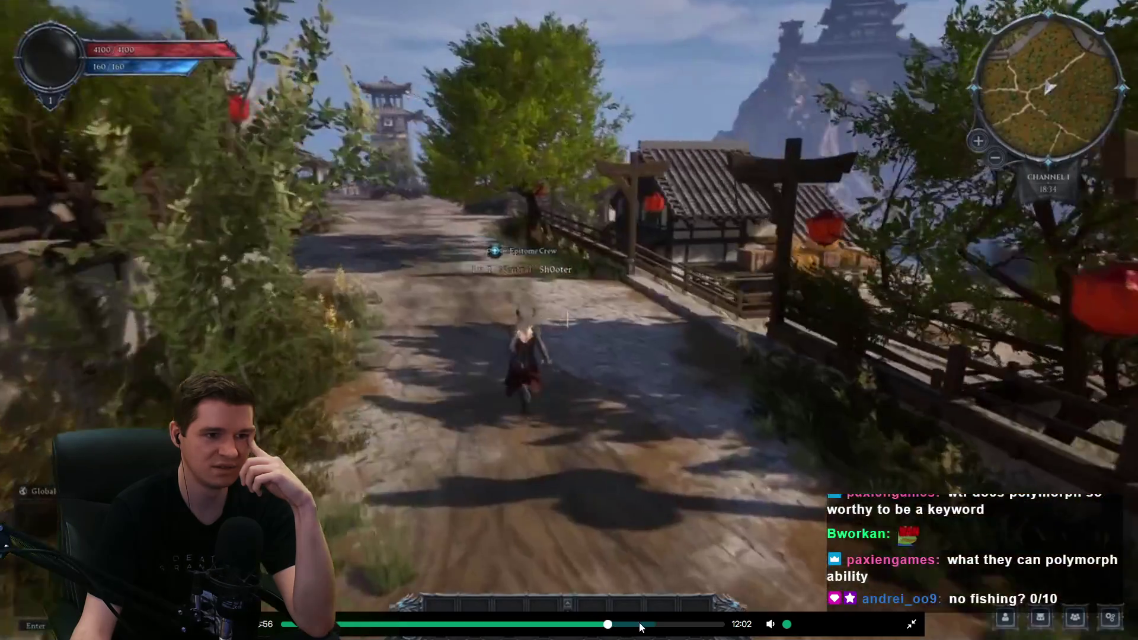
click(659, 624)
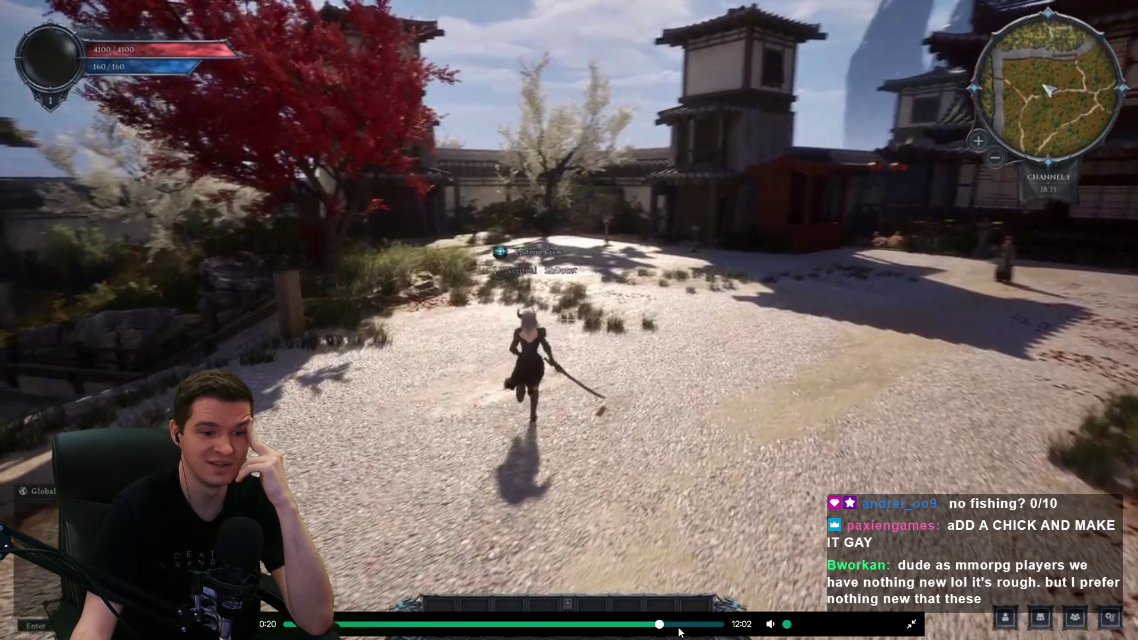
click(677, 625)
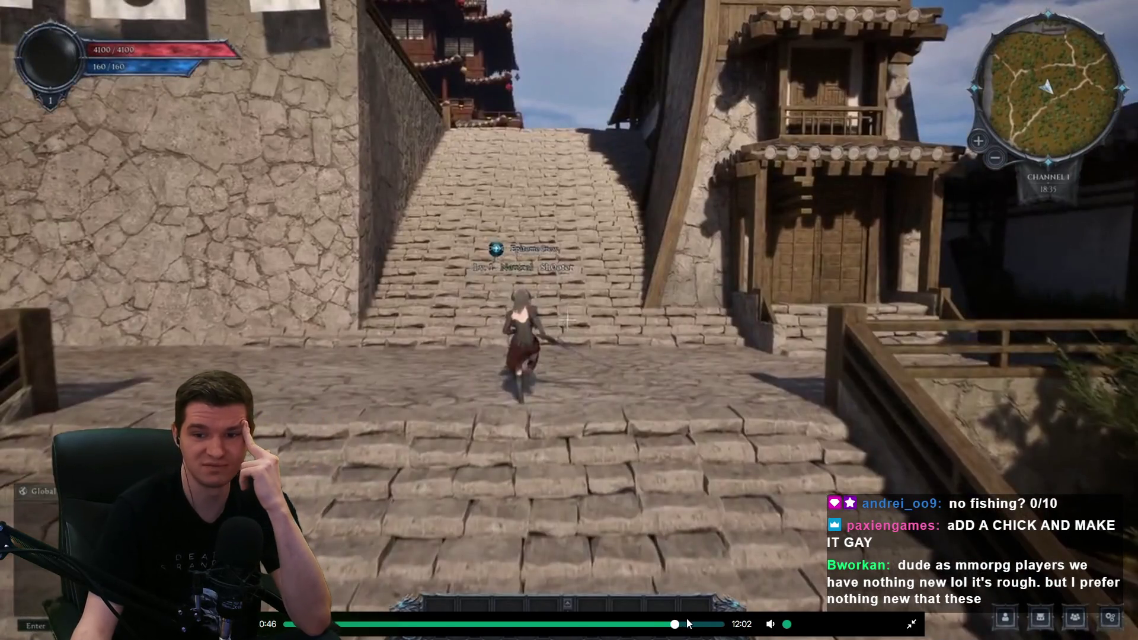
click(692, 625)
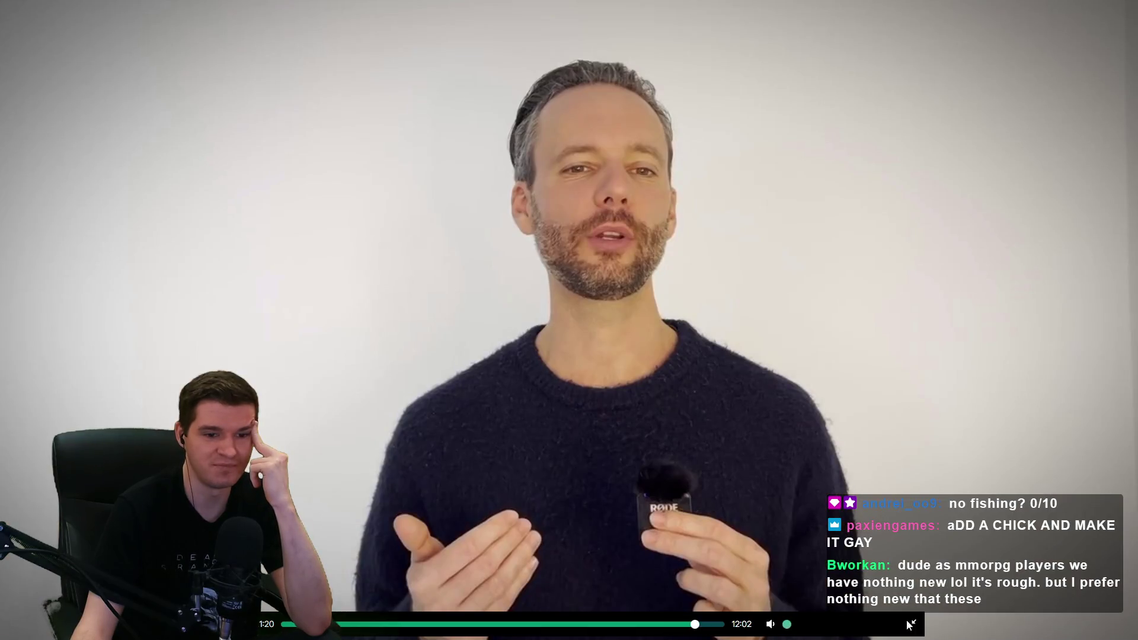
click(909, 624)
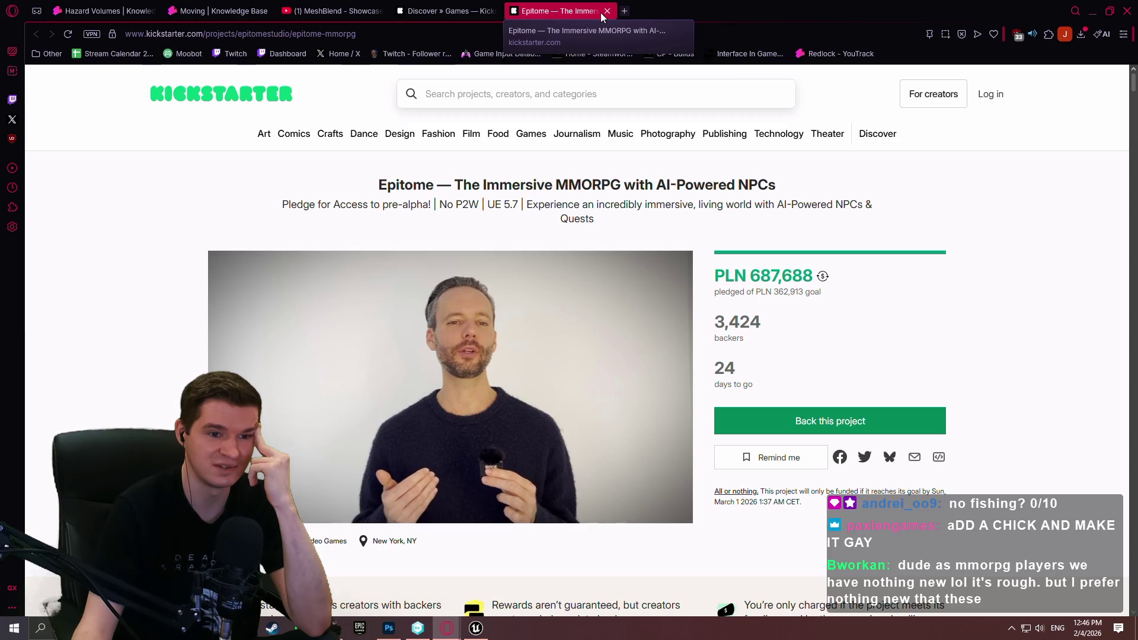
- Scroll down the Epitome project page, then close its tab
scroll(752, 132, down, 8)
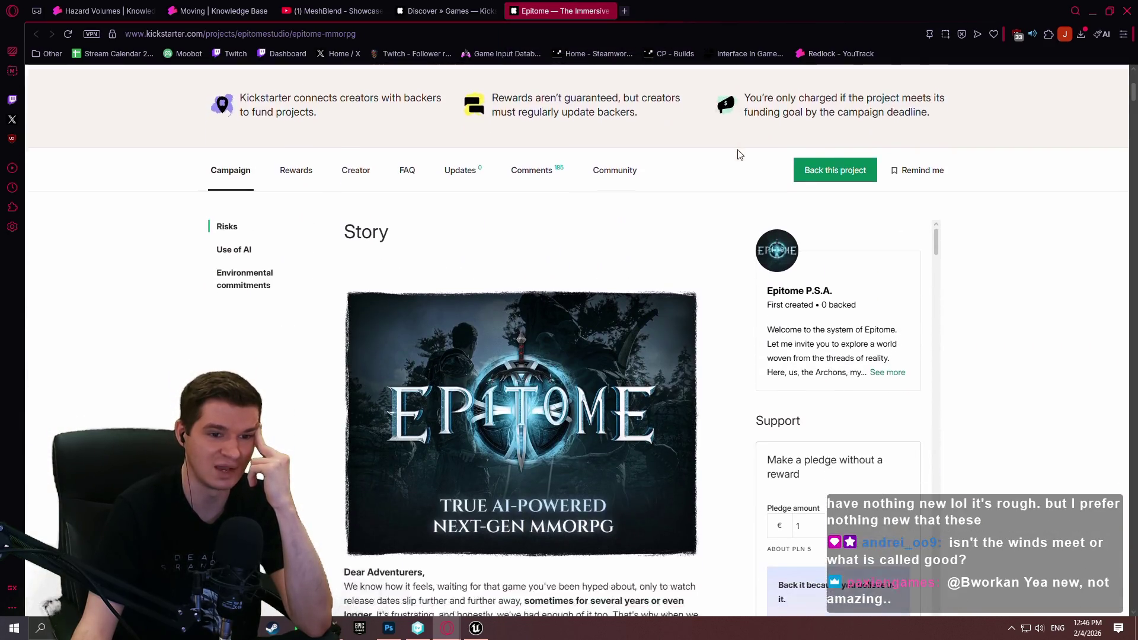
scroll(739, 155, down, 4)
click(610, 12)
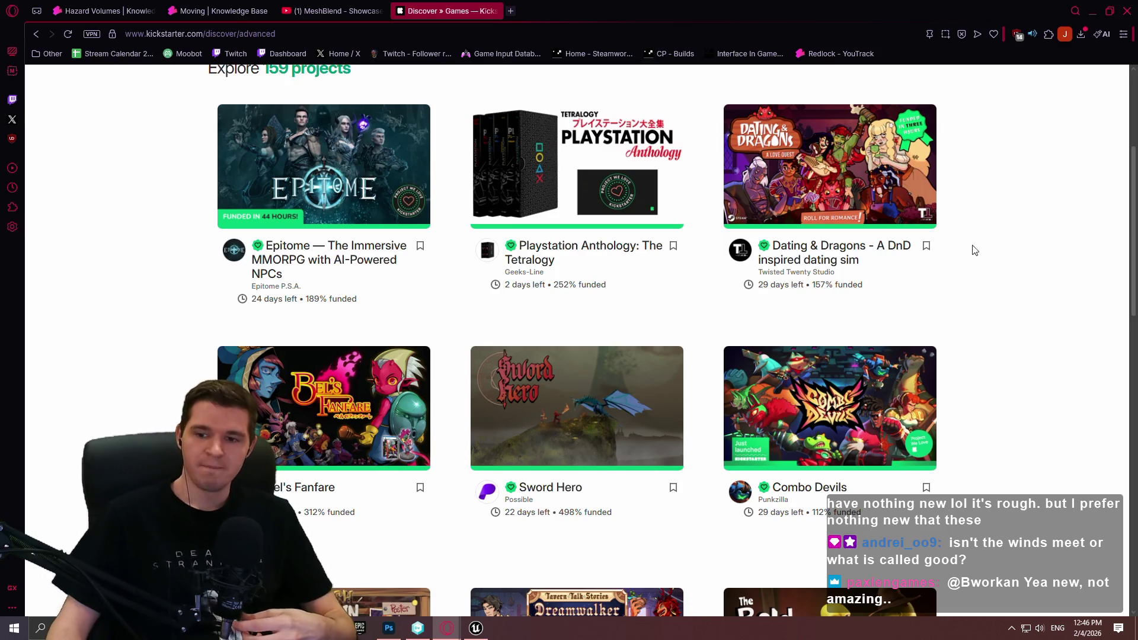
- Browse the Discover Games grid and load more game projects
mouse_move(879, 276)
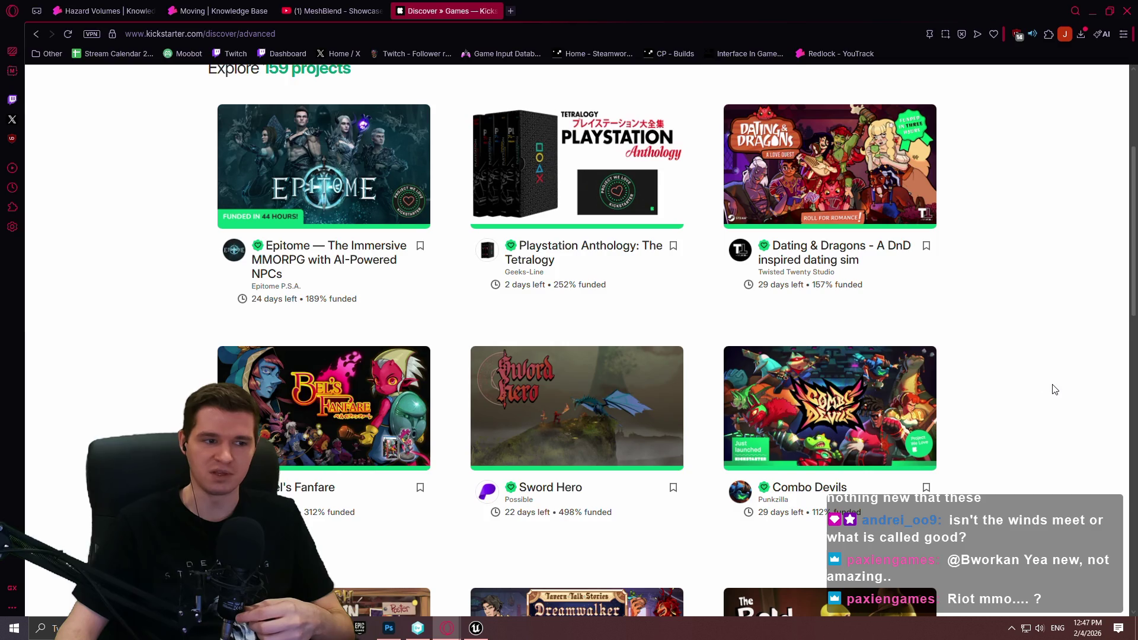
scroll(1043, 382, down, 2)
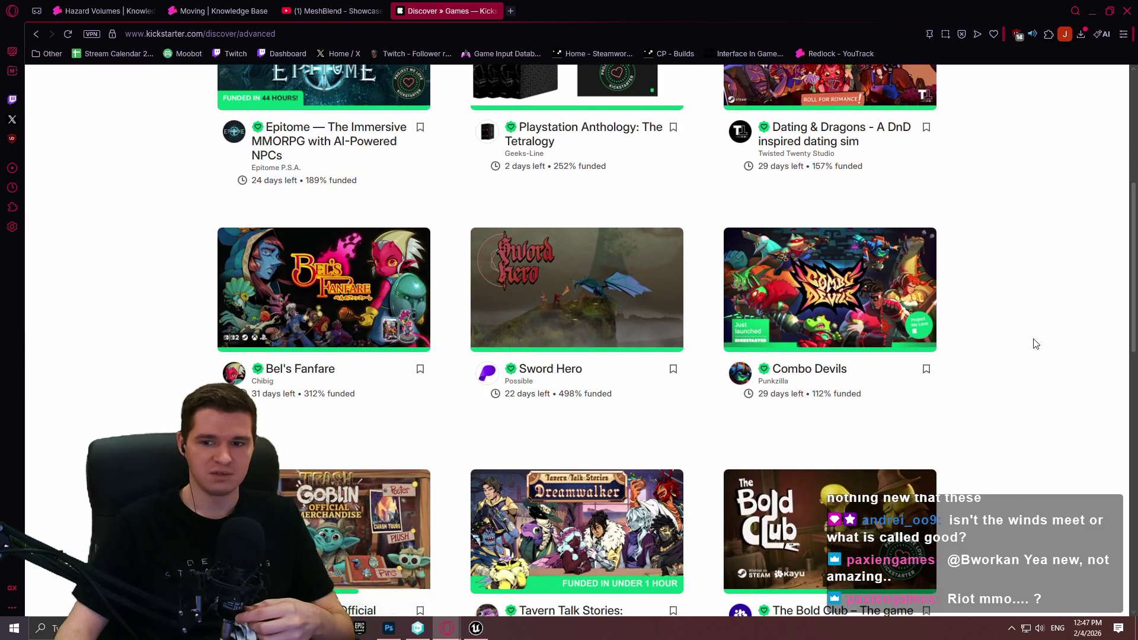
scroll(1021, 330, down, 9)
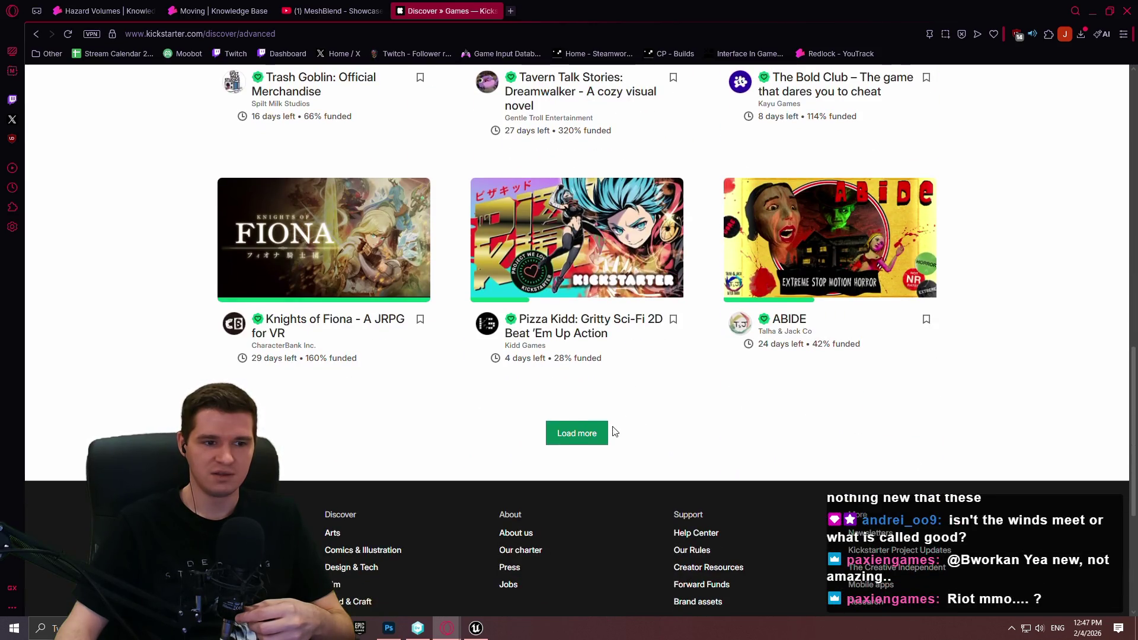
click(596, 434)
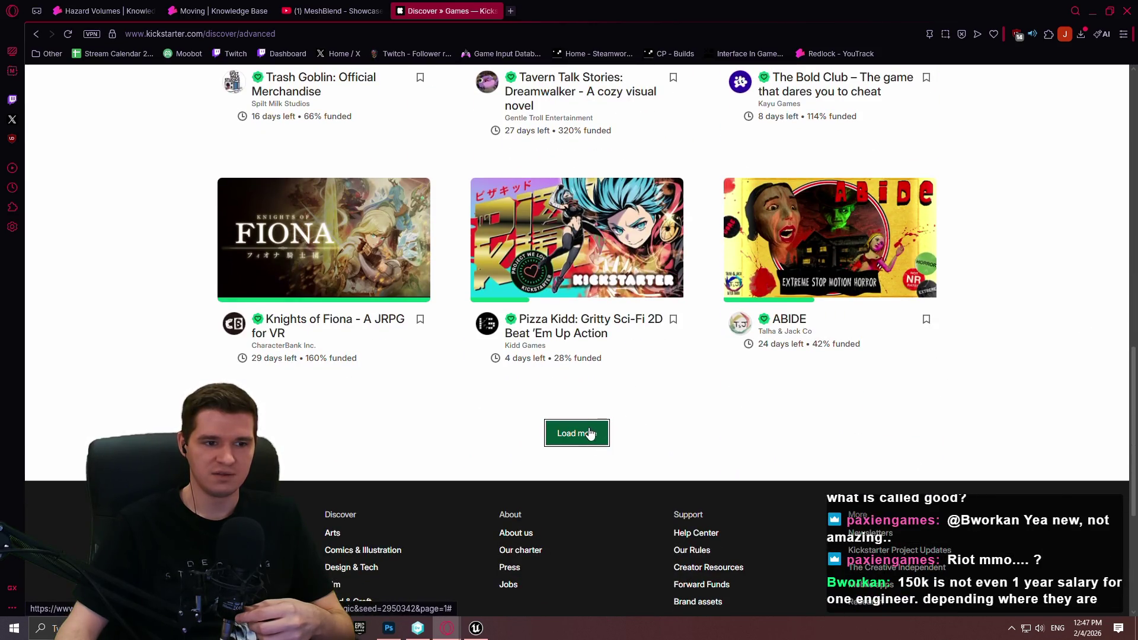
click(586, 433)
scroll(970, 312, down, 6)
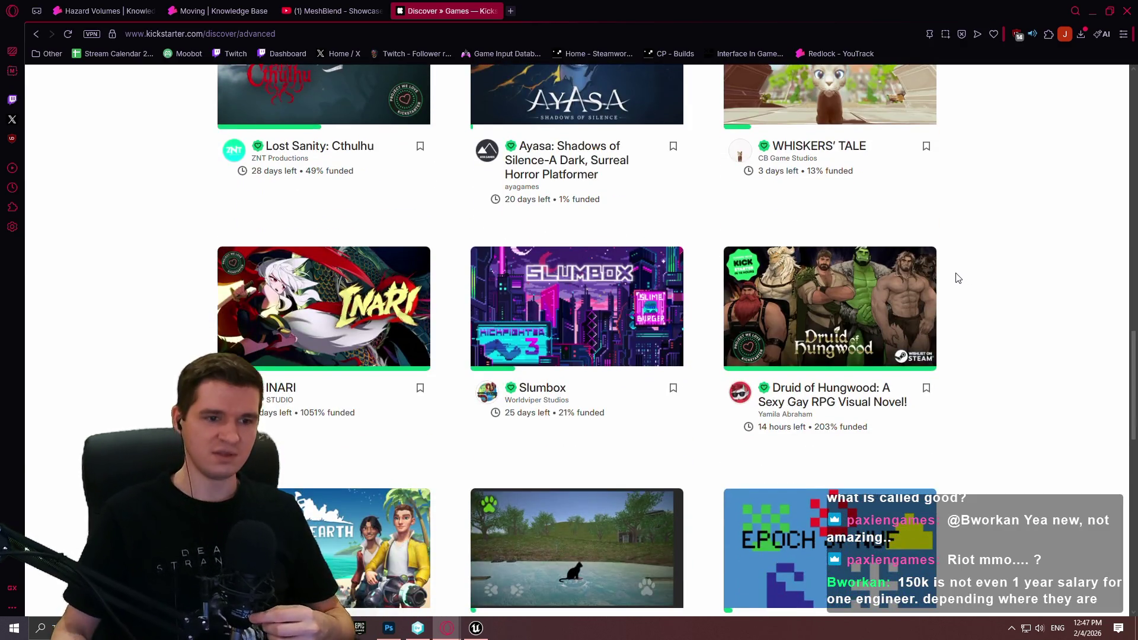
- Close the Games discovery tab and minimize the browser
mouse_move(935, 260)
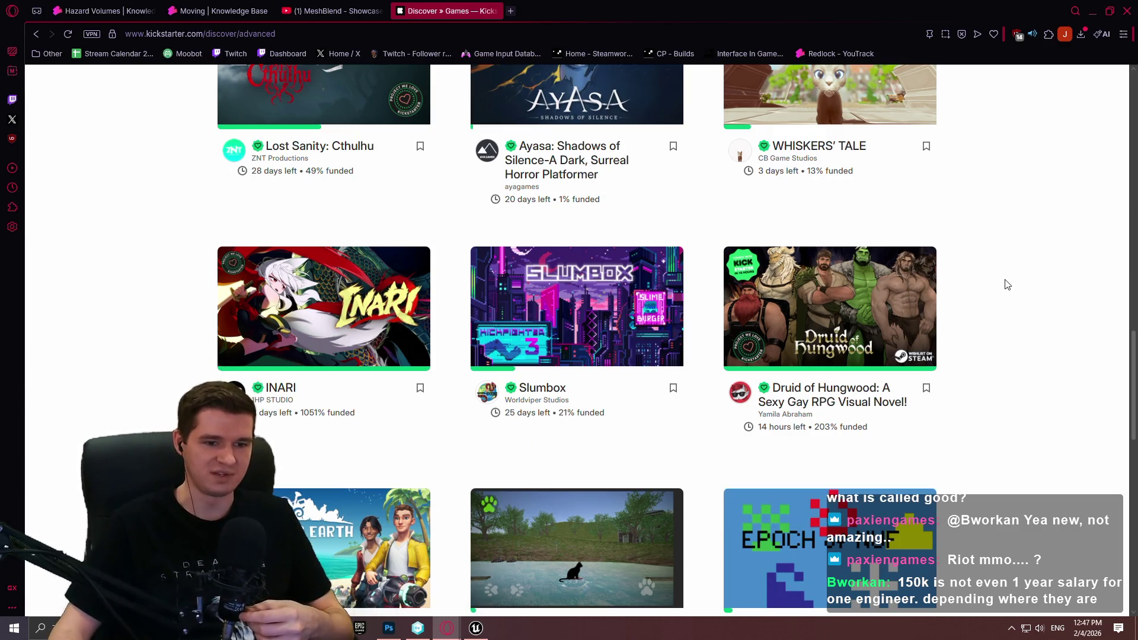
click(497, 11)
click(1093, 11)
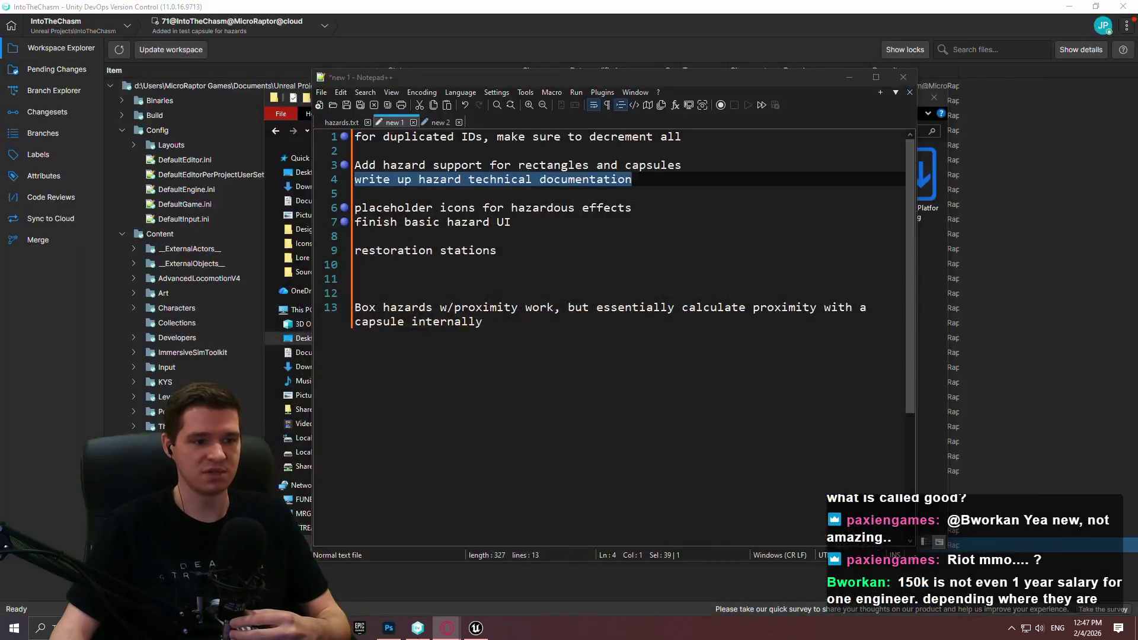
- Restore Opera and switch to the 'Moving | Knowledge Base' article tab
mouse_move(447, 628)
click(527, 542)
click(247, 12)
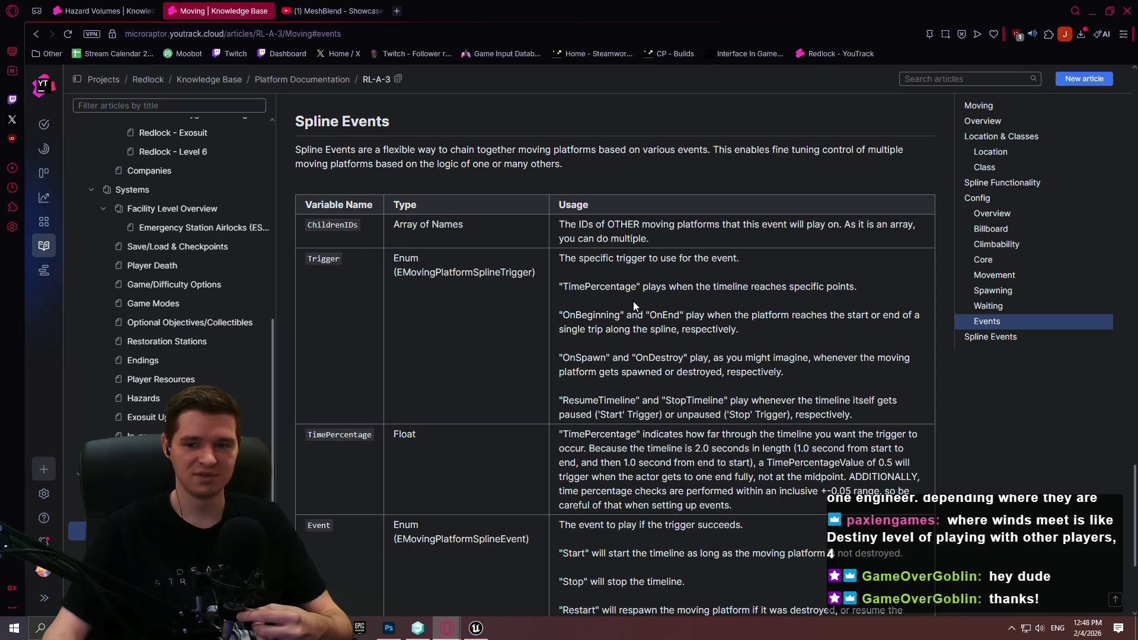
- Scroll the Moving article, then switch to the Hazard Volumes draft with Ctrl+Tab
scroll(633, 301, down, 5)
scroll(706, 274, up, 5)
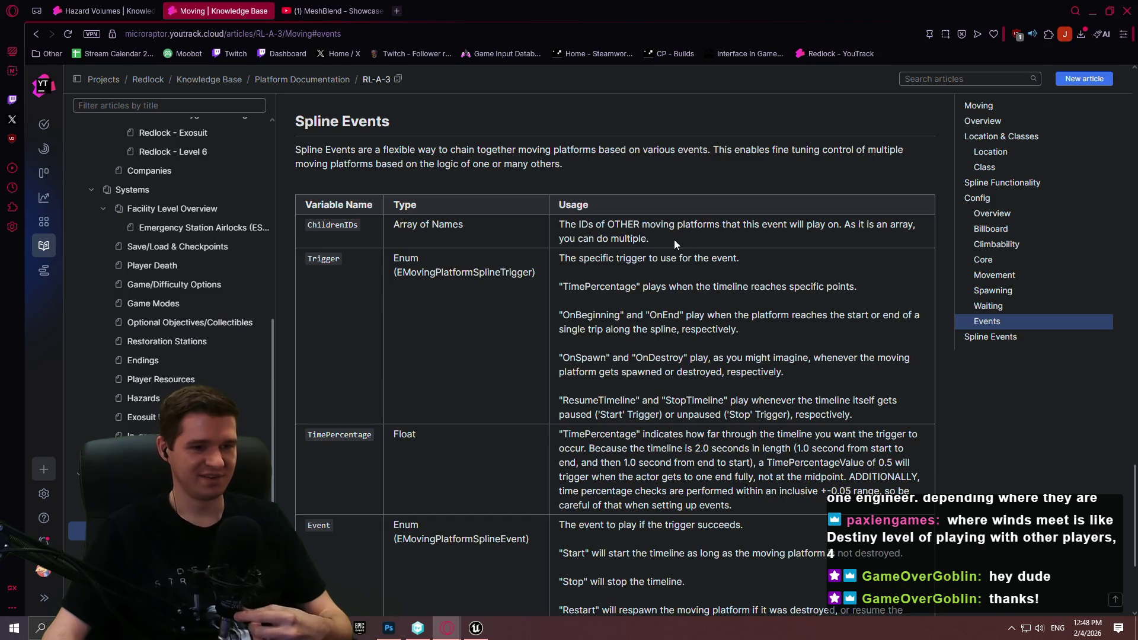
scroll(580, 243, down, 2)
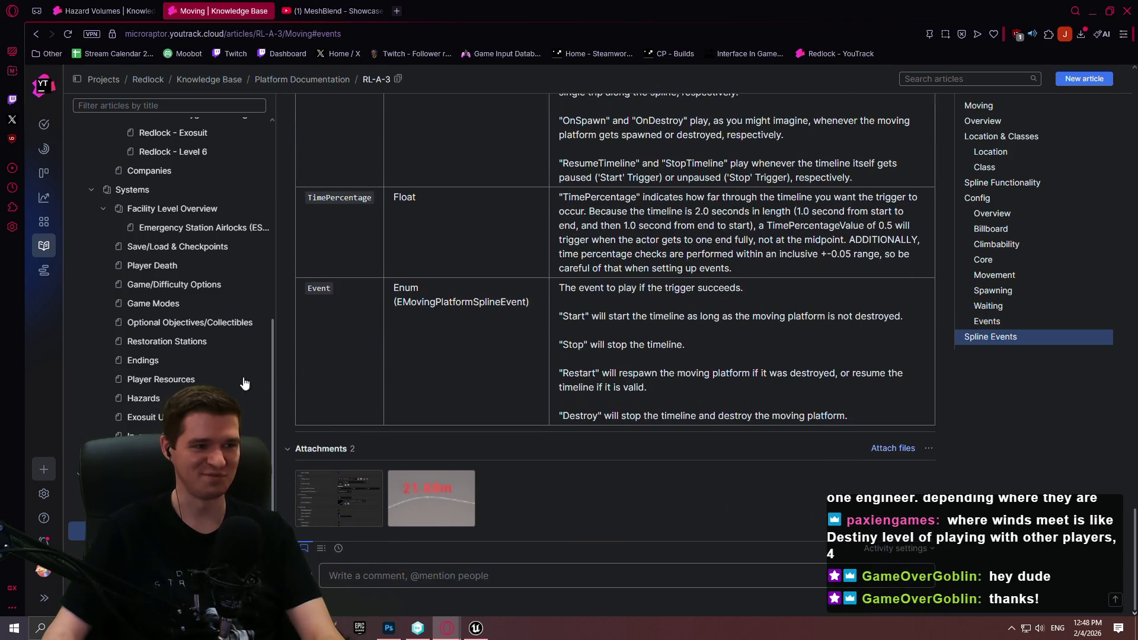
key(ctrl+Tab)
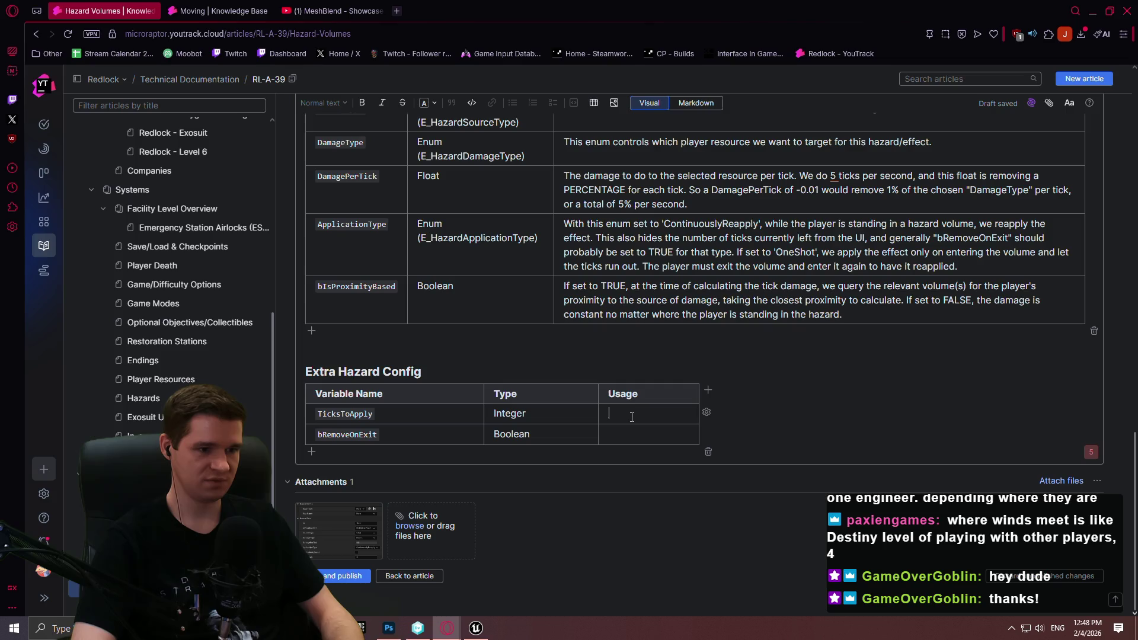
- Rewrite the TicksToApply usage to advise setting it >3 with ContinuouslyReapply to handle timings
text(The numb)
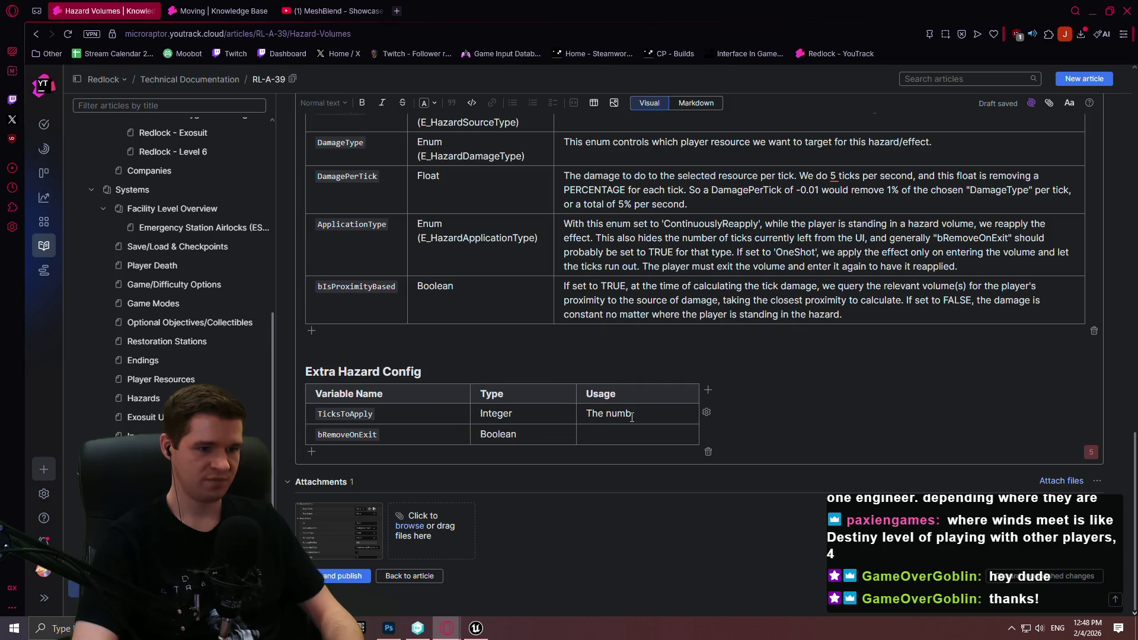
text(er of ticks)
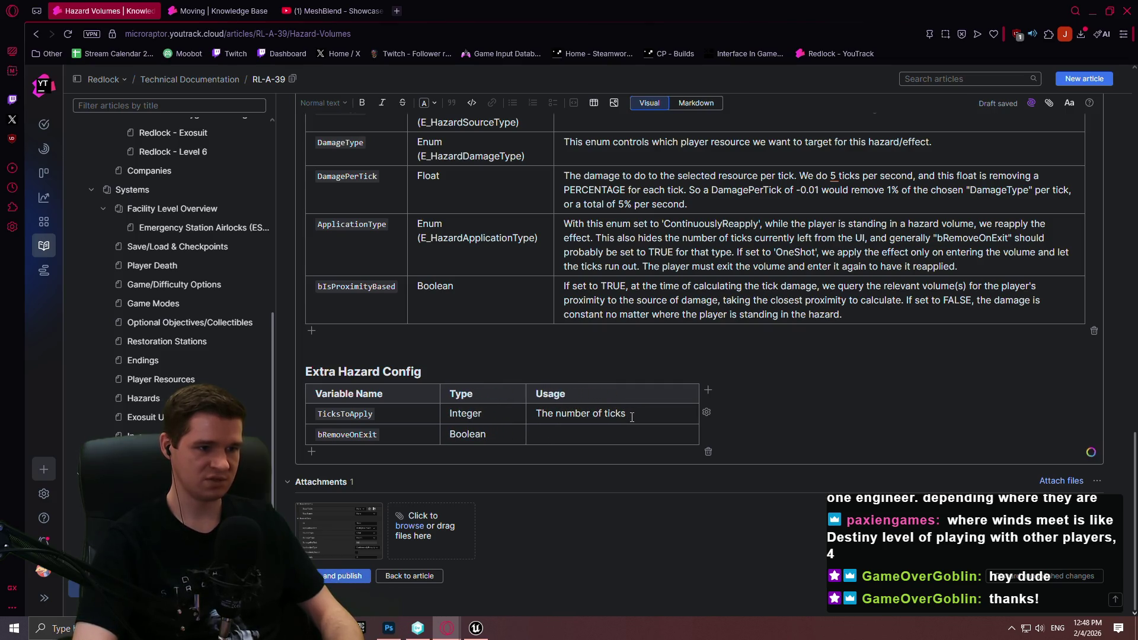
text( of damage that we)
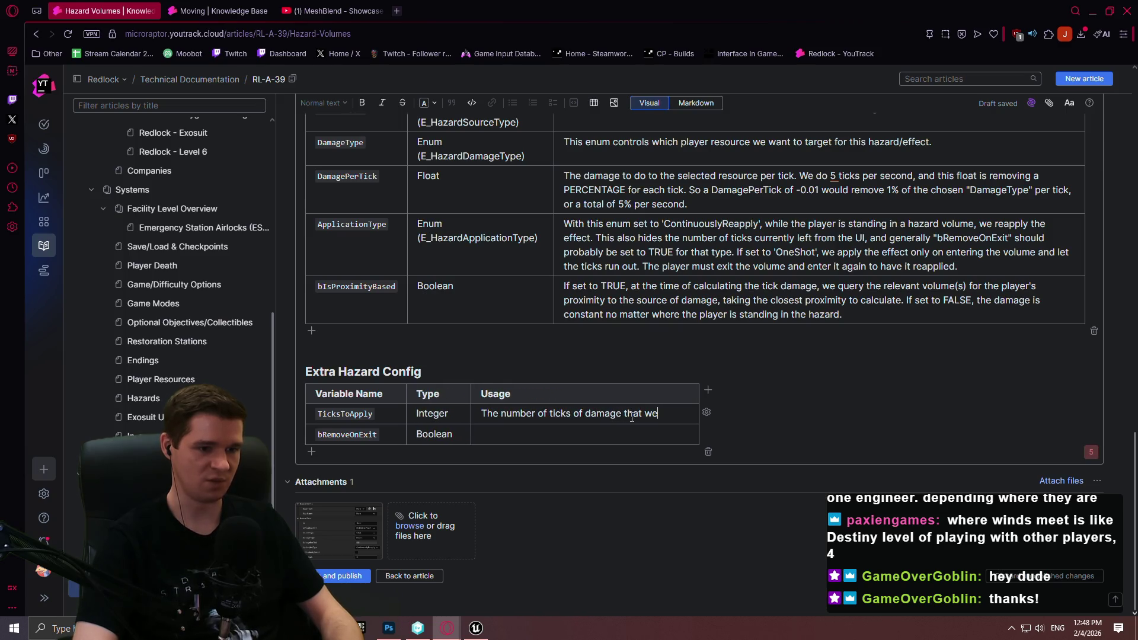
text( want to apply )
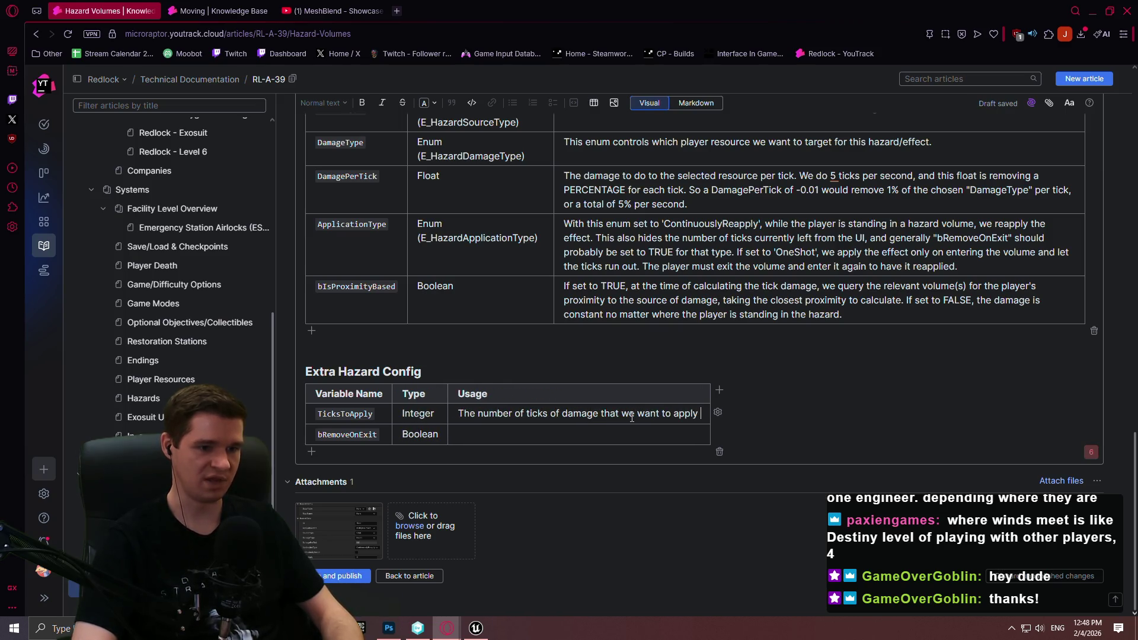
text(for the hazard.)
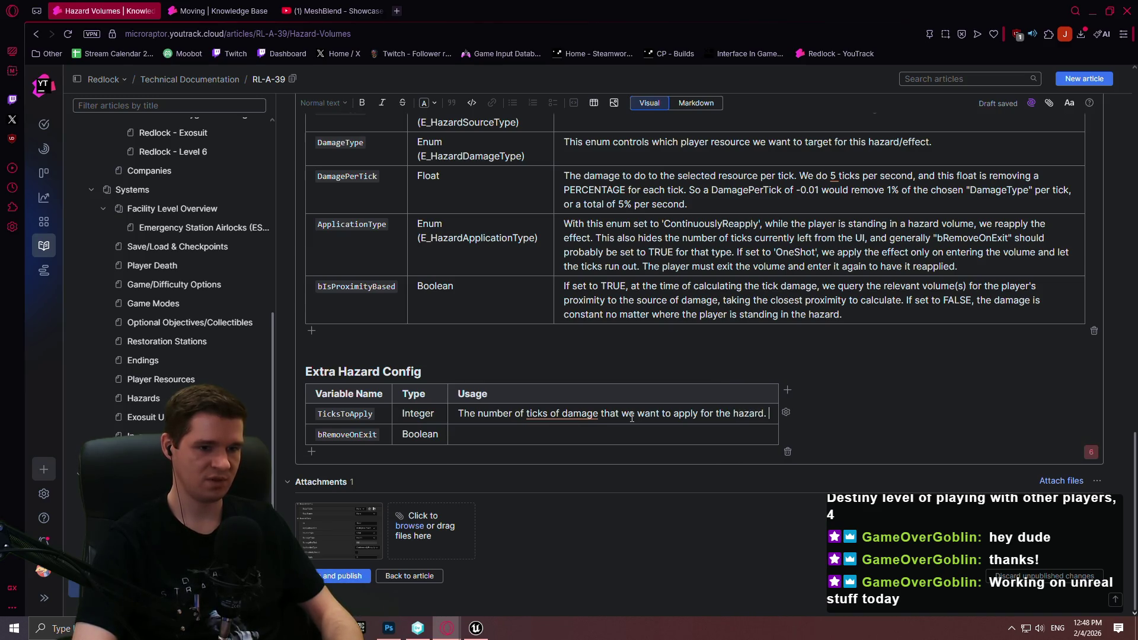
text( If)
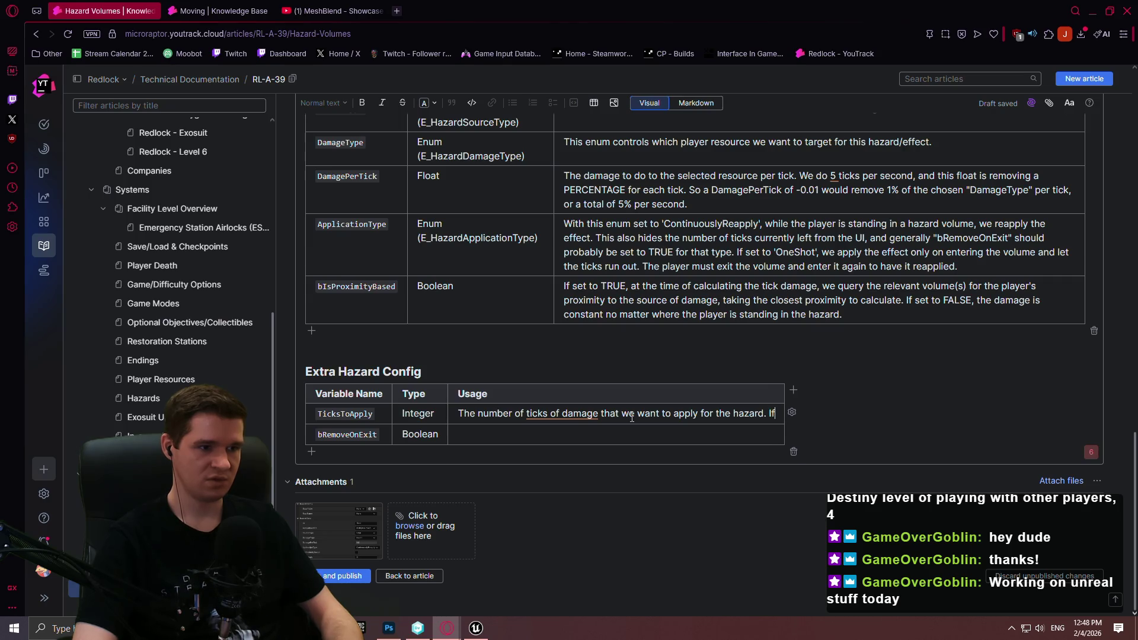
text( your application type is)
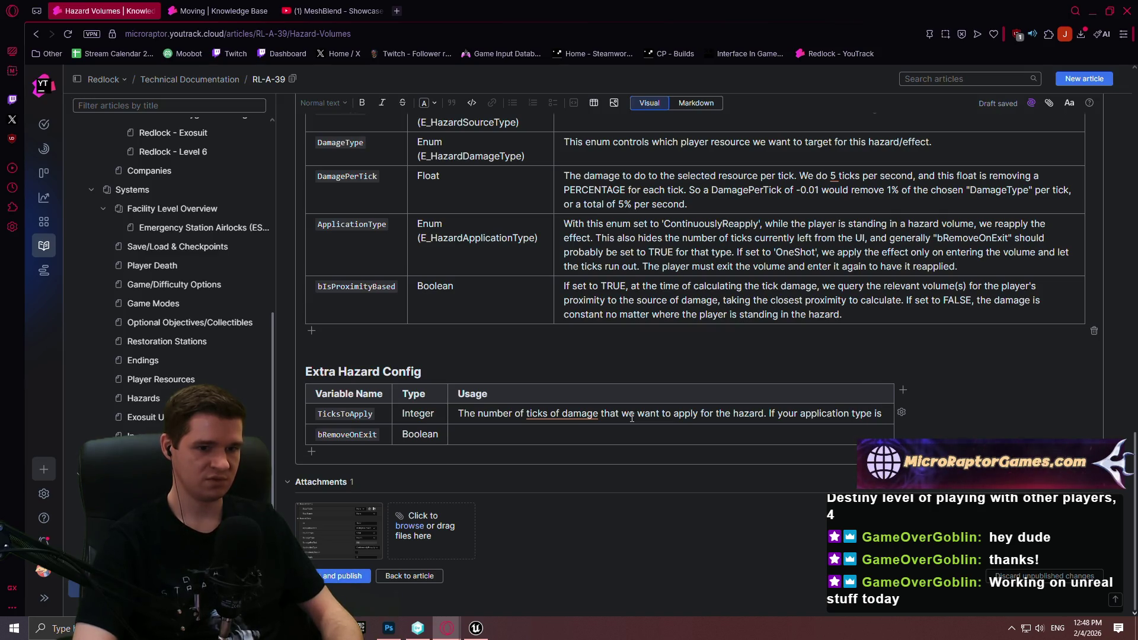
key(BackSpace)
key(BackSpace)
key(BackSpace)
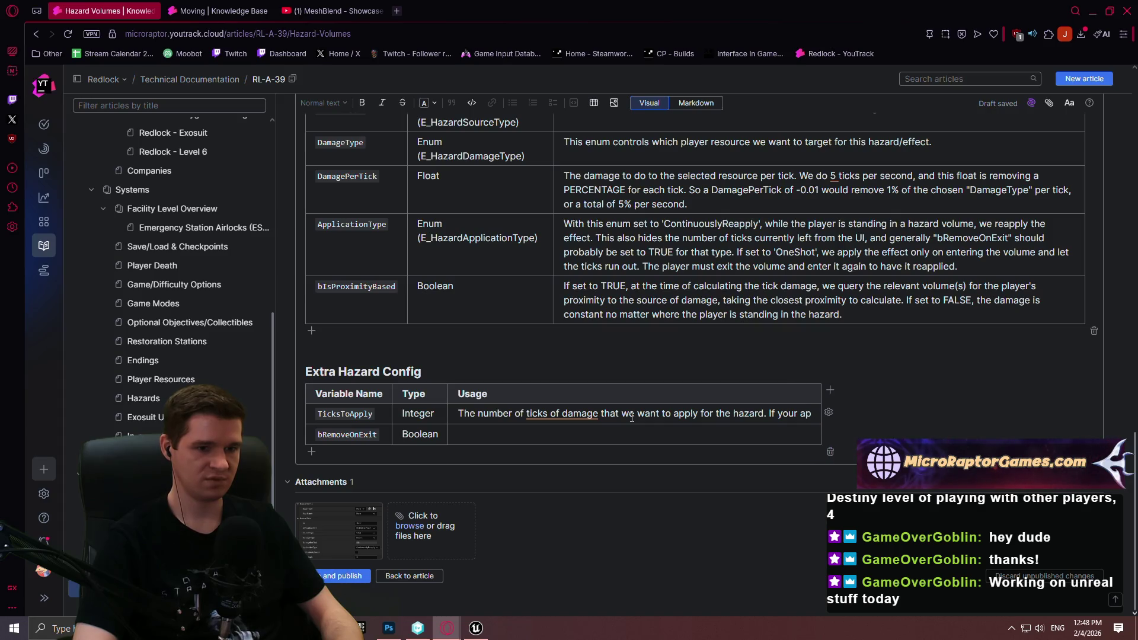
text("Appl)
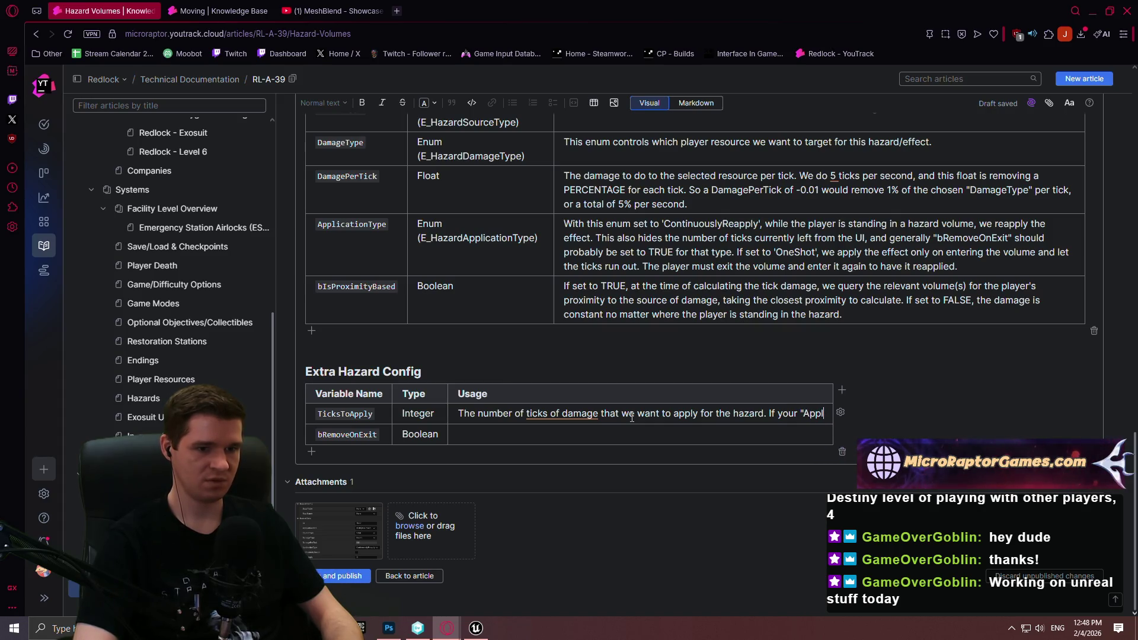
text(icationTyp)
text(e" is )
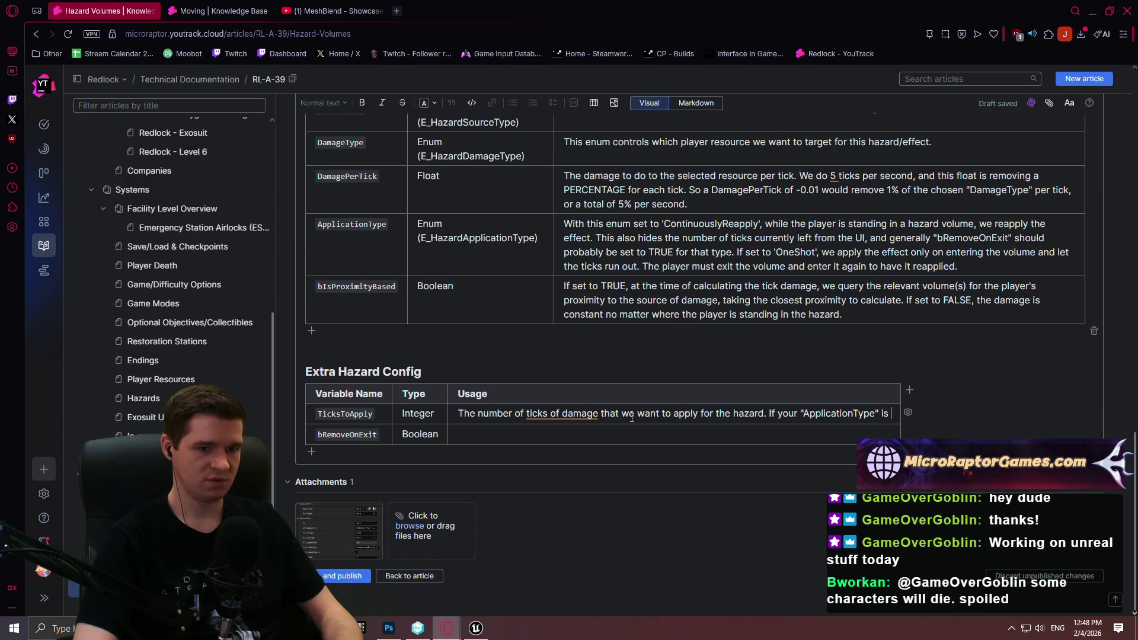
text('Cont)
text(inuu)
text(ouslyReapply')
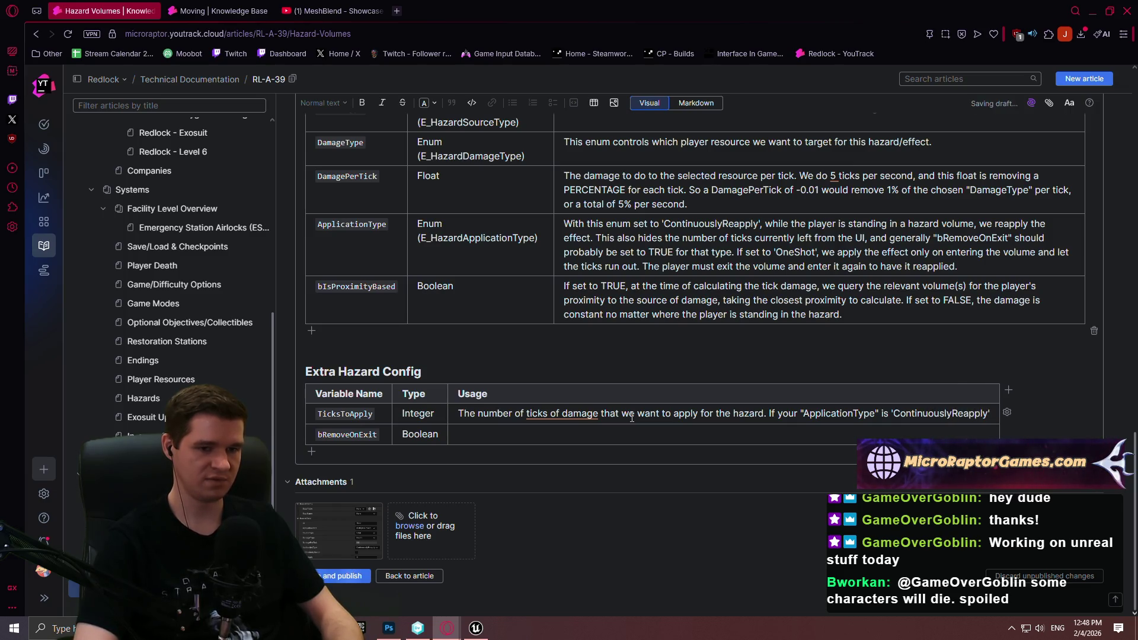
text(, set this something a)
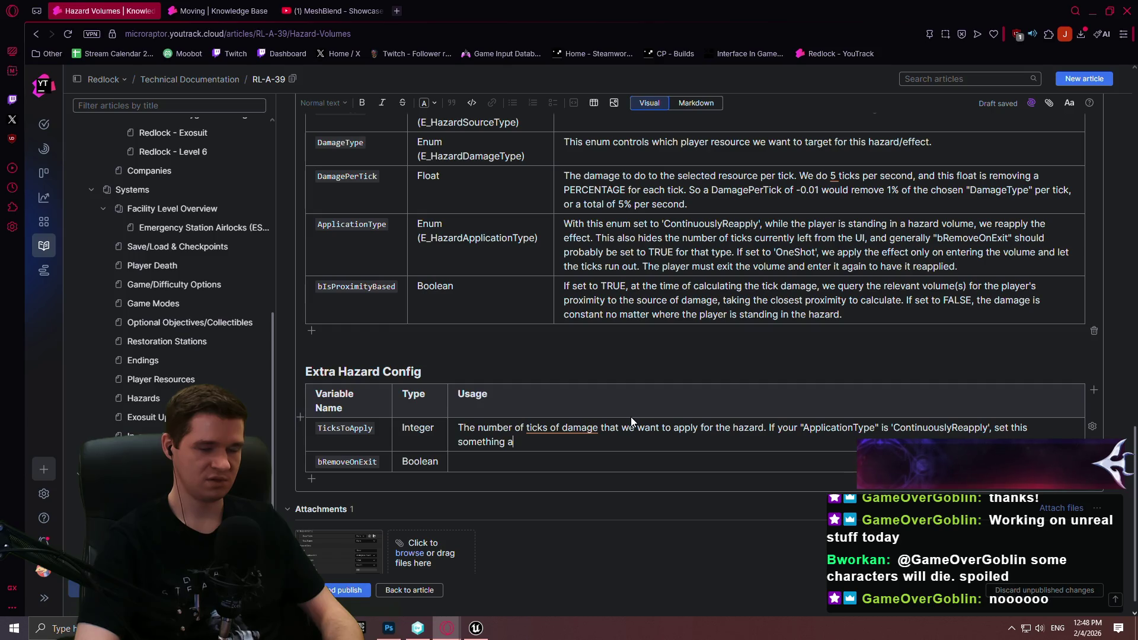
key(BackSpace)
key(BackSpace)
key(BackSpace)
text(to)
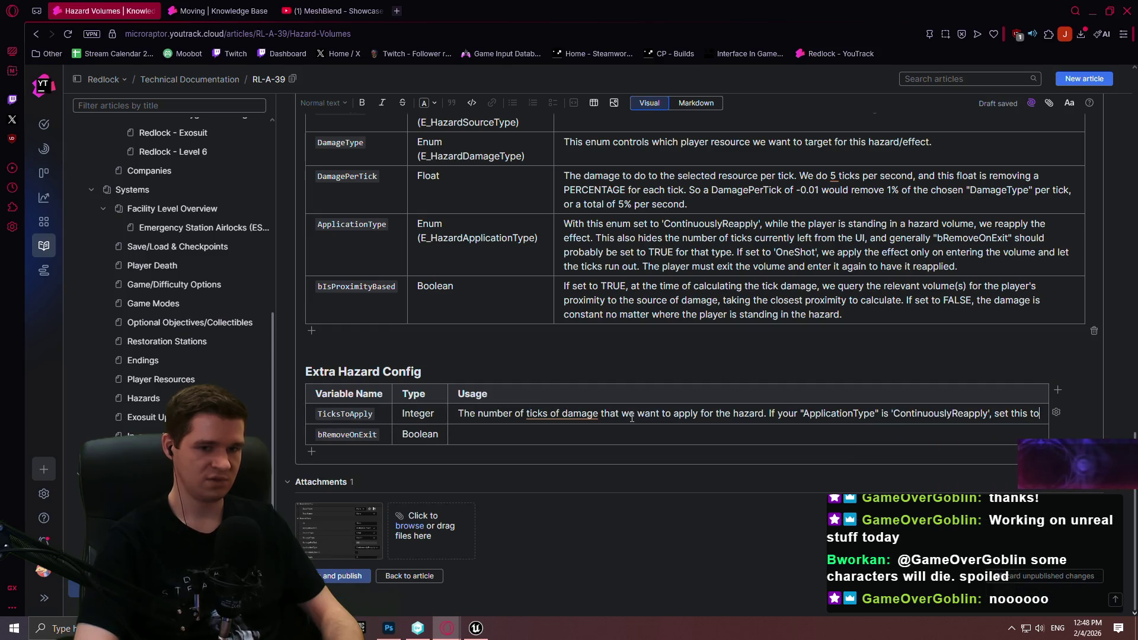
text( >3 j)
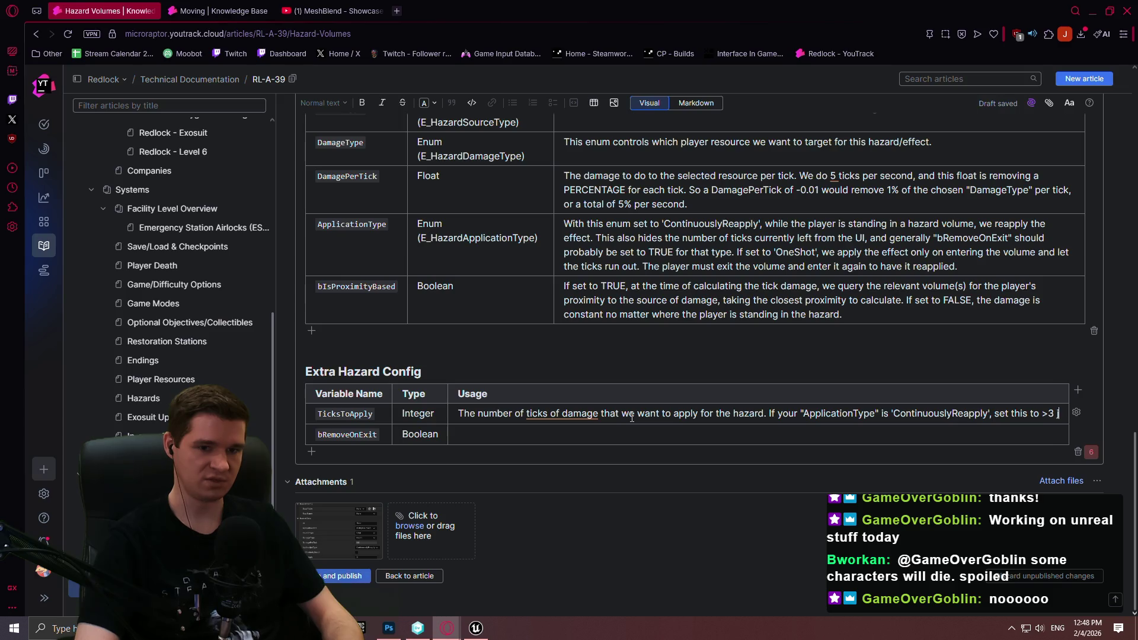
text(ust to)
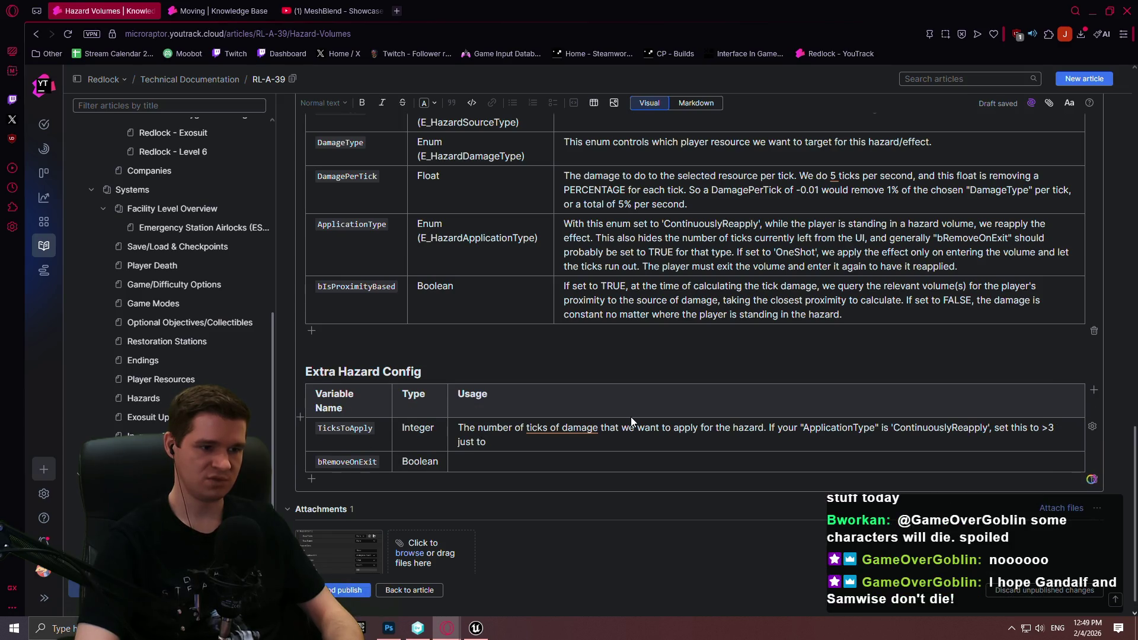
text( properly han)
text(dle timings.)
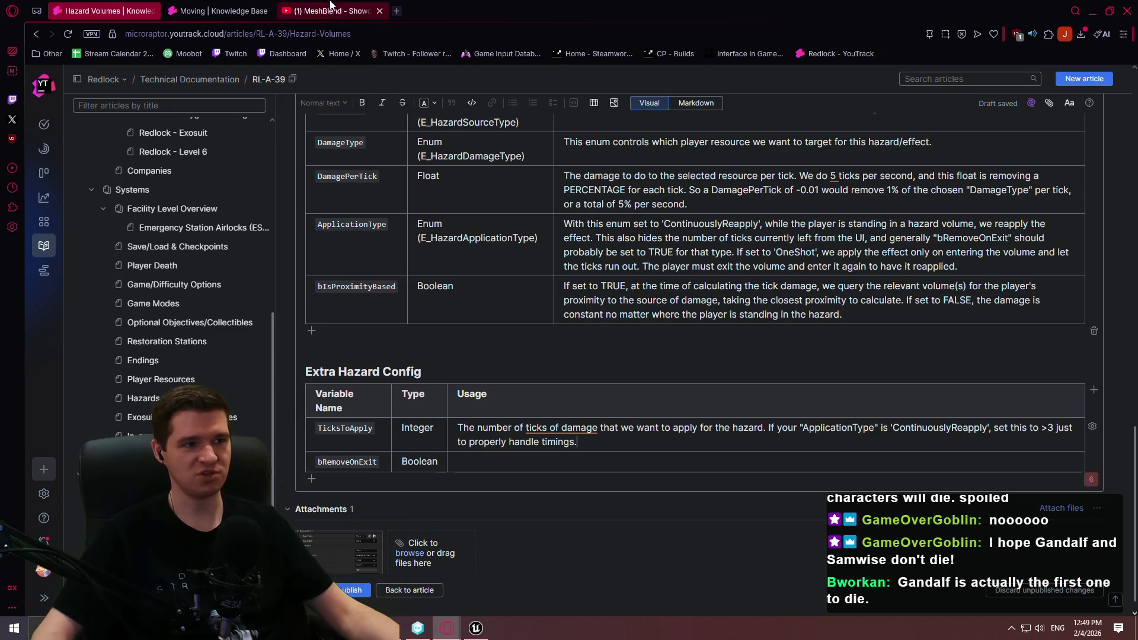
click(399, 13)
- On fab.com's Limited-Time Free page, open Medieval Castle, Stylized Log Cabin and LXR in background tabs
text(fab)
key(Return)
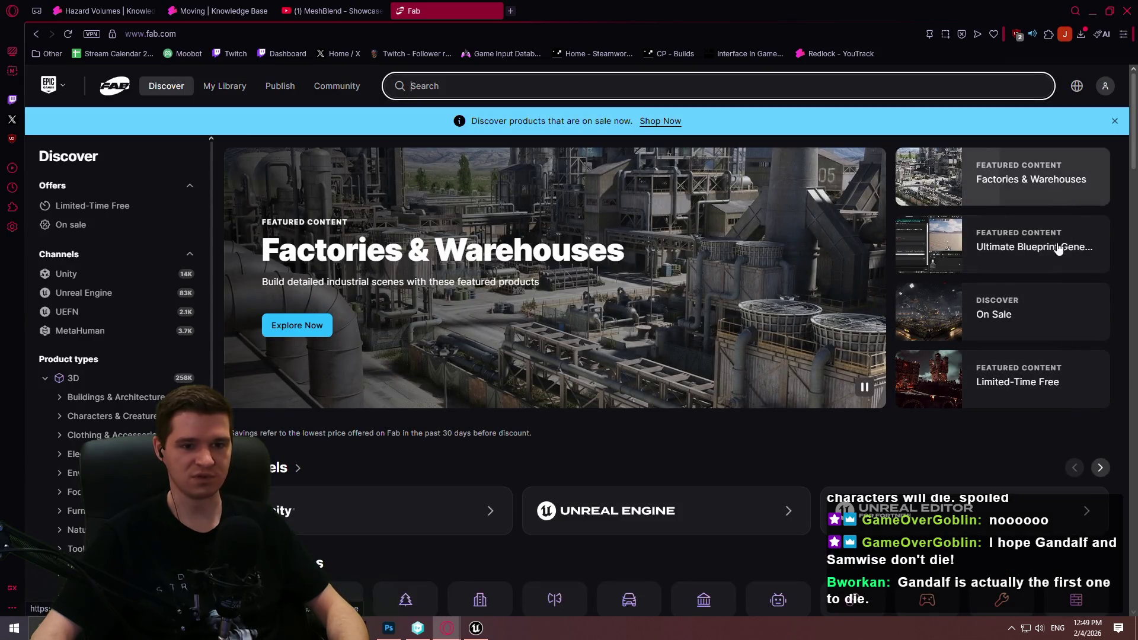
click(1034, 386)
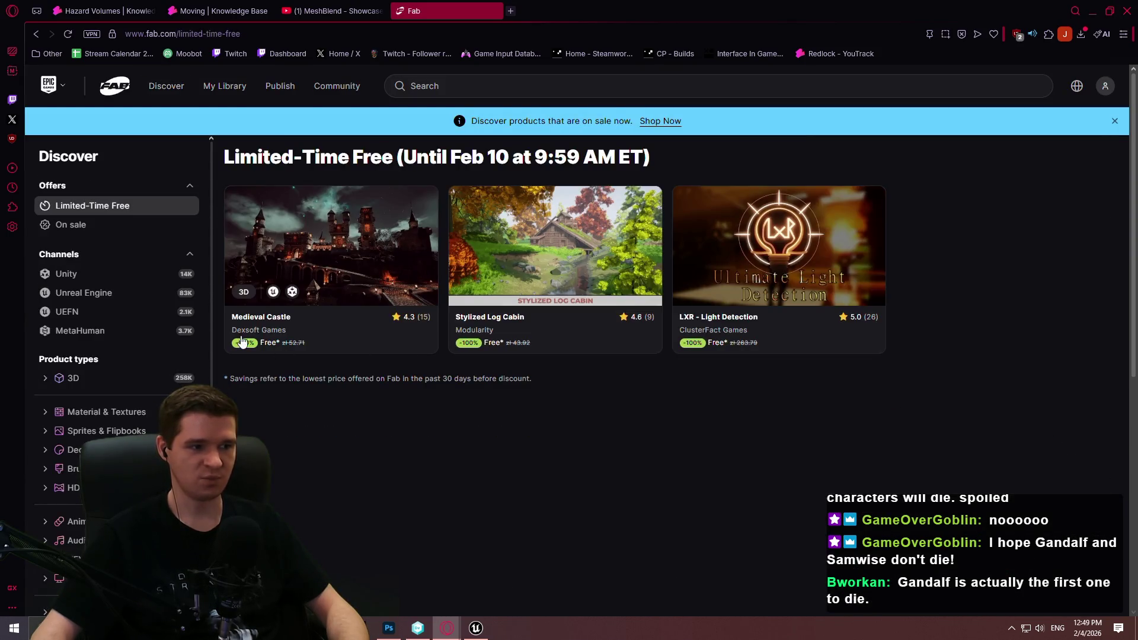
middle_click(261, 318)
middle_click(521, 321)
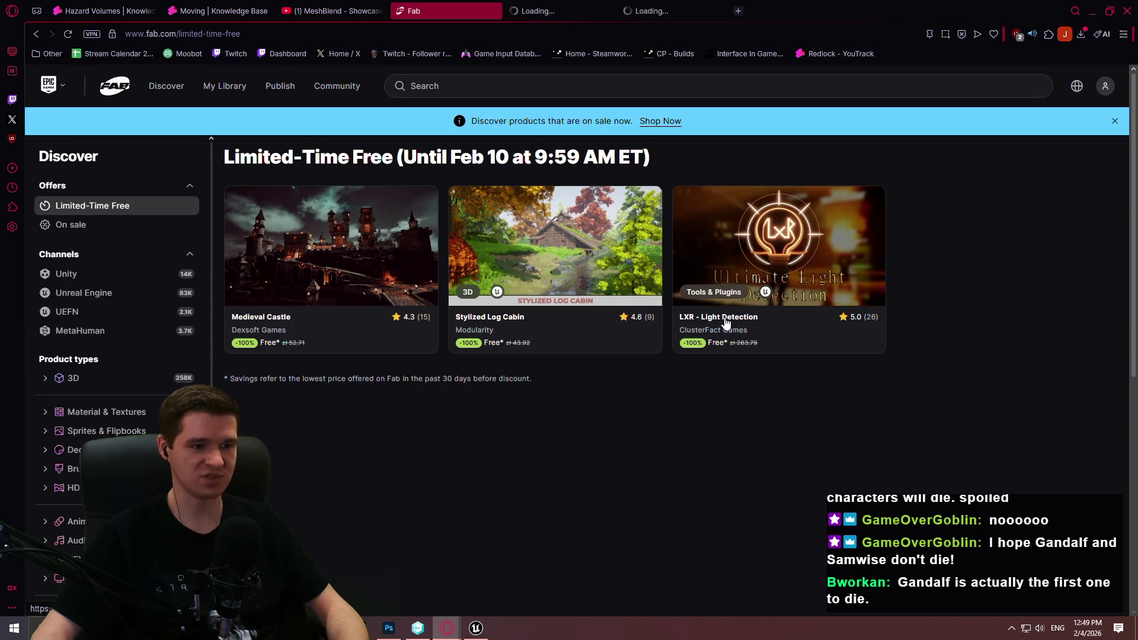
middle_click(728, 323)
- Look over the three free asset listings, then close them and the Fab page
click(551, 11)
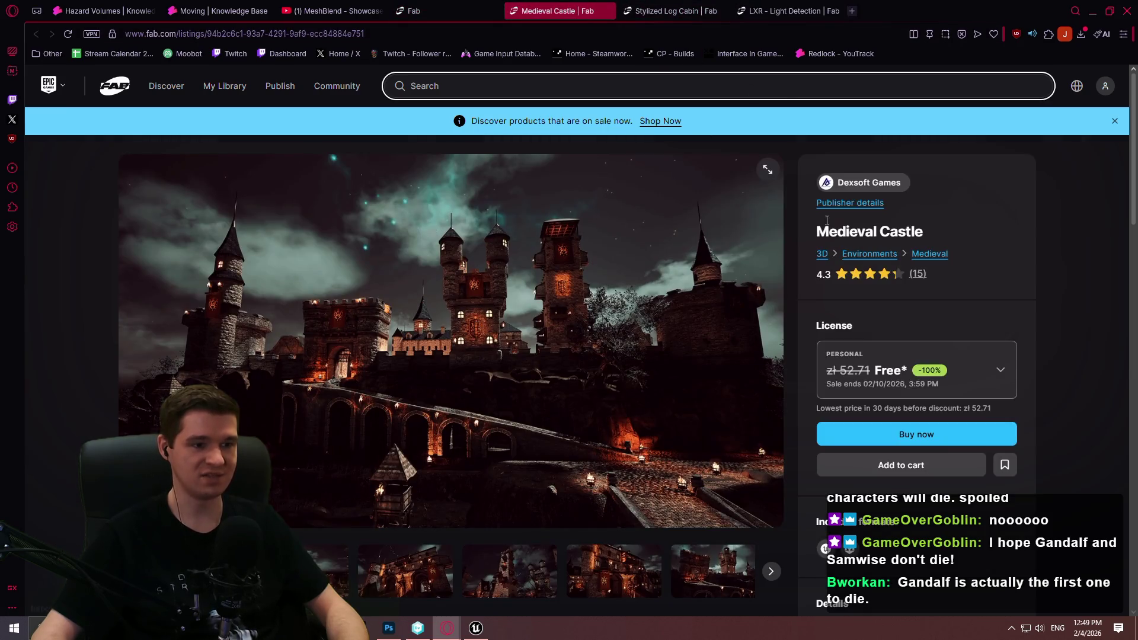
click(797, 9)
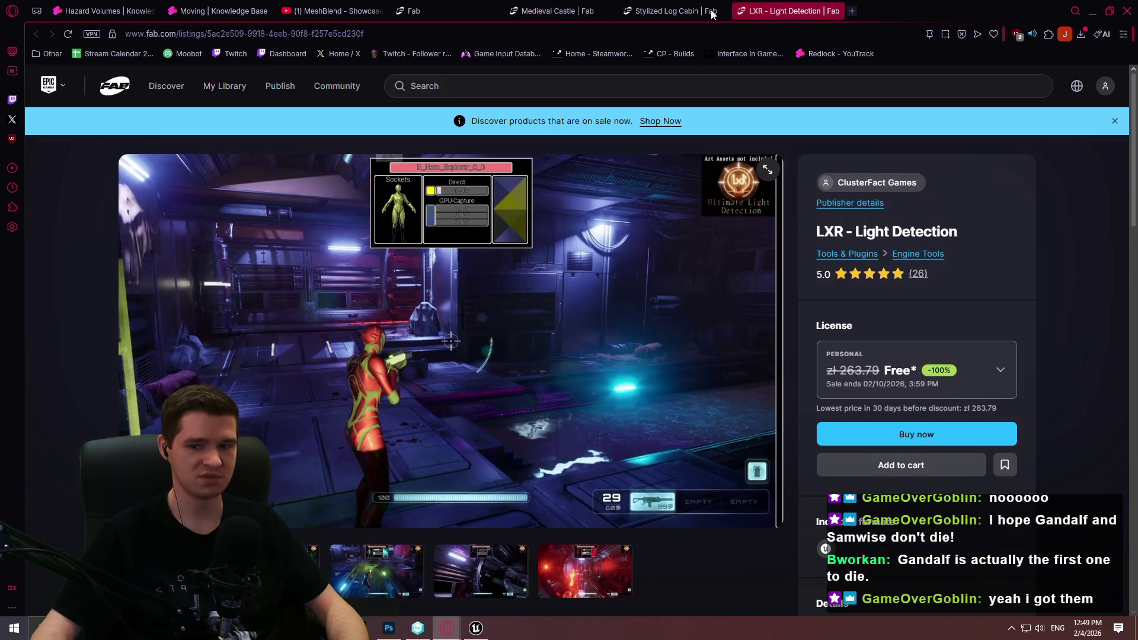
click(673, 11)
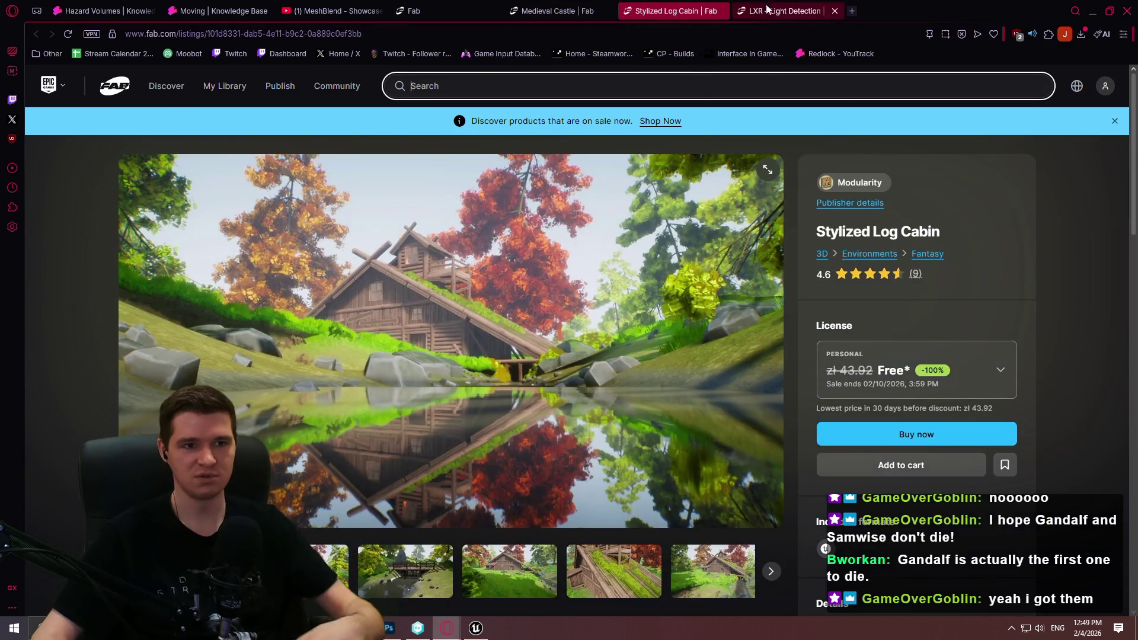
click(604, 7)
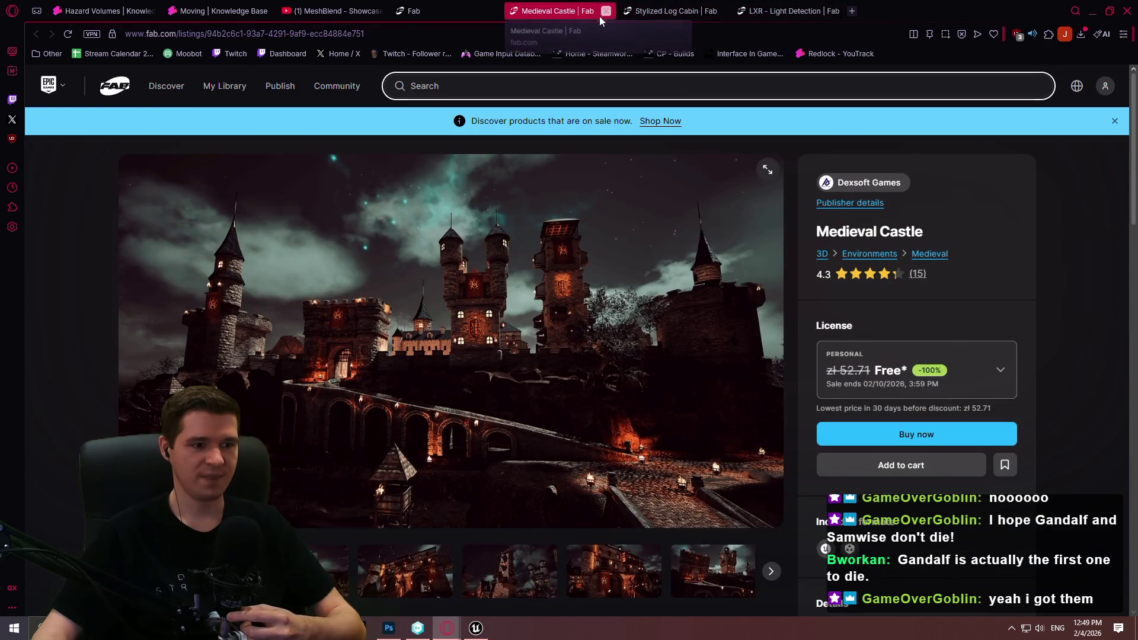
click(606, 10)
click(606, 11)
click(606, 11)
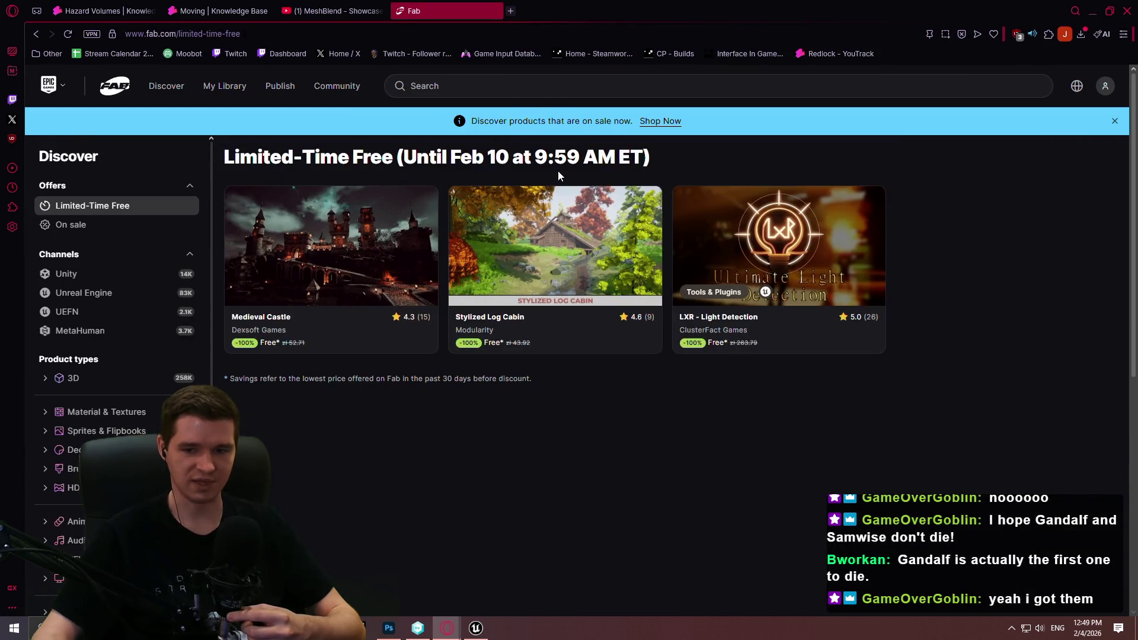
click(494, 11)
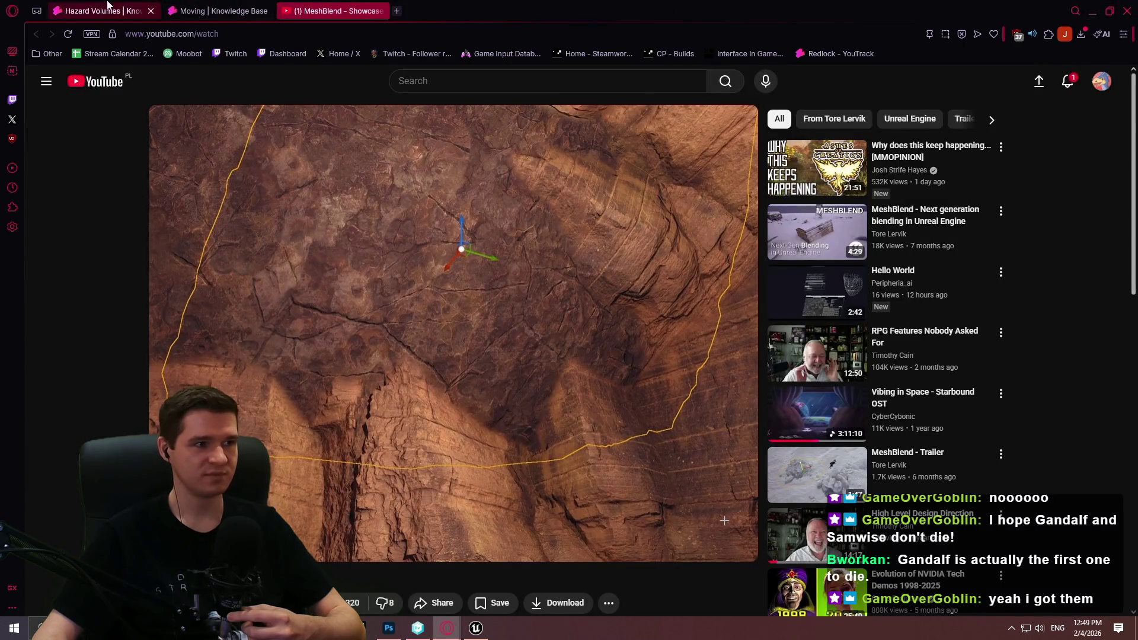
- Switch to the 'Hazard Volumes | Knowledge Base' tab
click(103, 11)
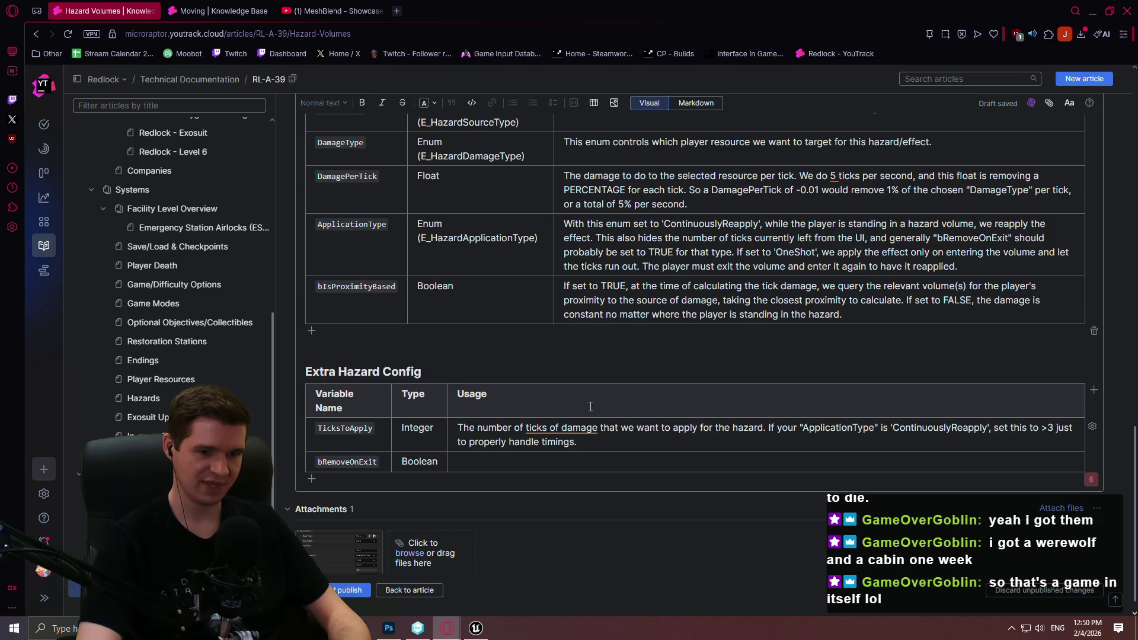
- Add 'We apply 5 ticks per second.' to TicksToApply and describe bRemoveOnExit as removing the effect on exit
click(767, 427)
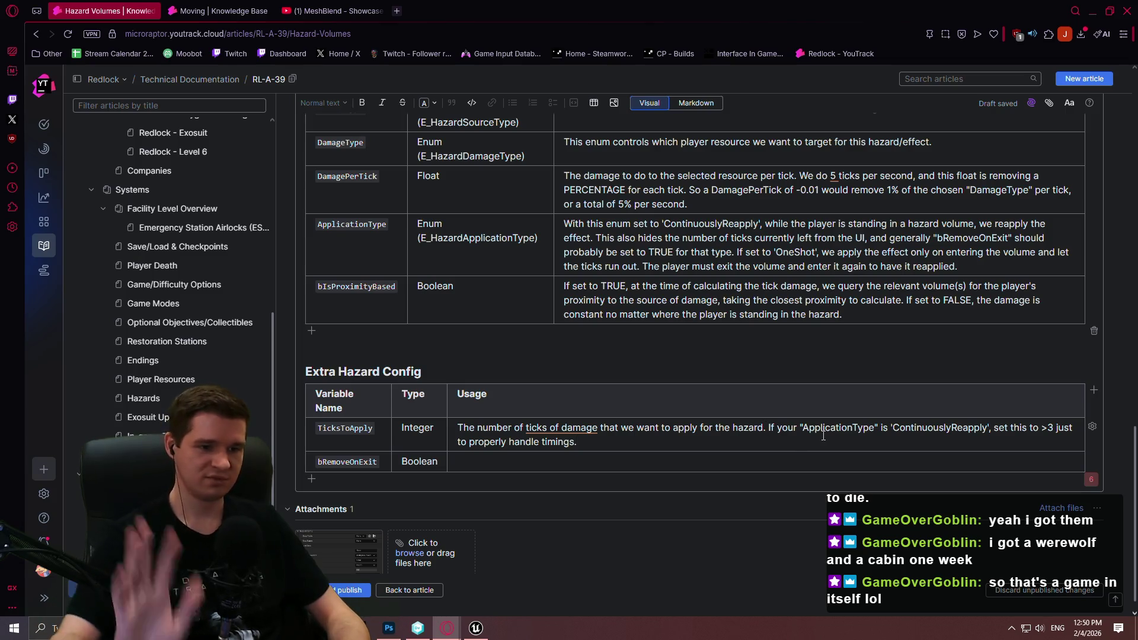
text(We a)
text(pply 5 ticks)
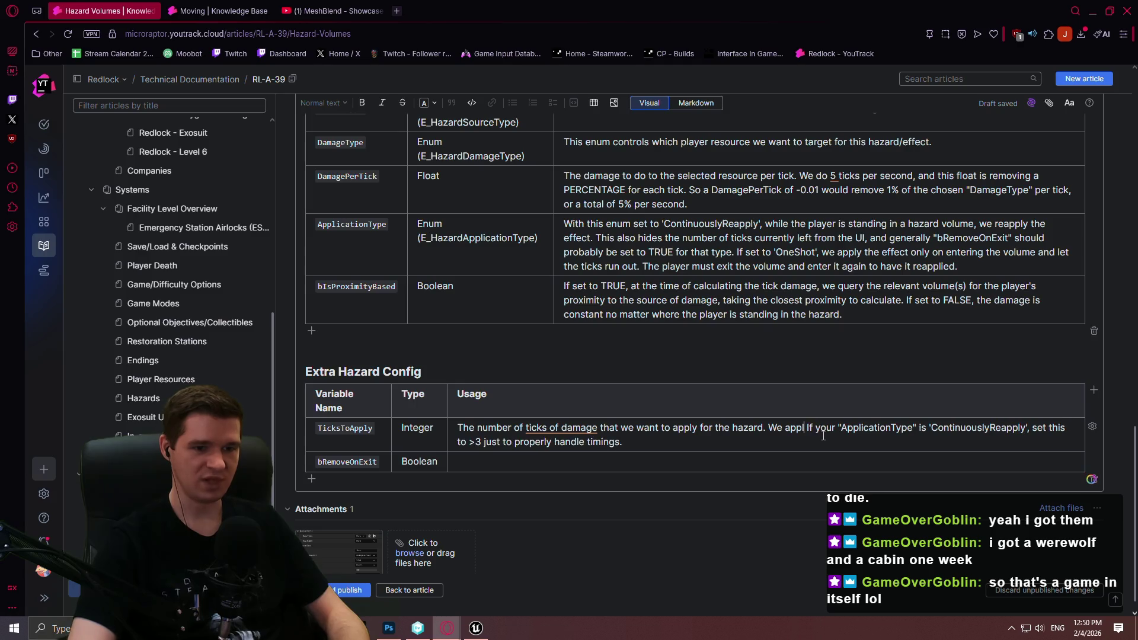
text( per second.)
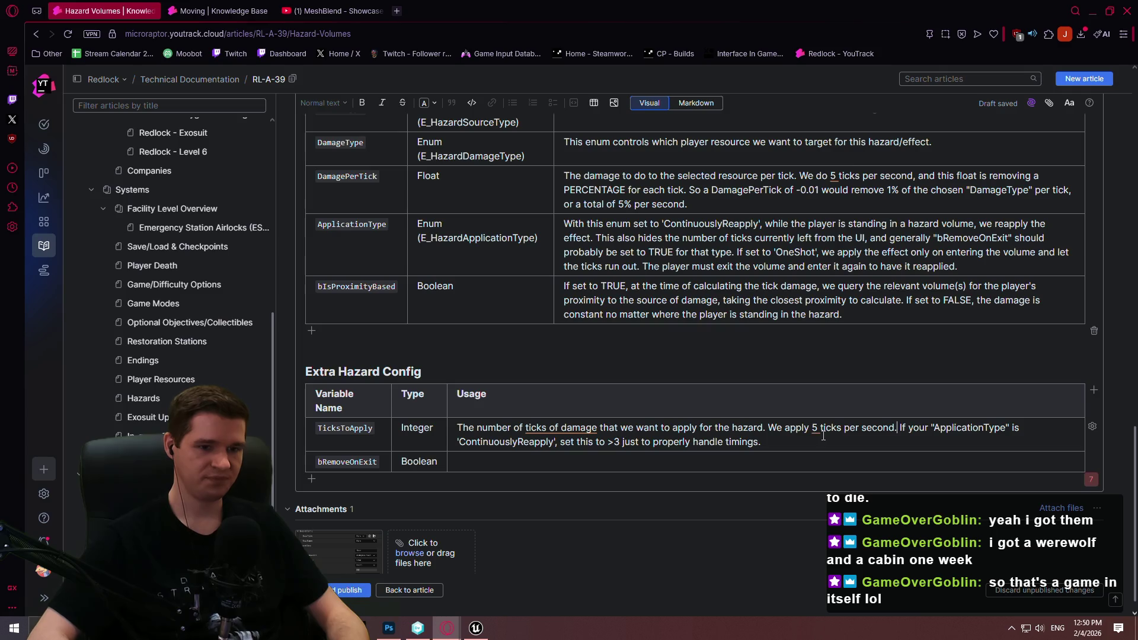
click(487, 468)
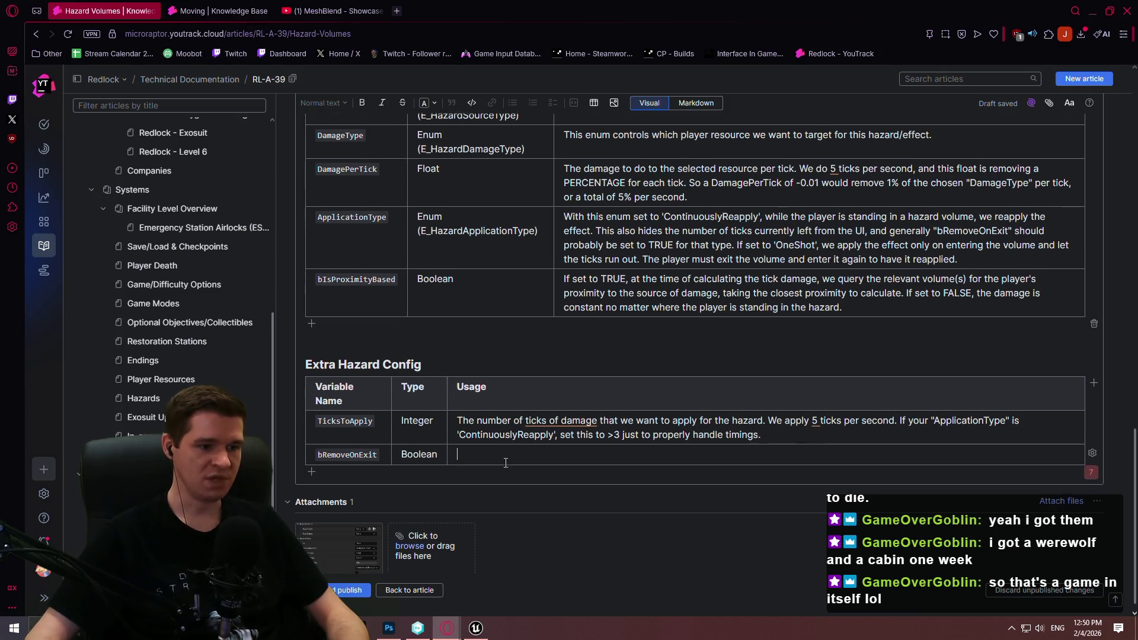
scroll(534, 480, down, 1)
text(If set to TRUE,)
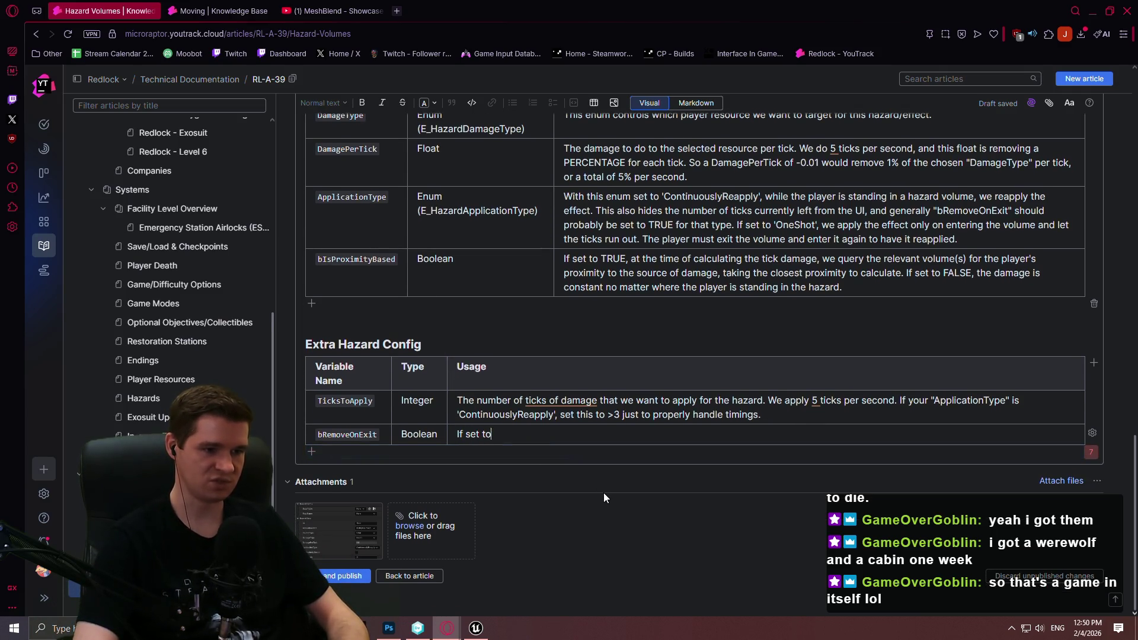
text( when the player exits the hazard, we remove the effect no matter how many ticks are left.)
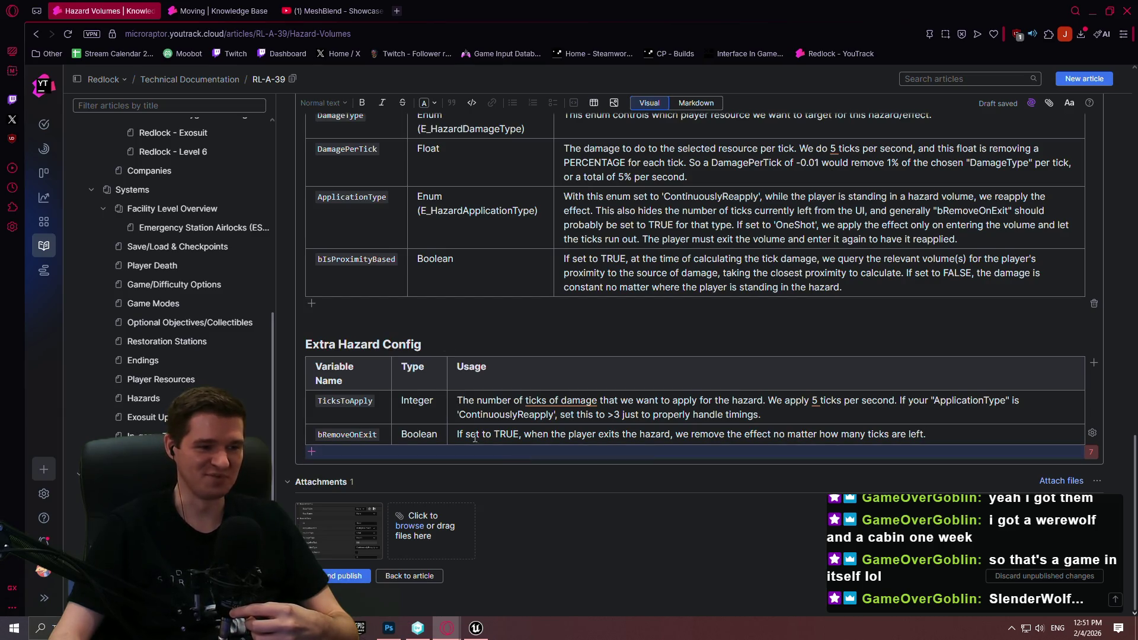
scroll(596, 336, up, 1)
- Save and publish the updated Hazard Volumes article
scroll(596, 335, up, 10)
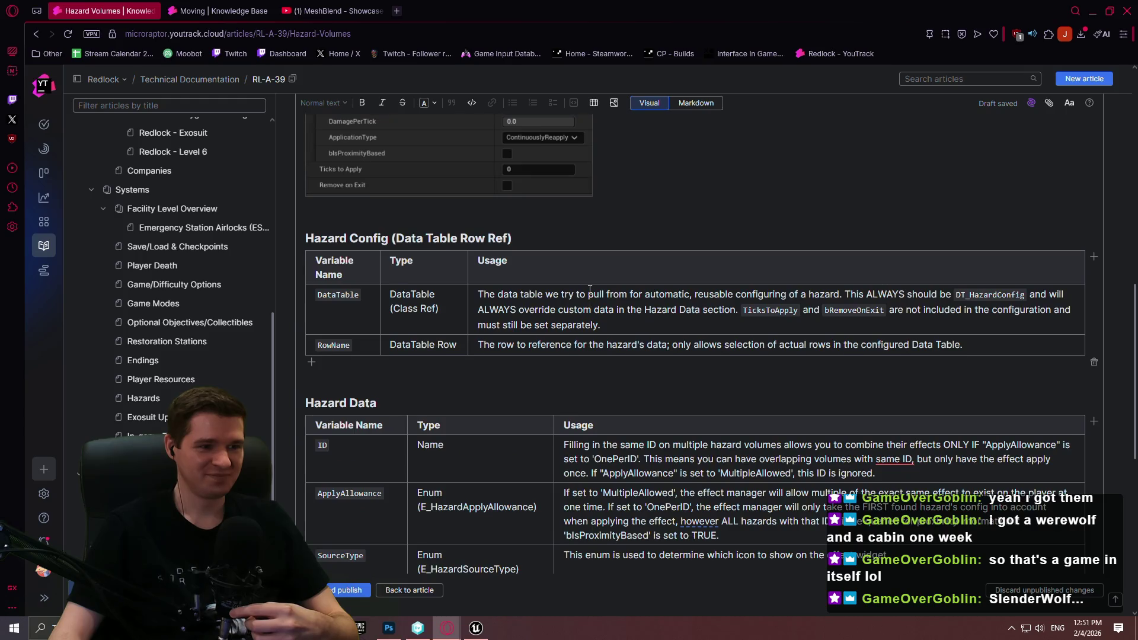
scroll(783, 233, up, 6)
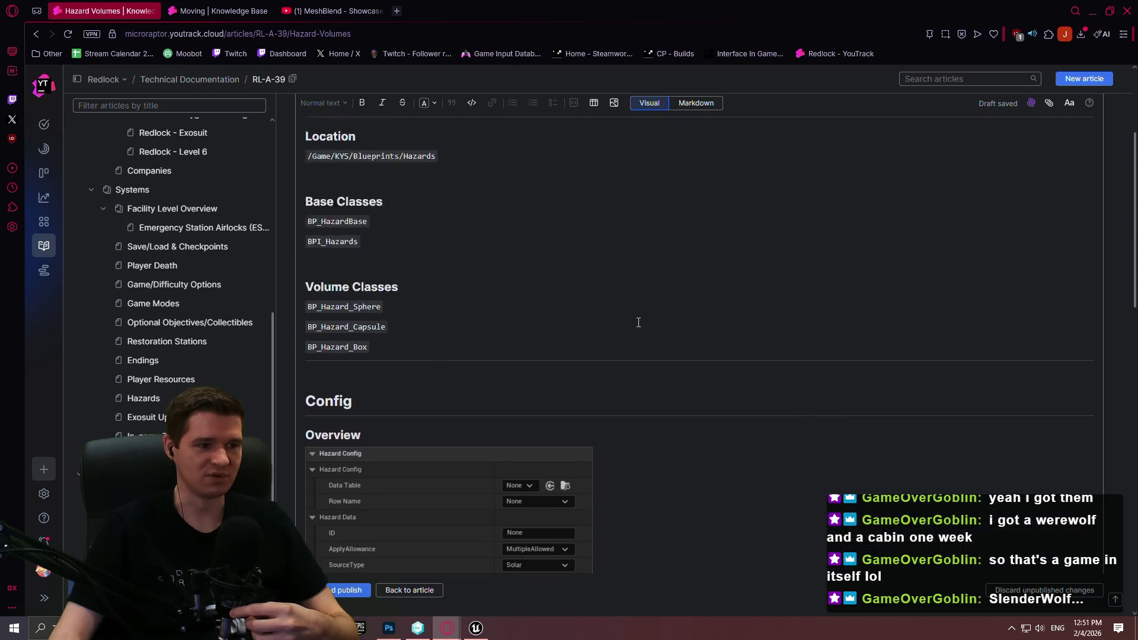
drag(1130, 147, 1125, 532)
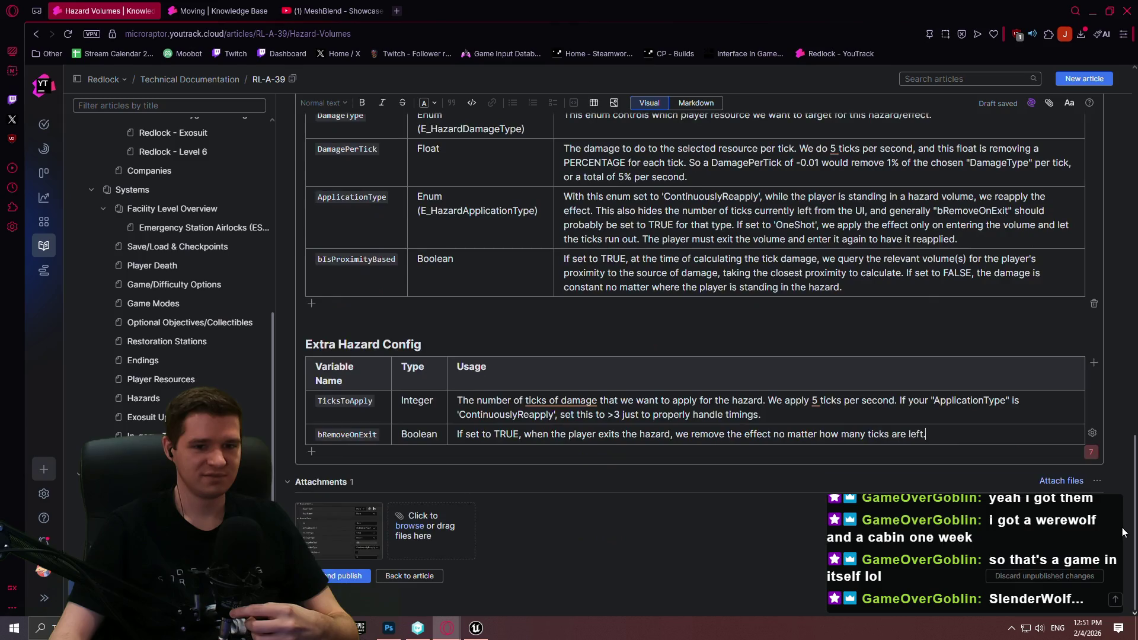
click(348, 578)
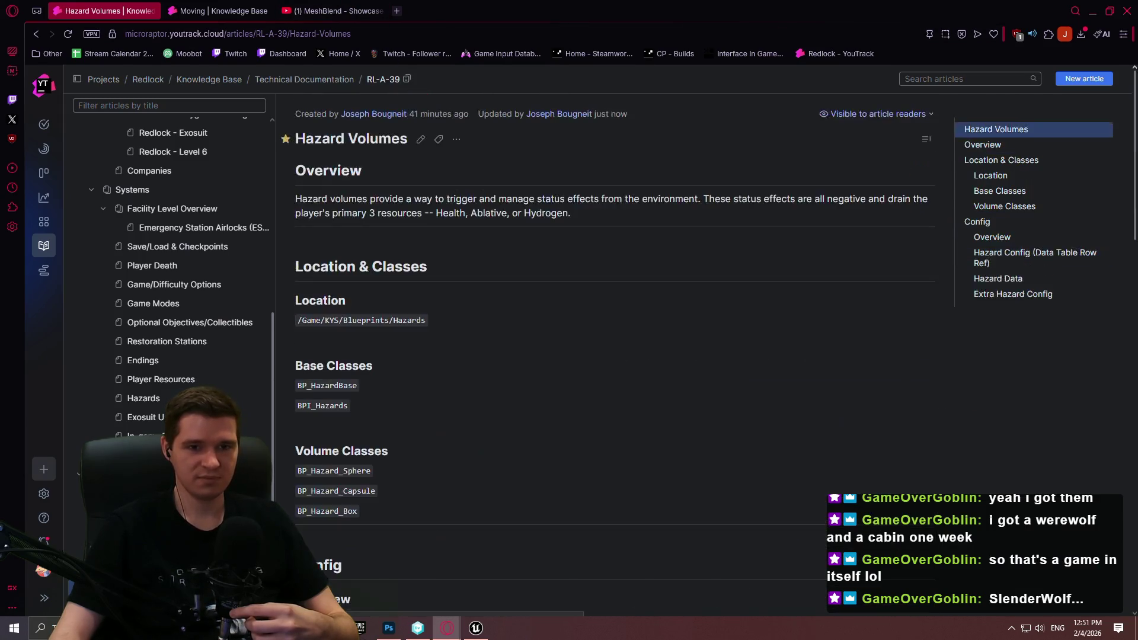
- Reopen the article for editing, then bring up the Notepad++ to-do list
click(421, 139)
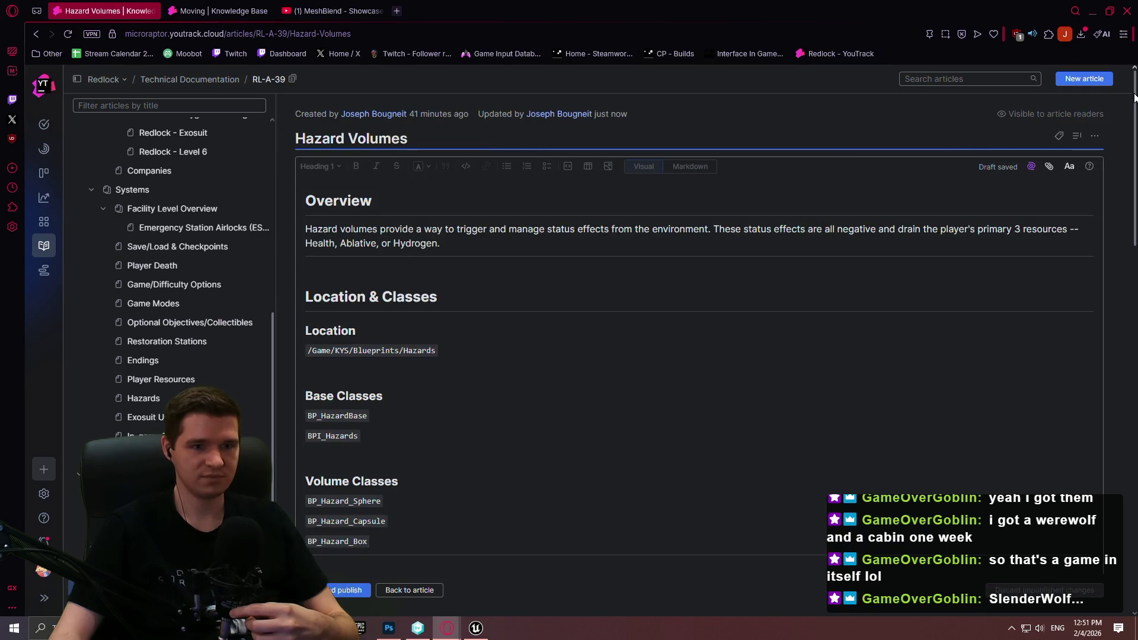
scroll(1134, 97, down, 3)
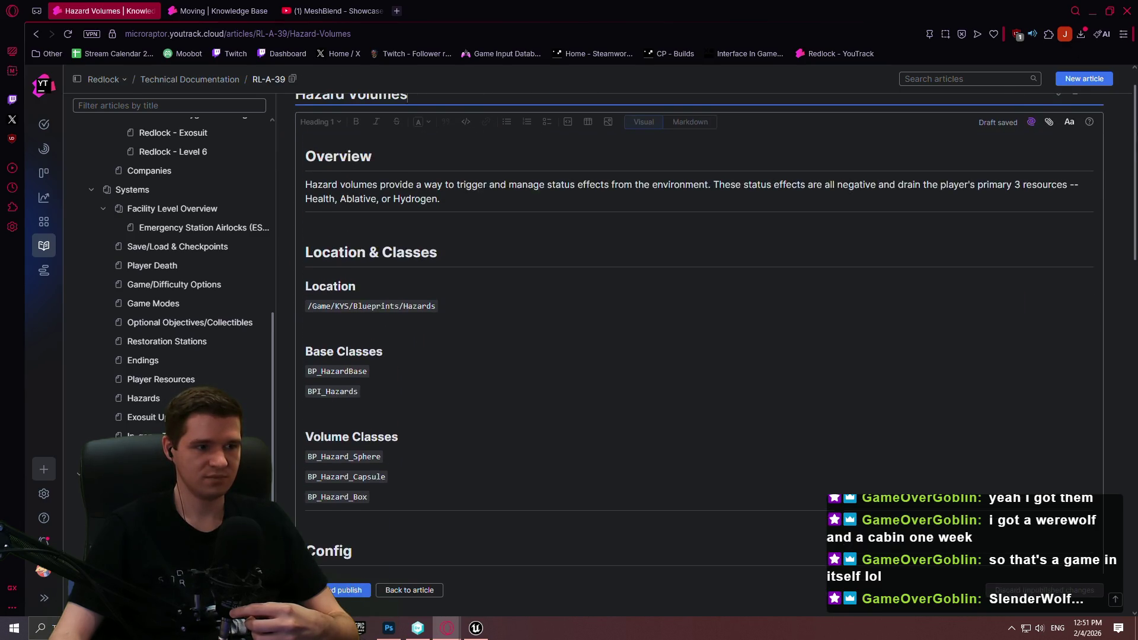
click(349, 541)
click(496, 204)
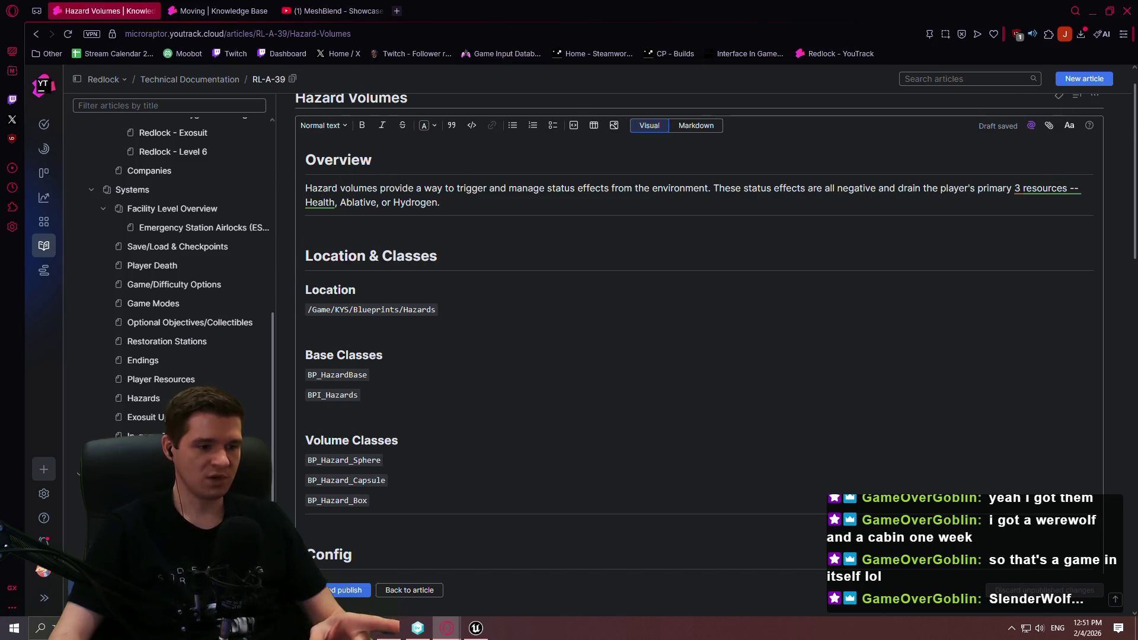
click(324, 628)
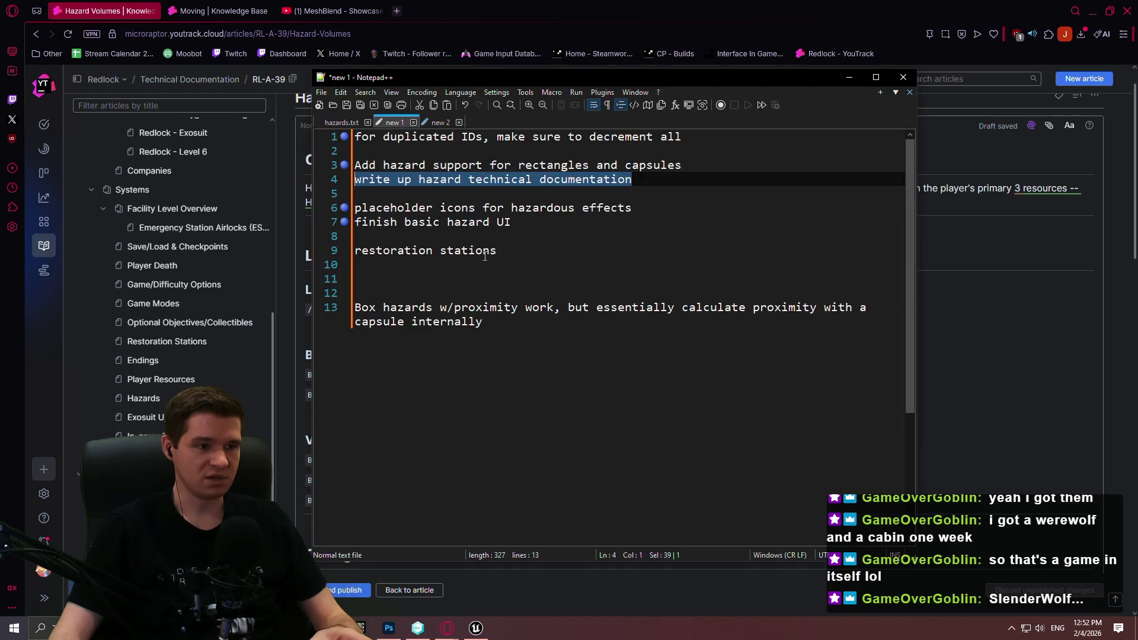
- Insert a new to-do below the hazard UI task, starting 'add debug to hazards'
click(526, 232)
key(Return)
key(Return)
key(Up)
text(A)
key(BackSpace)
text(add debug to )
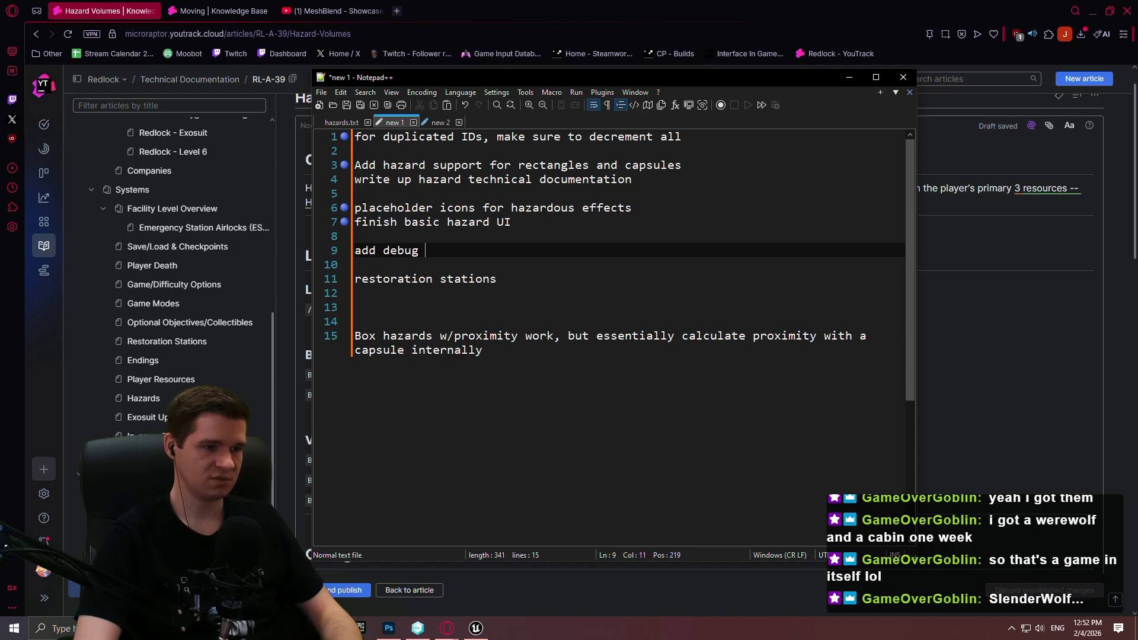
text(hazards)
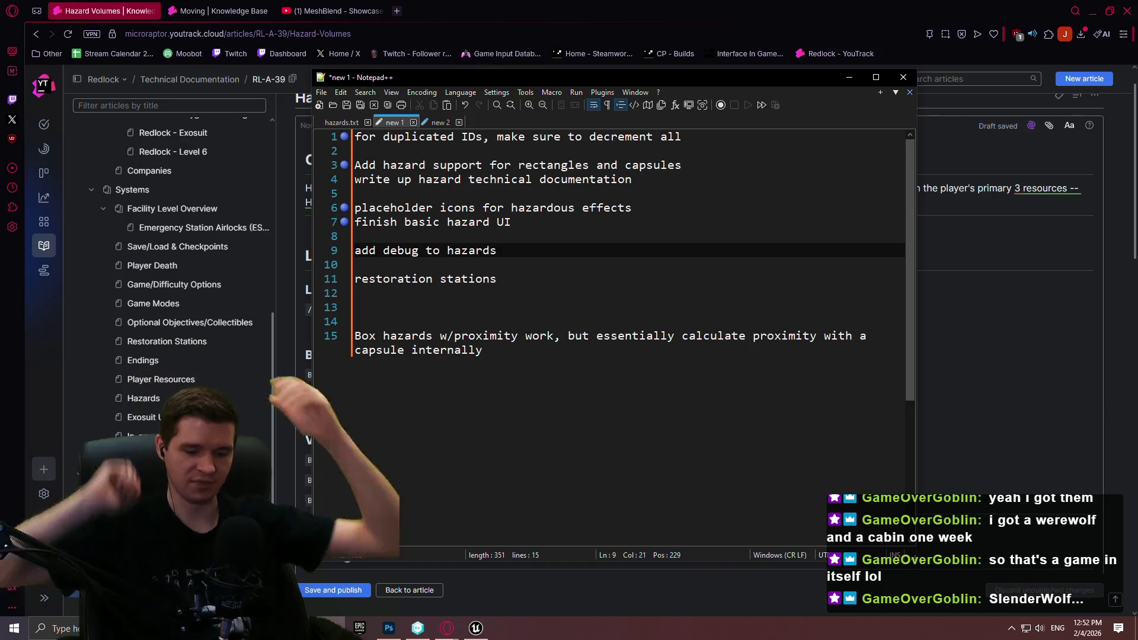
- Replace that line with 'Add hazards to mechanics map' and select the Box hazards proximity note
key(shift+Home)
key(BackSpace)
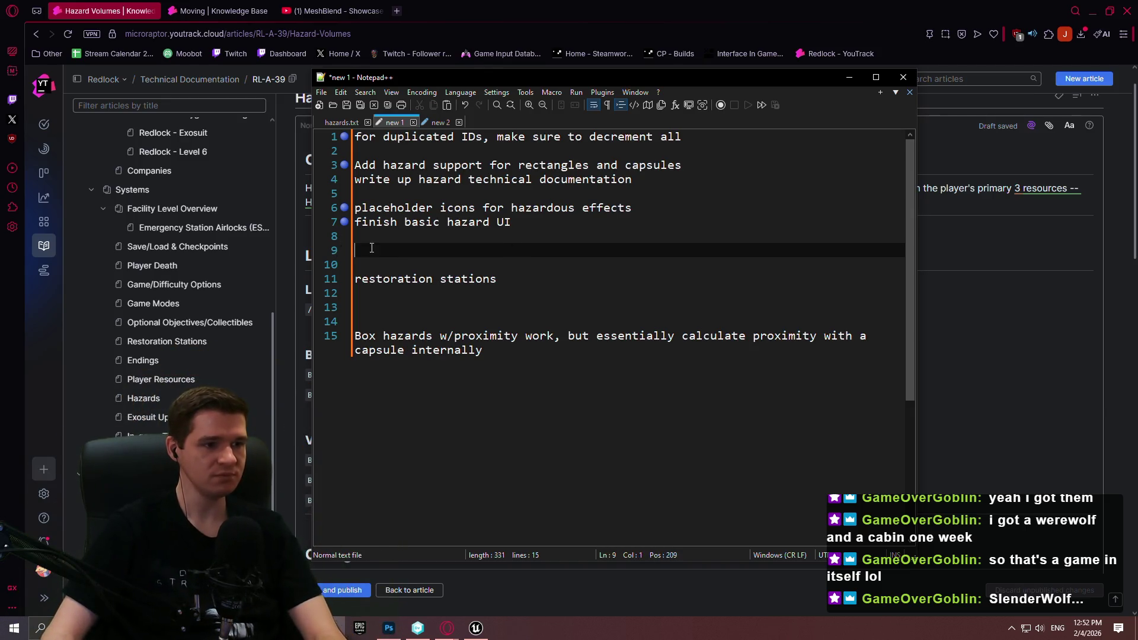
key(BackSpace)
key(Return)
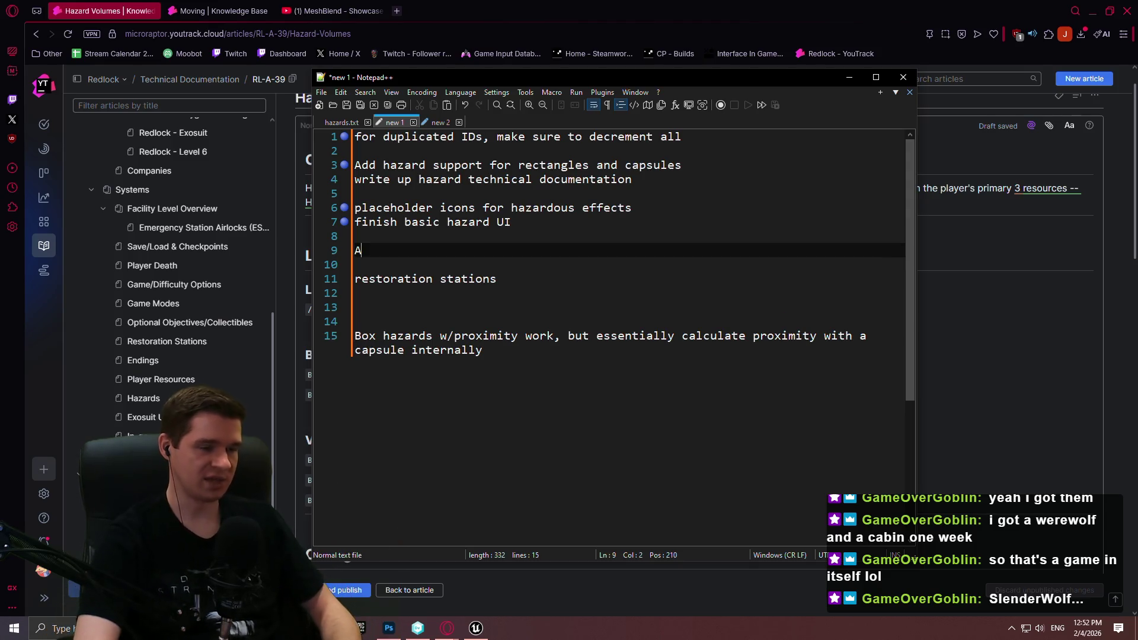
text(Add hazards to )
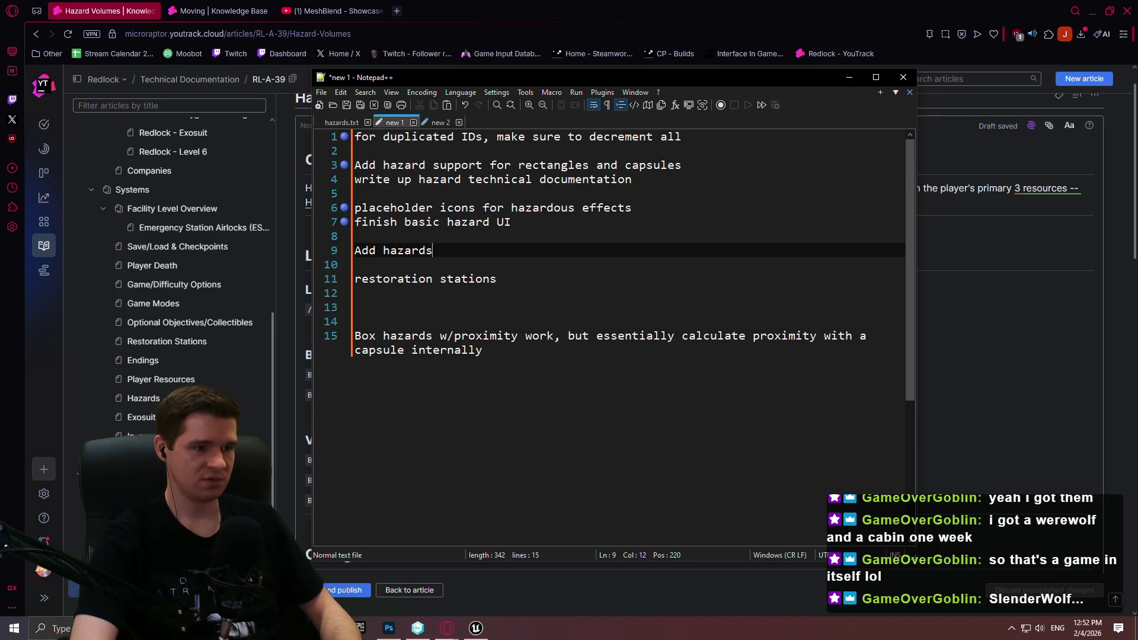
text(mecha)
key(BackSpace)
key(BackSpace)
key(BackSpace)
text(echanics map)
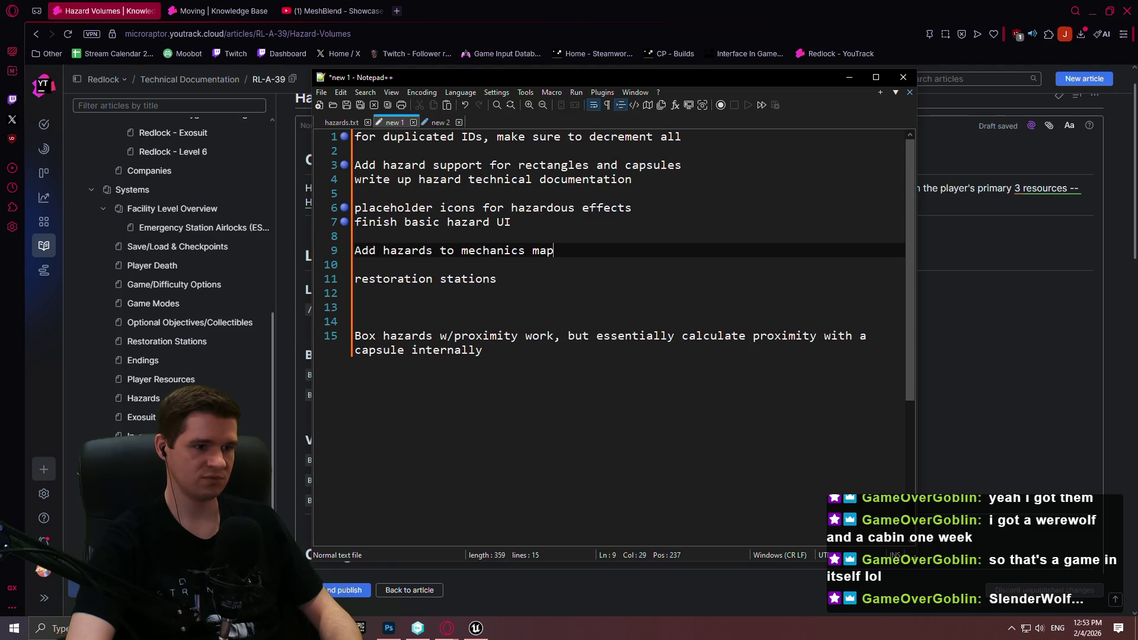
drag(536, 374, 349, 340)
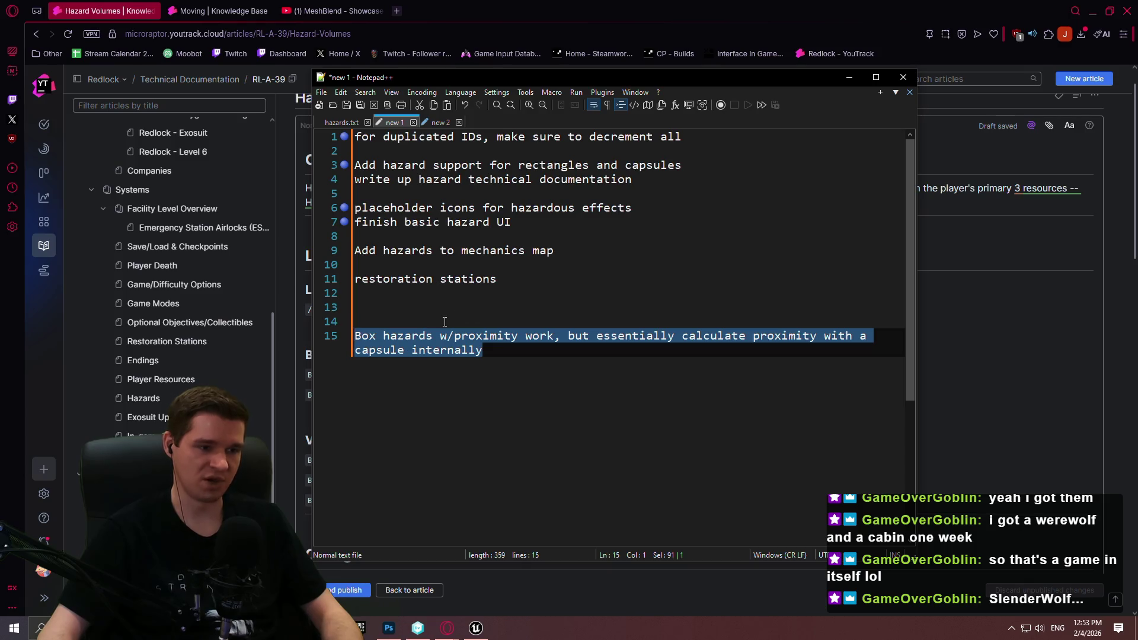
- Skim the Hazard Volumes article, then read the Timed platform article's Important Notes
click(998, 455)
scroll(610, 319, down, 15)
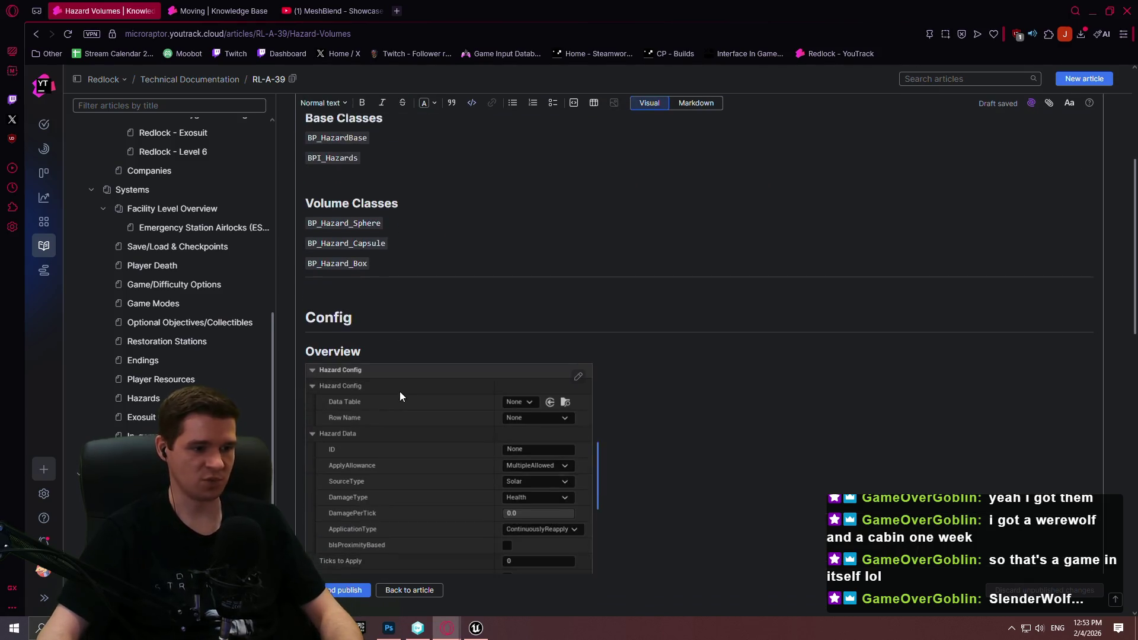
scroll(610, 318, down, 8)
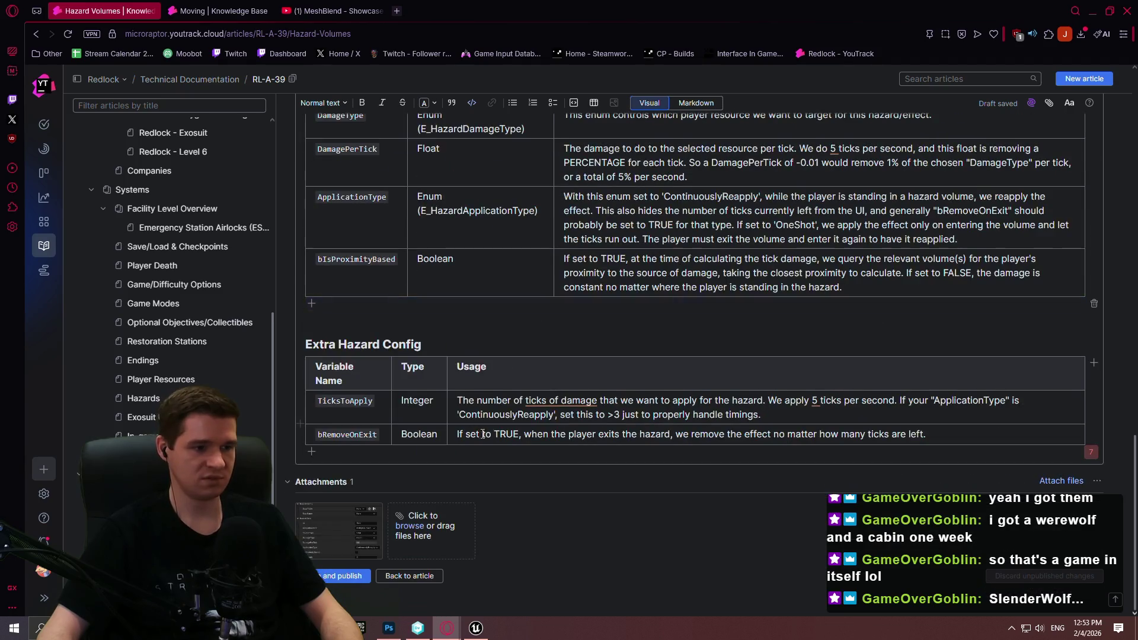
scroll(1080, 350, up, 1)
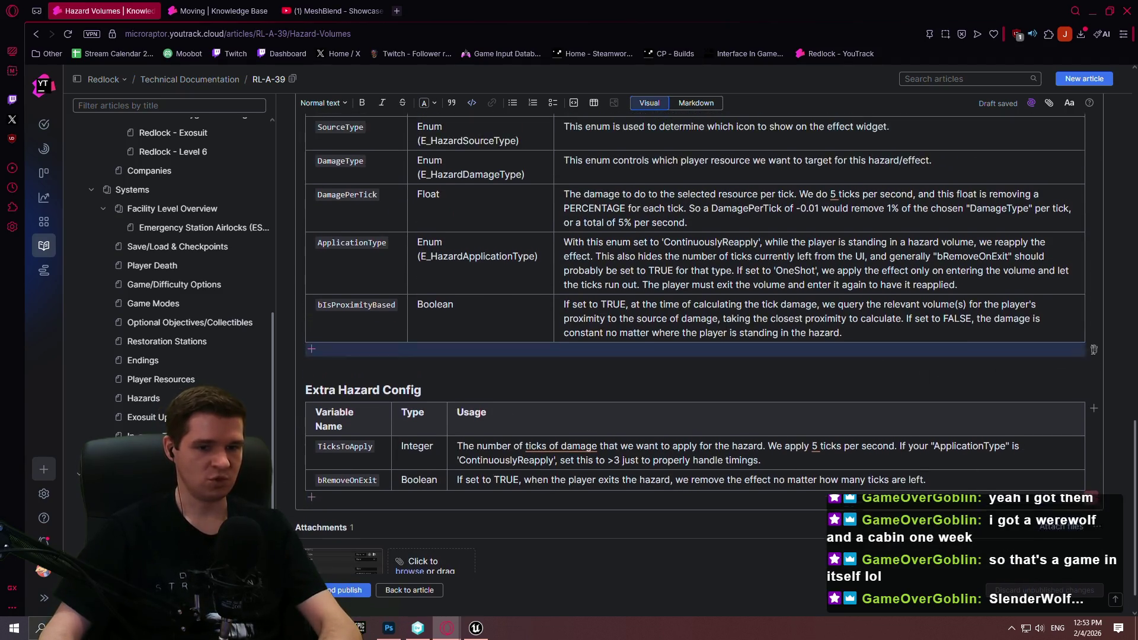
click(233, 18)
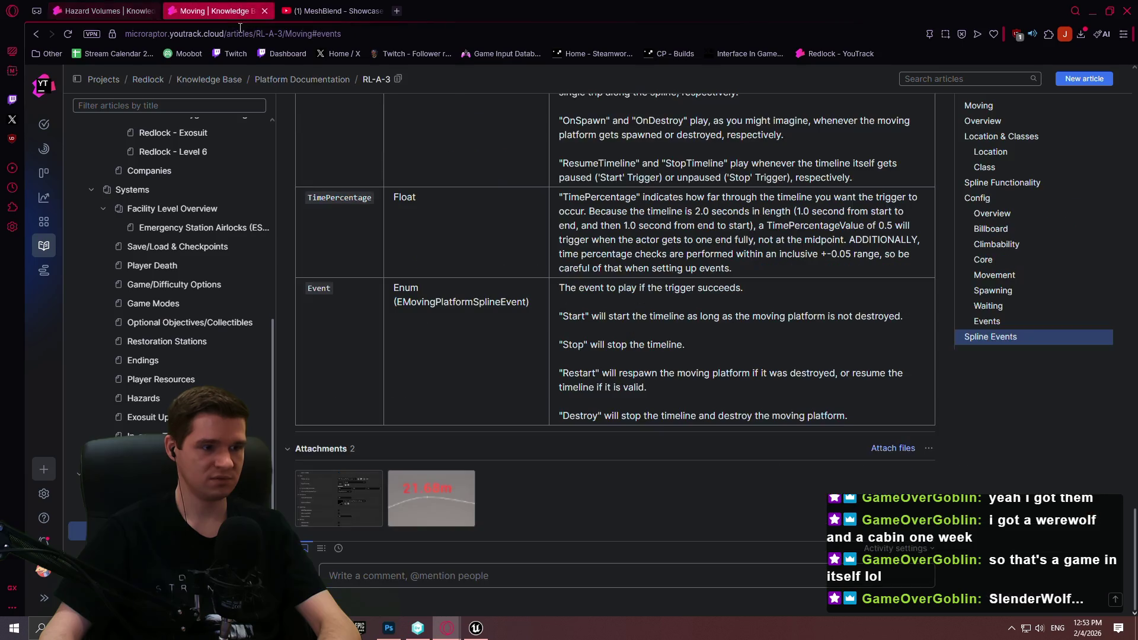
scroll(530, 333, up, 1)
scroll(525, 314, up, 5)
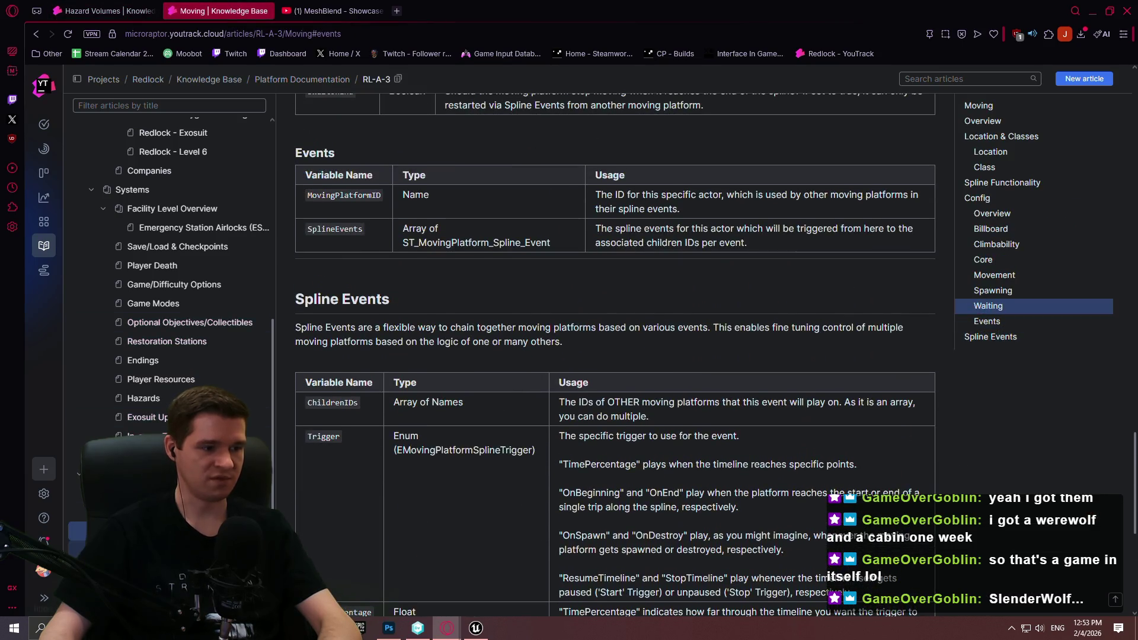
key(alt+Left)
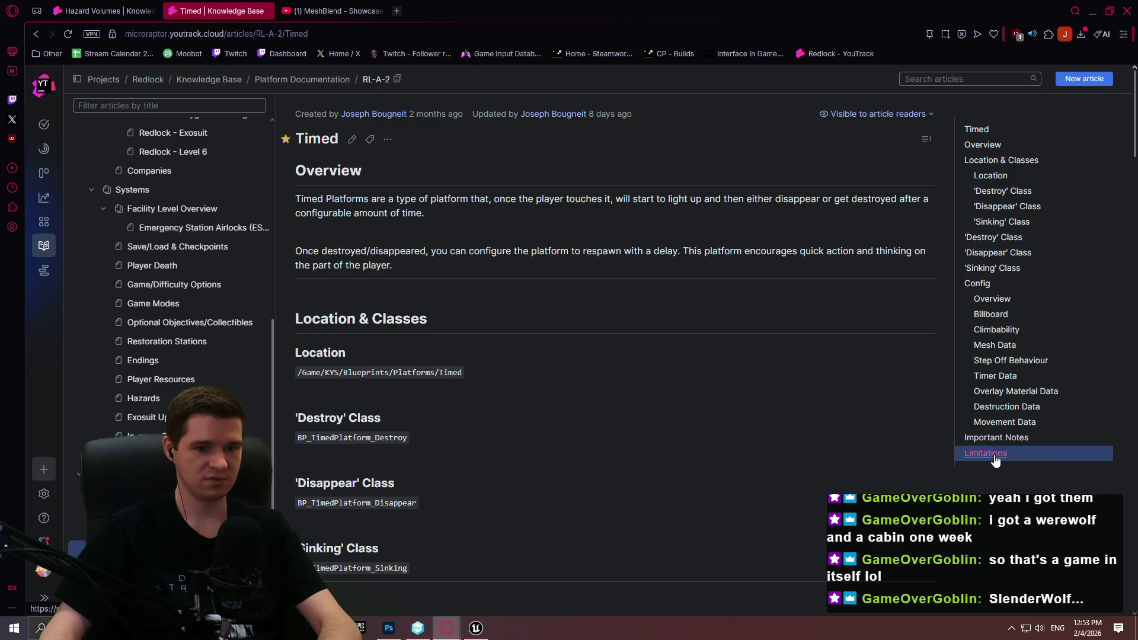
click(1001, 439)
scroll(426, 148, up, 2)
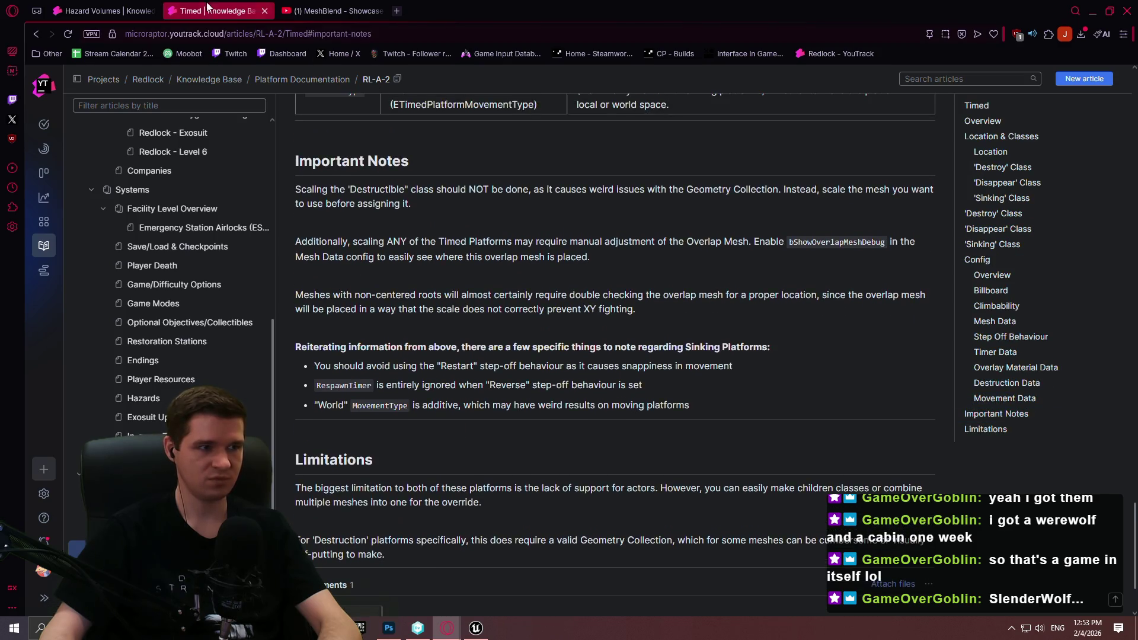
- Go back to the Hazard Volumes draft and place the cursor after the Extra Hazard Config table
key(ctrl+Tab)
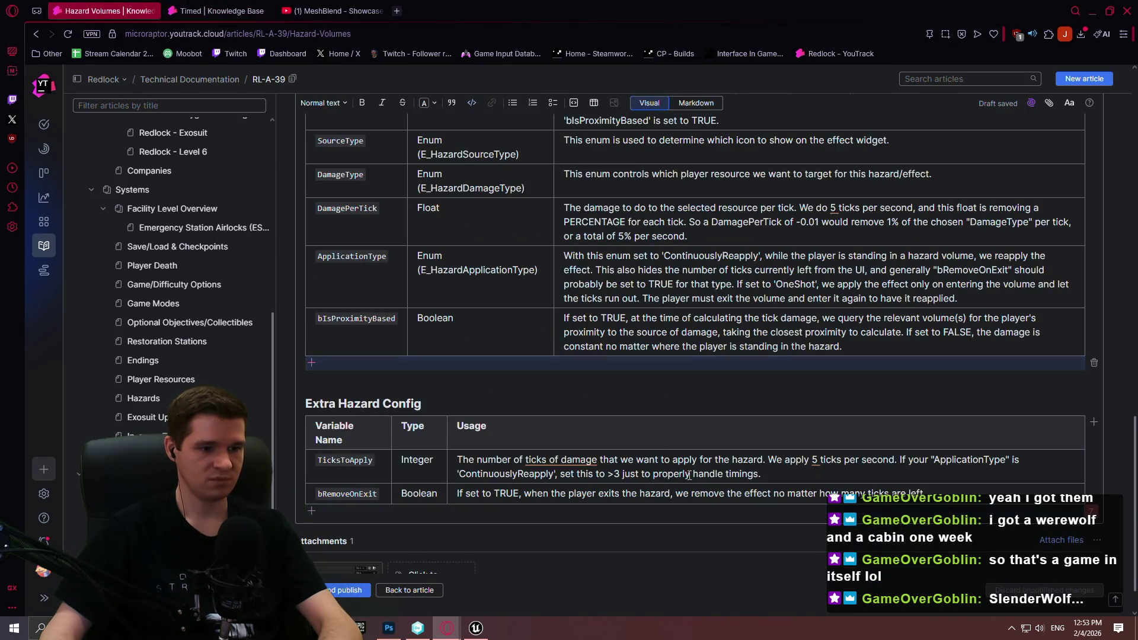
click(950, 491)
scroll(750, 346, down, 1)
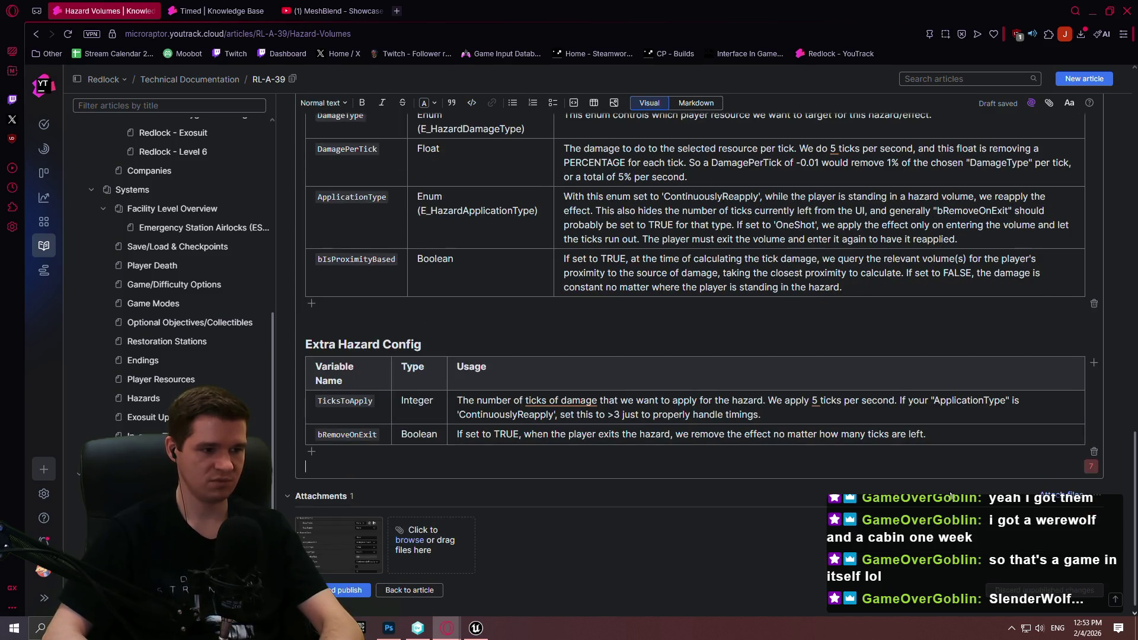
- Add an 'Important Notes' Heading 1 below the Extra Hazard Config table
key(Return)
text(Important Notes)
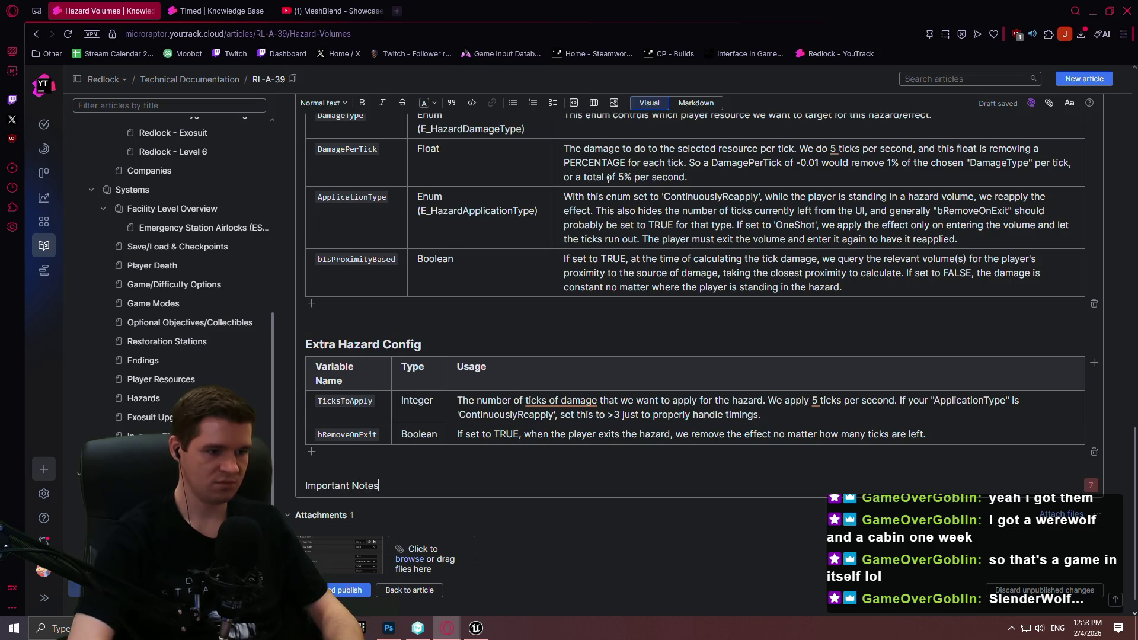
triple_click(394, 490)
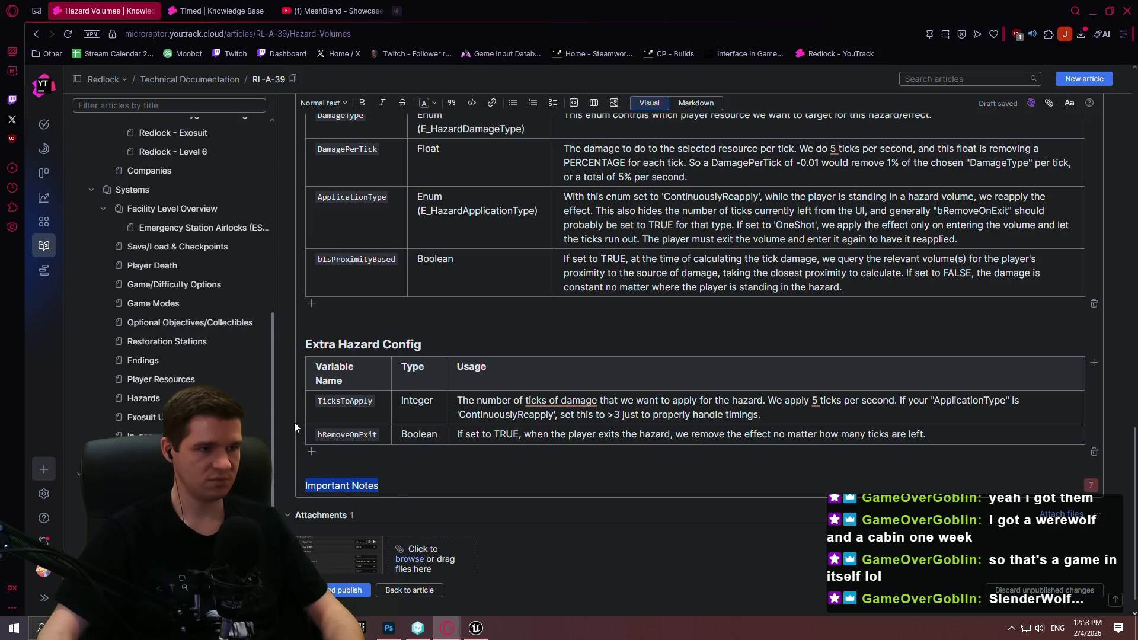
click(323, 102)
click(356, 156)
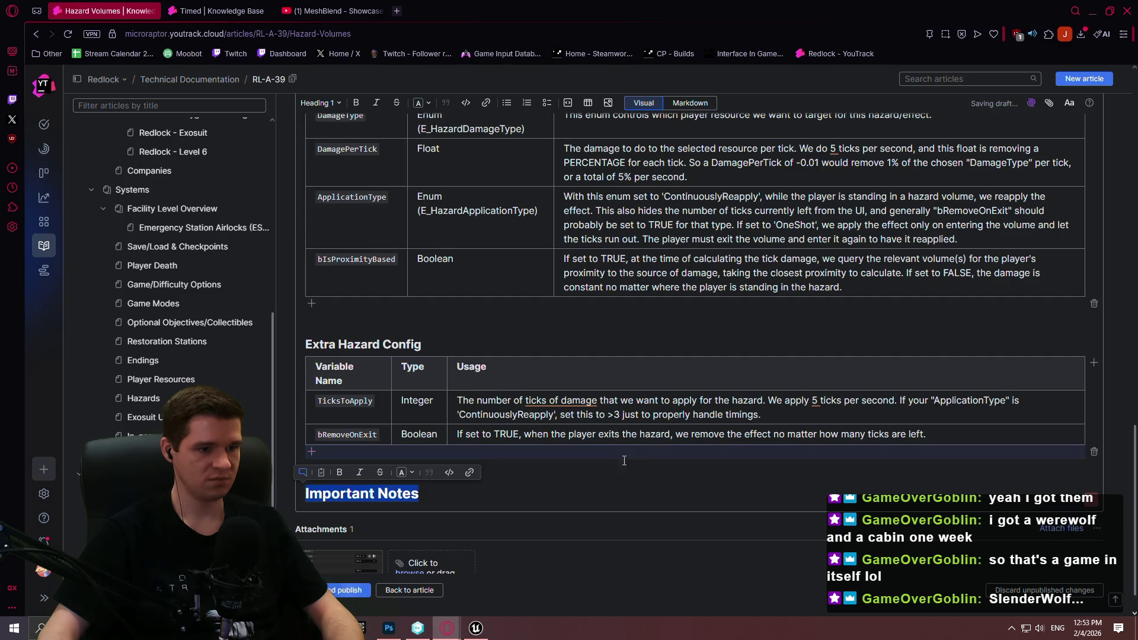
- In Markdown, put --- dividers above and below the Important Notes heading, with an x placeholder line
click(696, 105)
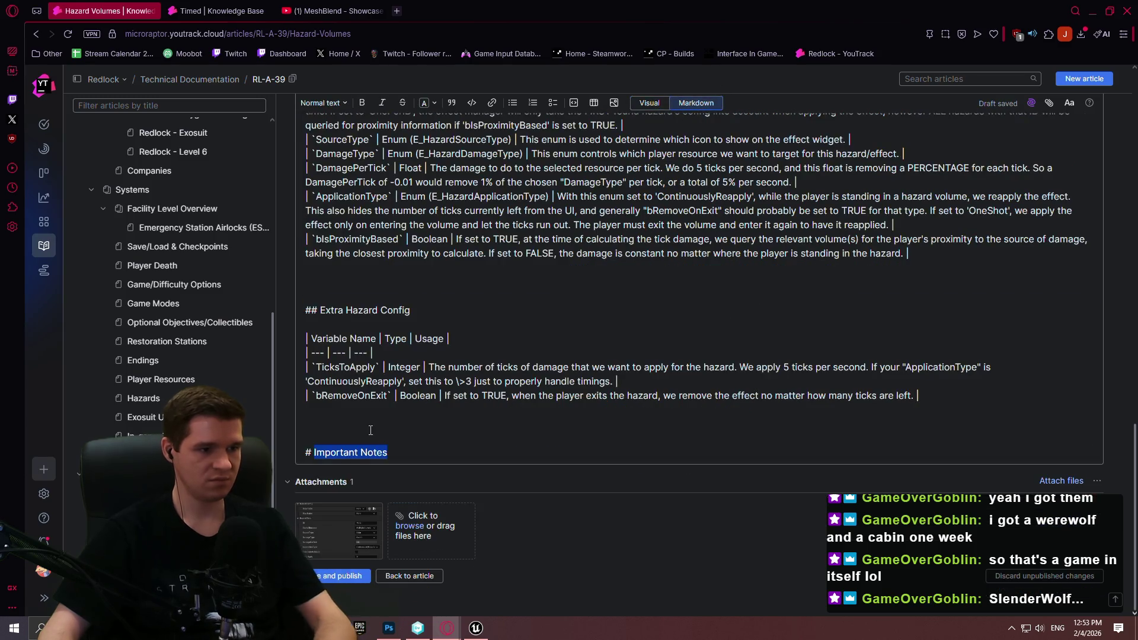
click(382, 420)
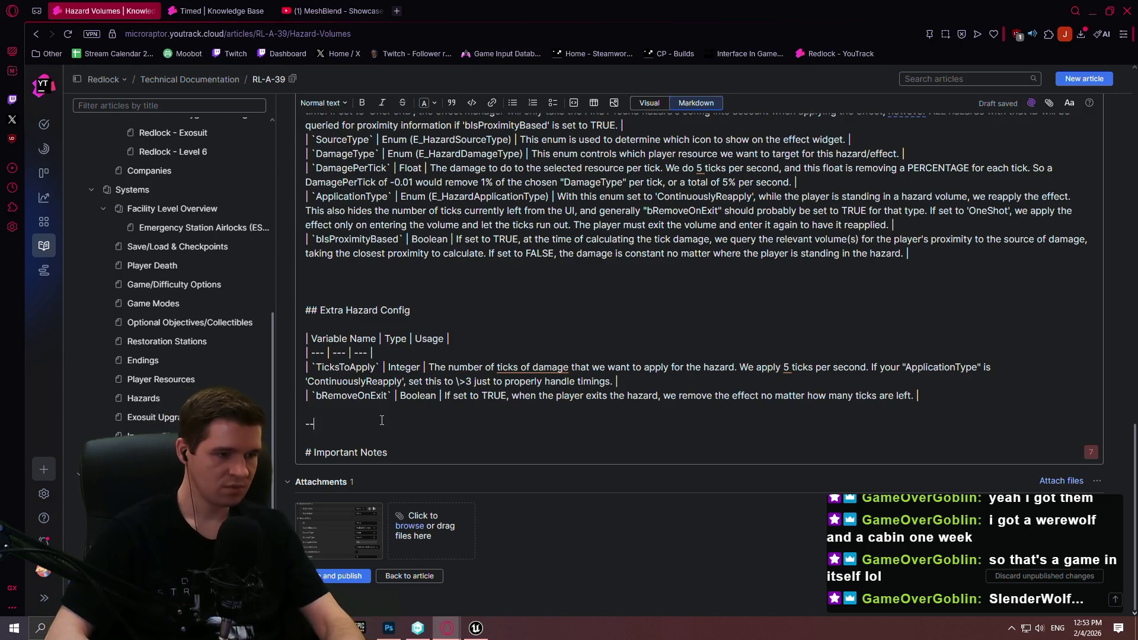
text(---)
key(Return)
key(Return)
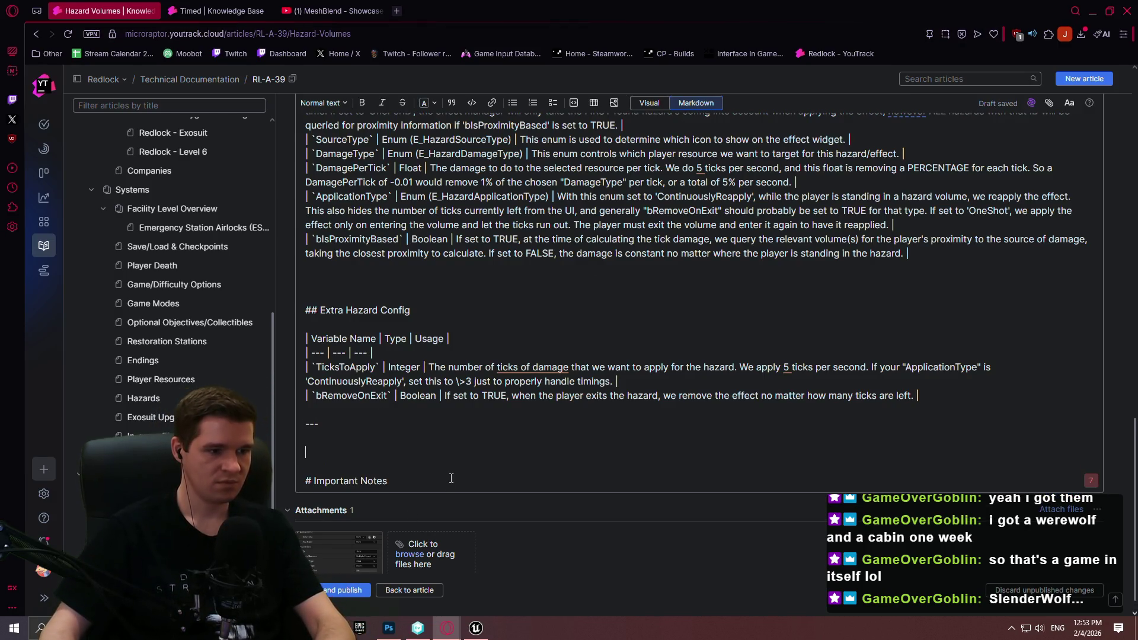
click(456, 482)
key(Return)
text(---)
key(Return)
text(xxx)
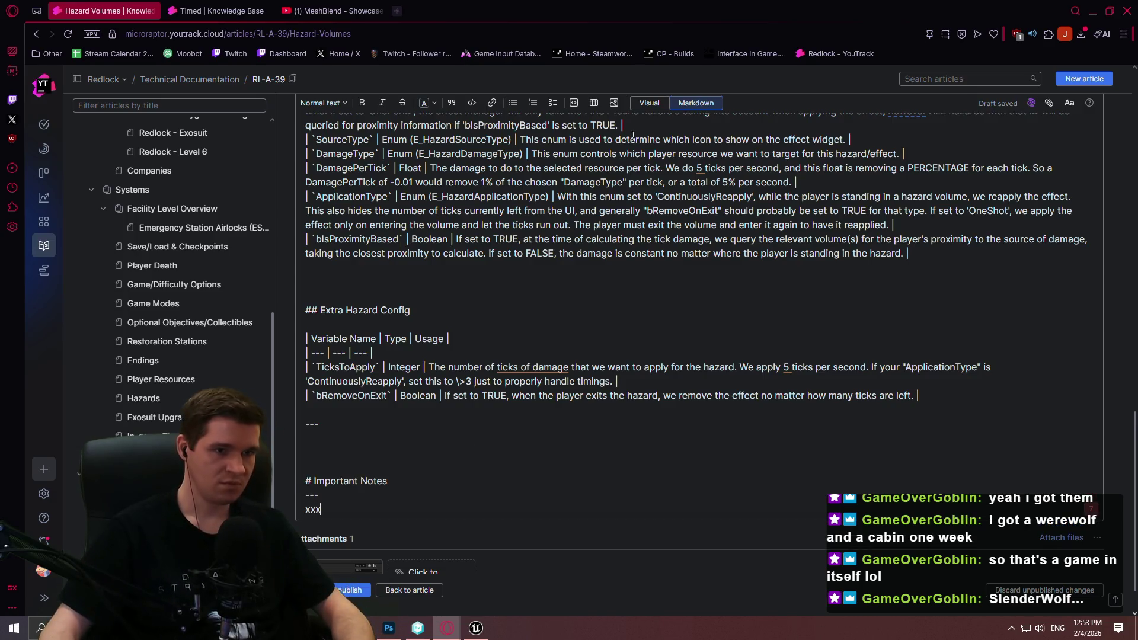
click(649, 102)
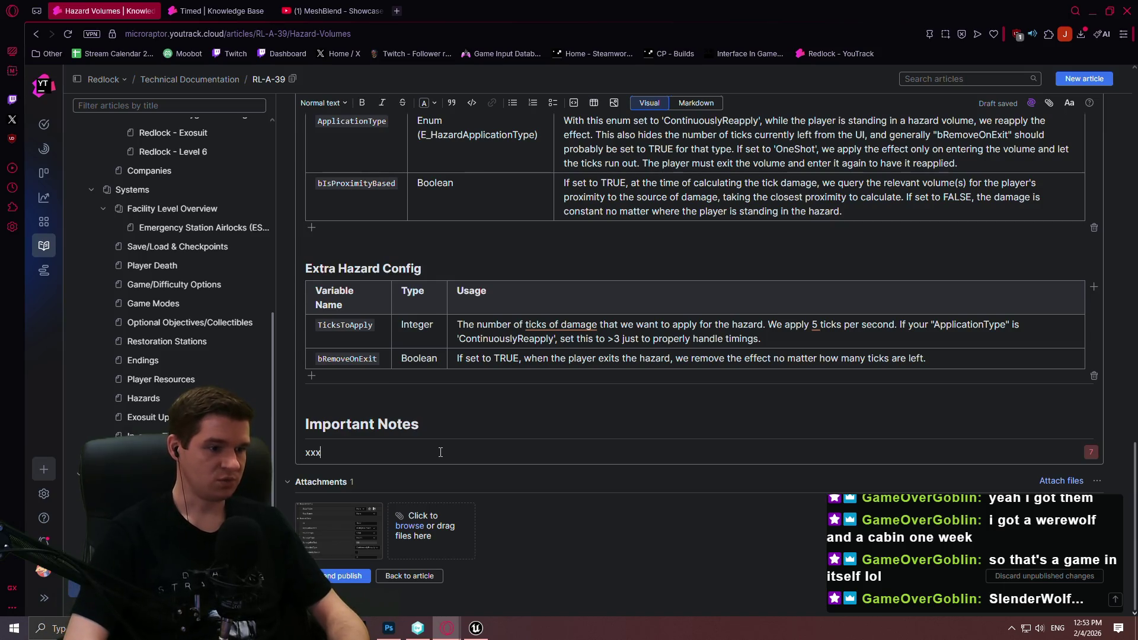
- Replace the placeholder with a note that Box volumes use capsule proximity, recommending a Capsule volume
click(440, 452)
key(BackSpace)
text(The Bo)
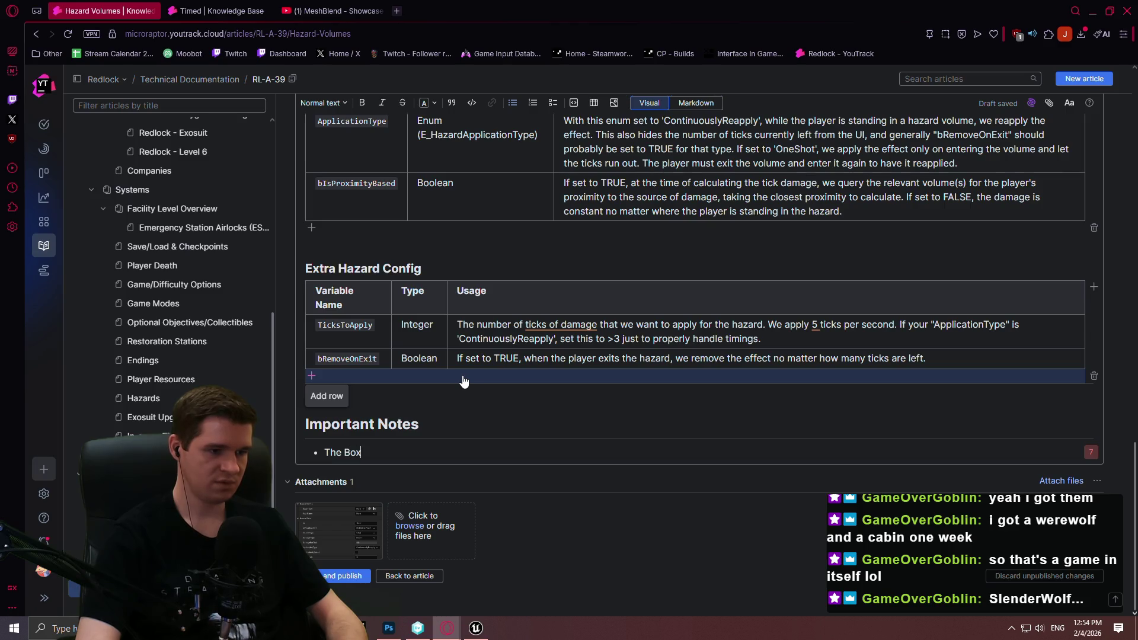
text(hazard v)
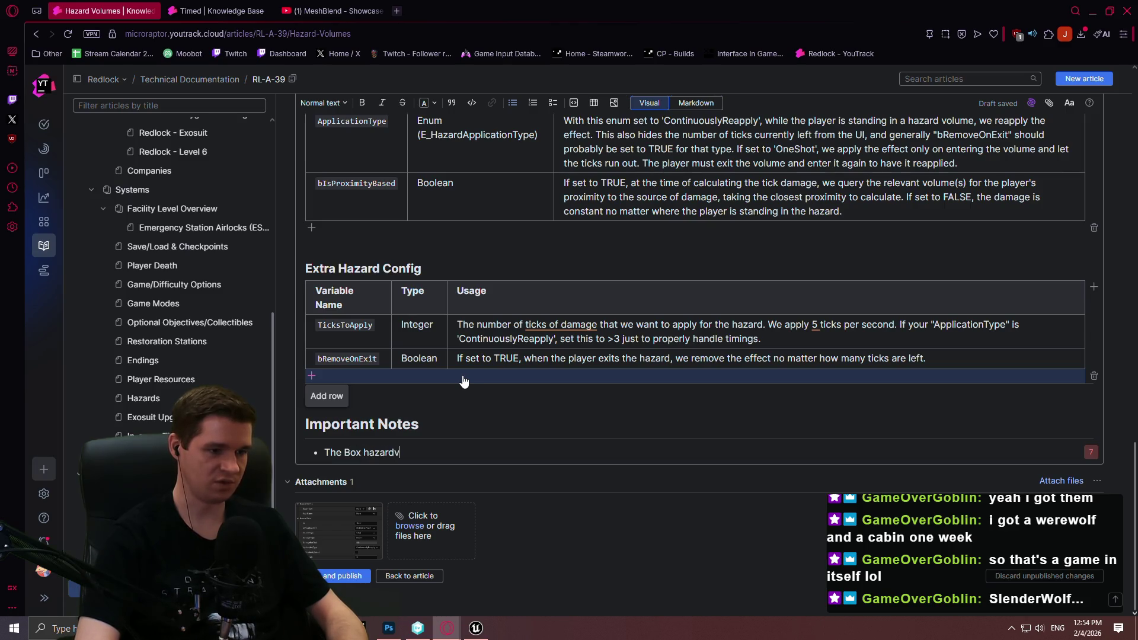
text(olume, with bIsProximity)
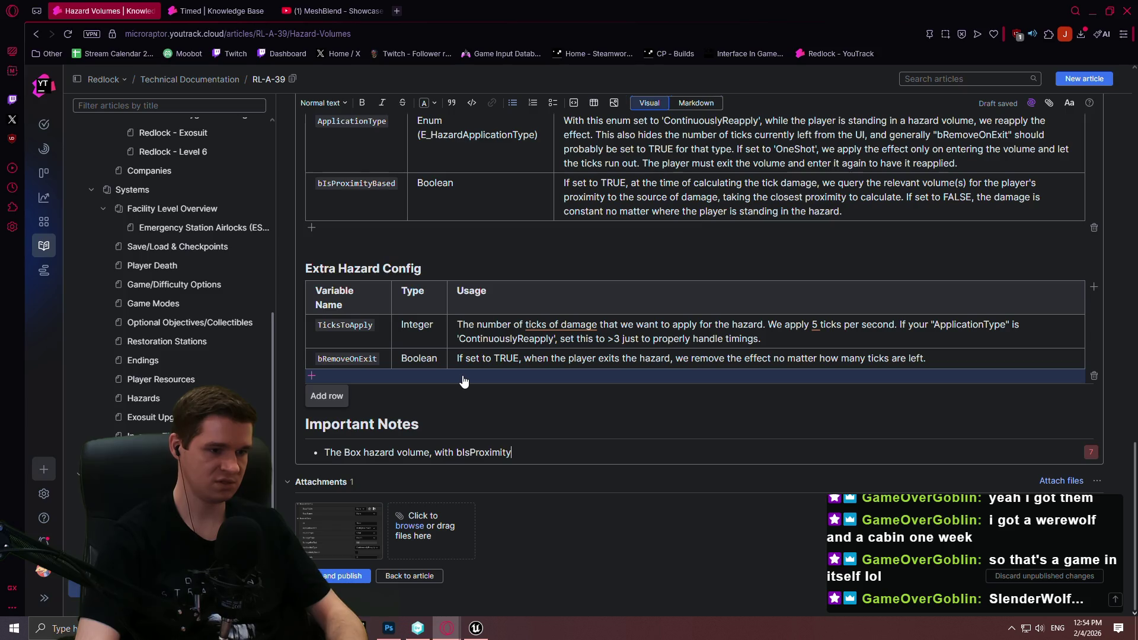
text(Based set to true,)
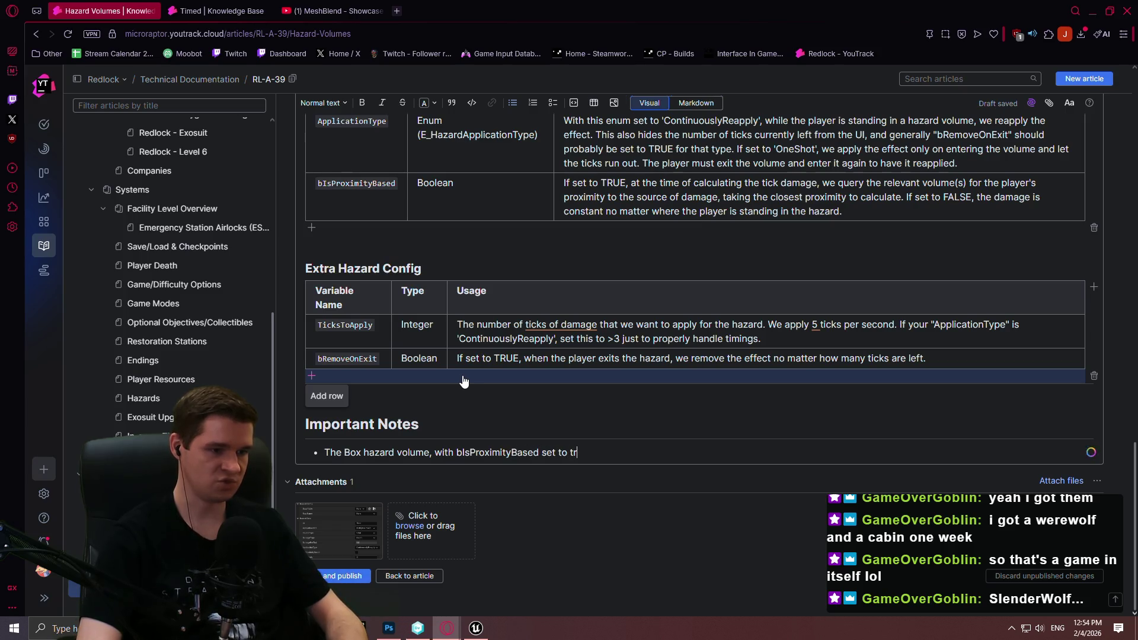
text( wi)
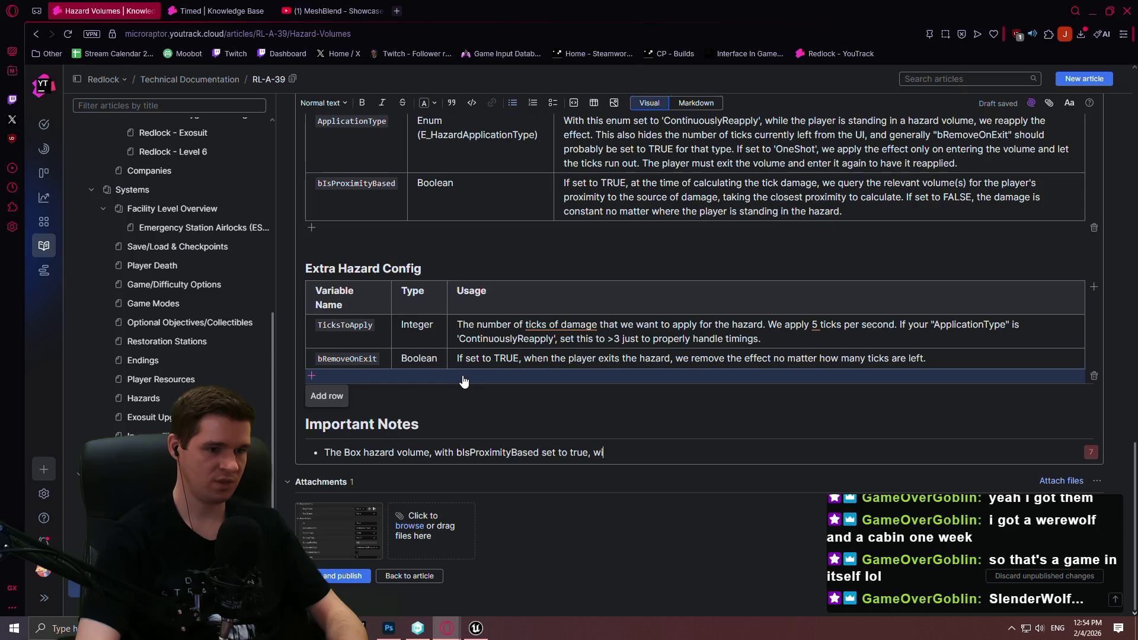
text(ll correct)
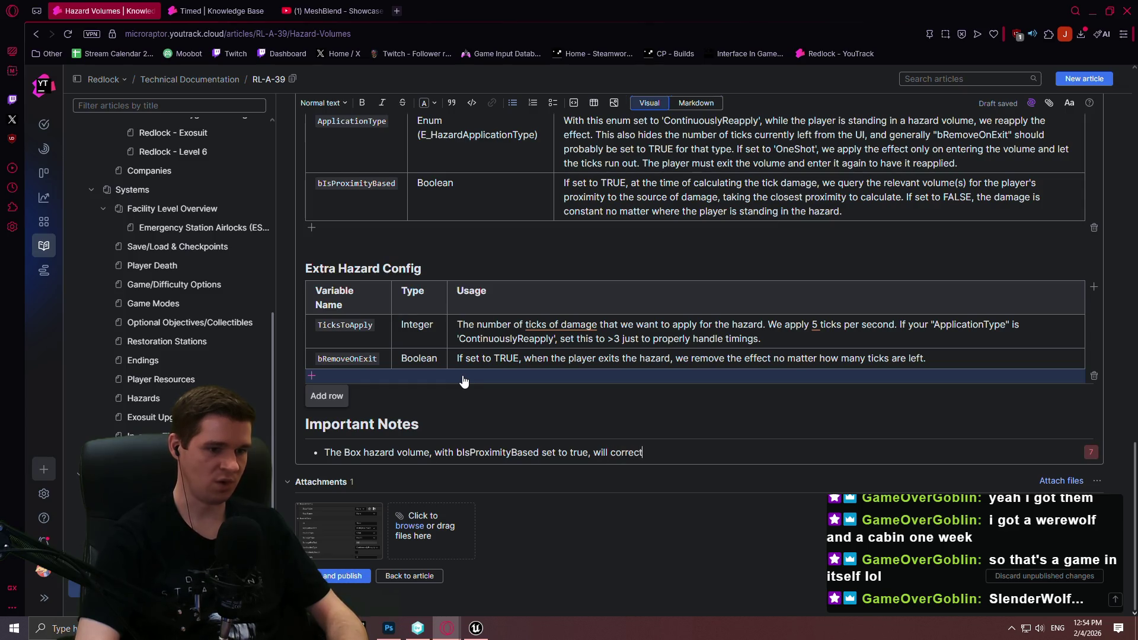
text(ly work. Howev)
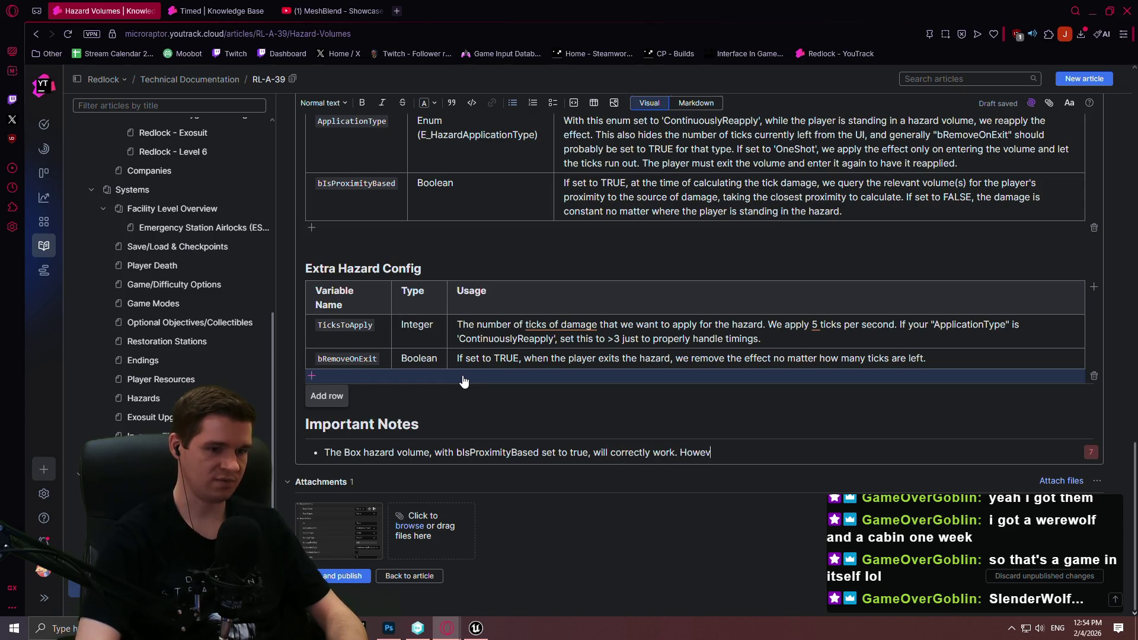
text(er, behind the scne)
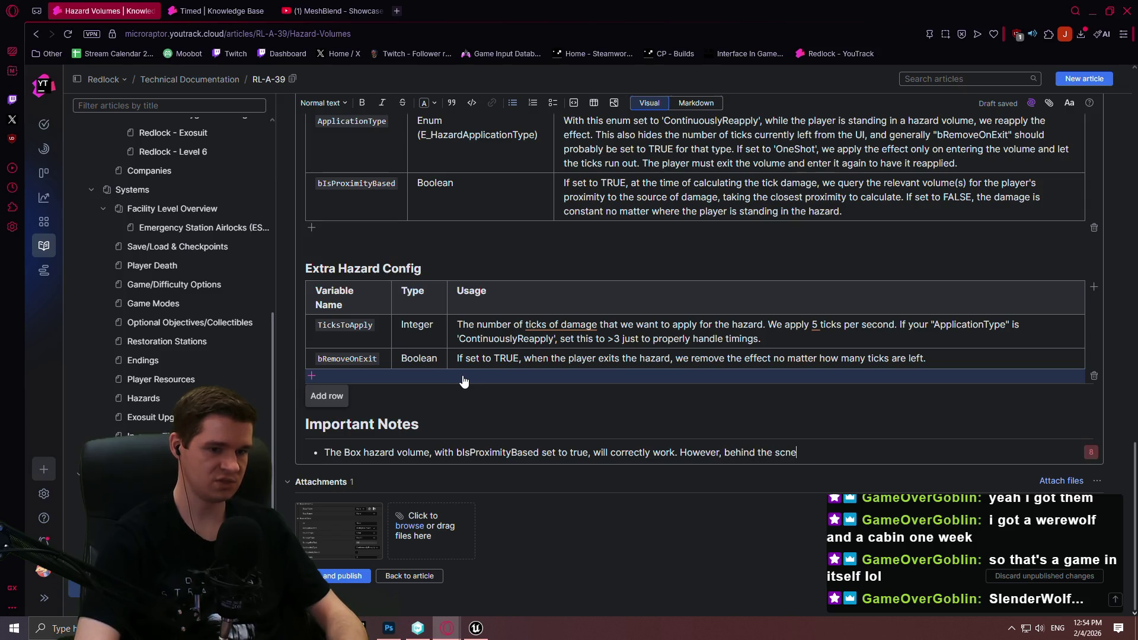
key(BackSpace)
key(BackSpace)
key(BackSpace)
text(enes, we cal)
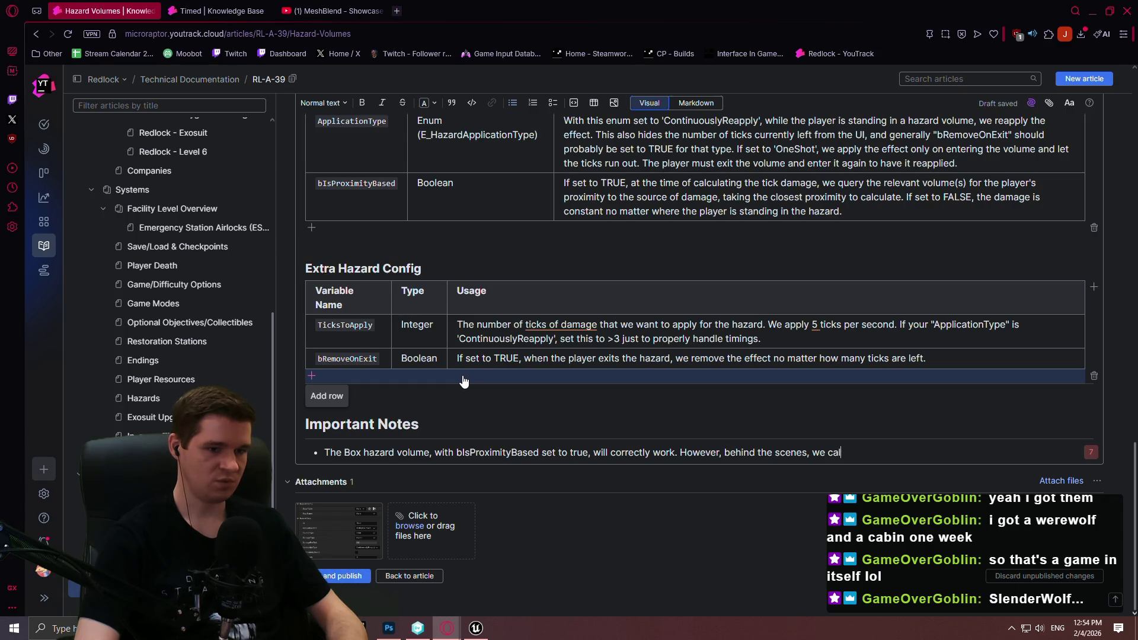
text(culate)
text( proximity )
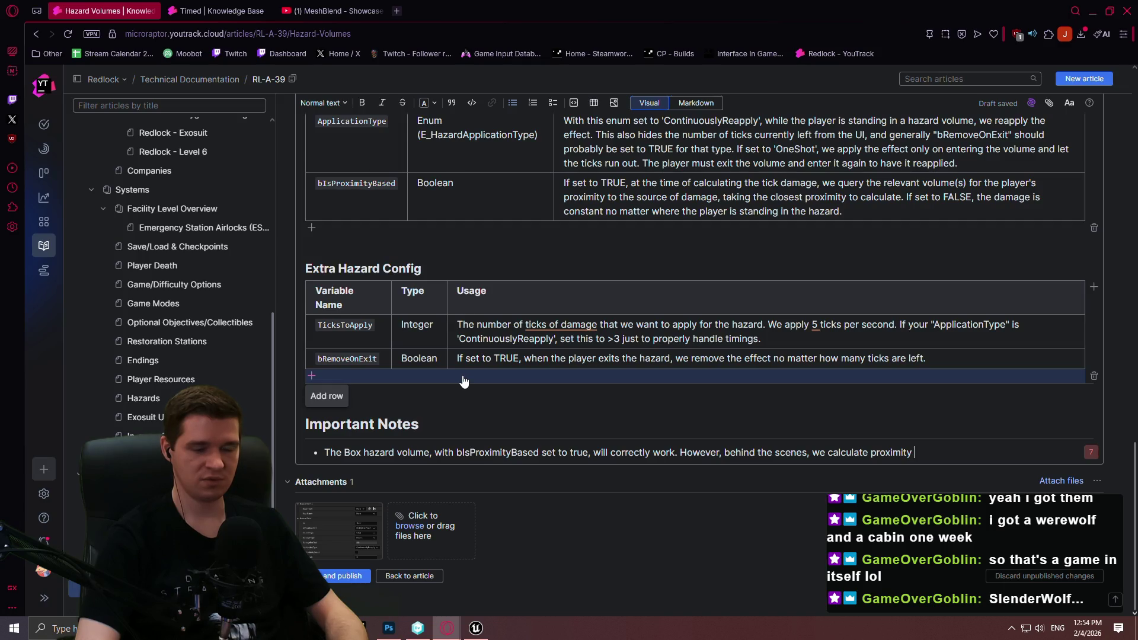
text(in what )
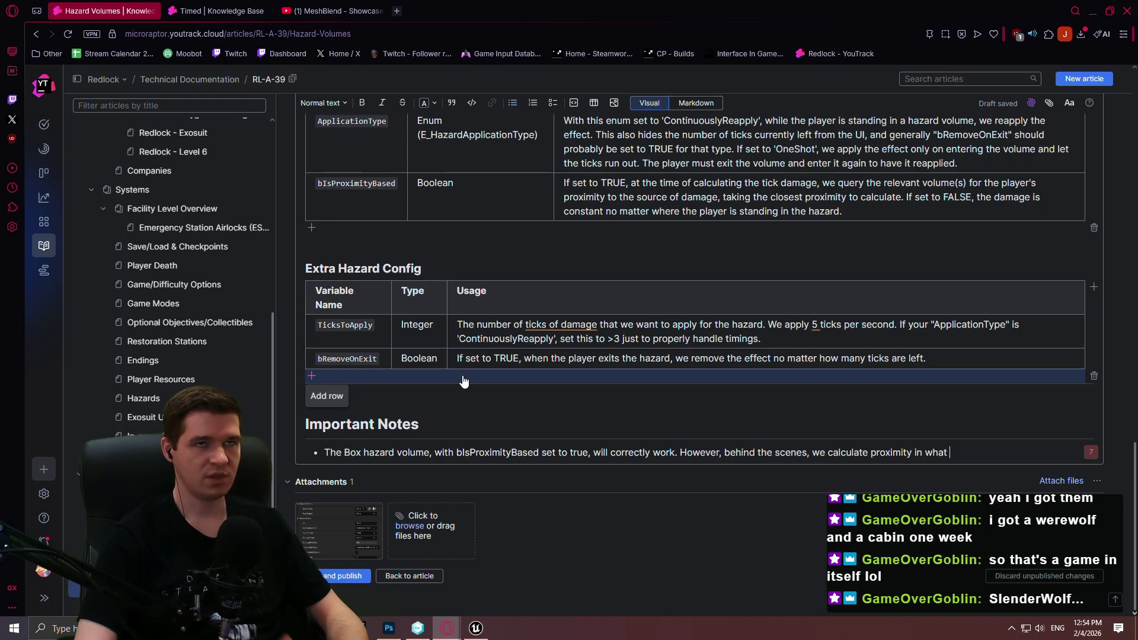
text(essentially is a capsule. )
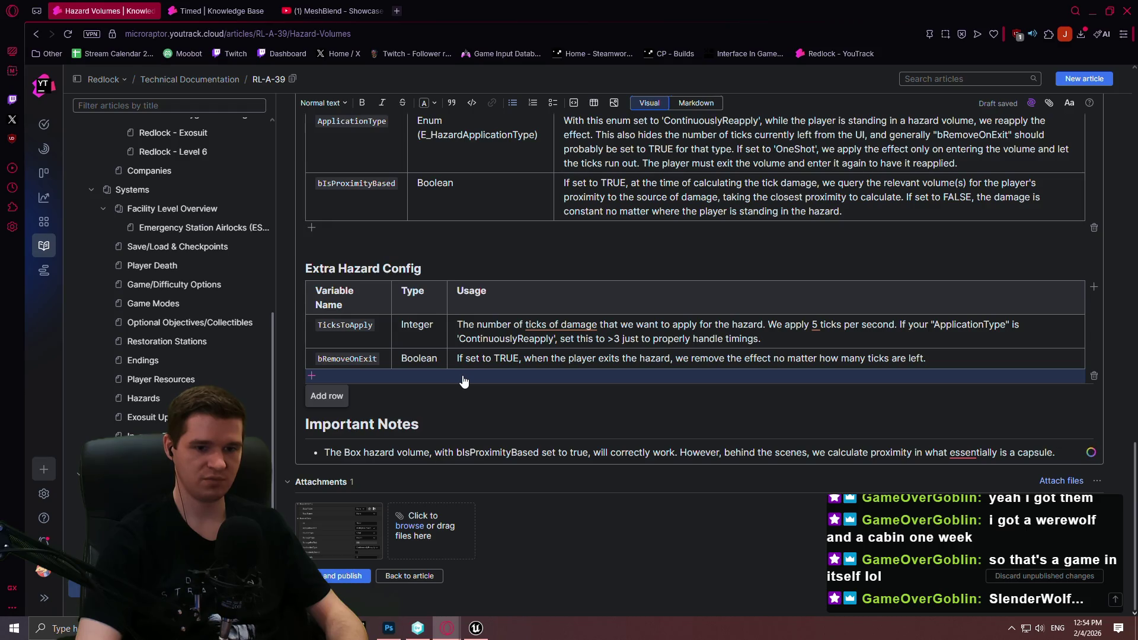
text(So t)
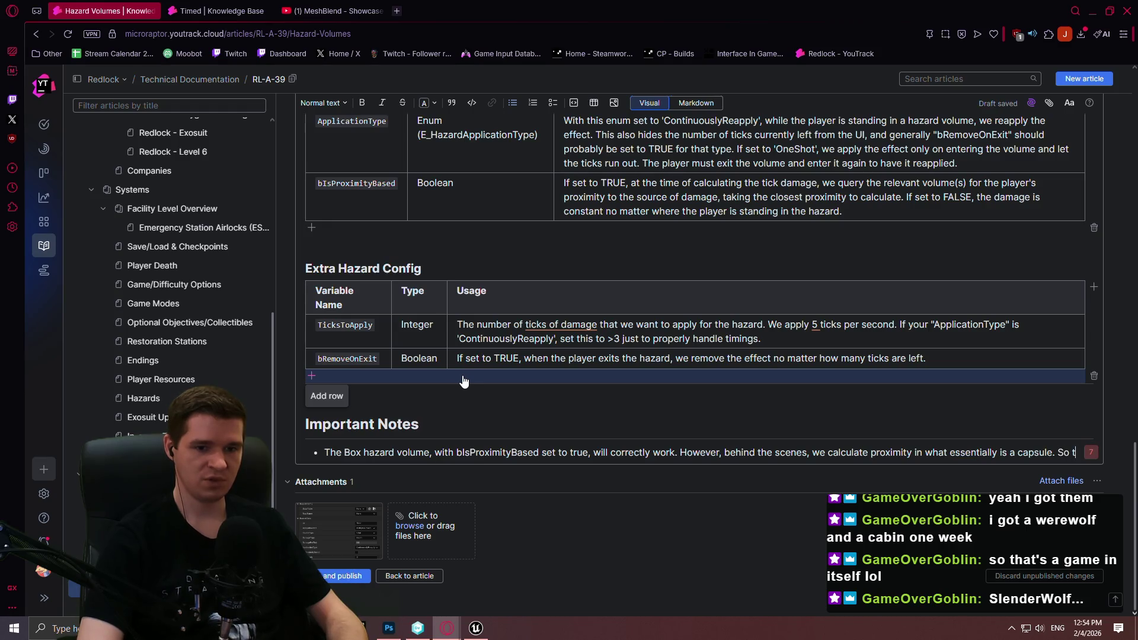
text(he corners of the box )
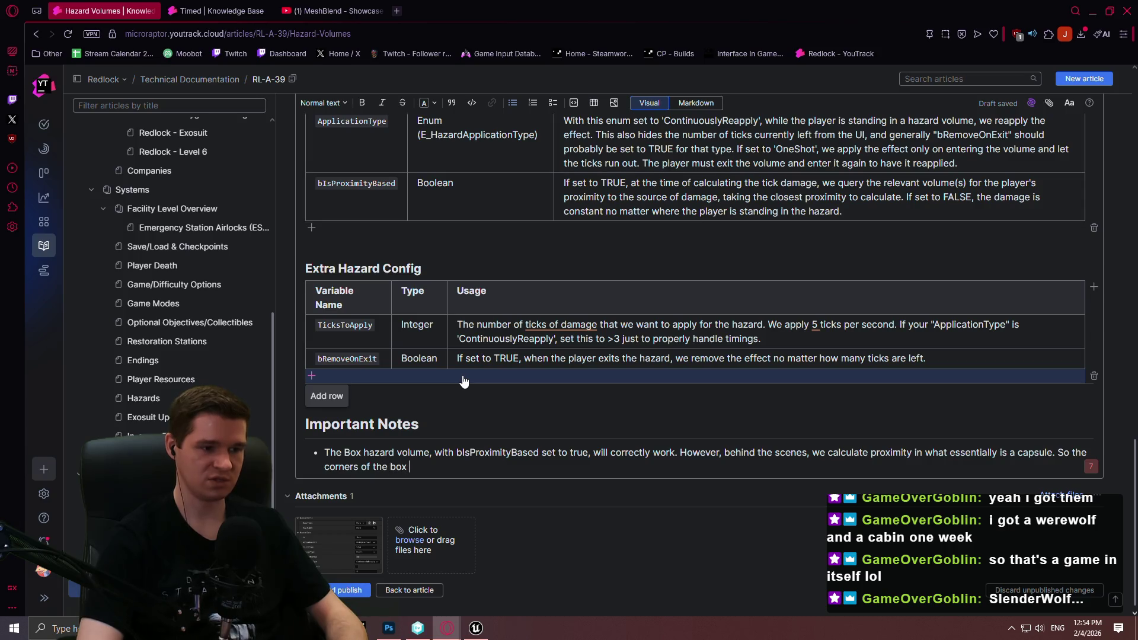
text(will n)
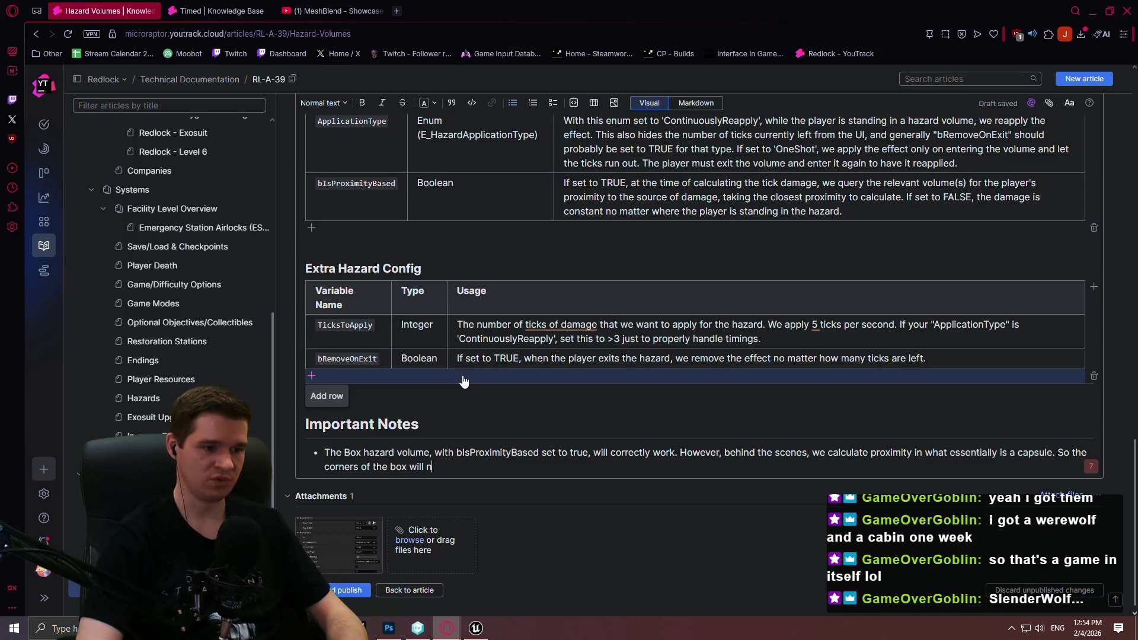
text(ot apply damage)
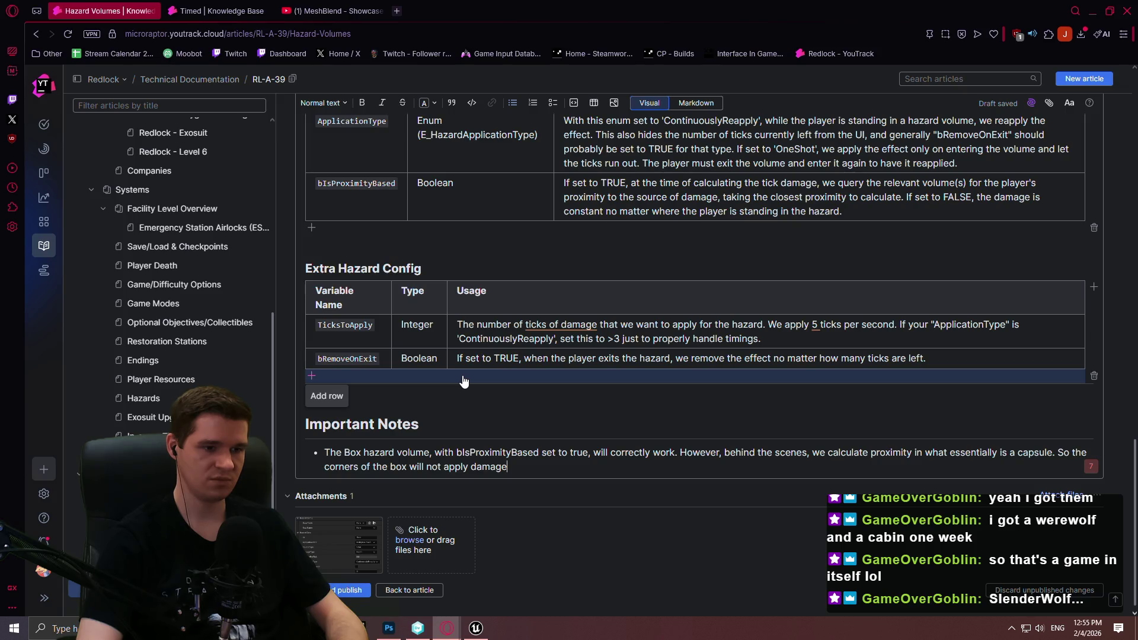
text(, and)
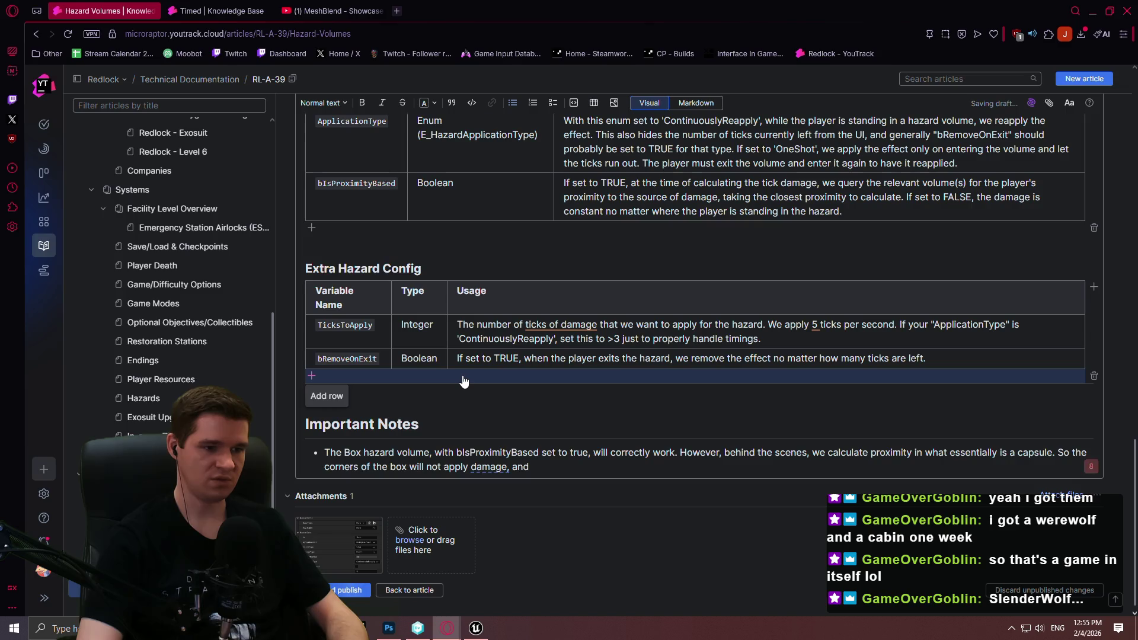
text( you might be able )
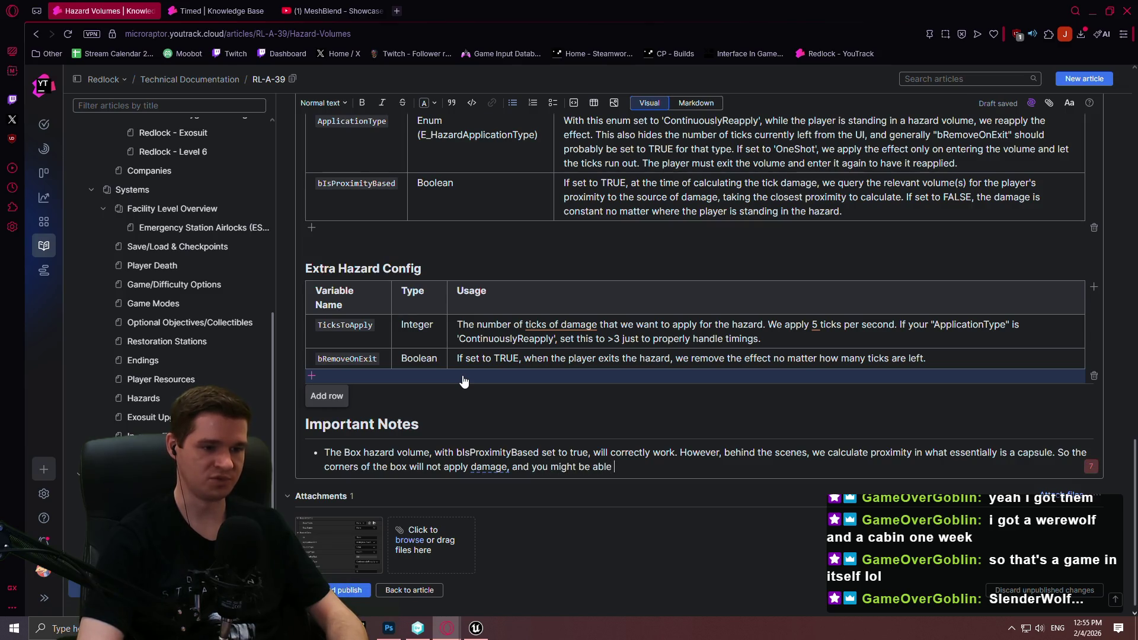
text(to use a Ca)
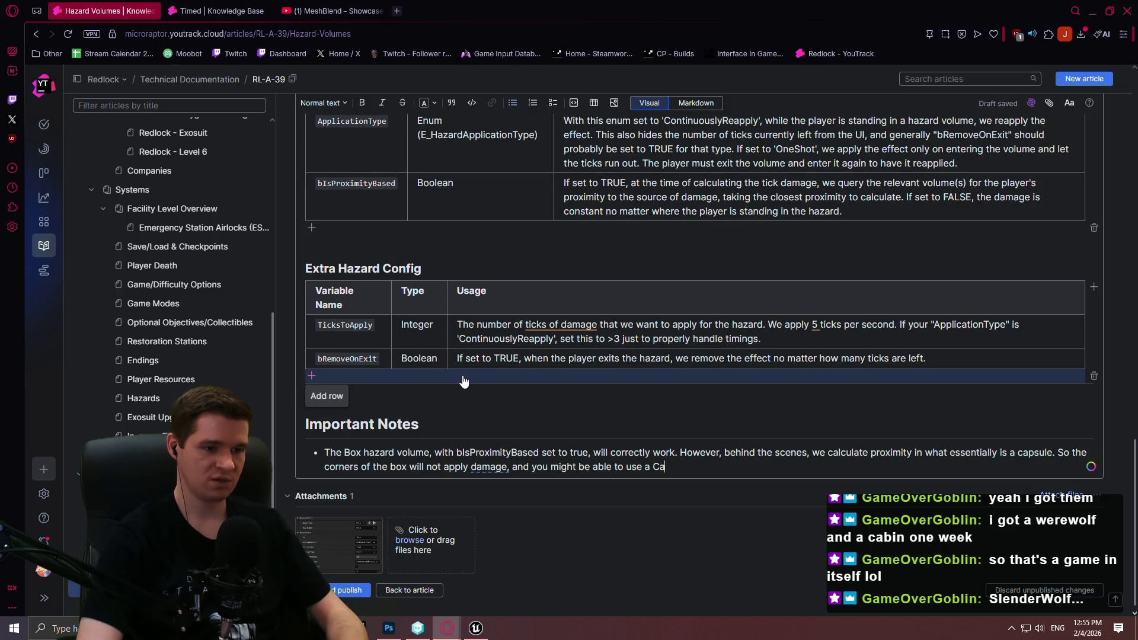
text(psule hazard volume with the same effect, but better visualization.)
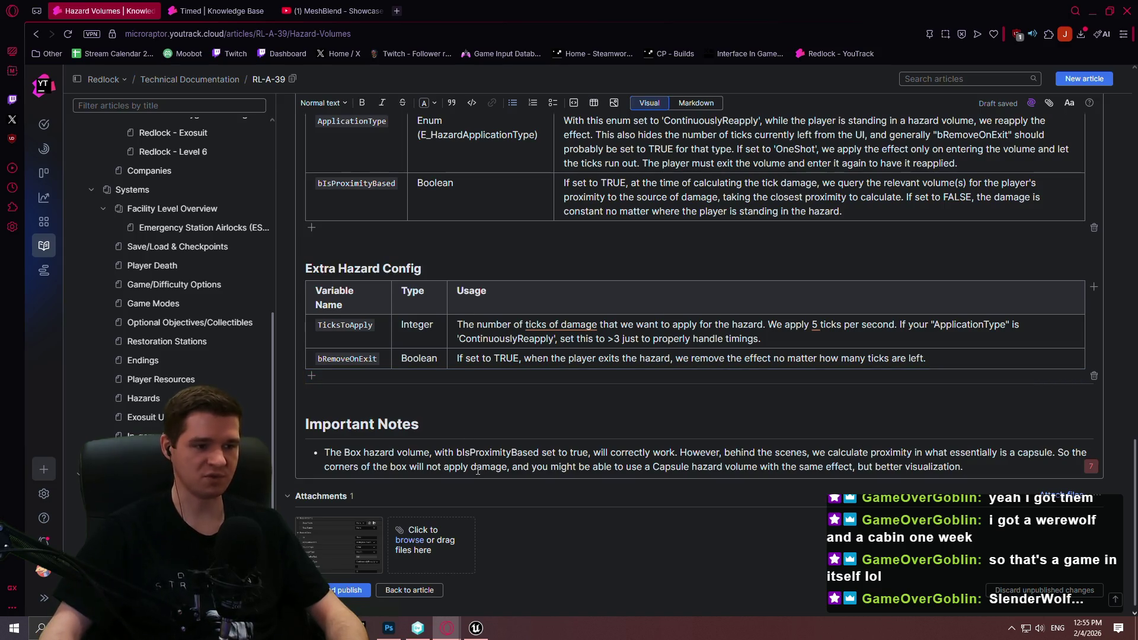
key(Return)
key(Return)
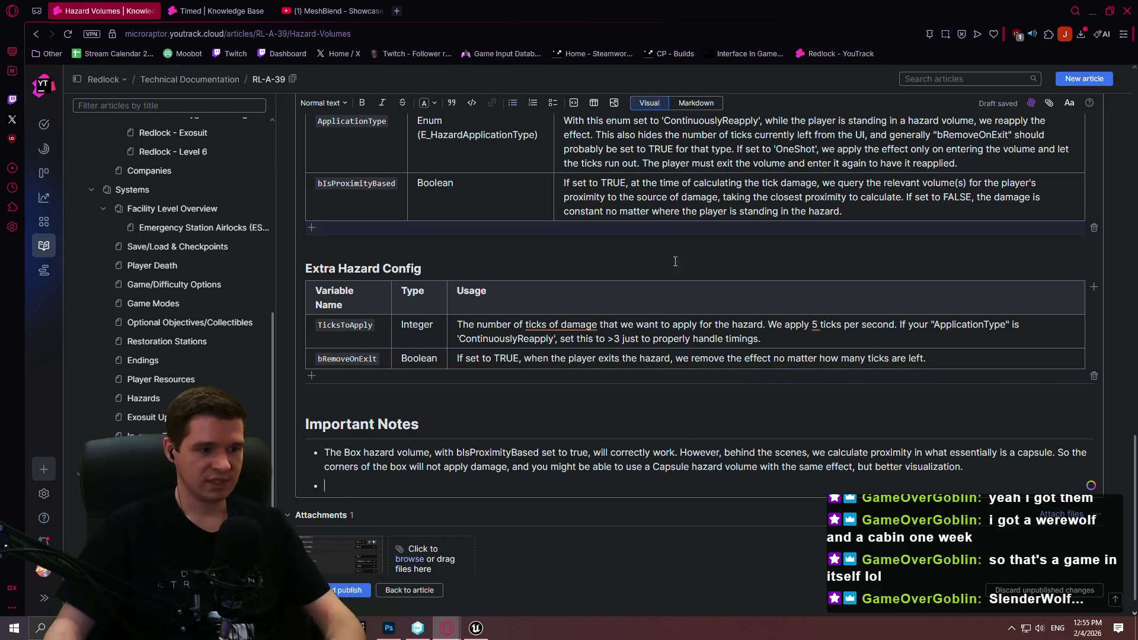
- Add a --- divider at the end of the article in Markdown mode
click(695, 102)
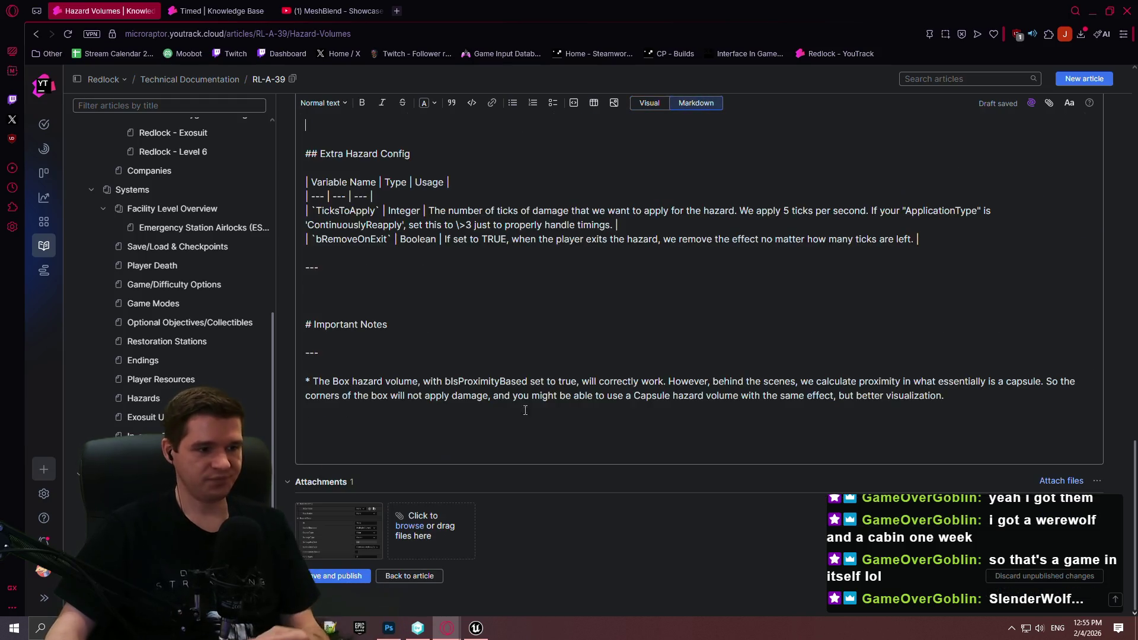
key(BackSpace)
key(BackSpace)
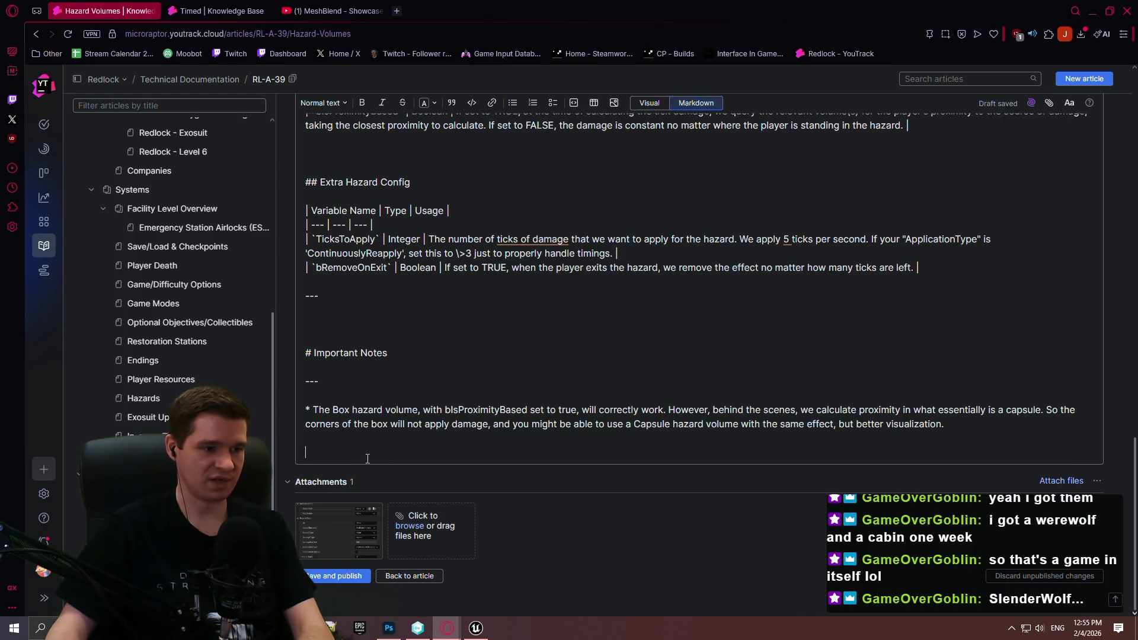
text(---)
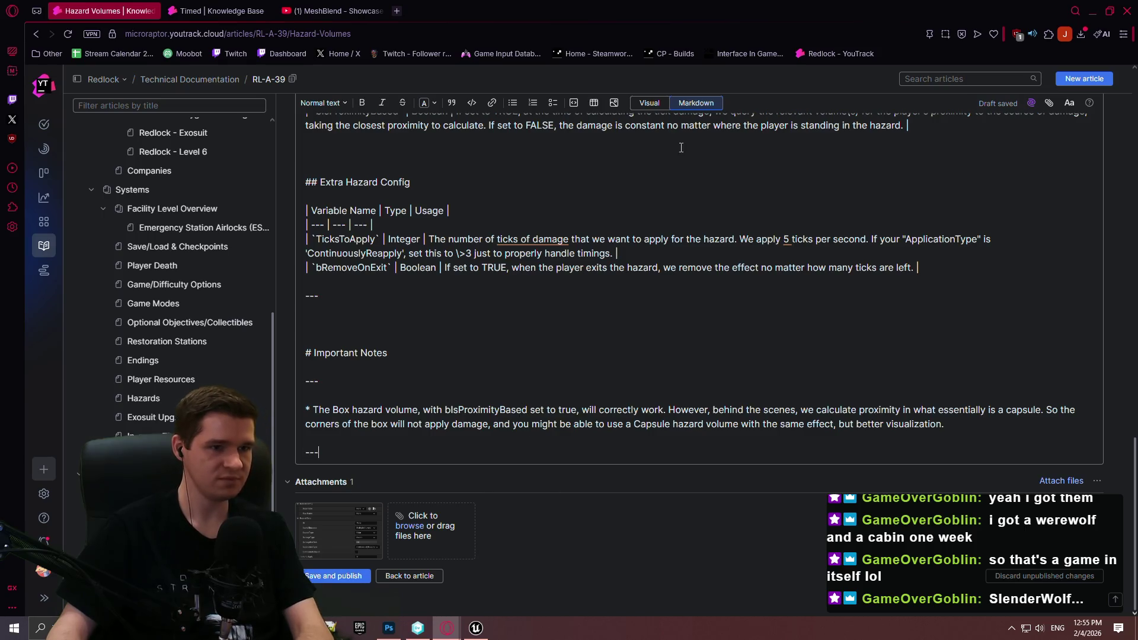
click(648, 103)
- Save and publish the Hazard Volumes article, then reopen it for editing
scroll(694, 332, up, 5)
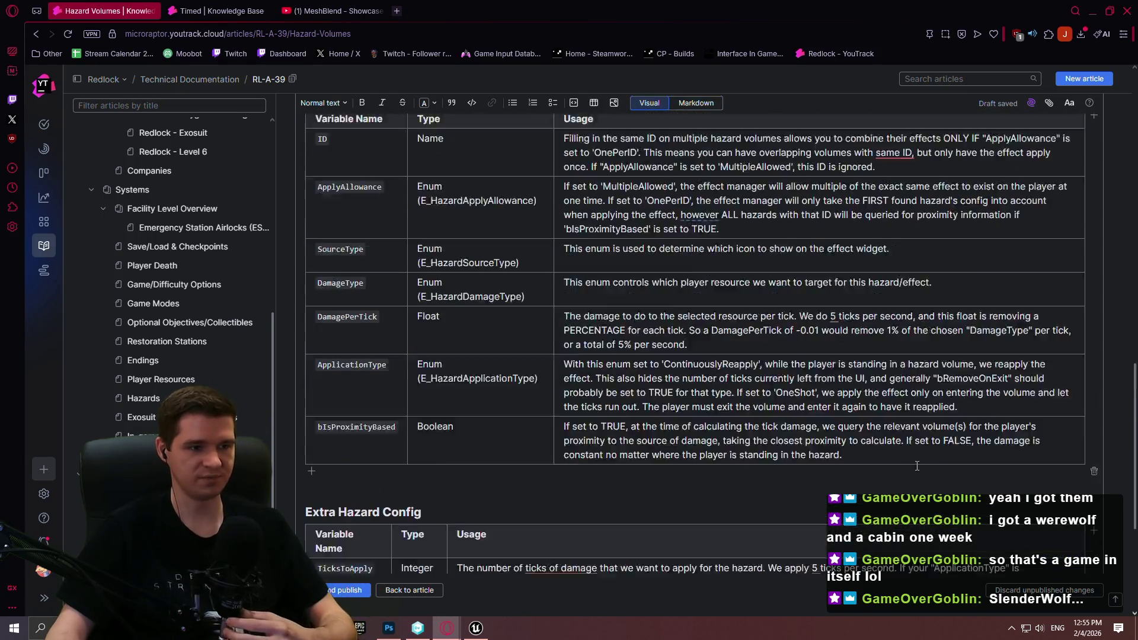
click(341, 593)
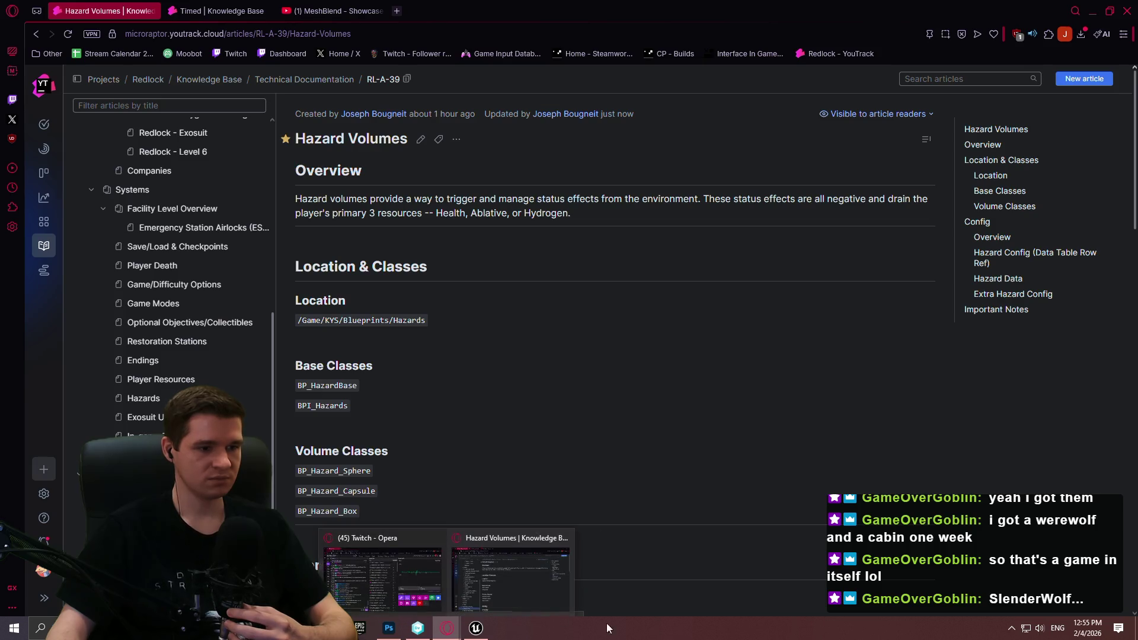
click(995, 129)
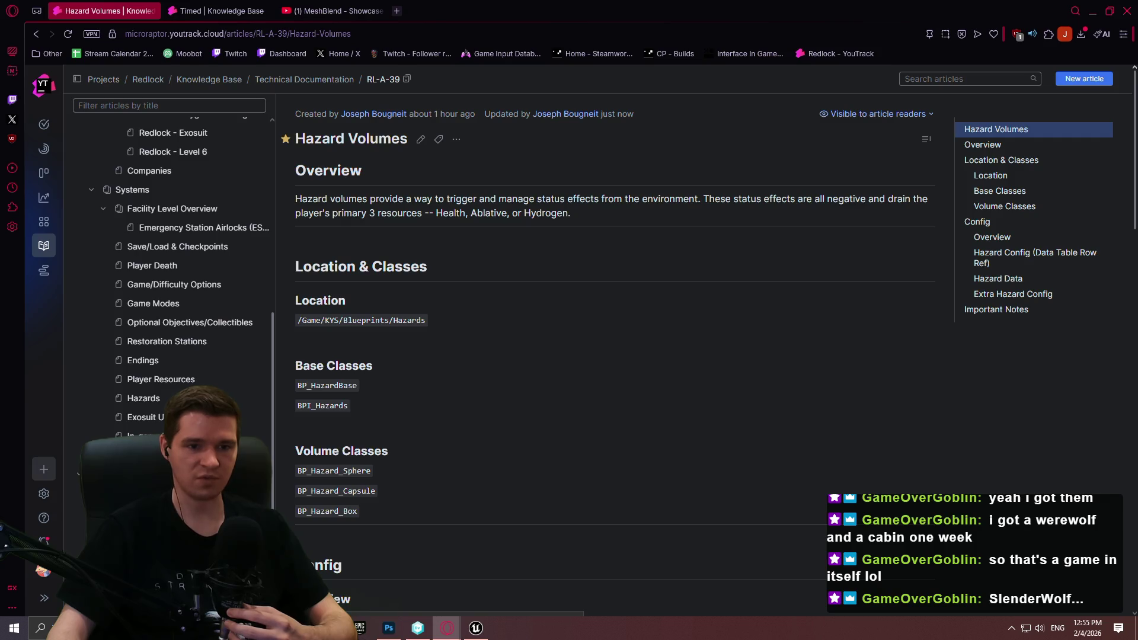
scroll(1131, 76, down, 3)
scroll(1130, 76, up, 3)
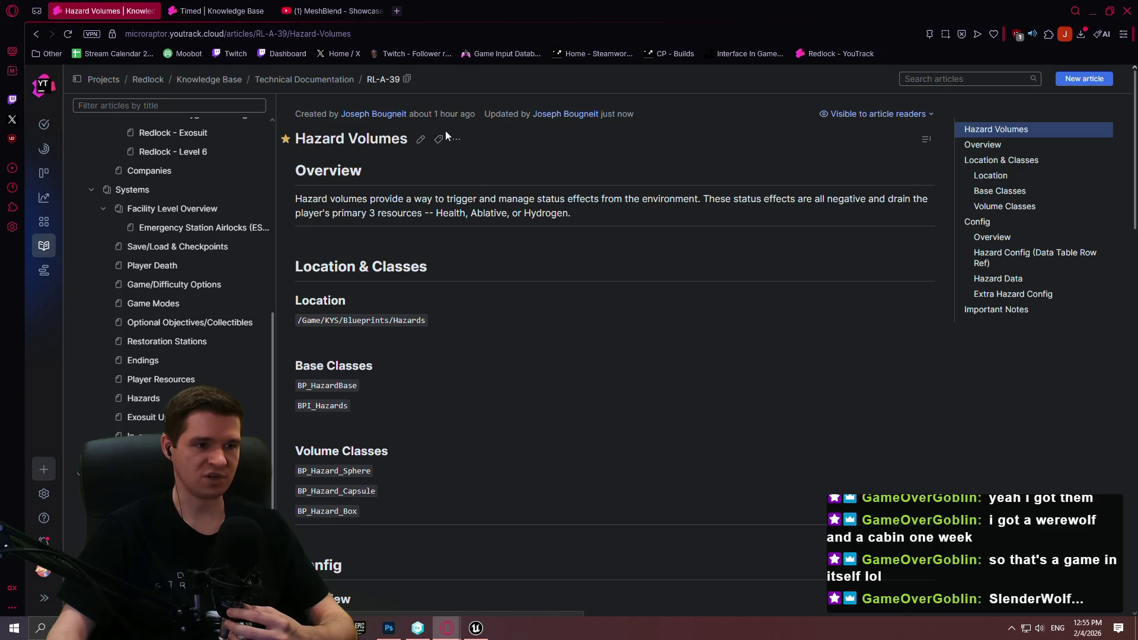
click(420, 139)
scroll(1134, 189, down, 5)
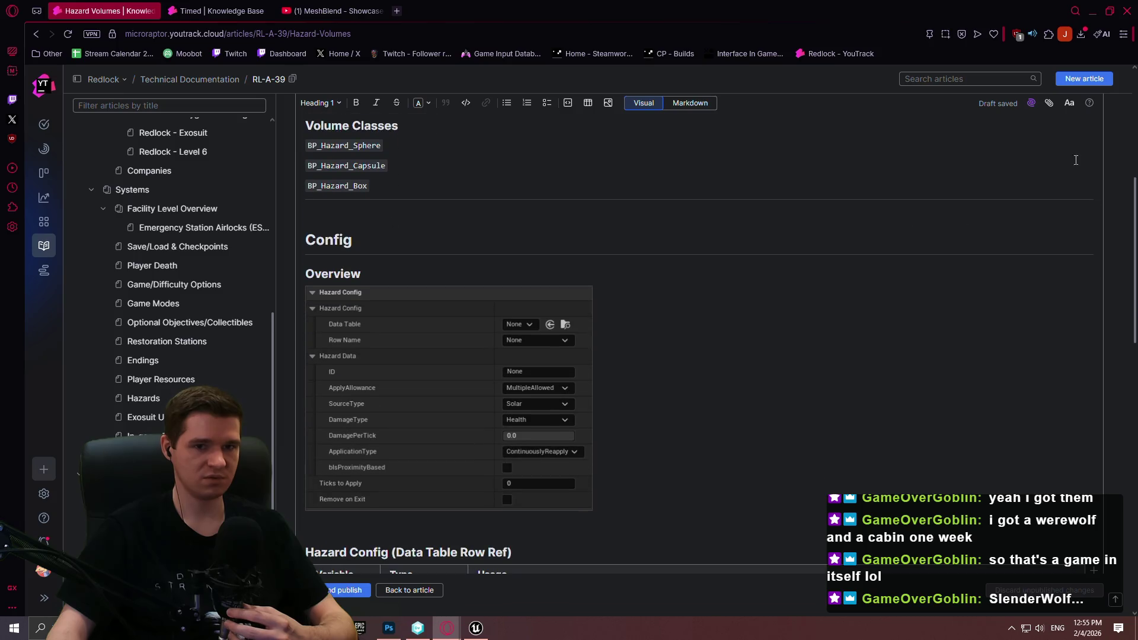
- Add a 'Determining Proximity' heading on the empty line above Important Notes
scroll(1135, 189, down, 10)
click(358, 381)
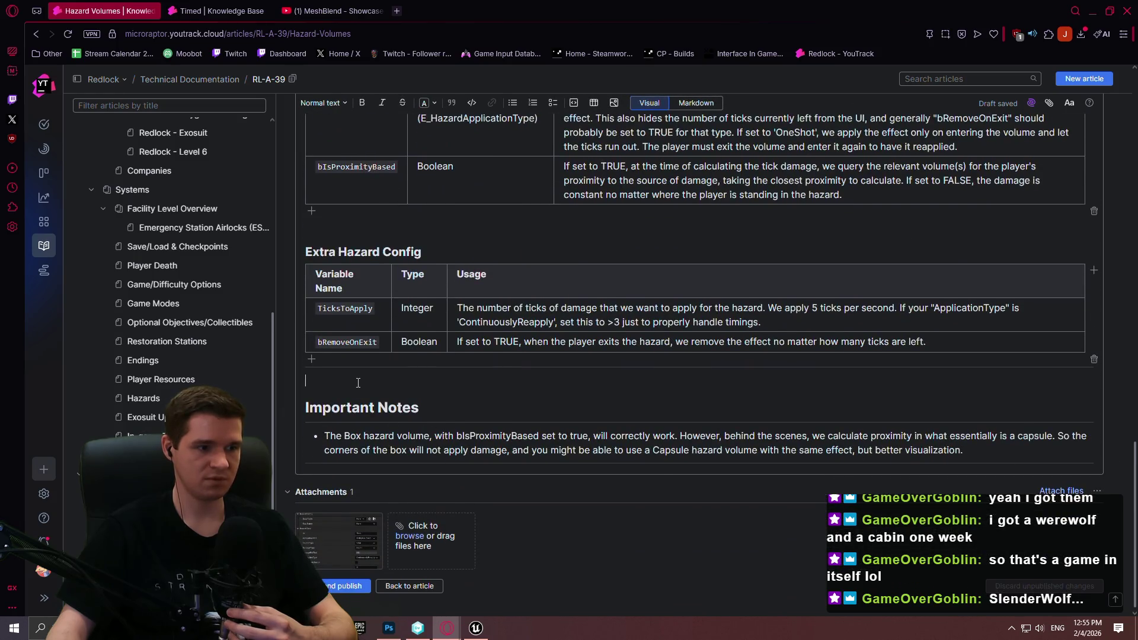
text(Determining )
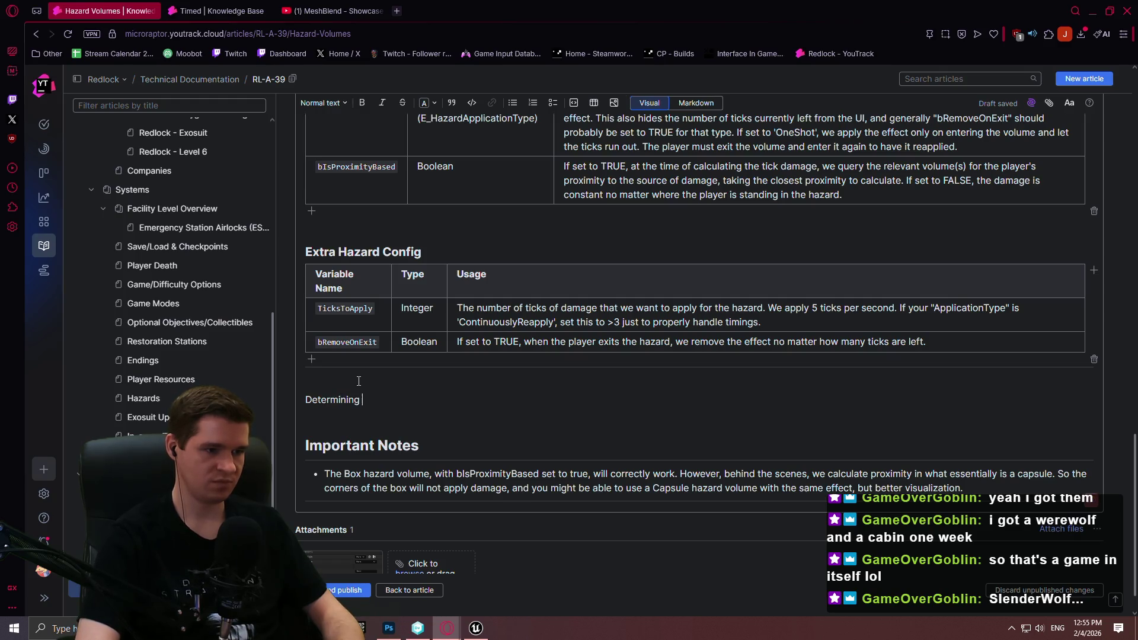
text(Proximity)
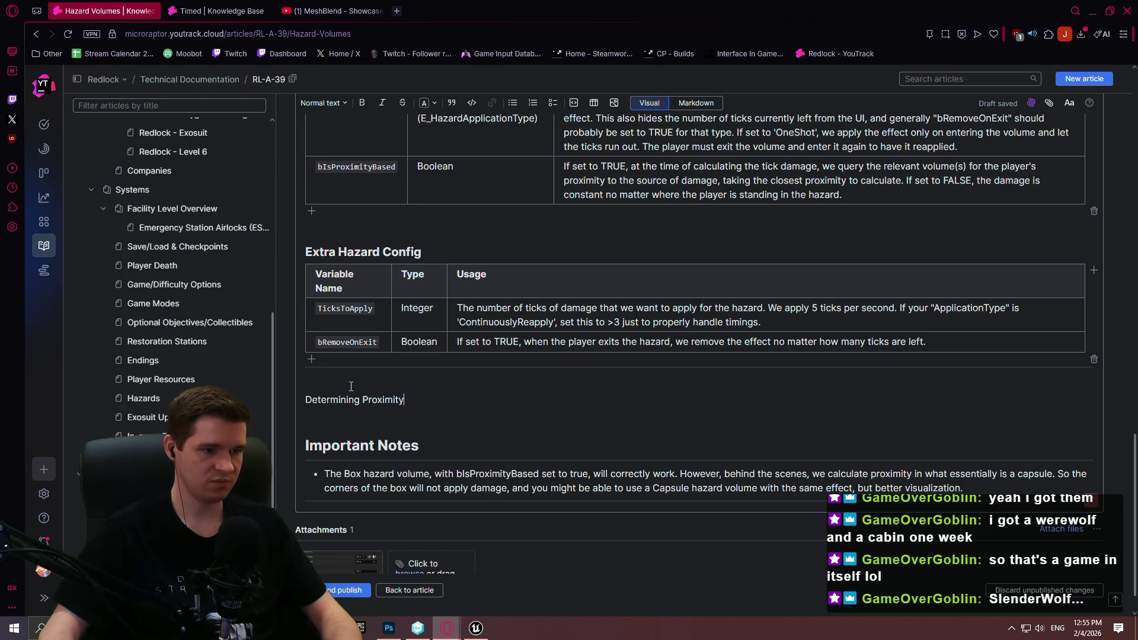
drag(405, 401, 307, 401)
click(323, 103)
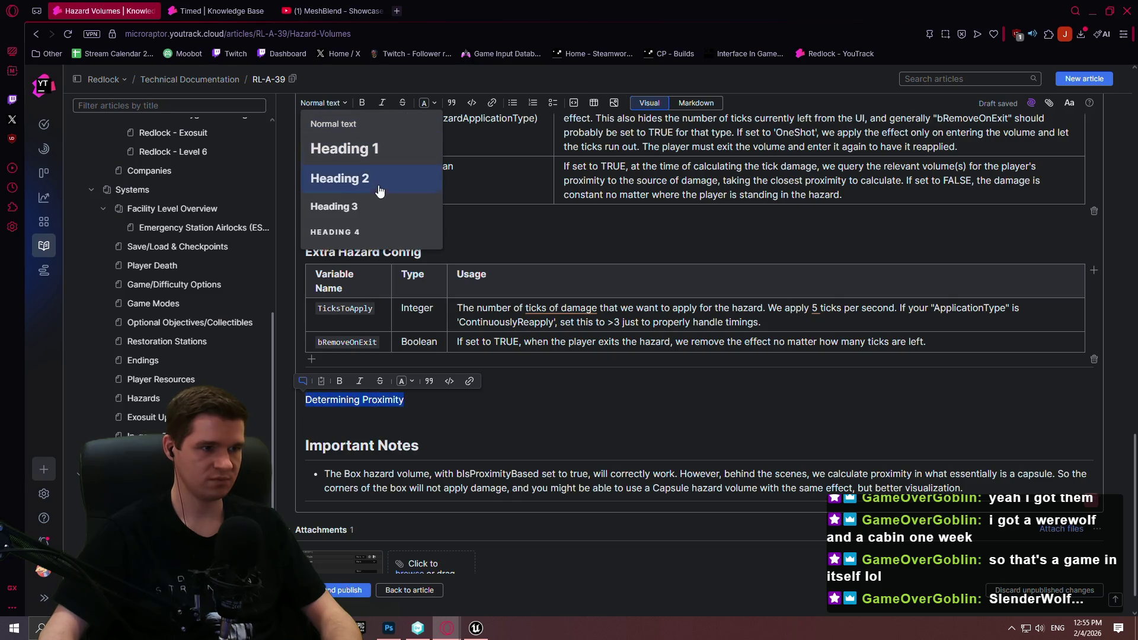
click(367, 154)
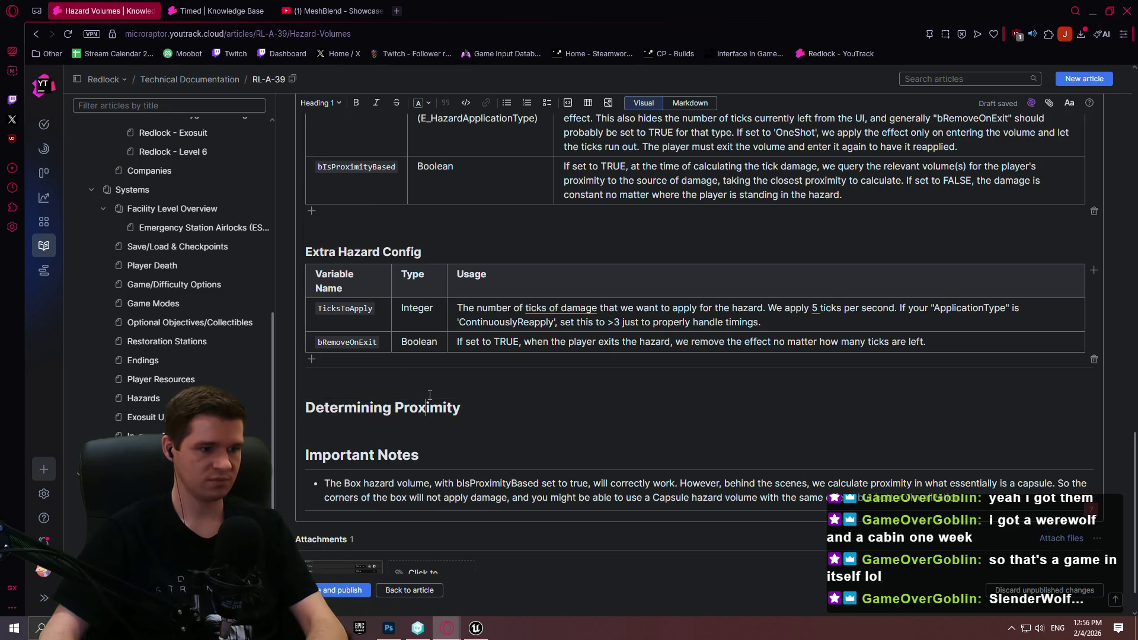
- In Markdown, add an xxx placeholder line and a --- divider below the new heading
click(690, 100)
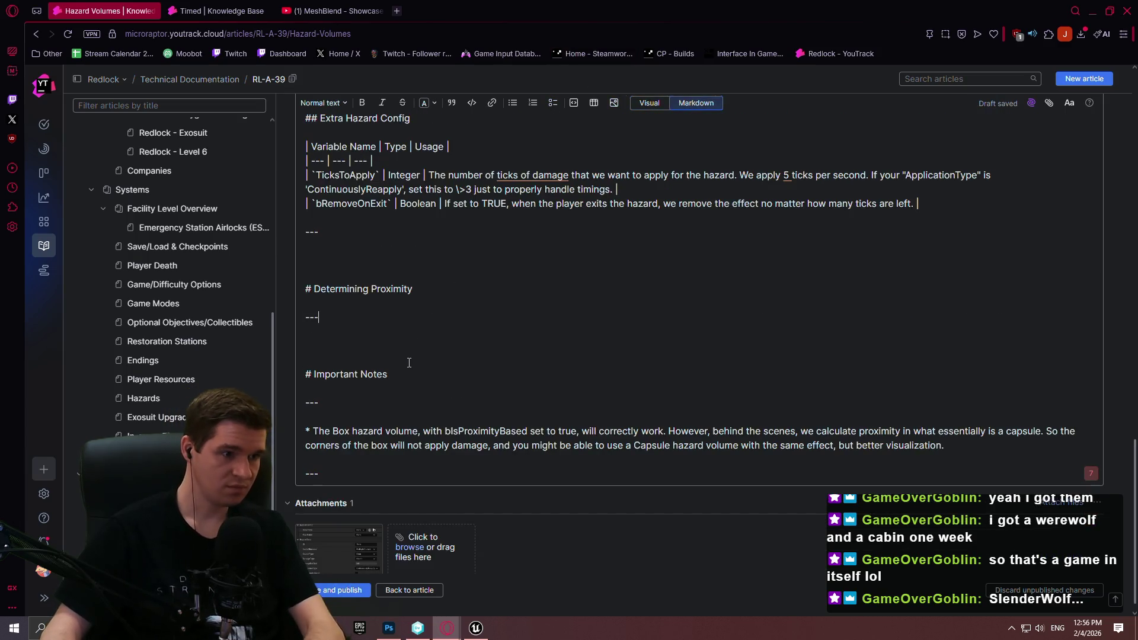
key(Return)
key(Return)
text(xxx)
key(Return)
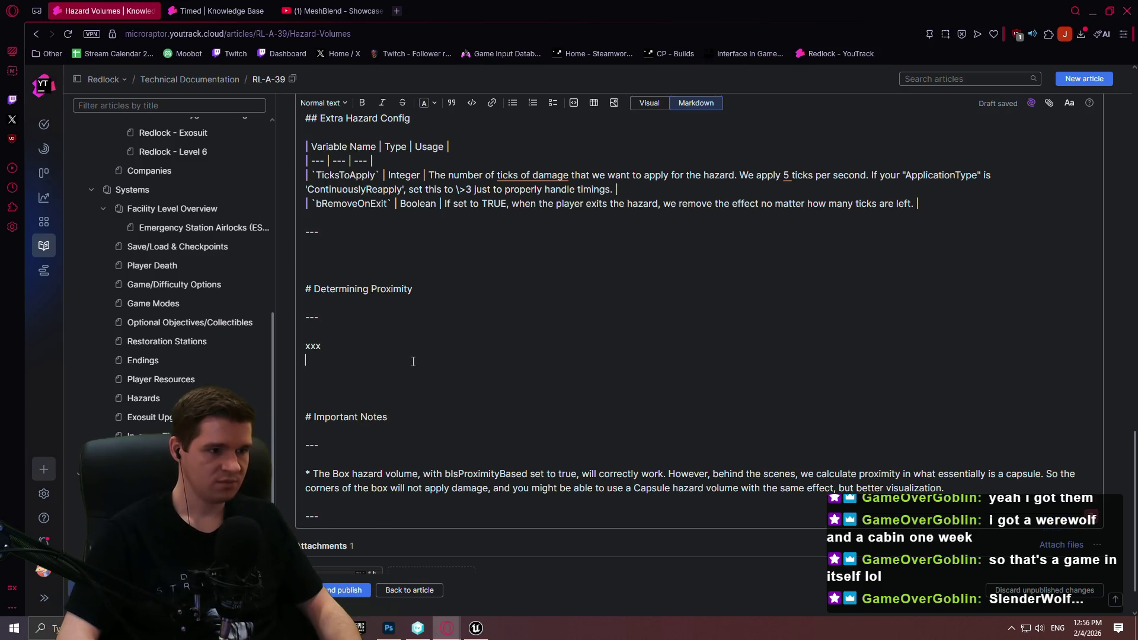
key(Return)
text(---)
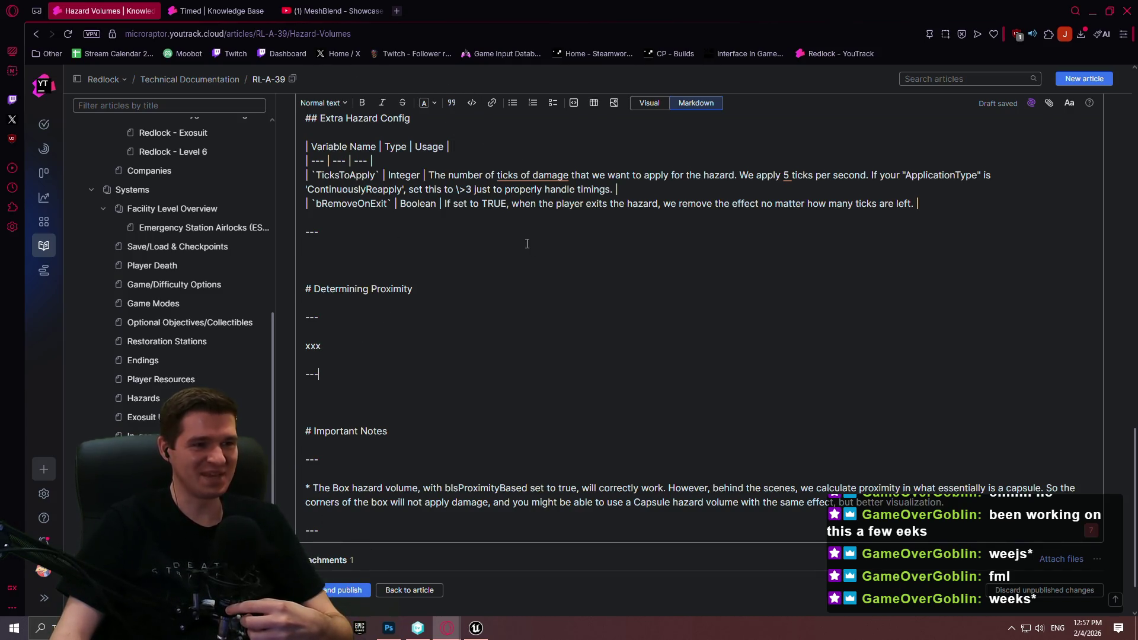
- Return to the visual editor and put the cursor in the paragraph below xxx
scroll(495, 286, up, 5)
click(649, 103)
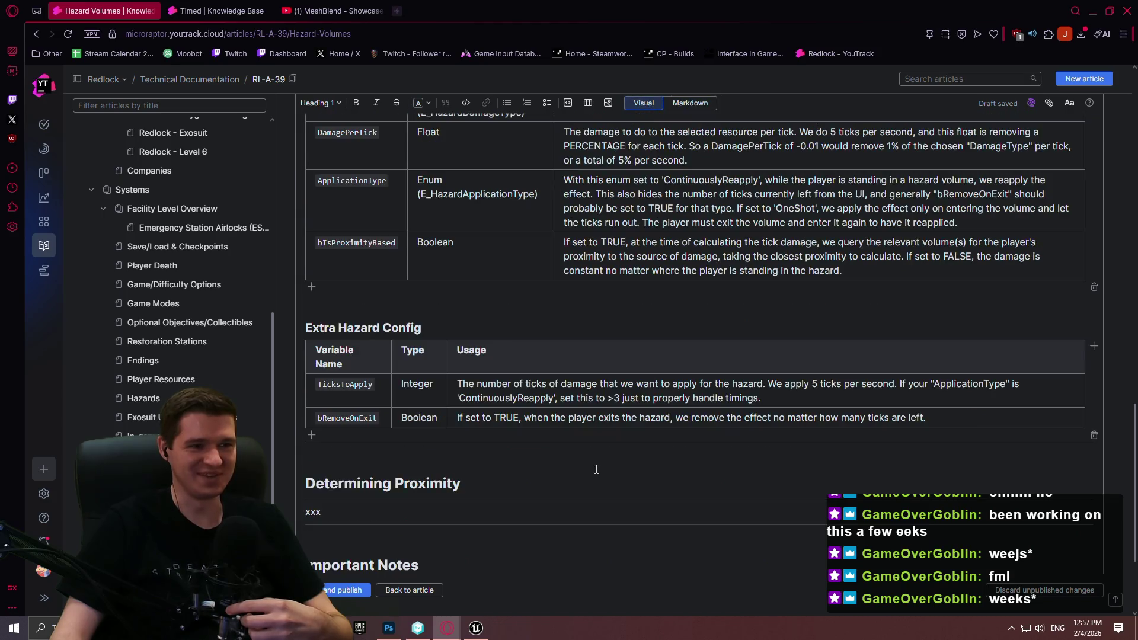
scroll(368, 405, down, 3)
click(369, 372)
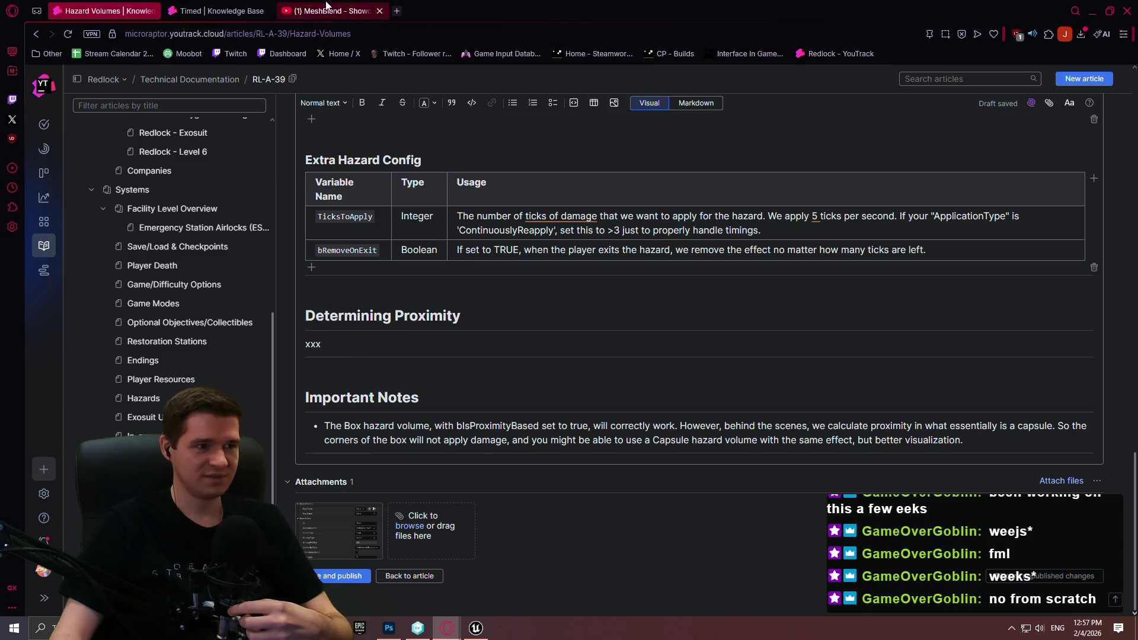
- Close the MeshBlend YouTube tab and go back to the Hazard Volumes article
click(290, 8)
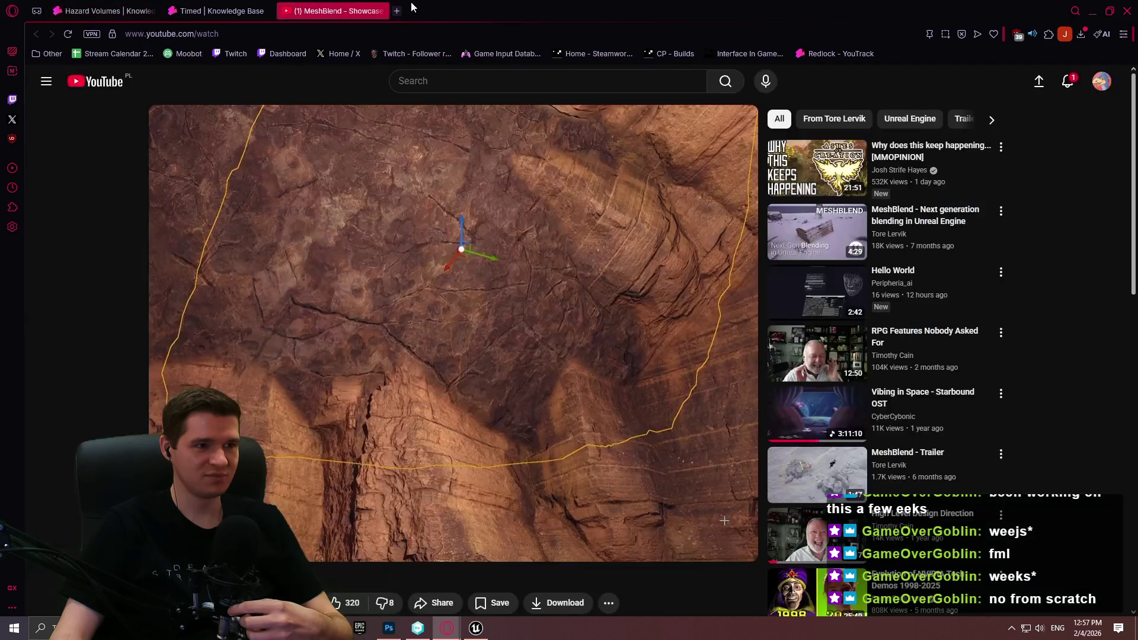
click(379, 11)
key(ctrl+Tab)
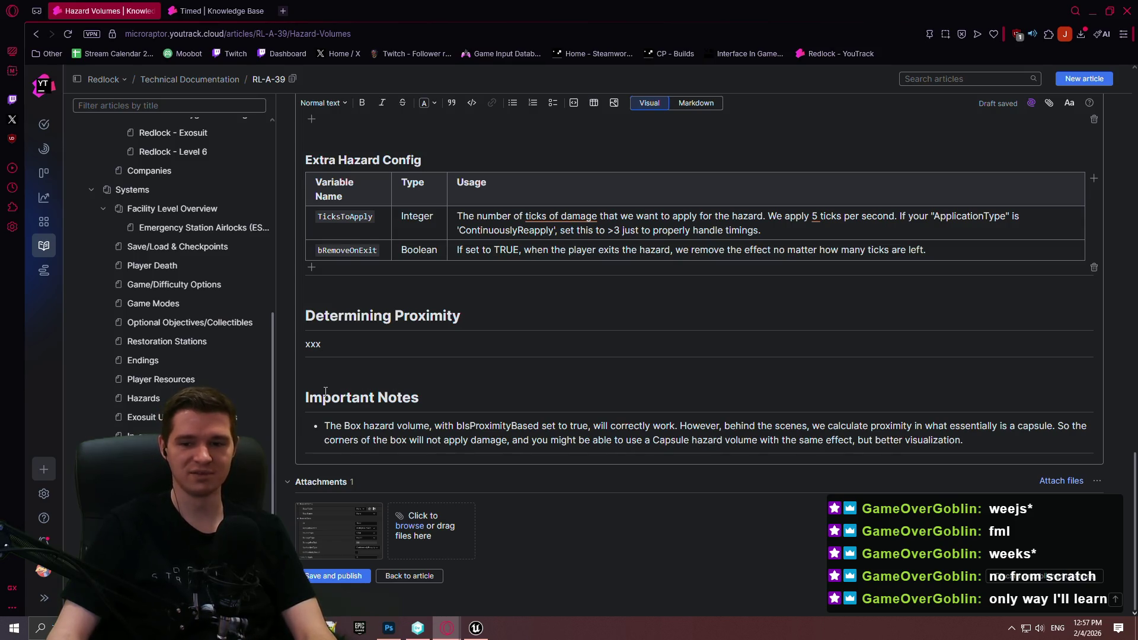
- In a new tab, search fab.com for 'horror engine' and open the Horror Engine SE listing
click(283, 10)
text(fab.com)
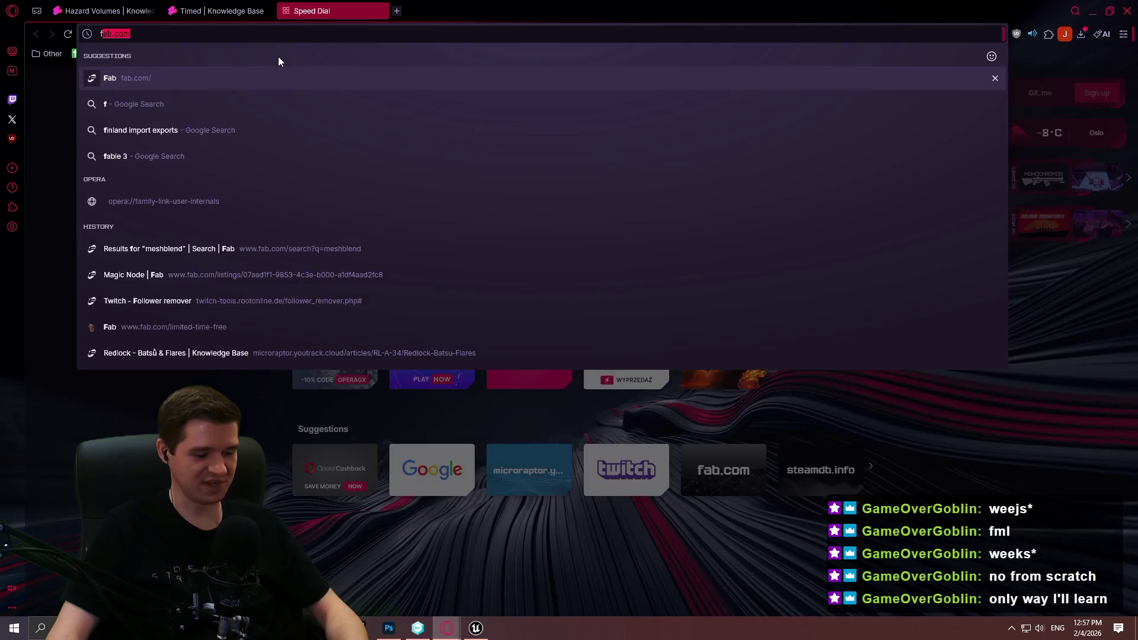
key(Return)
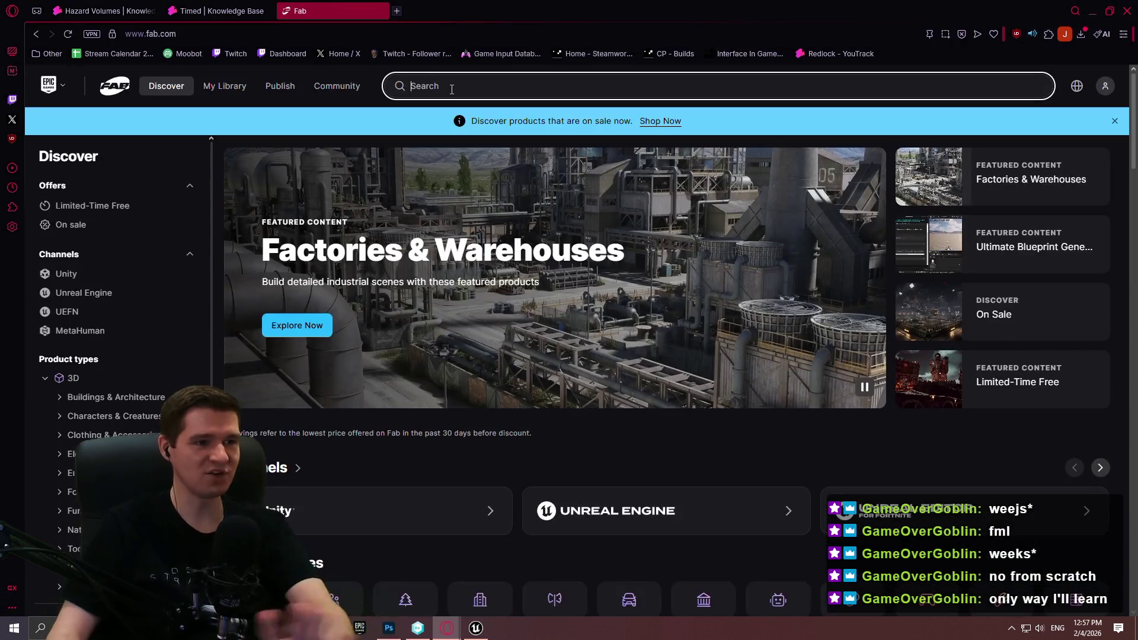
click(455, 90)
text(horror engine)
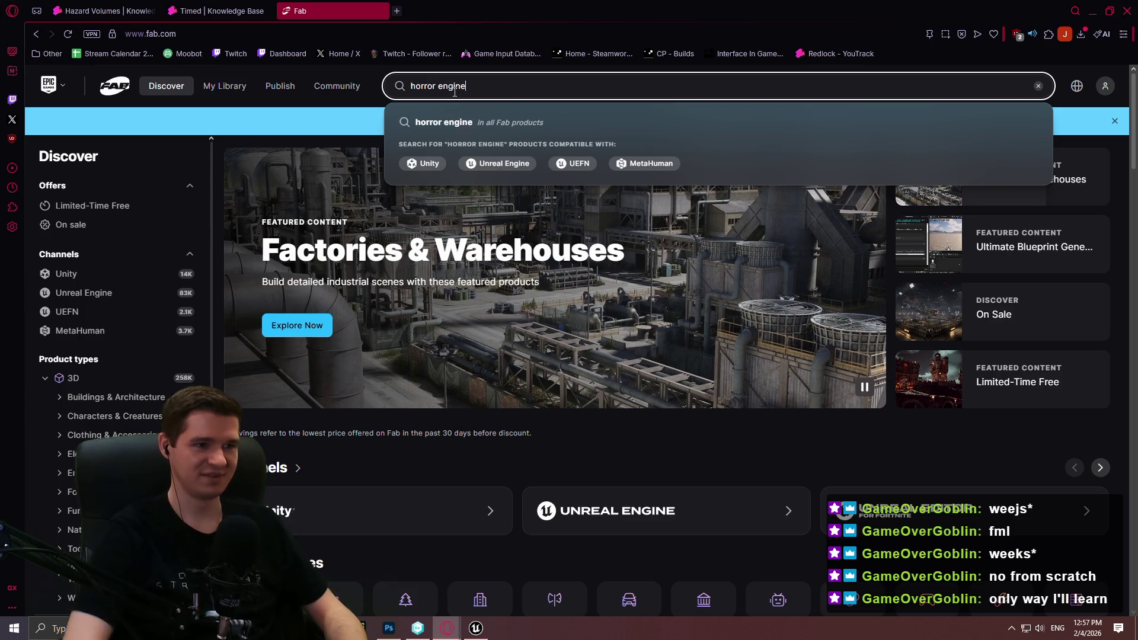
click(512, 169)
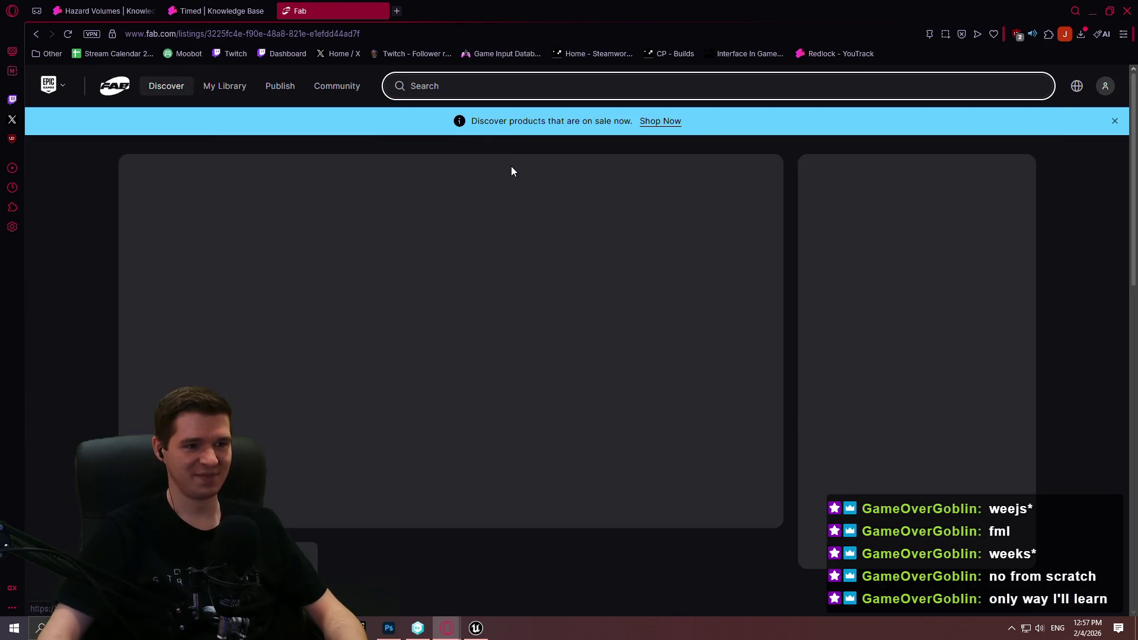
- Browse the gallery images, from Footstep System through VHS, Radio and Security to Lighting System
scroll(357, 309, down, 1)
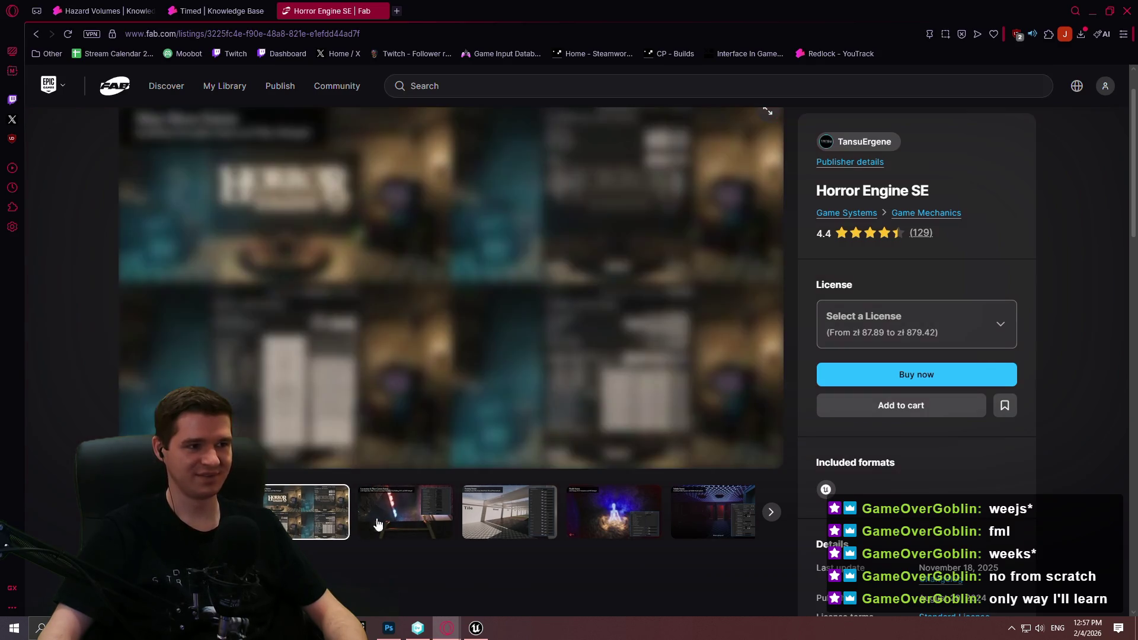
click(403, 512)
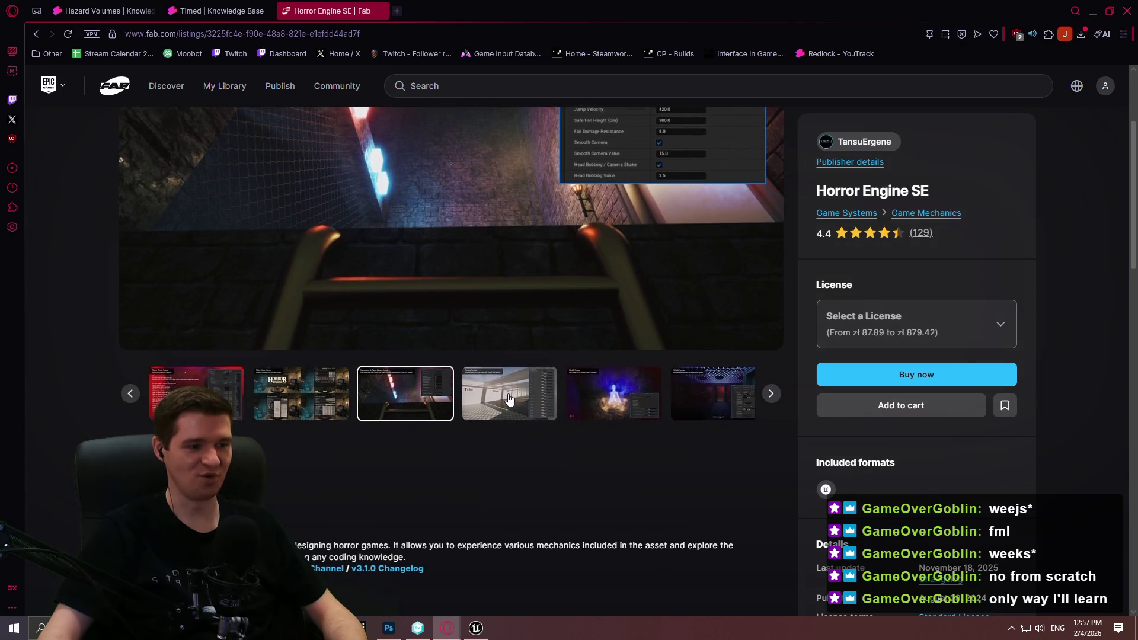
click(510, 521)
click(525, 533)
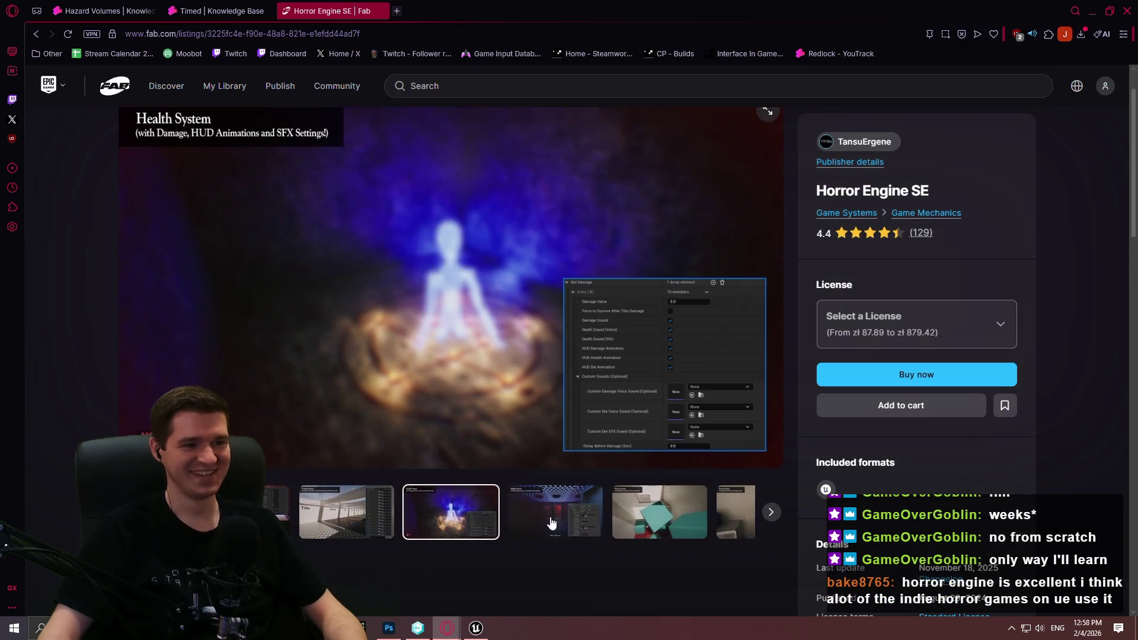
click(550, 518)
click(545, 524)
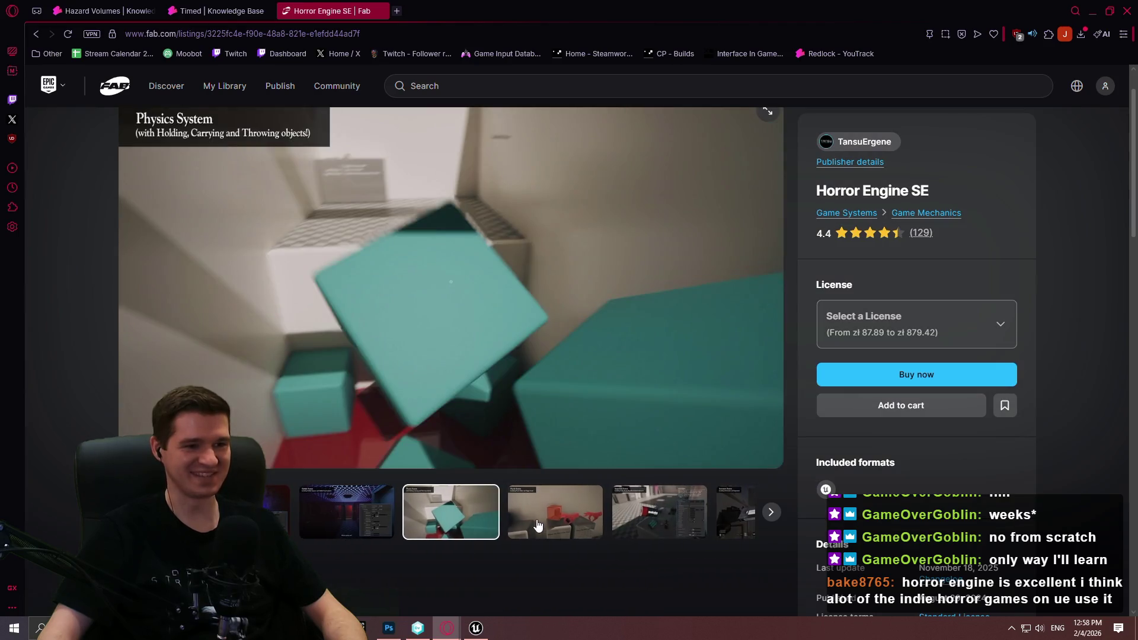
click(548, 522)
click(553, 519)
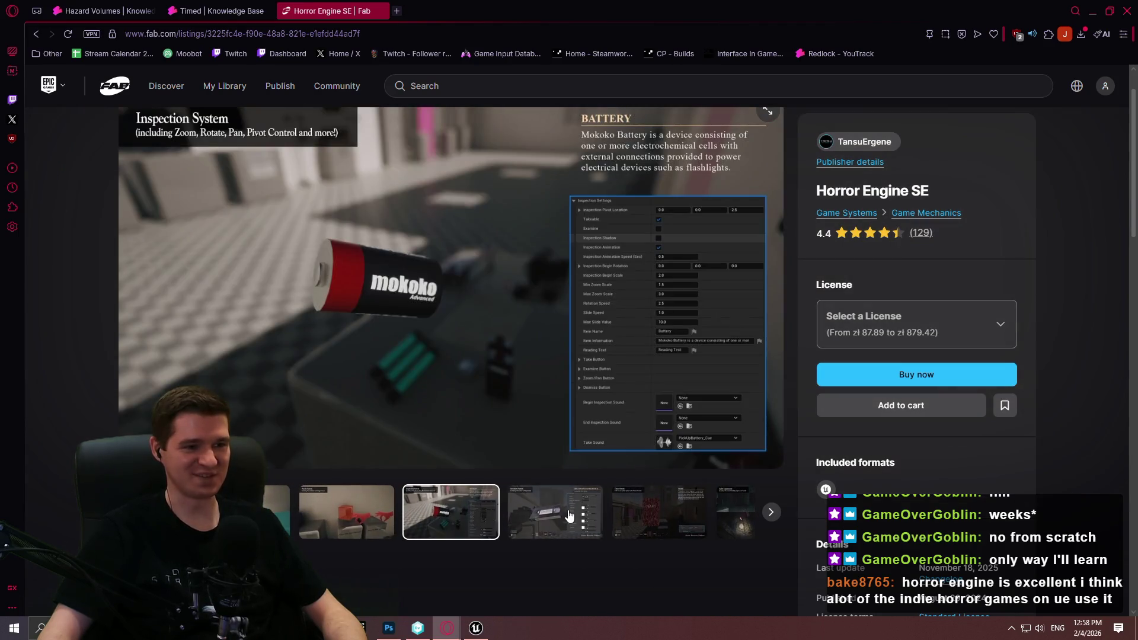
click(545, 515)
click(541, 514)
click(539, 514)
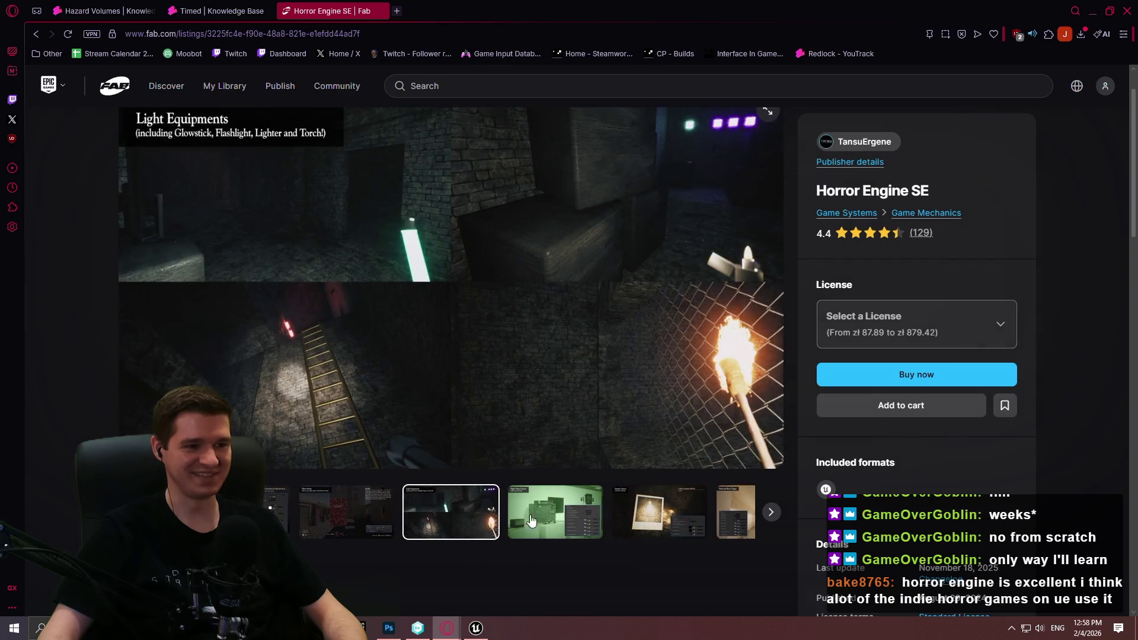
click(554, 515)
click(570, 513)
click(575, 510)
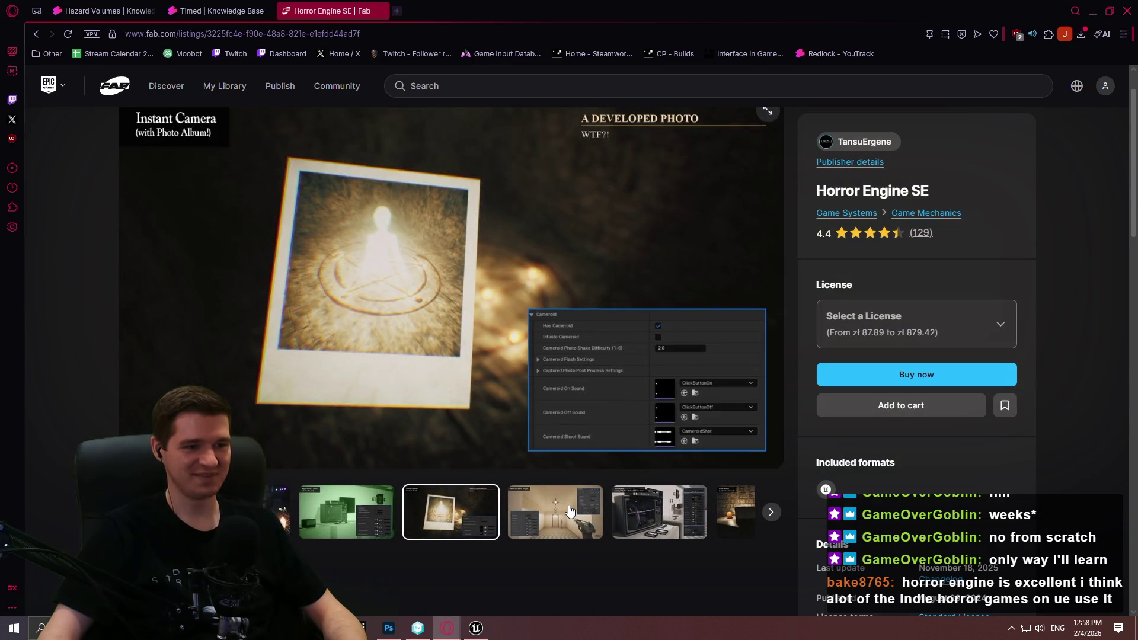
click(590, 514)
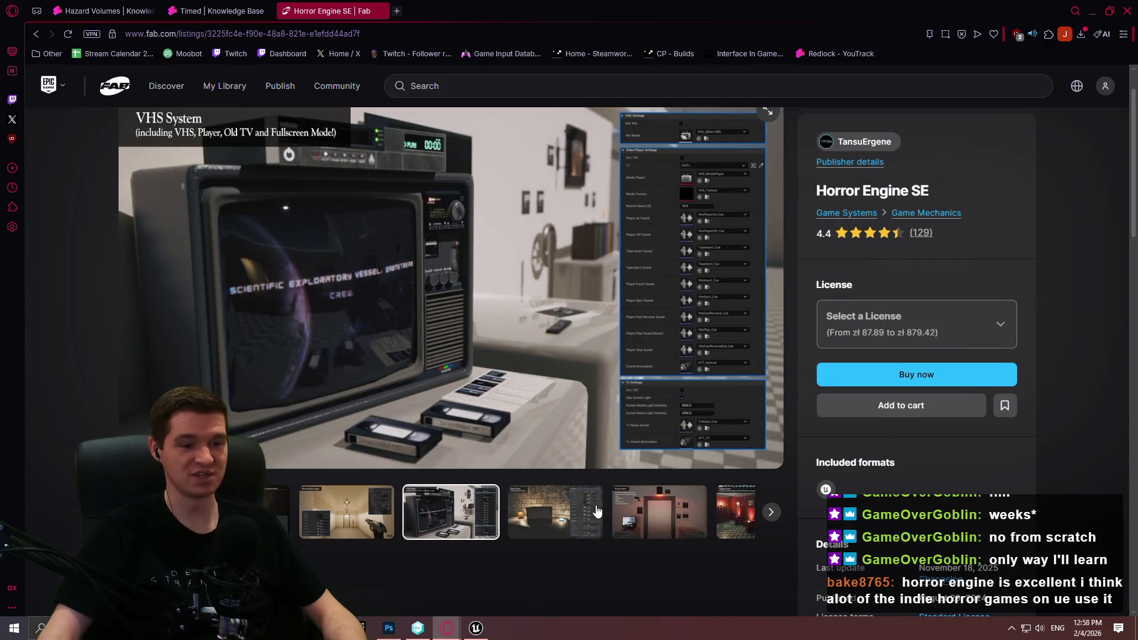
click(525, 515)
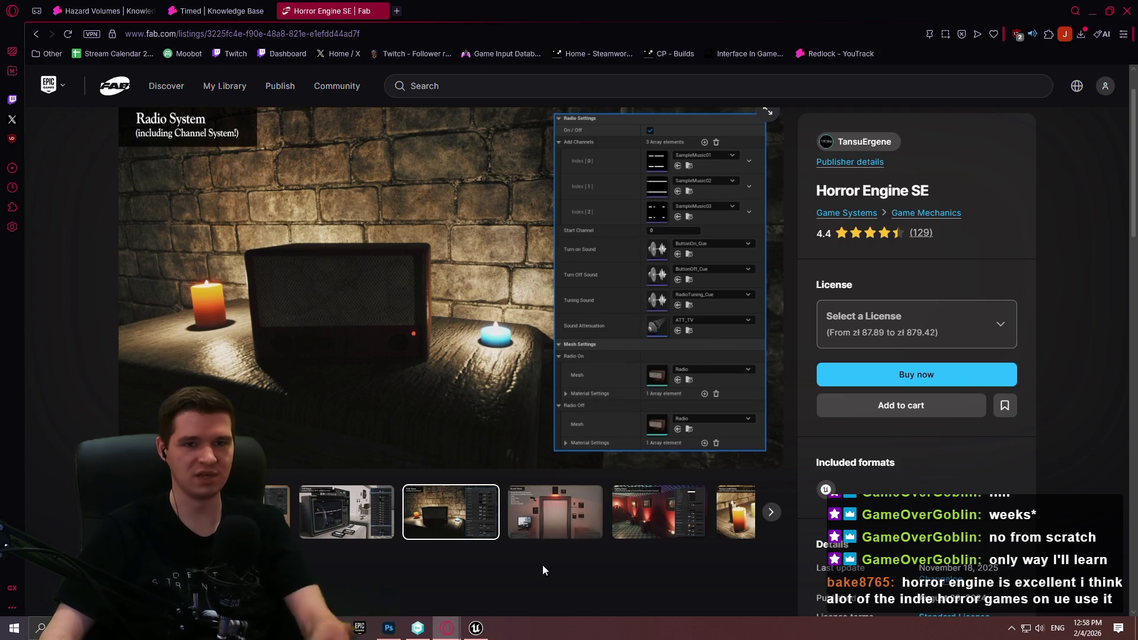
click(526, 534)
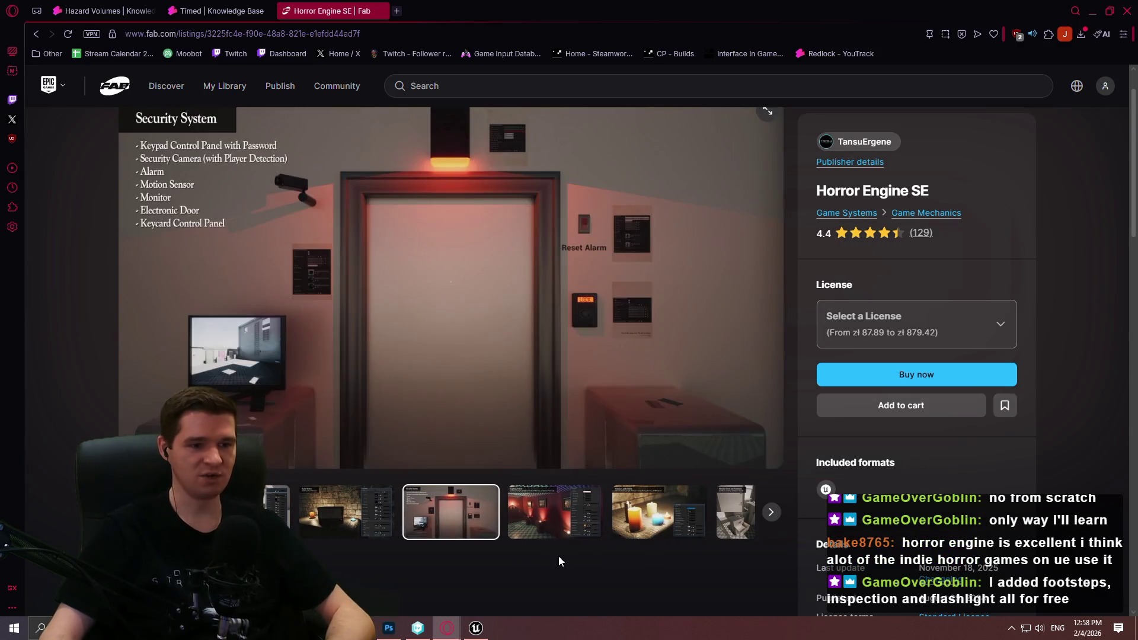
click(554, 518)
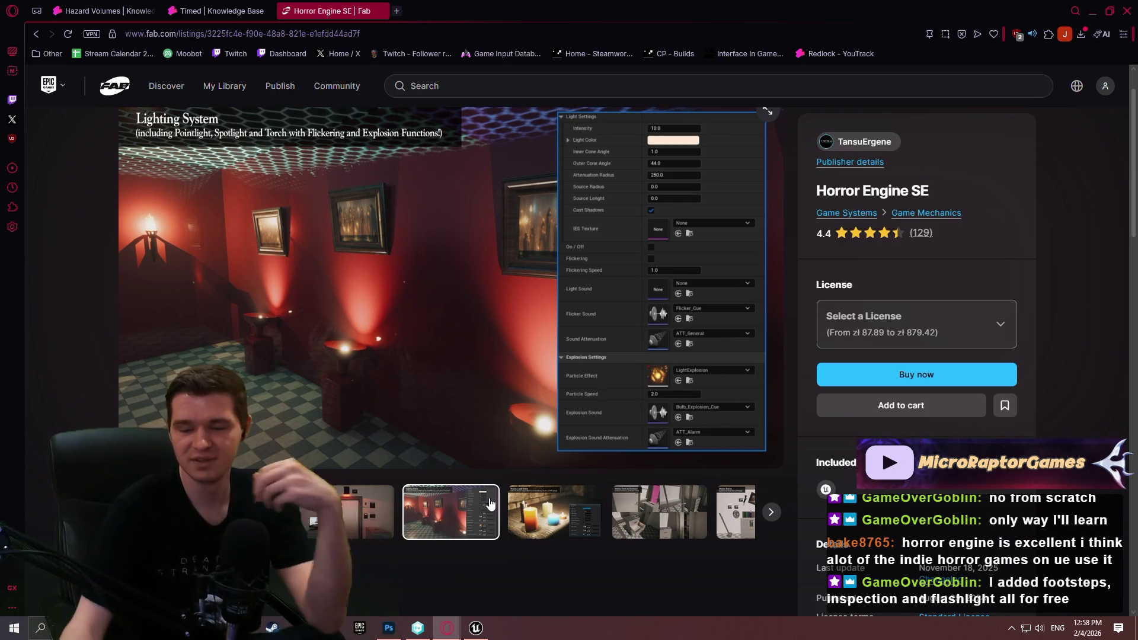
- Close the Horror Engine SE tab and delete the xxx placeholder under Determining Proximity
click(379, 11)
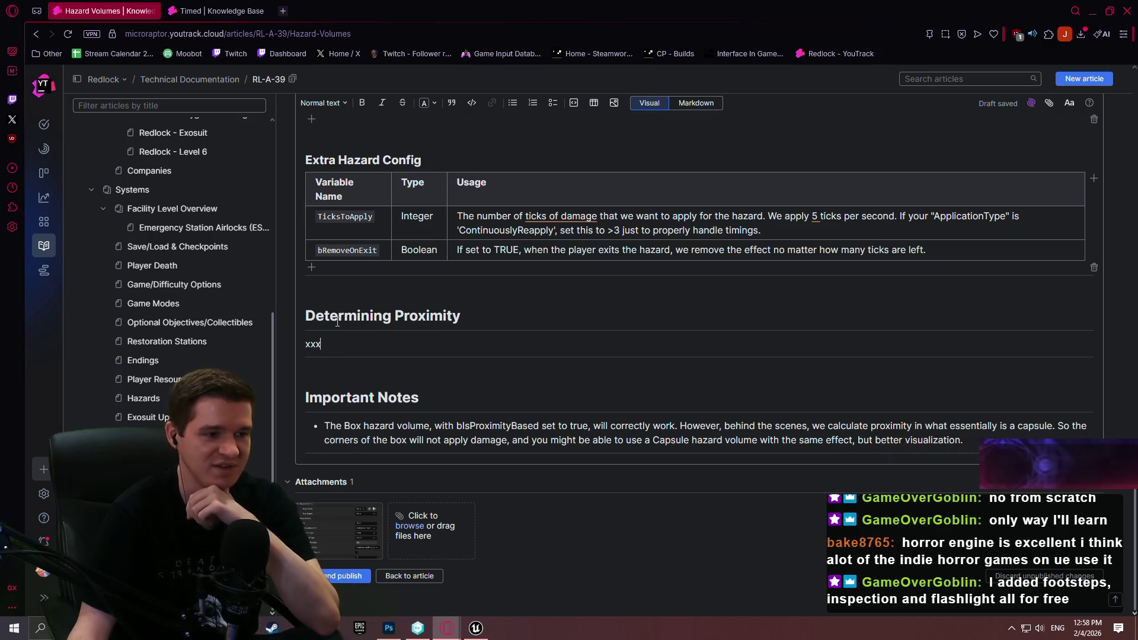
key(BackSpace)
key(BackSpace)
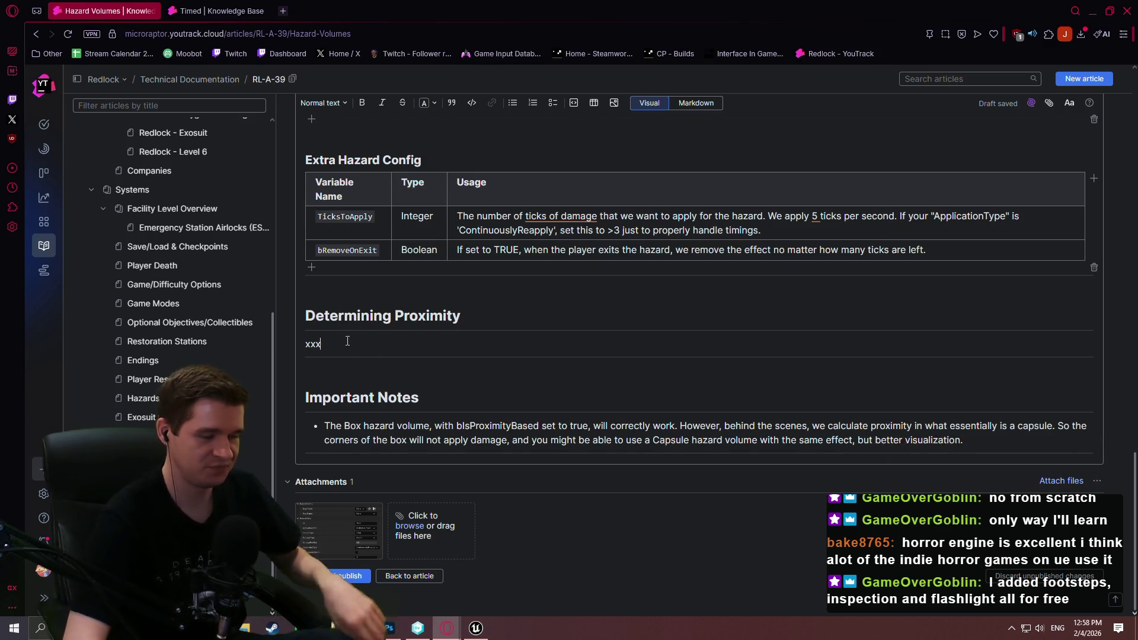
key(BackSpace)
text(We determ)
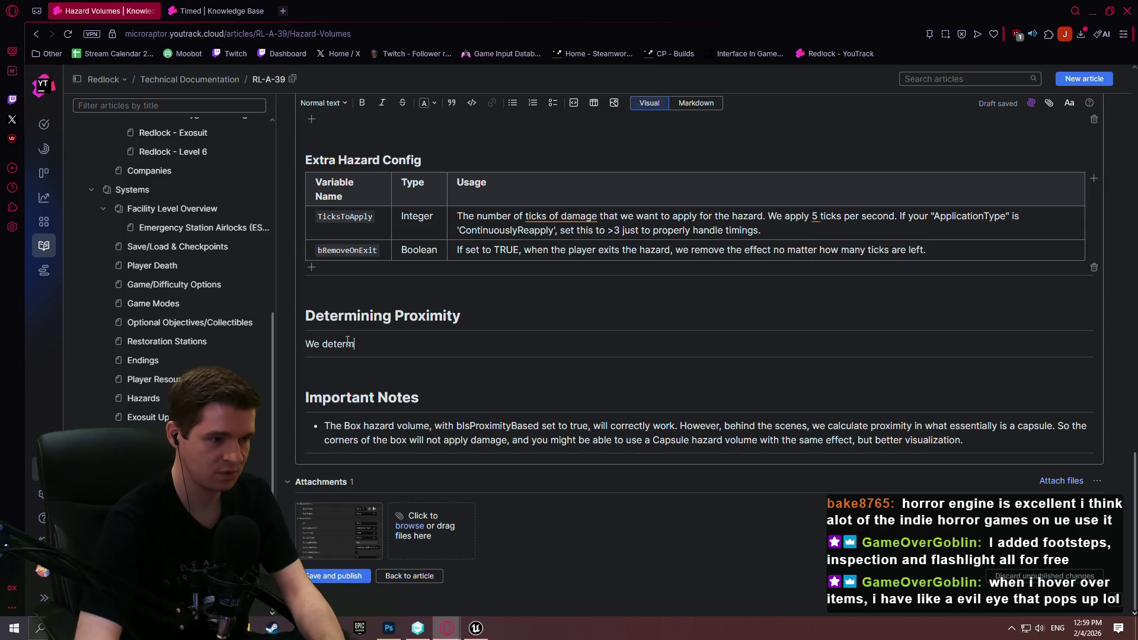
- Type the explanation that proximity depends on the volume, spheres using centre and radius, ending with a colon
text(ine pri)
text(imity in different)
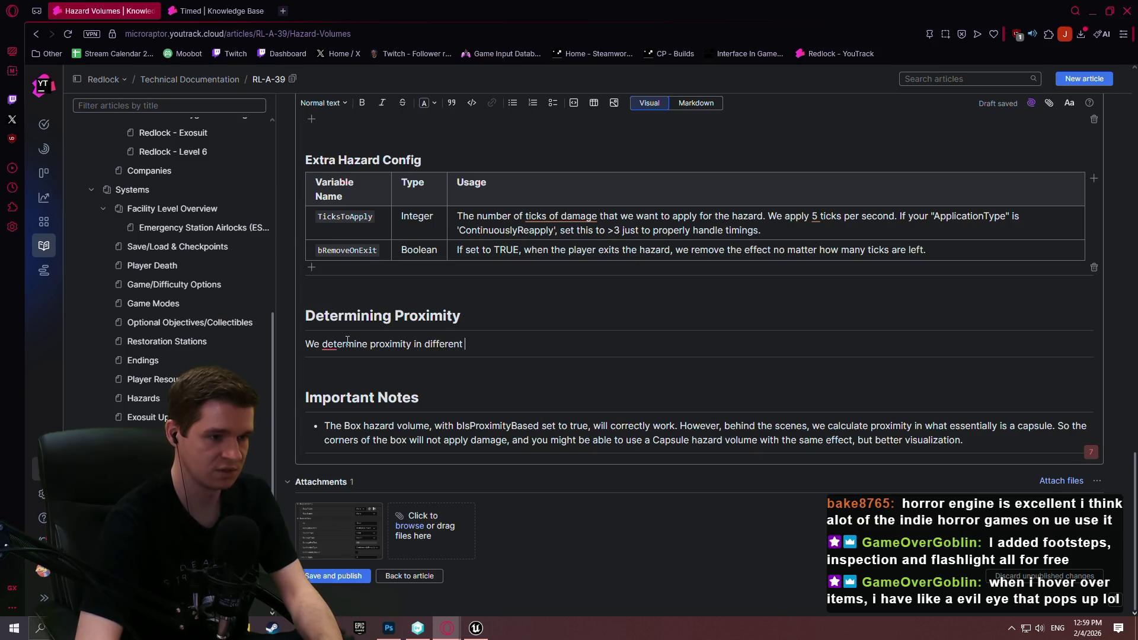
text(ways depen)
text( on the volu)
text(me being used. A)
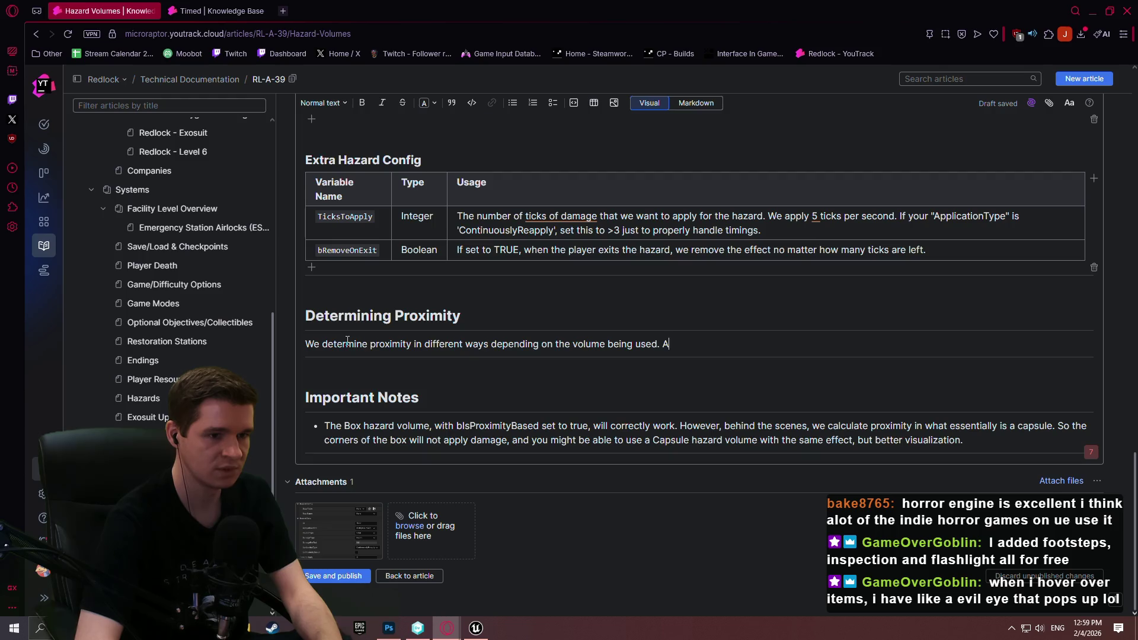
text(phere)
text( is easy, as we)
text( always hav)
text(e a center and simple rai)
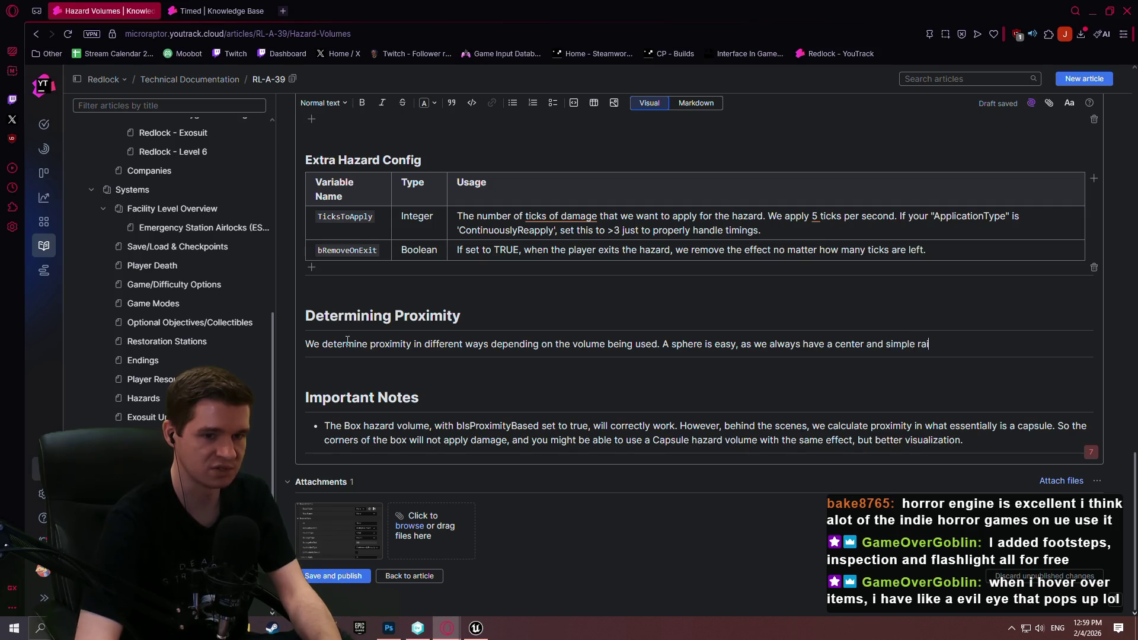
text(us )
text(to check from)
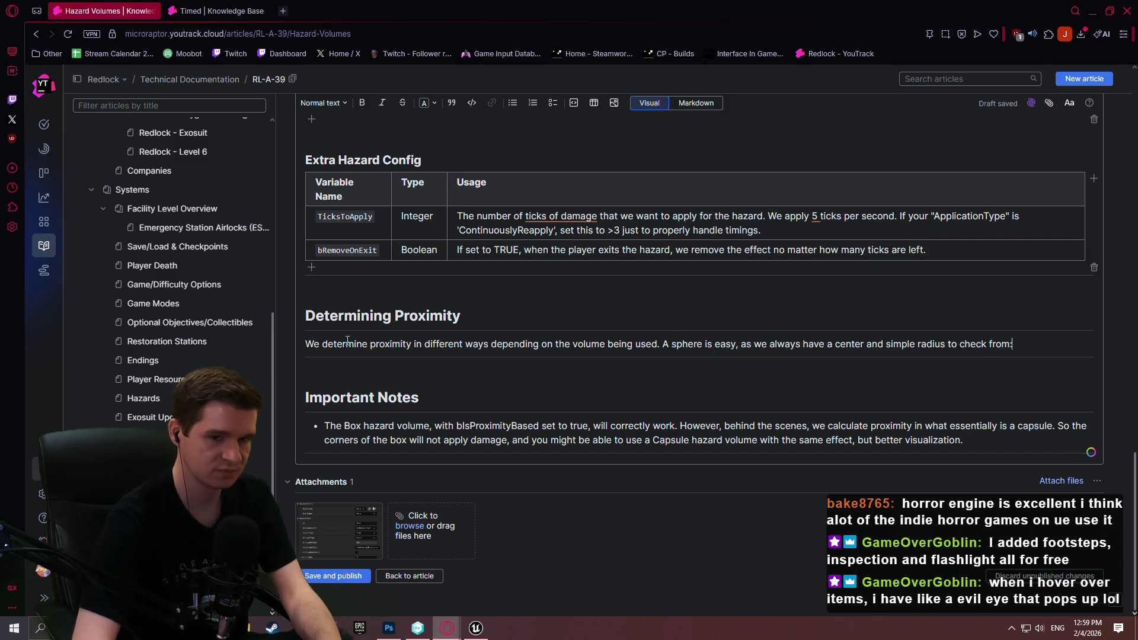
text(:)
key(Return)
key(BackSpace)
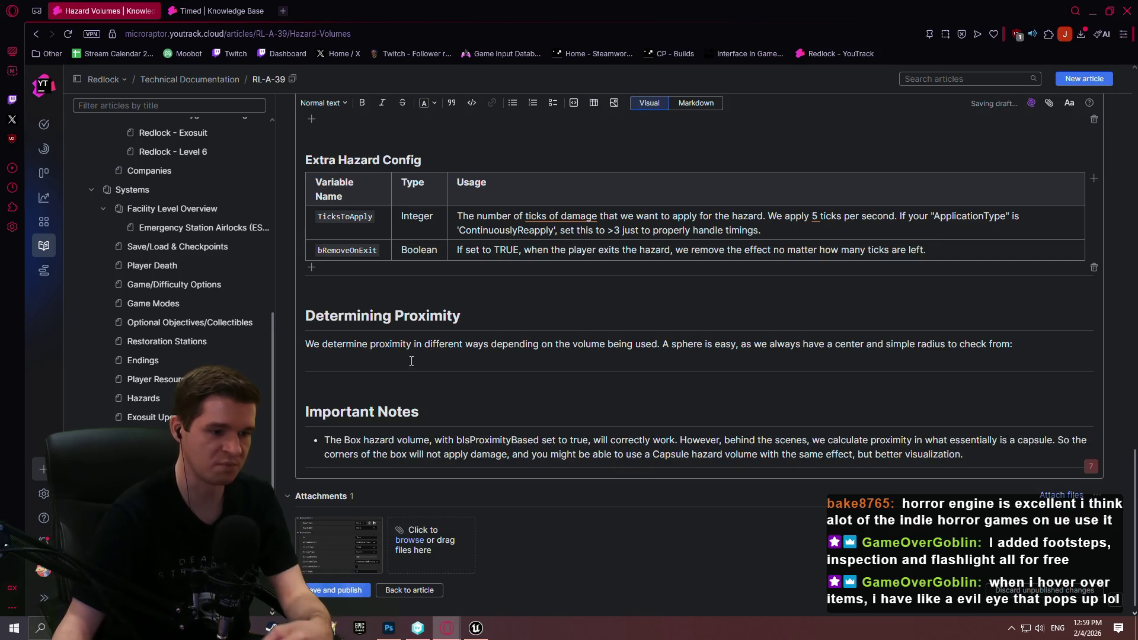
click(476, 628)
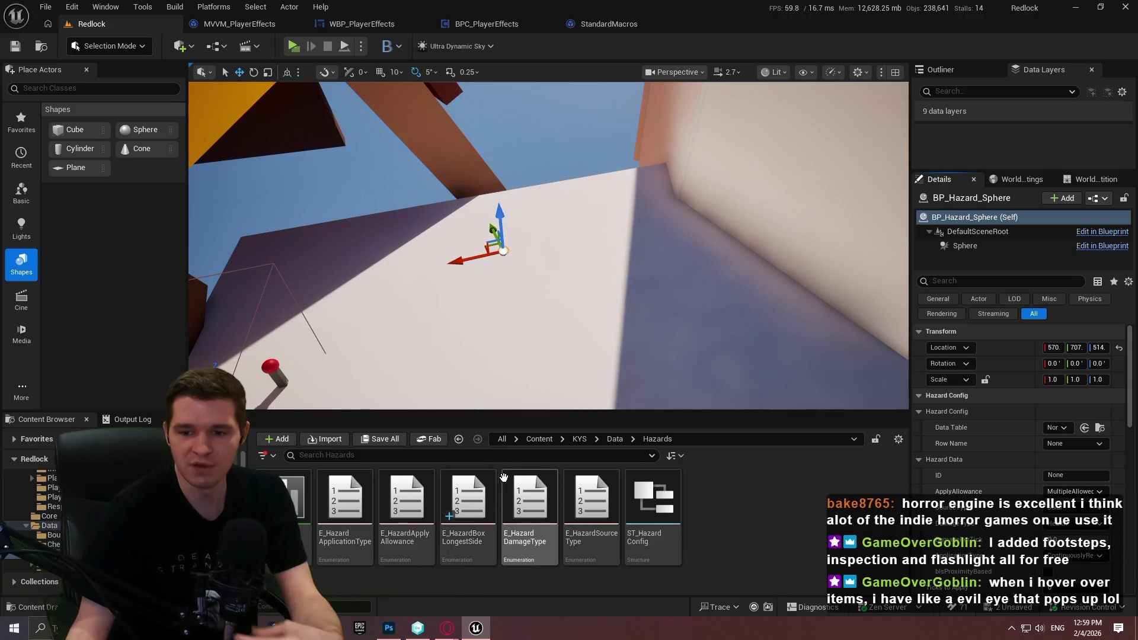
mouse_move(508, 486)
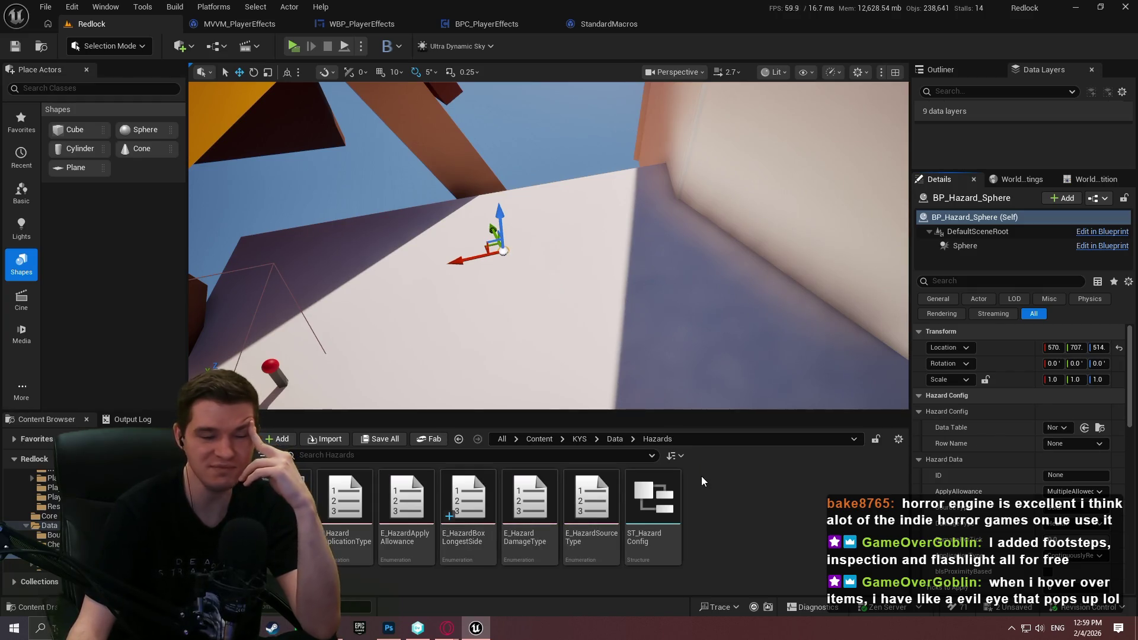
click(584, 439)
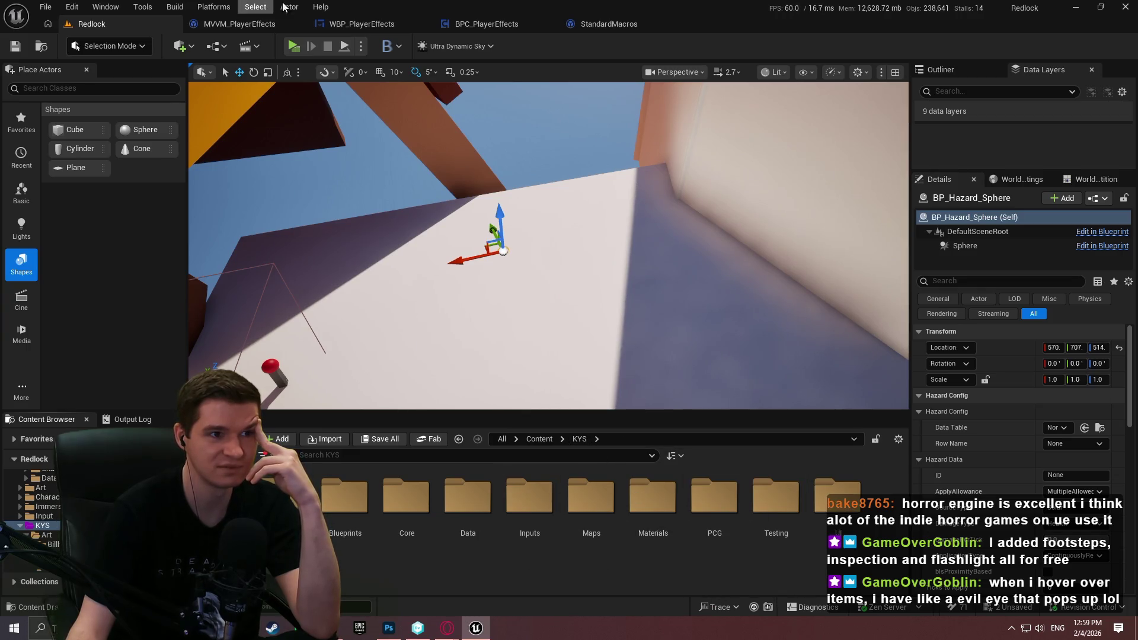
click(627, 24)
click(675, 23)
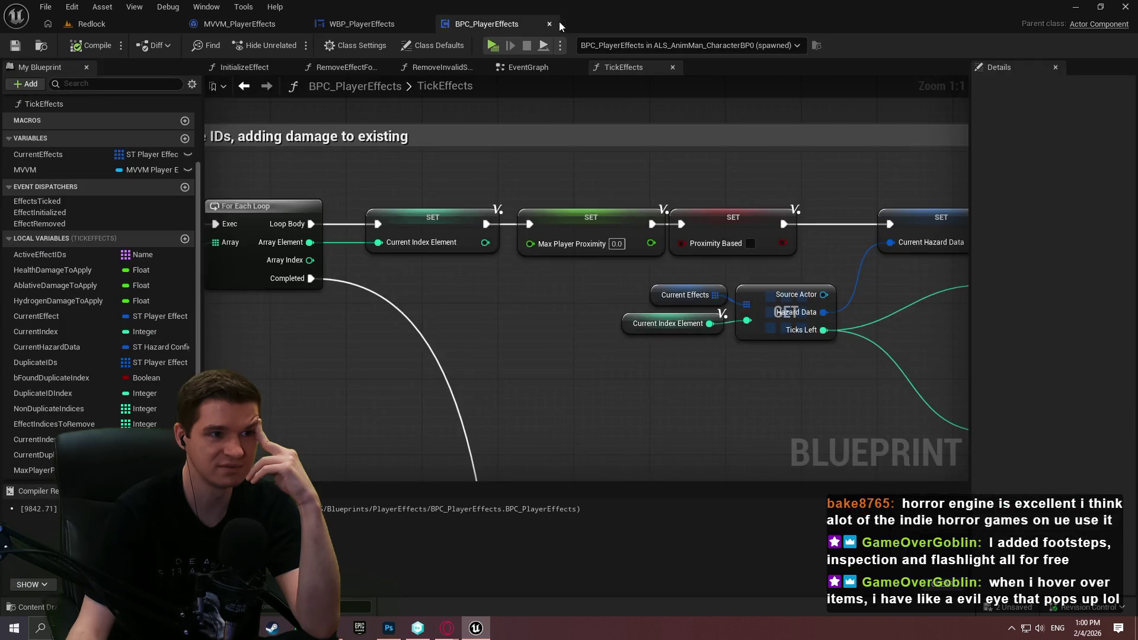
click(102, 27)
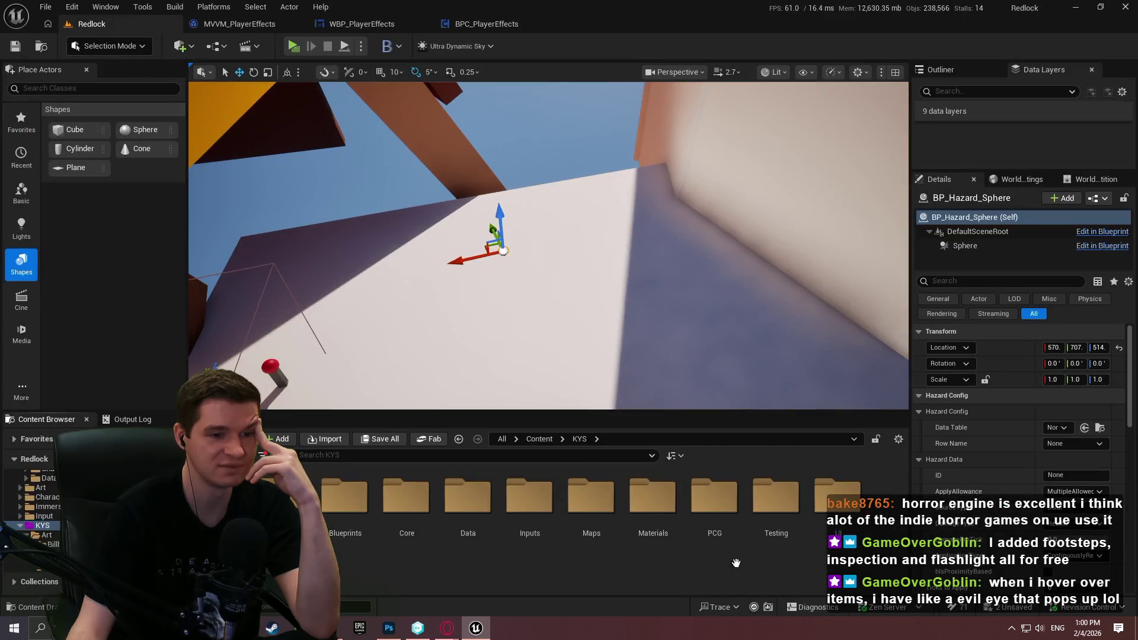
click(862, 537)
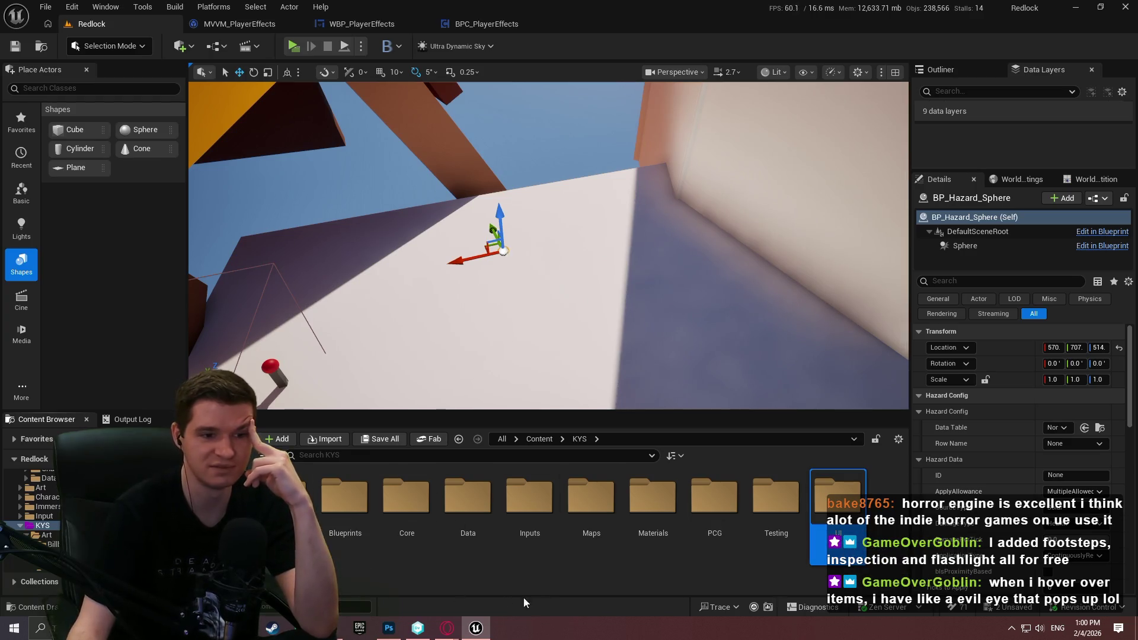
click(568, 574)
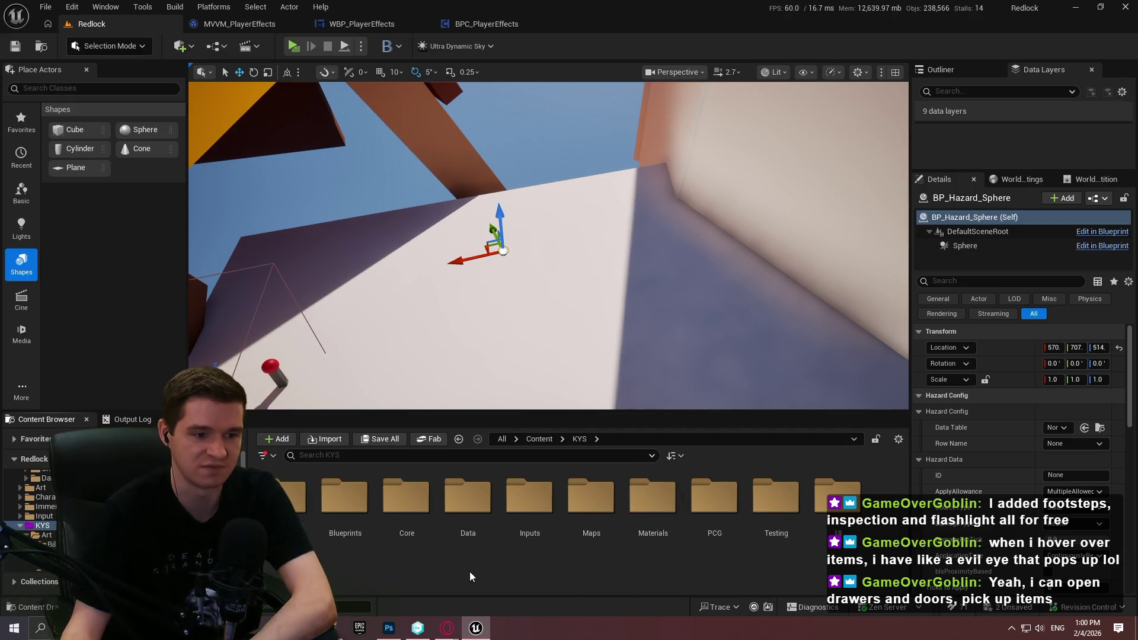
click(237, 24)
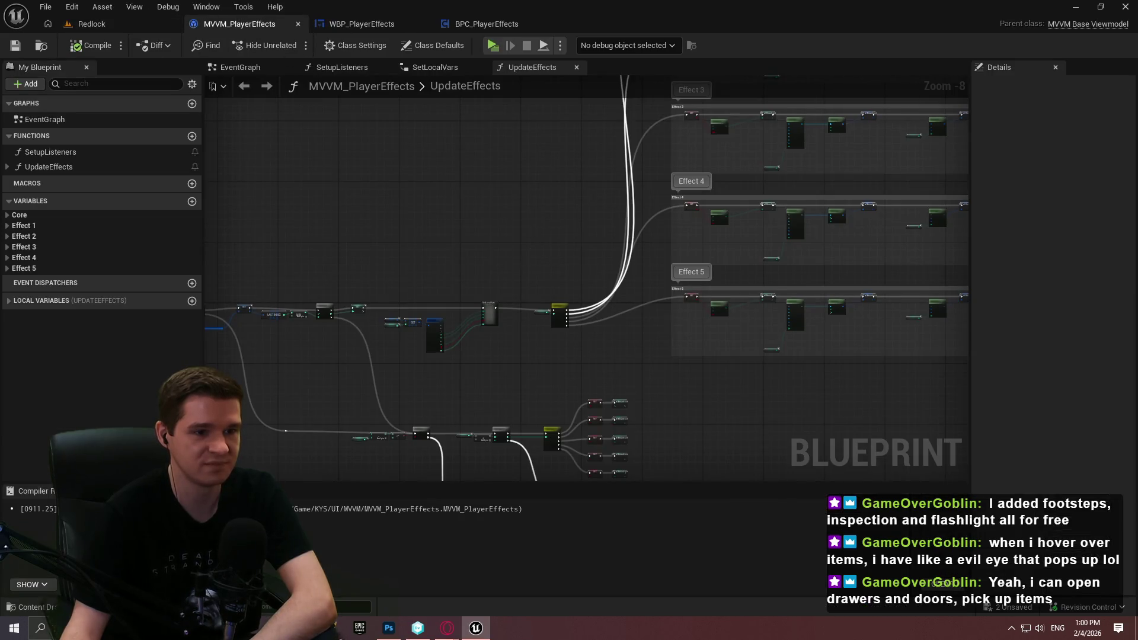
drag(497, 262, 525, 172)
scroll(719, 215, down, 2)
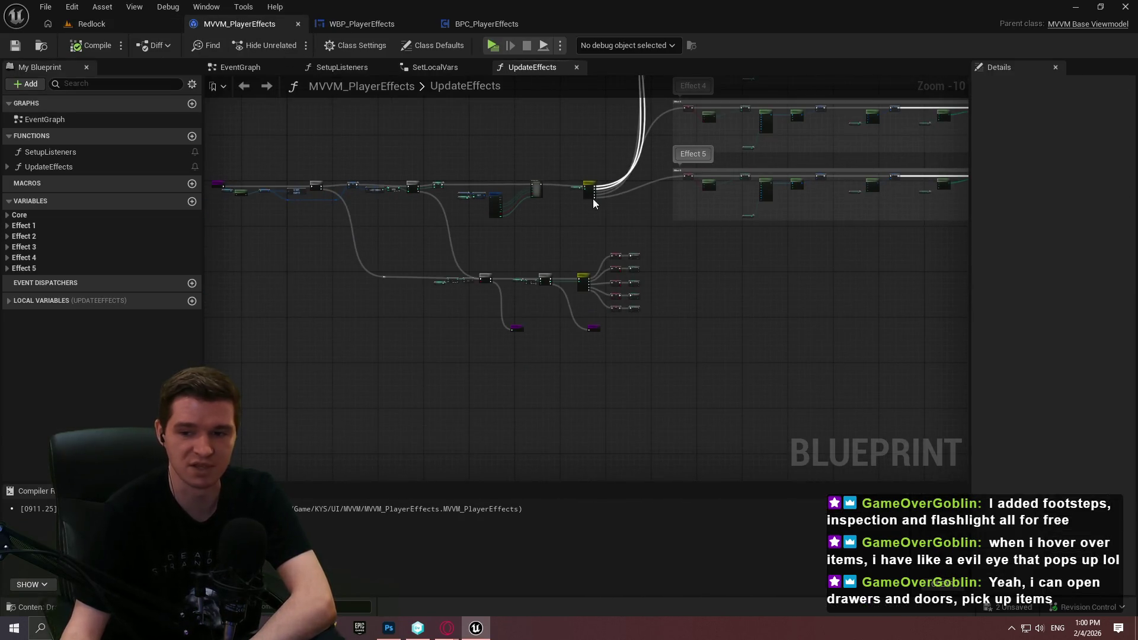
click(132, 24)
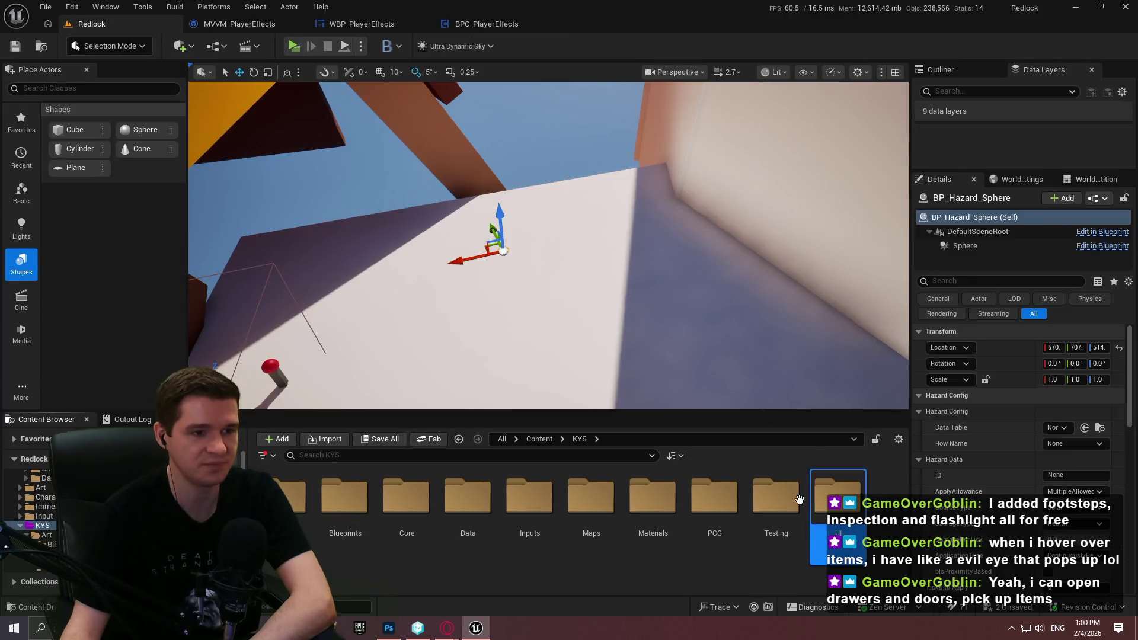
click(483, 24)
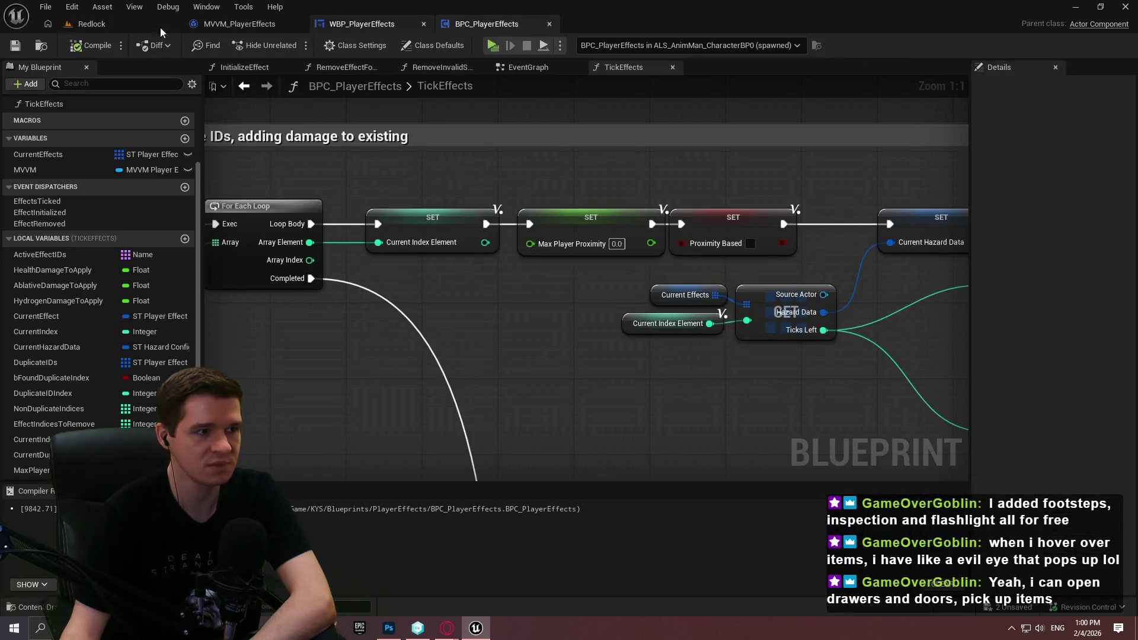
click(140, 27)
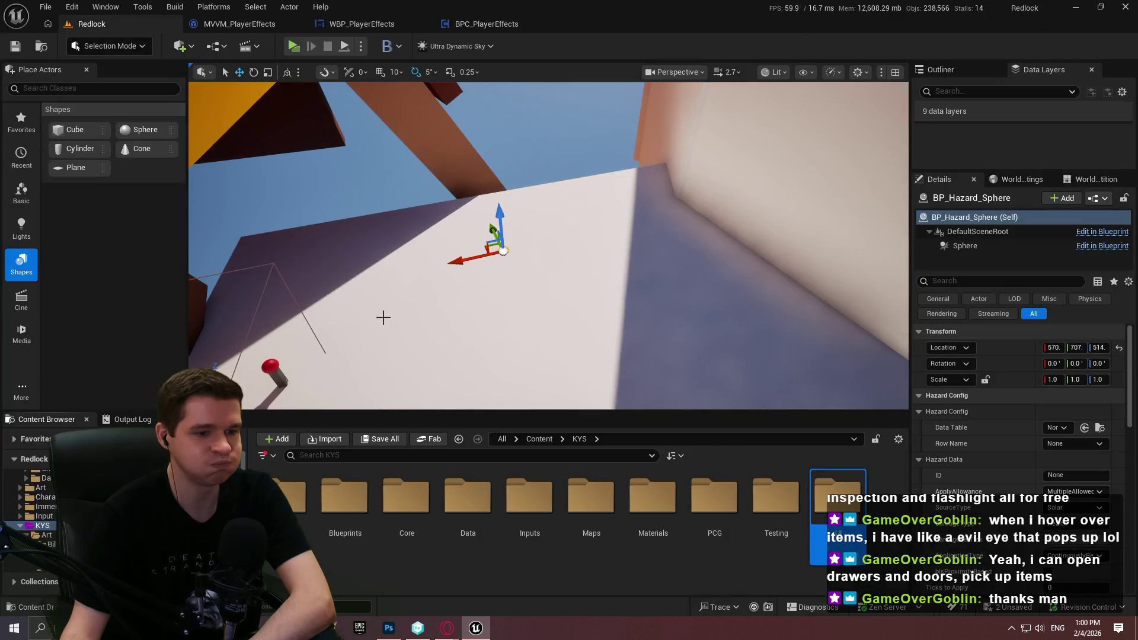
double_click(345, 500)
- Drag BP_Hazard_Sphere from Blueprints > Hazards into the level as BP_Hazard_Sphere2, scaled to 17.3
double_click(592, 510)
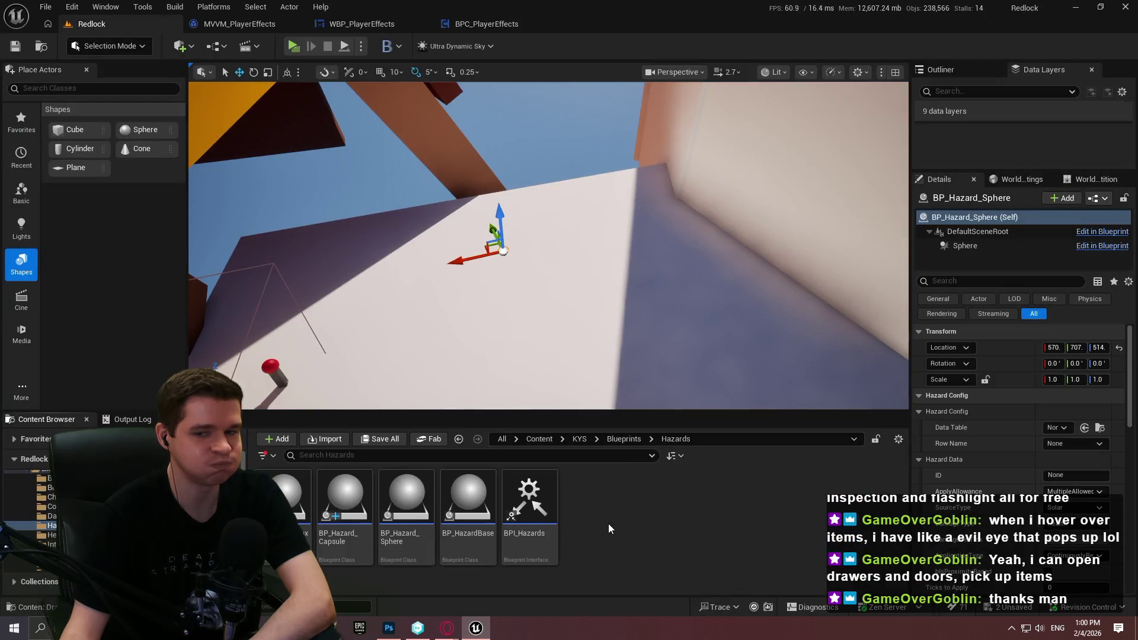
mouse_move(392, 543)
mouse_down()
mouse_move(563, 234)
mouse_move(589, 262)
mouse_move(559, 263)
mouse_move(560, 136)
mouse_up()
key(w)
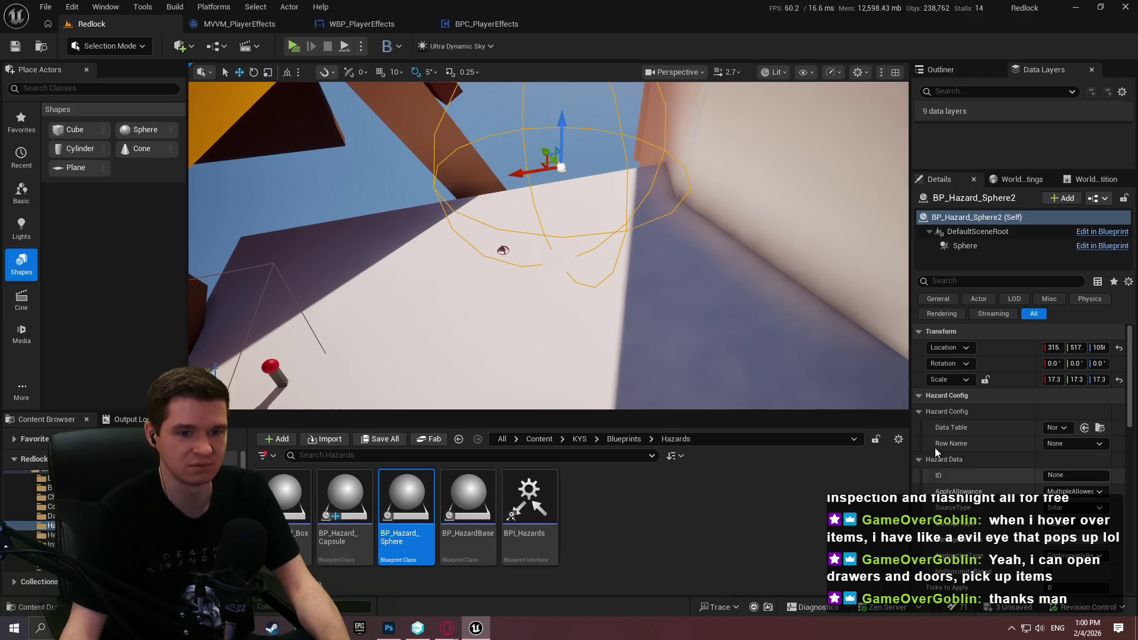
scroll(949, 426, down, 3)
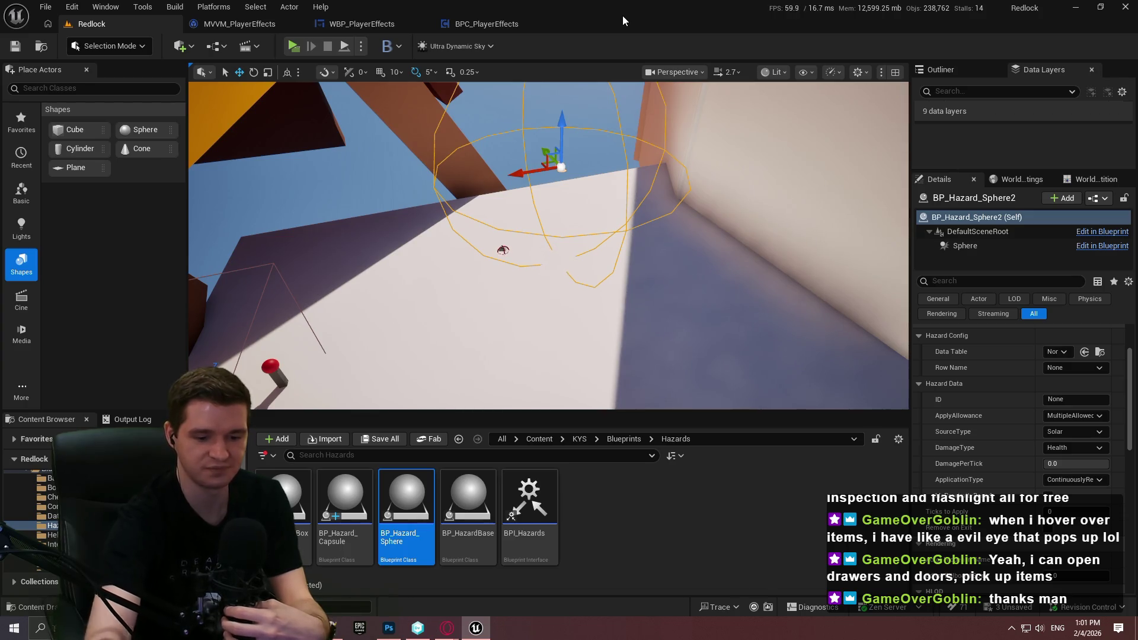
click(608, 560)
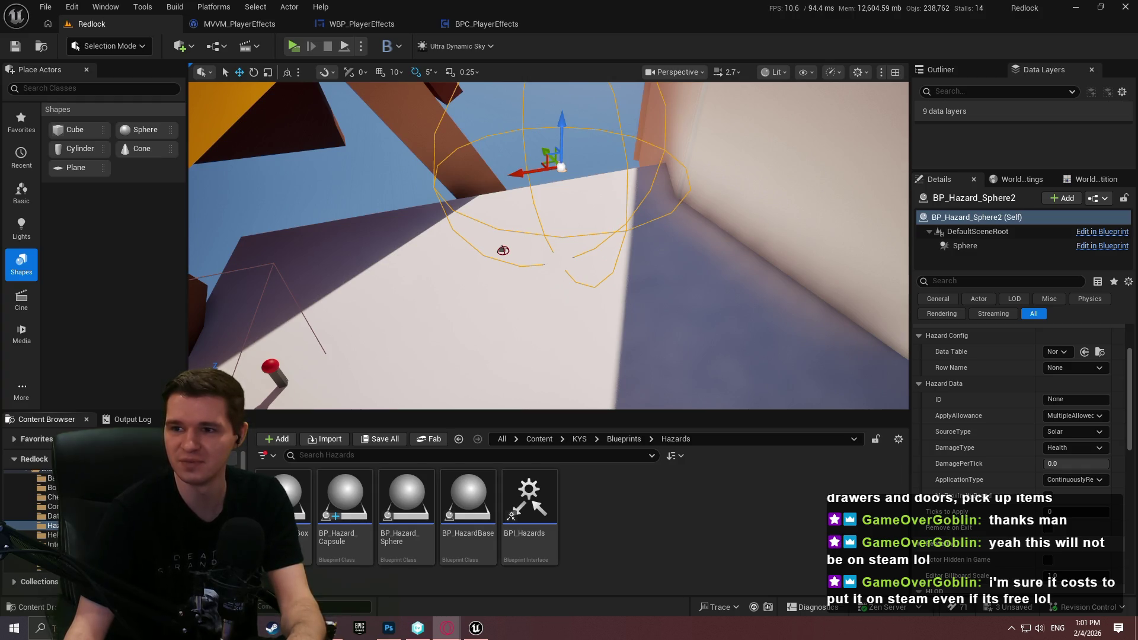
key(alt+Tab)
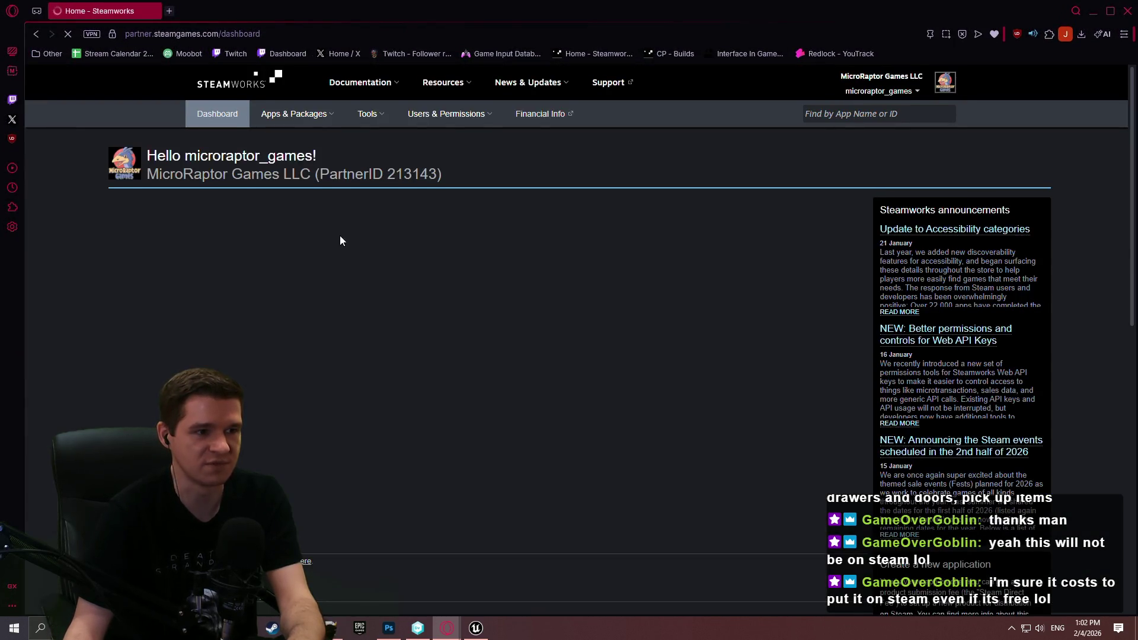
click(337, 269)
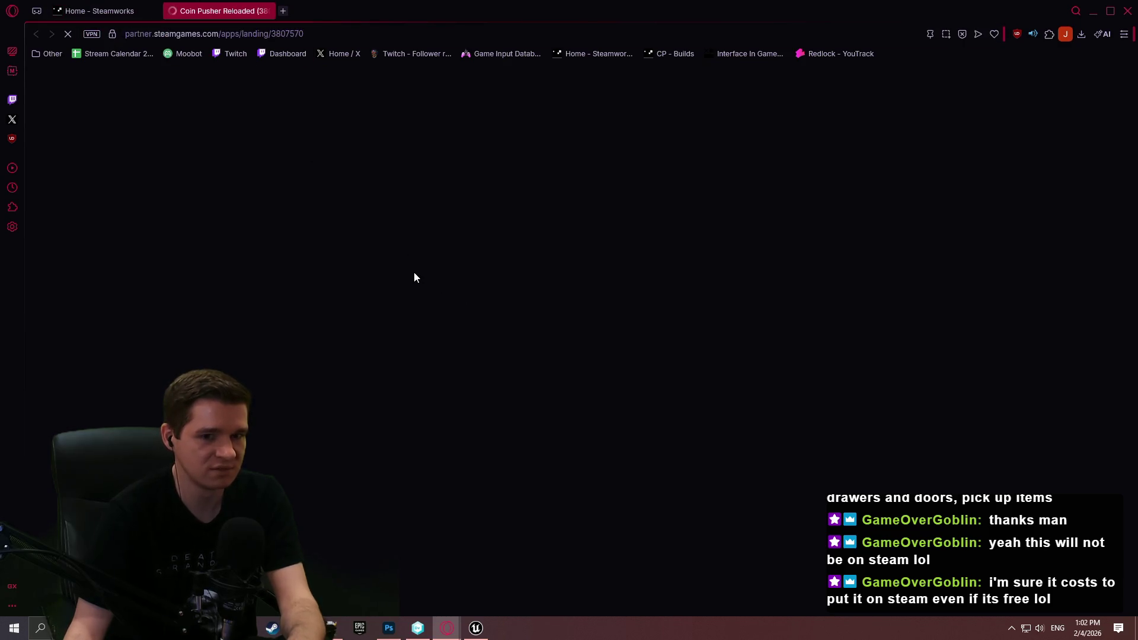
scroll(413, 279, down, 1)
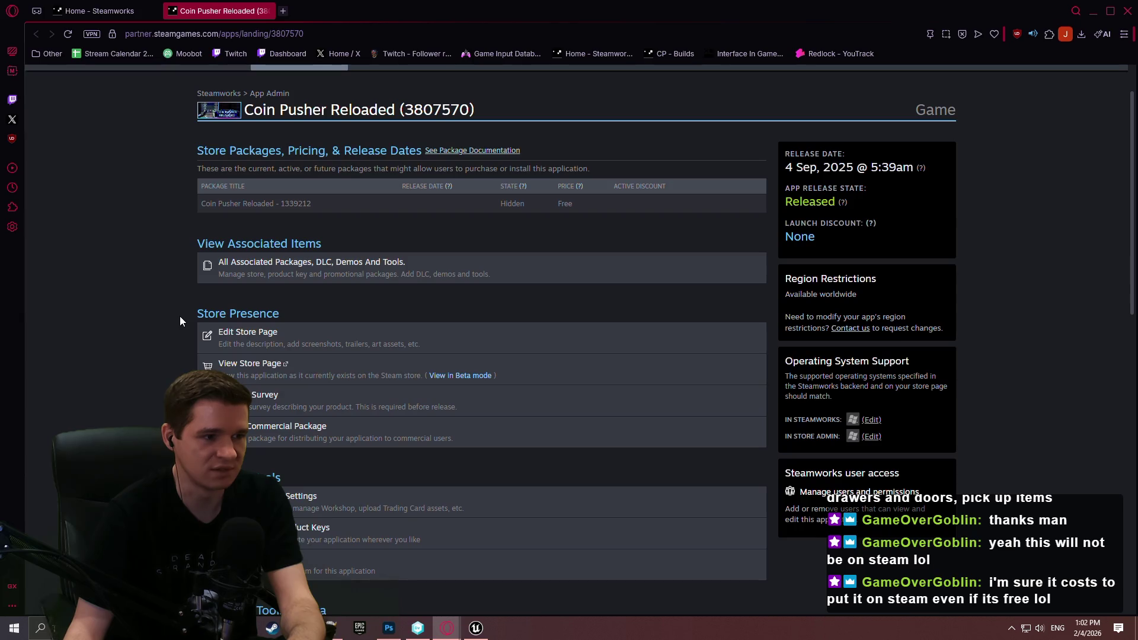
scroll(180, 320, down, 5)
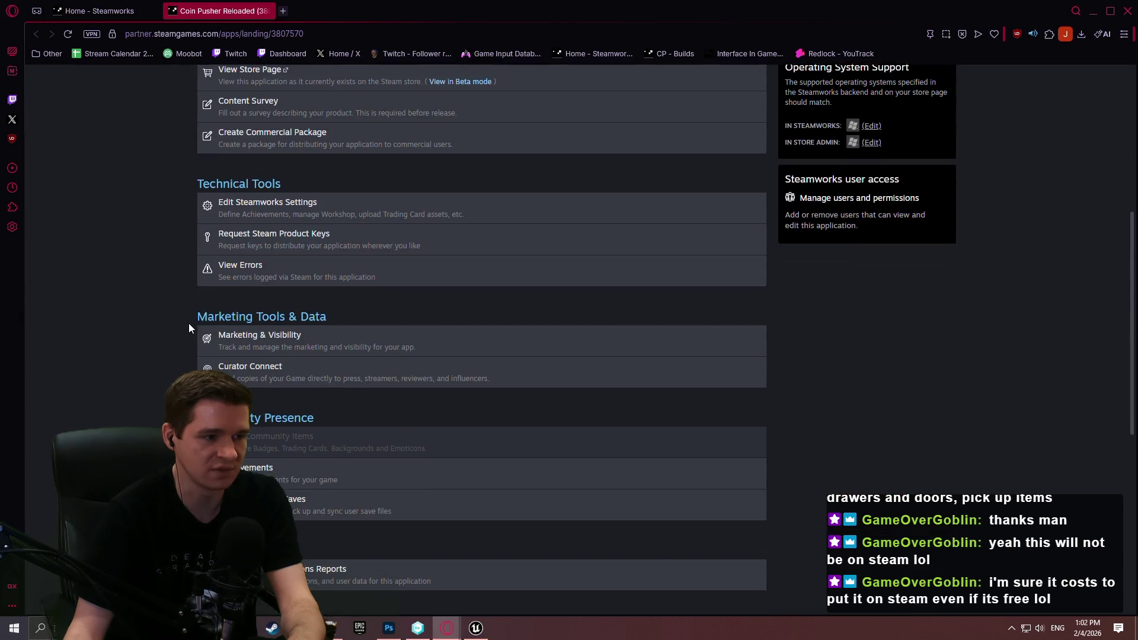
scroll(190, 314, down, 4)
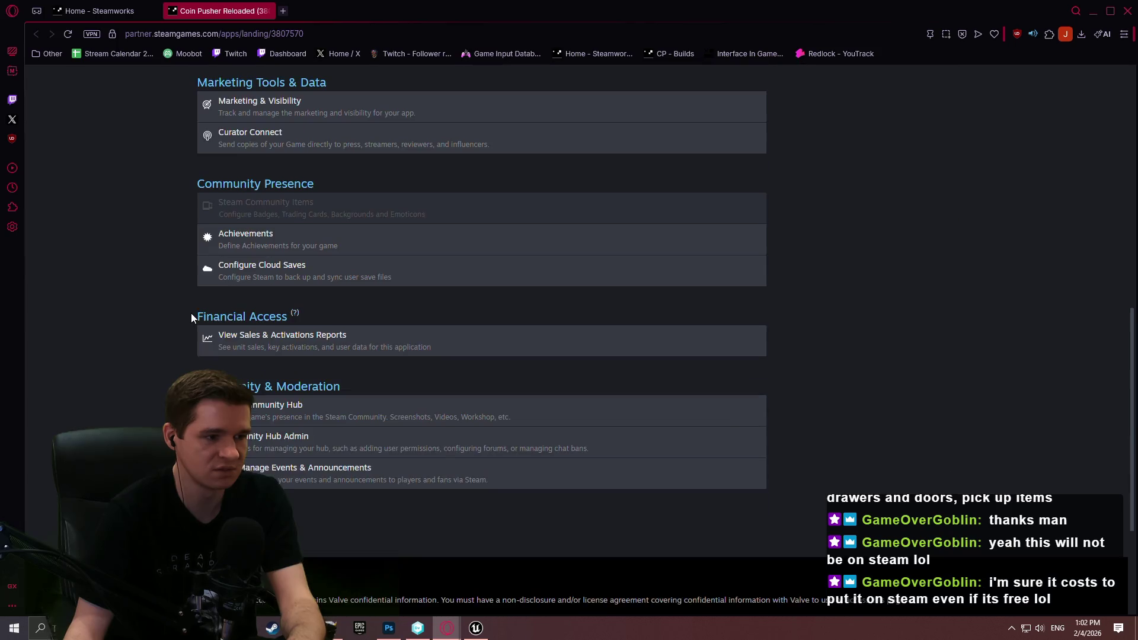
scroll(114, 111, up, 10)
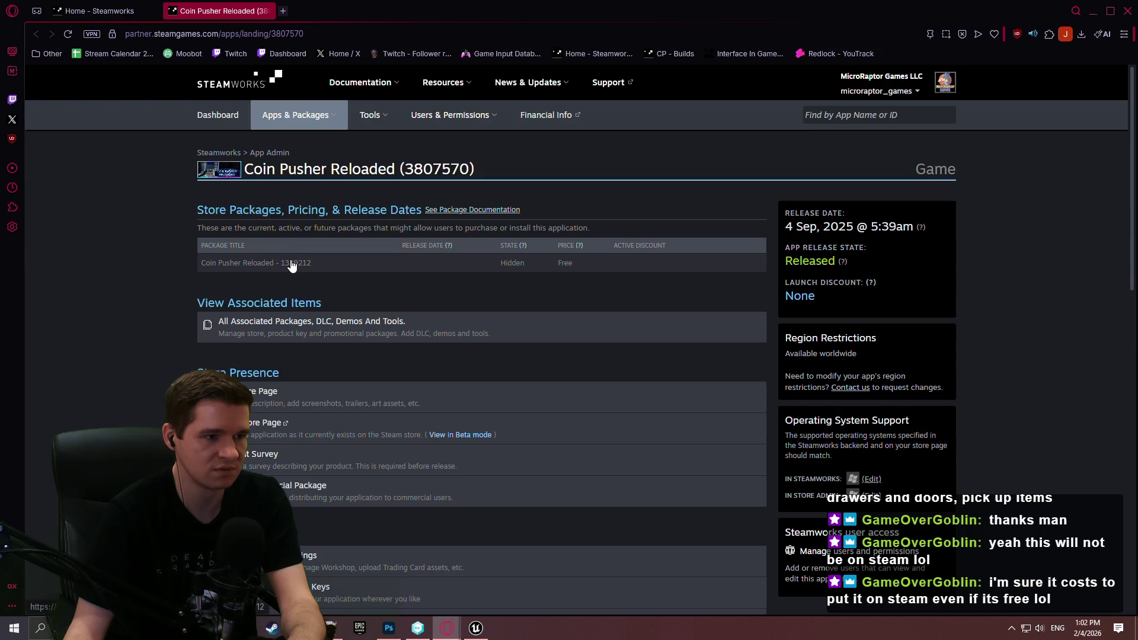
scroll(299, 255, down, 2)
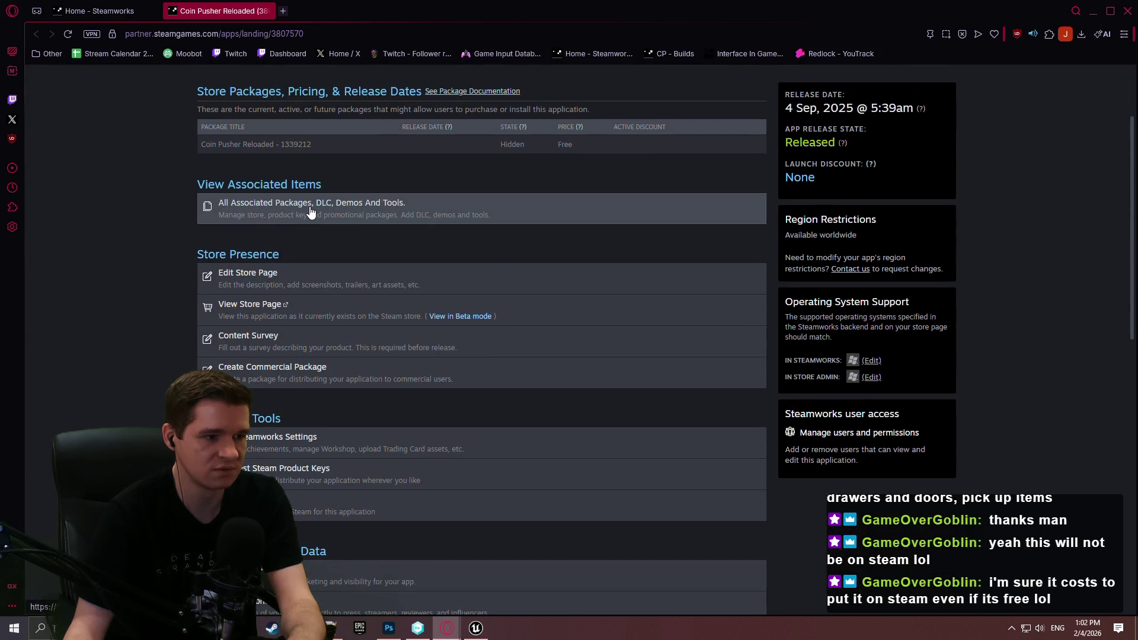
scroll(305, 233, down, 1)
scroll(303, 233, up, 2)
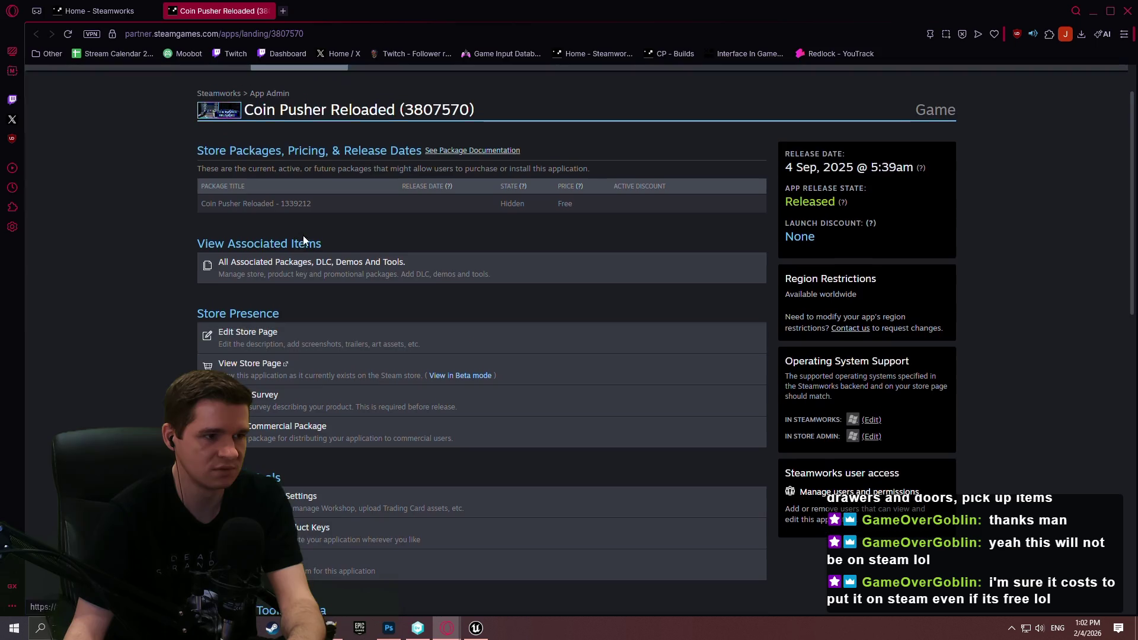
click(292, 272)
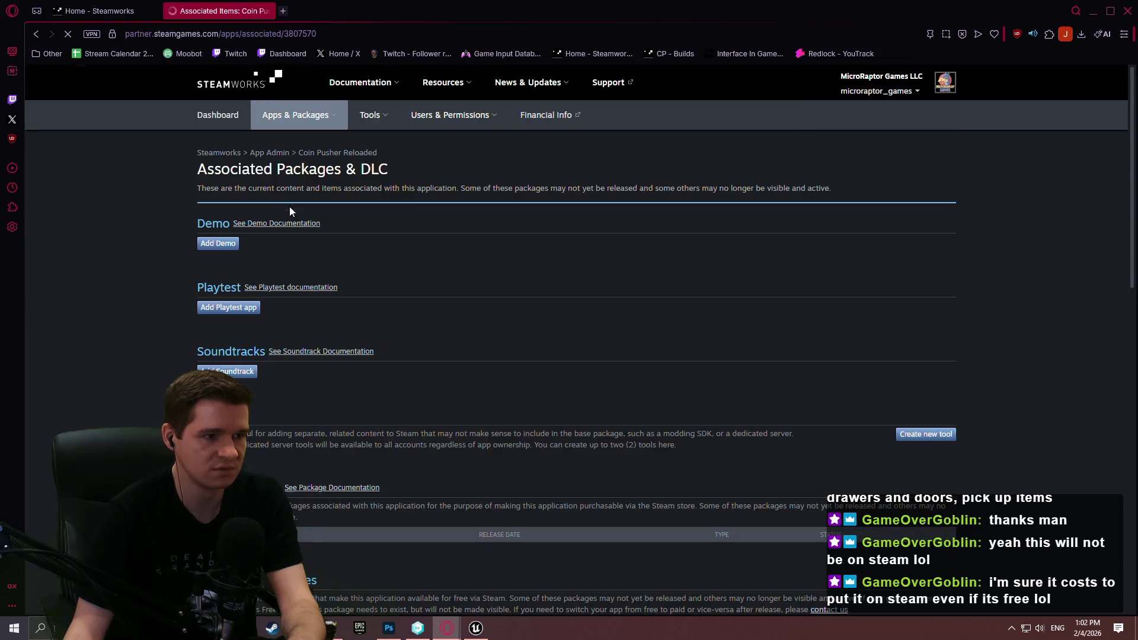
scroll(289, 274, down, 2)
scroll(283, 462, down, 1)
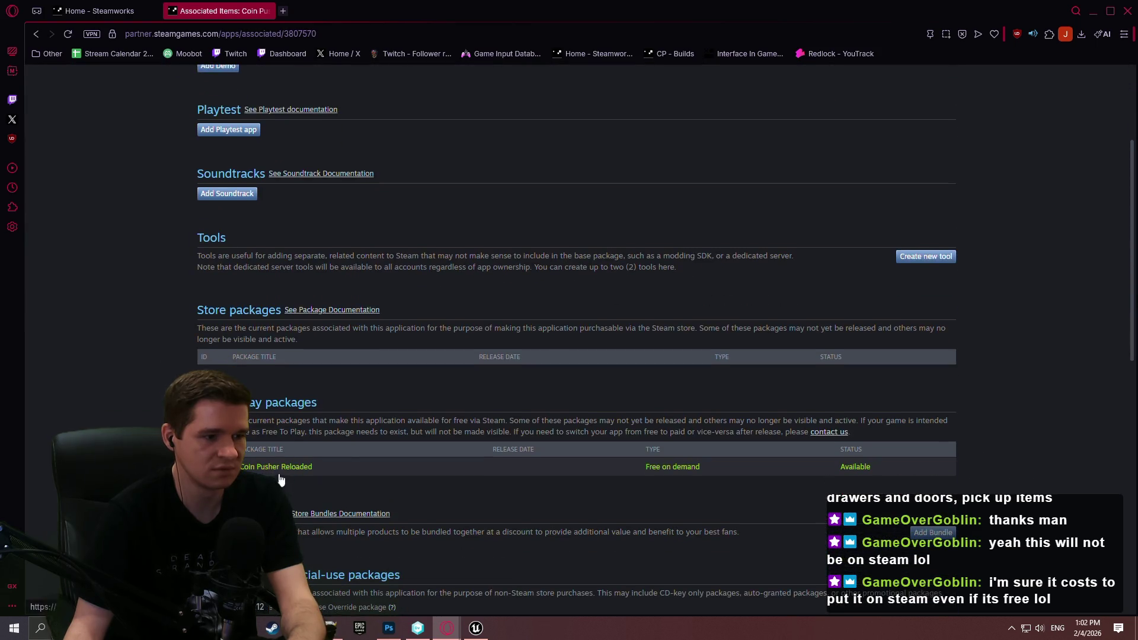
click(277, 468)
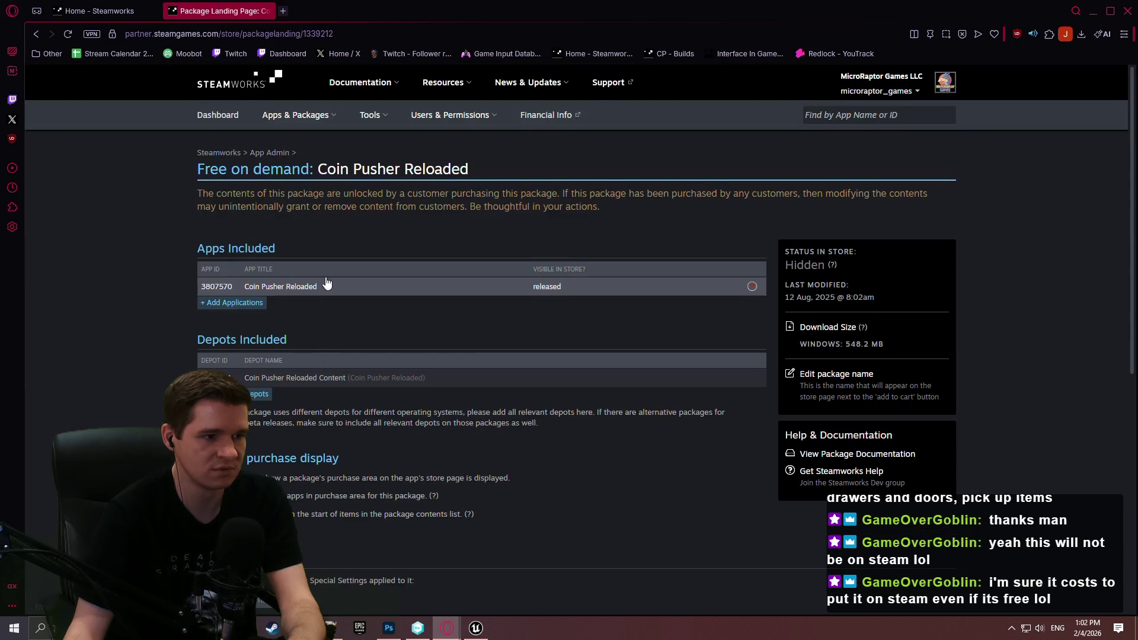
scroll(249, 195, down, 3)
scroll(107, 89, up, 2)
key(F5)
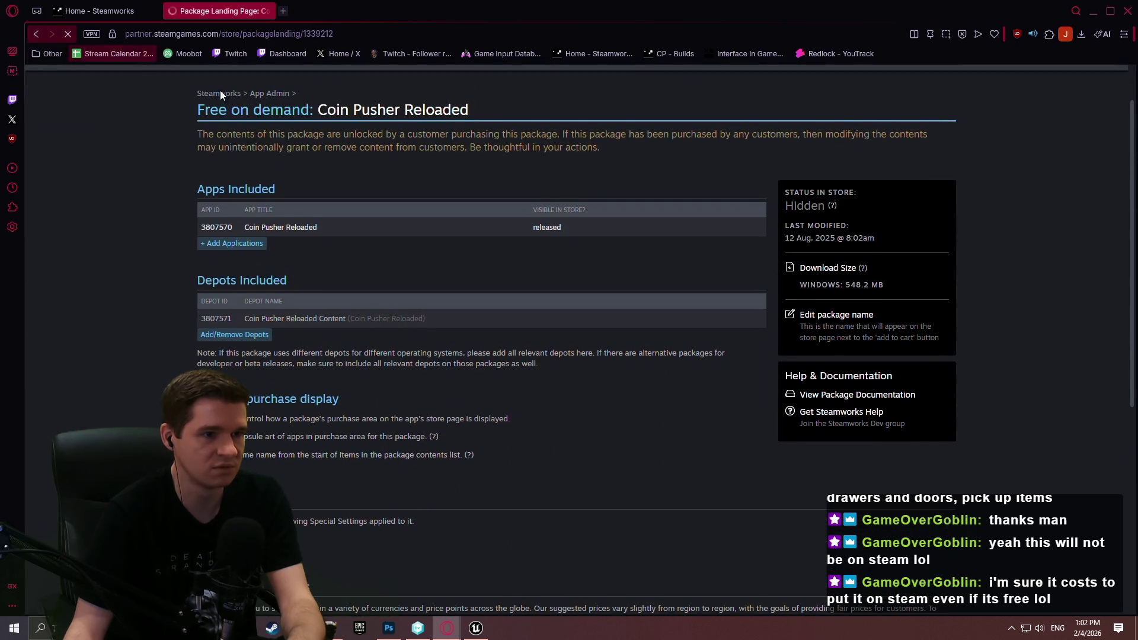
click(37, 34)
scroll(725, 212, up, 2)
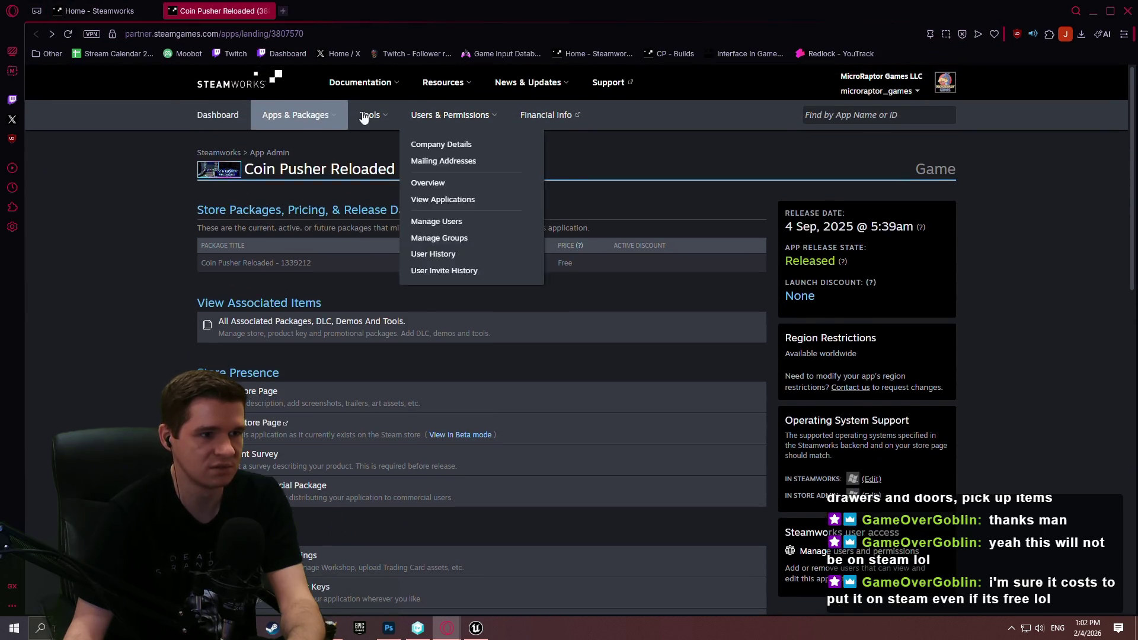
mouse_move(296, 115)
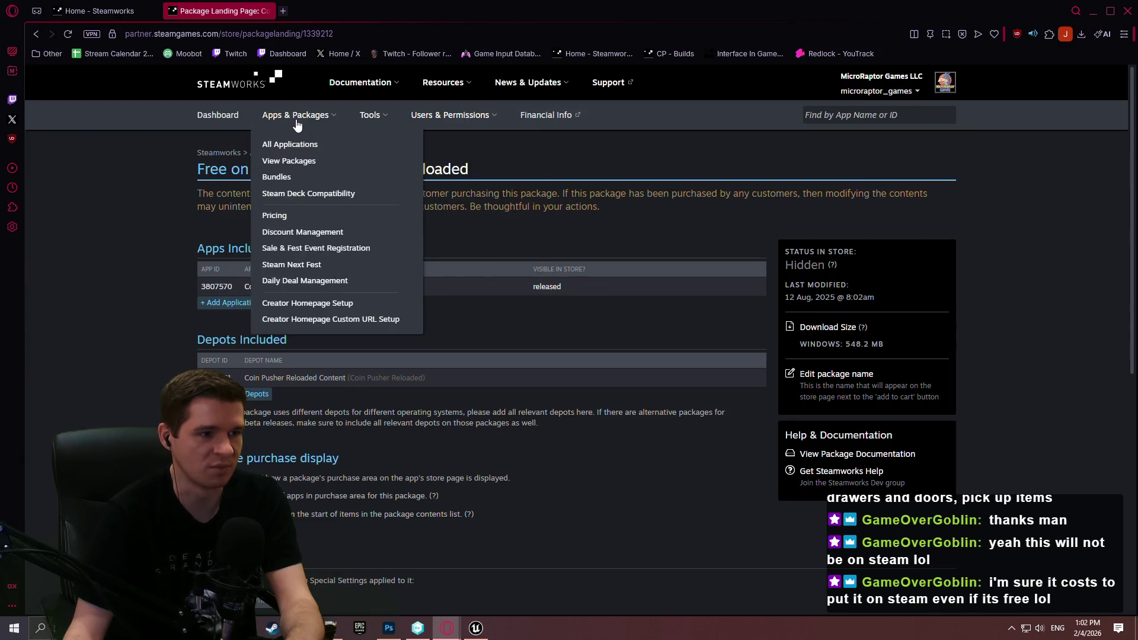
key(ctrl+w)
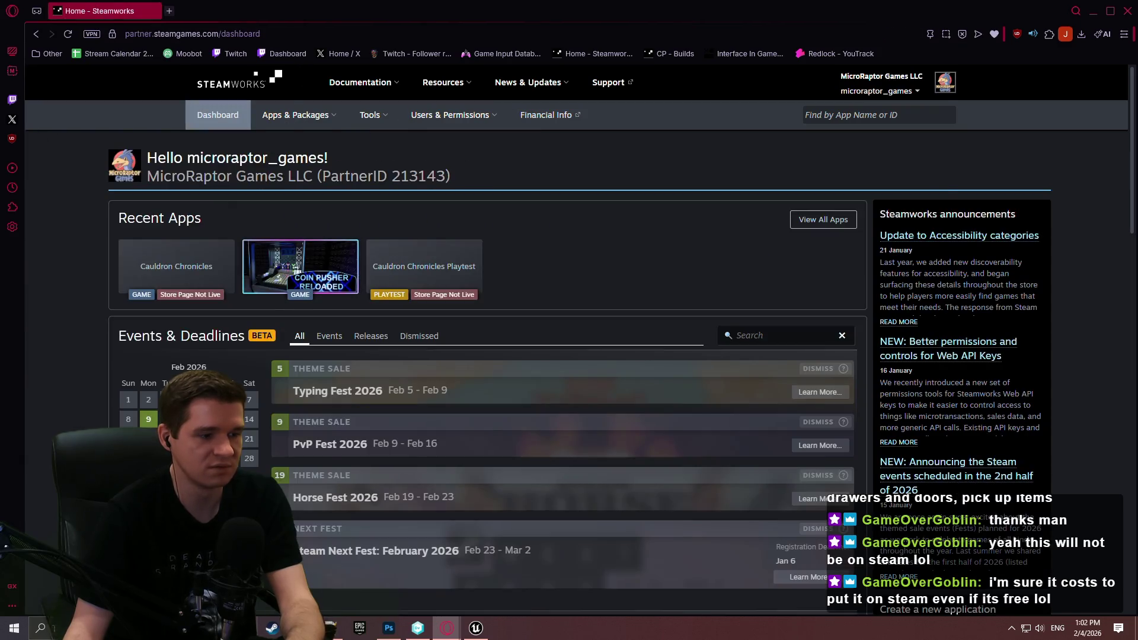
key(alt+Tab)
click(442, 132)
click(400, 131)
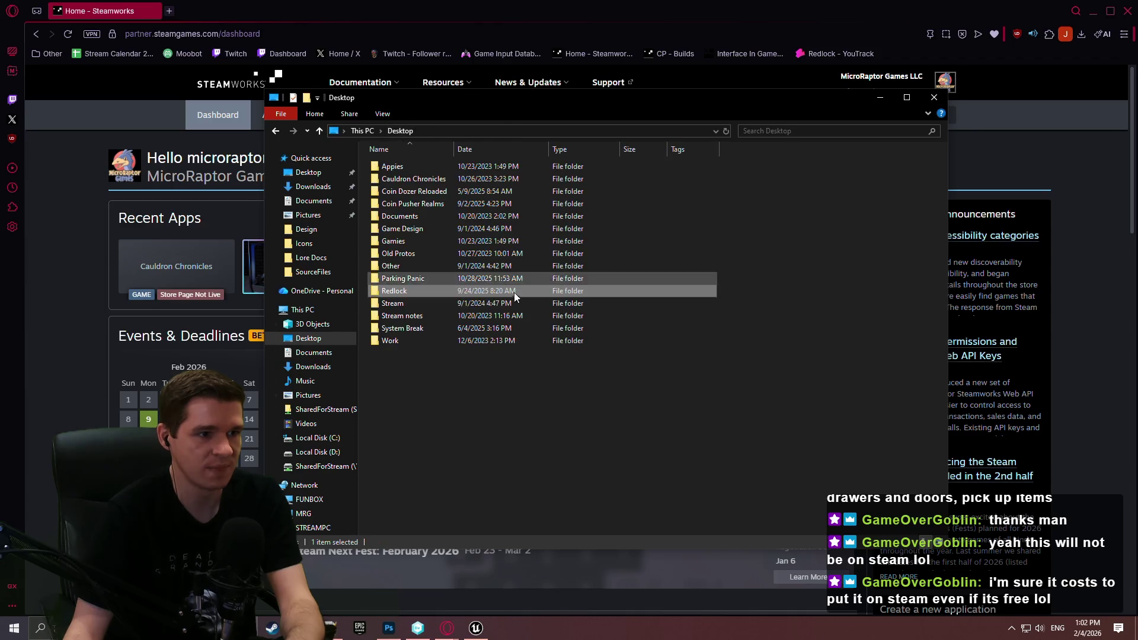
- Check the sizes of HeaderCapsule.psd, VerticalCapsule.png and GameSplash.png in SocialsMaterials, then close Explorer
double_click(445, 196)
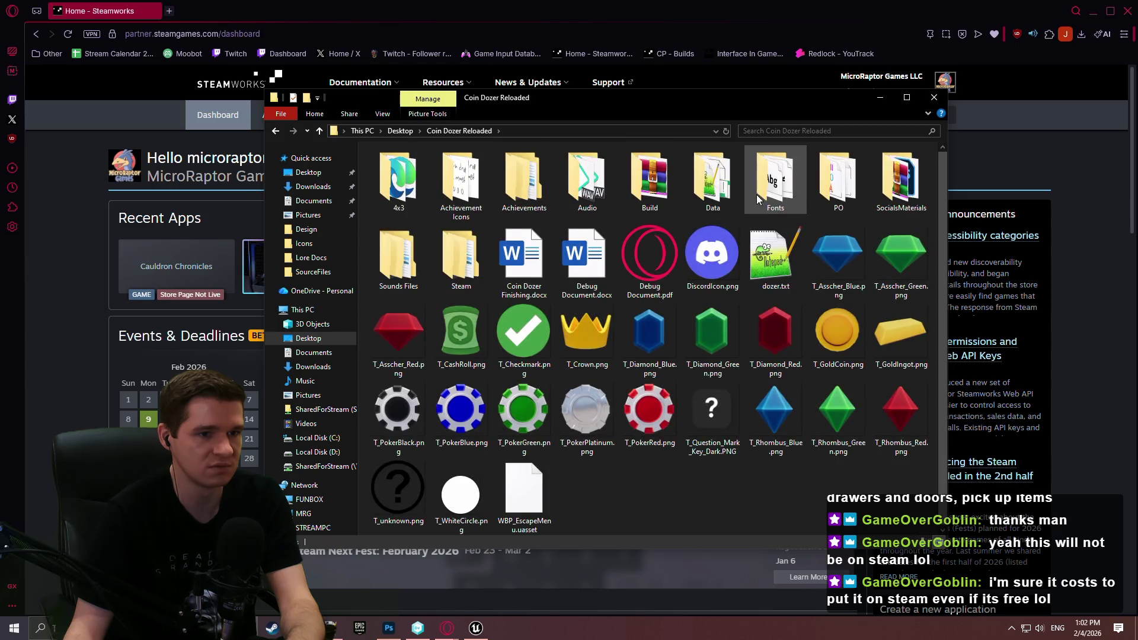
double_click(905, 185)
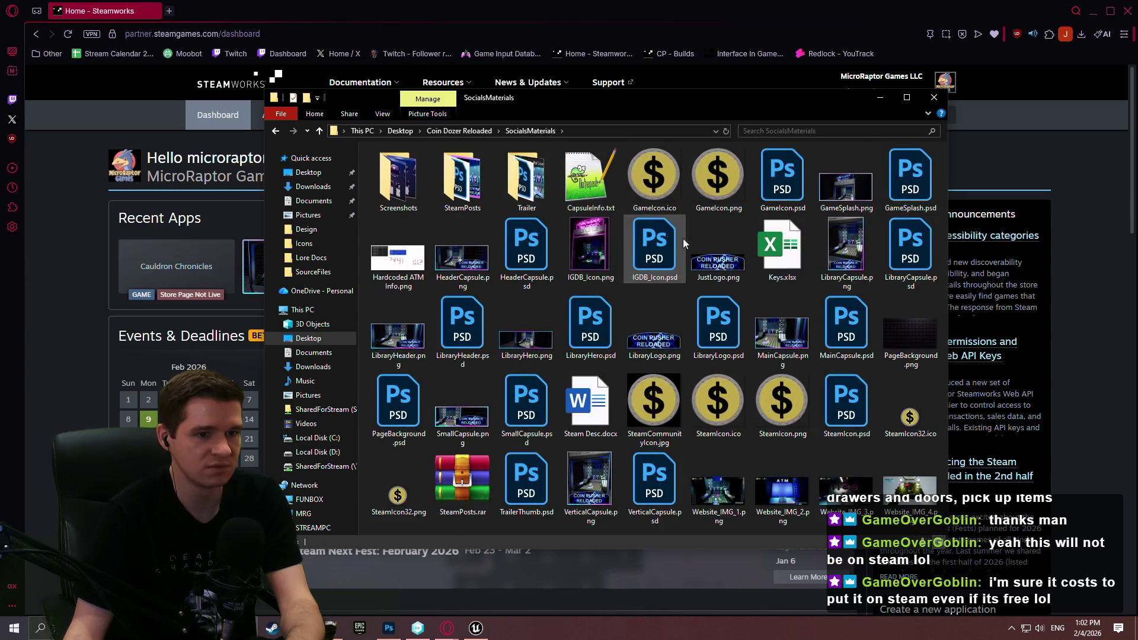
click(507, 256)
click(604, 471)
click(829, 181)
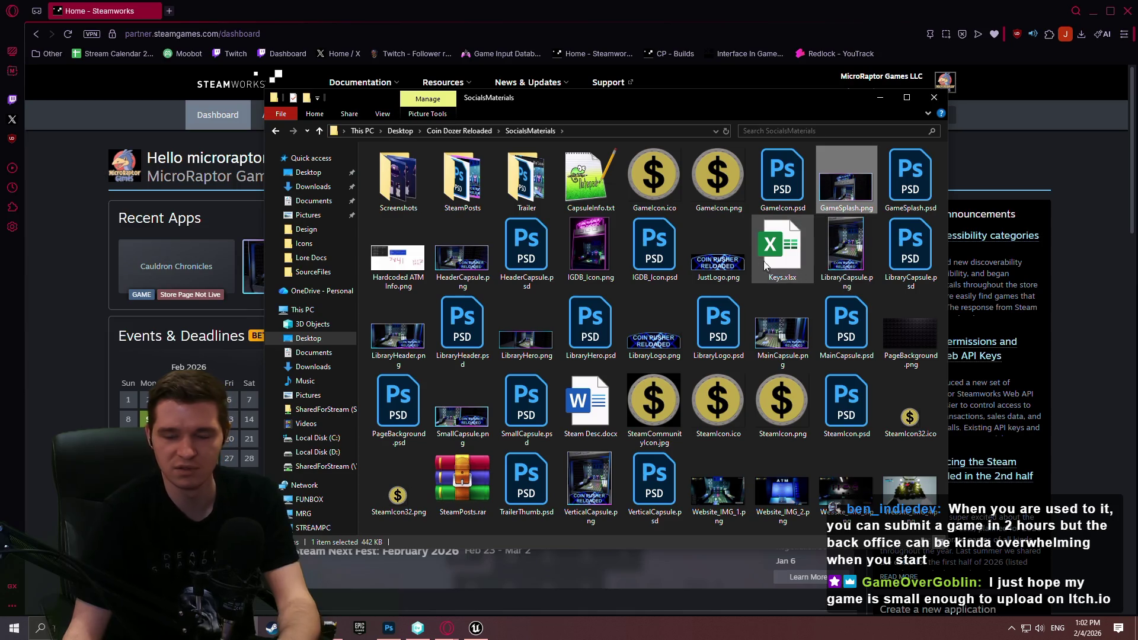
mouse_move(713, 265)
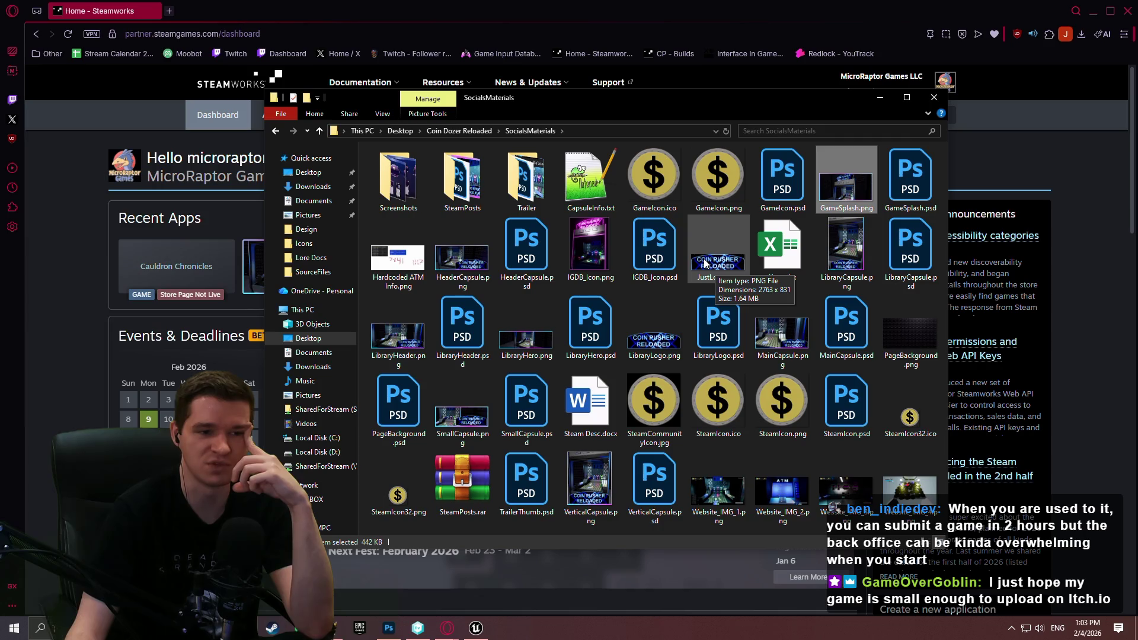
click(934, 99)
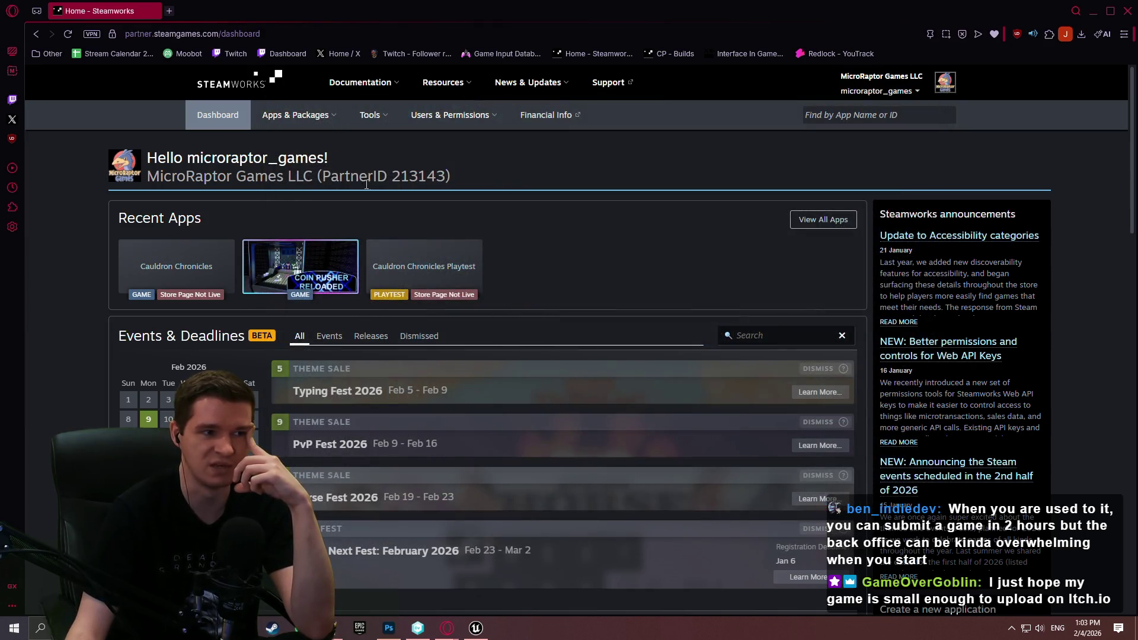
- Scroll over the Steamworks dashboard's Recent Apps, then minimize its window
scroll(534, 204, down, 2)
scroll(638, 173, up, 2)
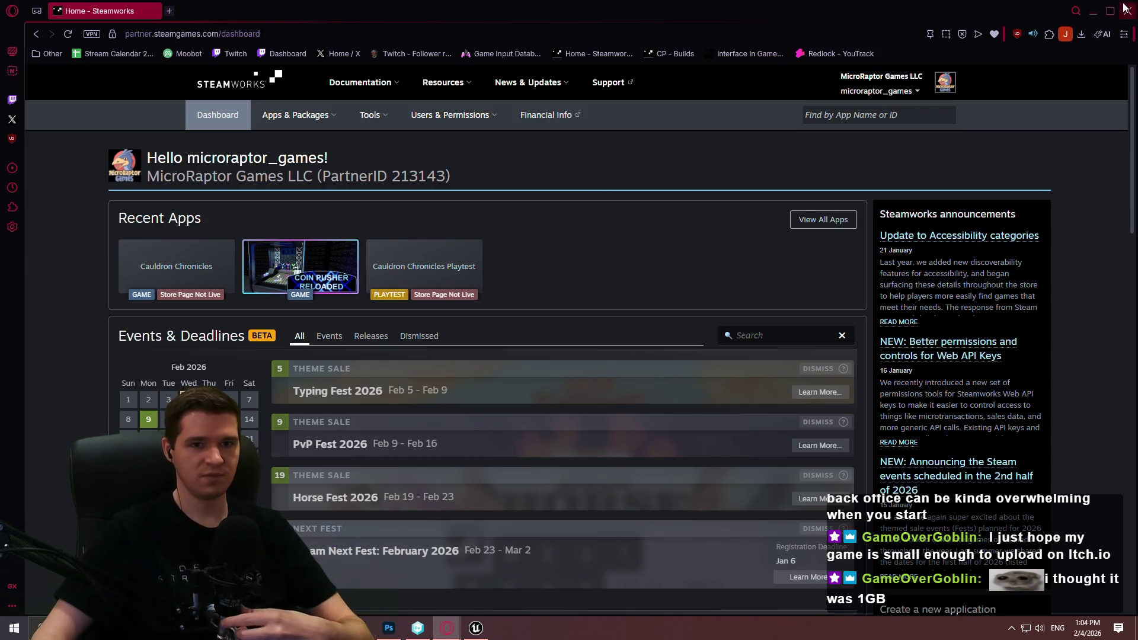
click(1093, 11)
- Minimize the browser and browse File Explorer to Desktop > Coin Dozer Reloaded > Build
click(1093, 10)
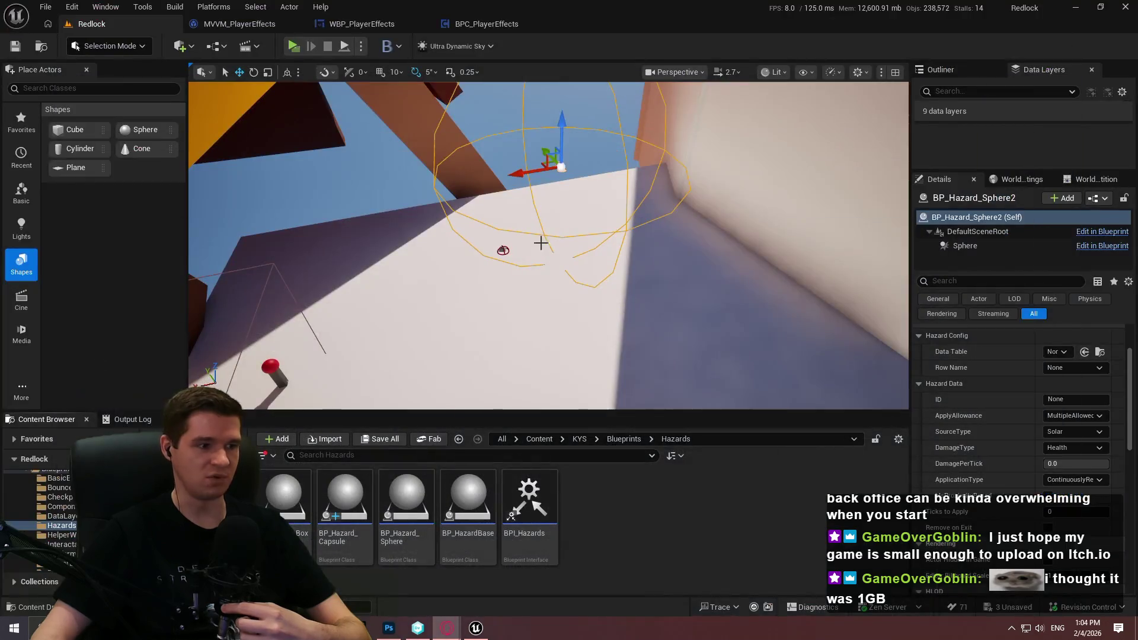
key(super+e)
double_click(488, 177)
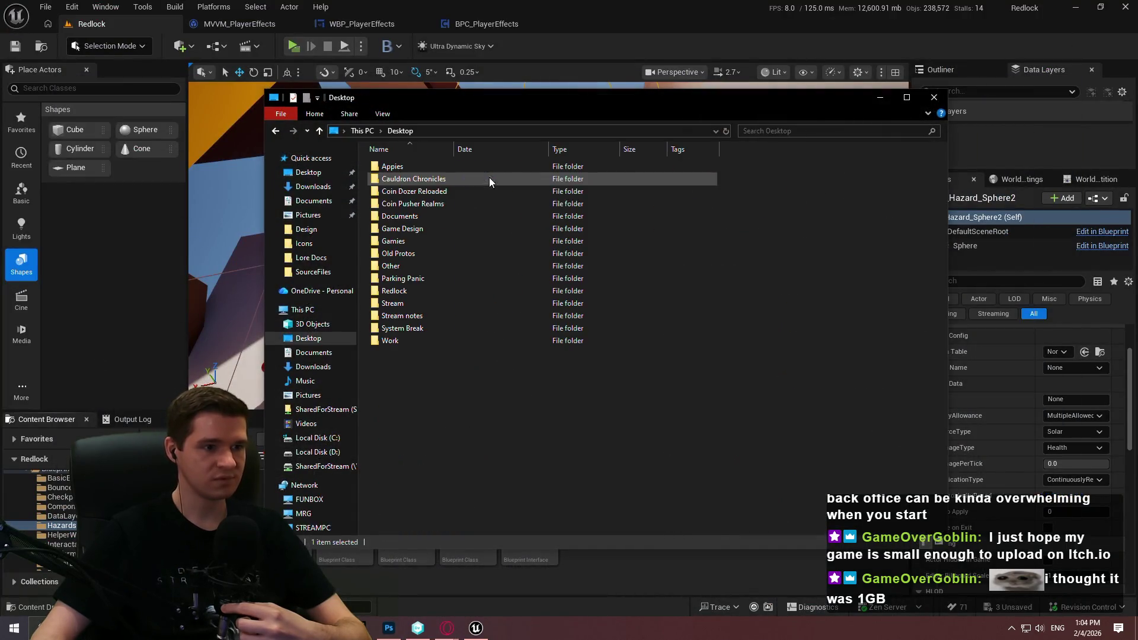
double_click(414, 190)
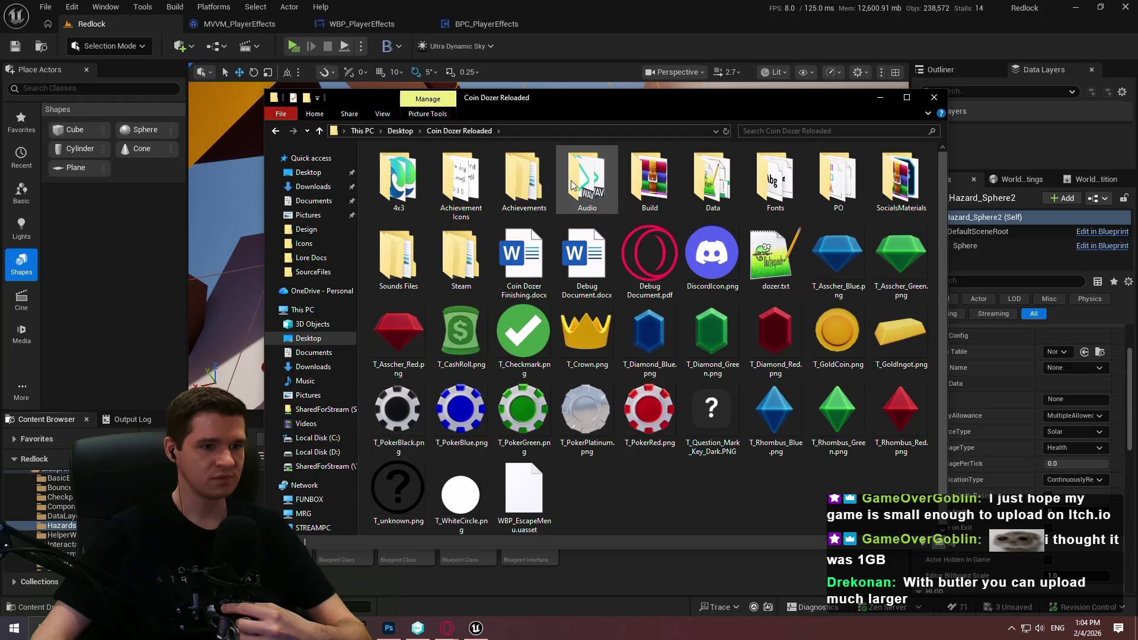
double_click(649, 177)
- Check that the Windows build folder's properties show 445 MB, then close Explorer
click(431, 169)
right_click(431, 173)
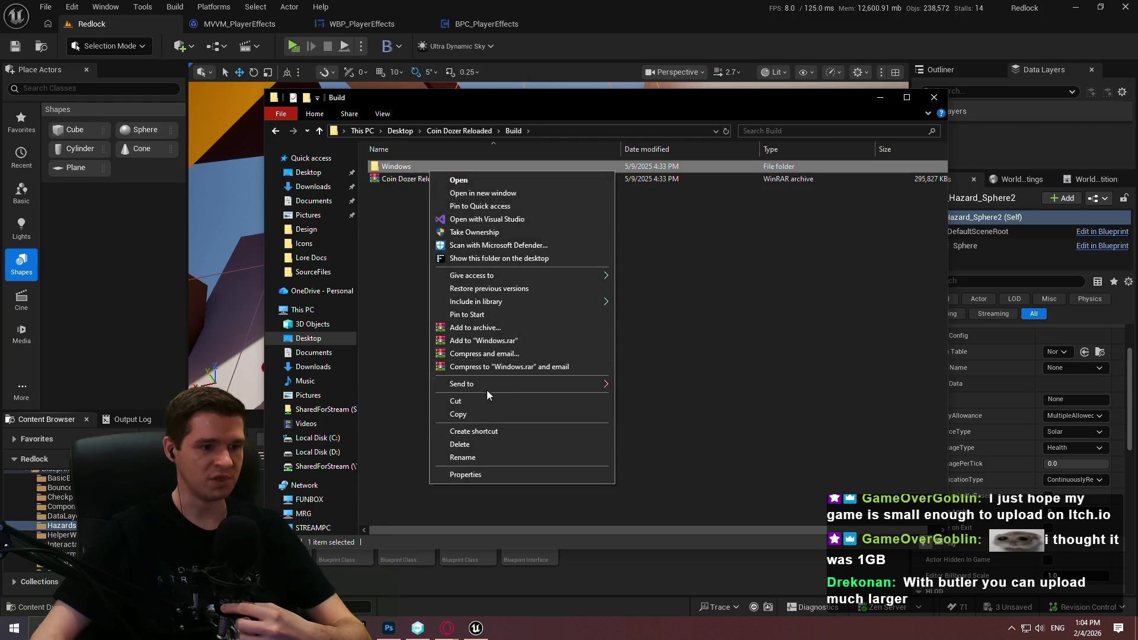
click(485, 481)
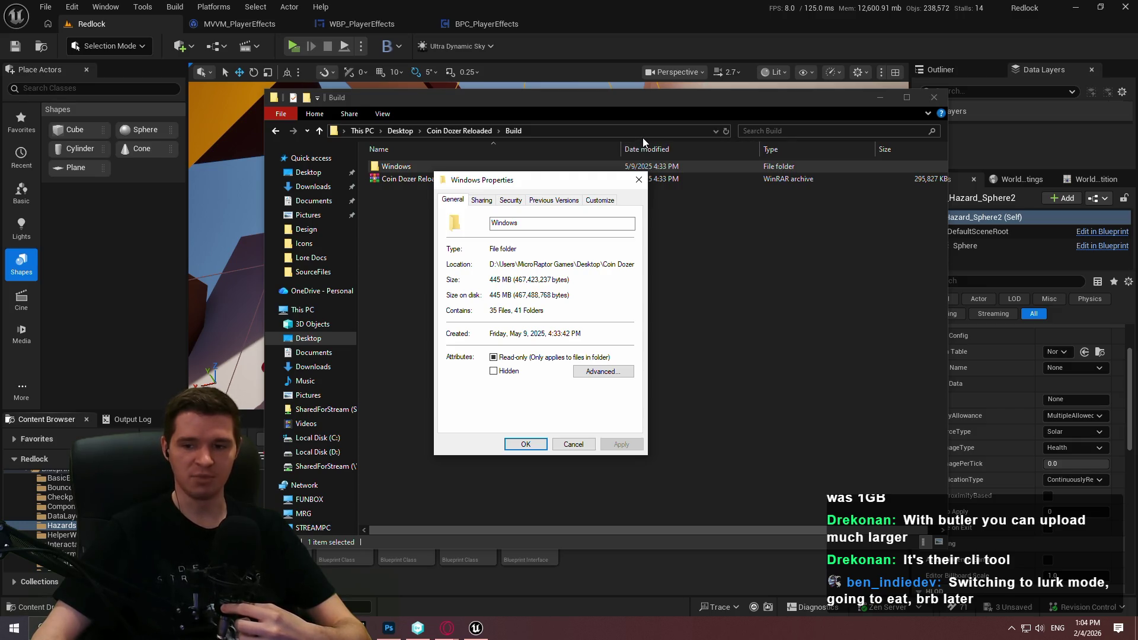
click(638, 180)
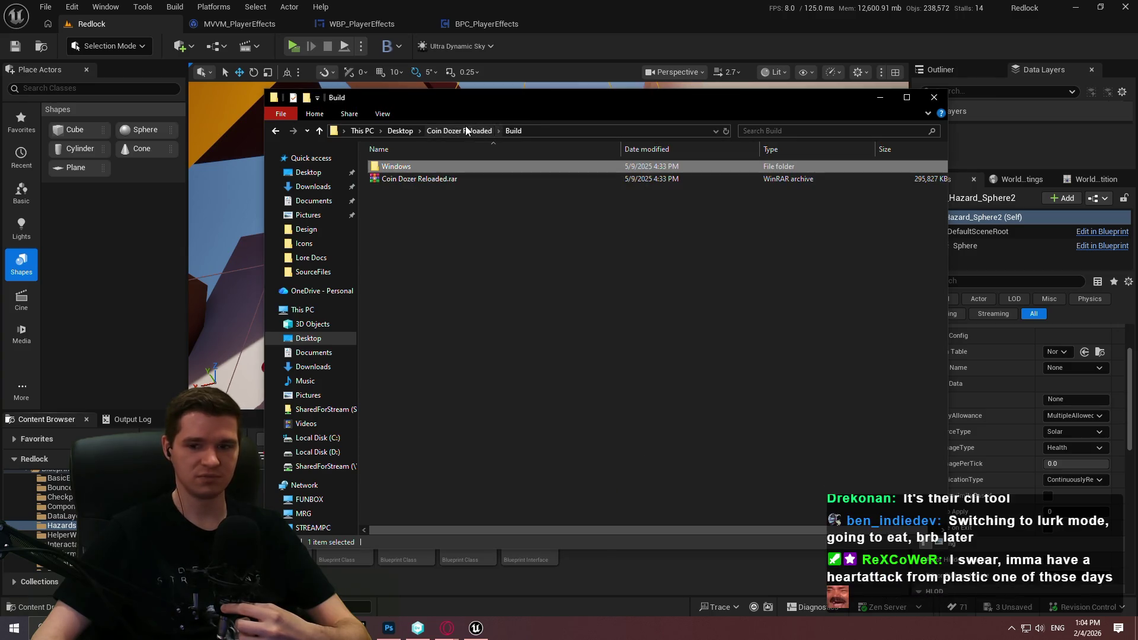
click(710, 331)
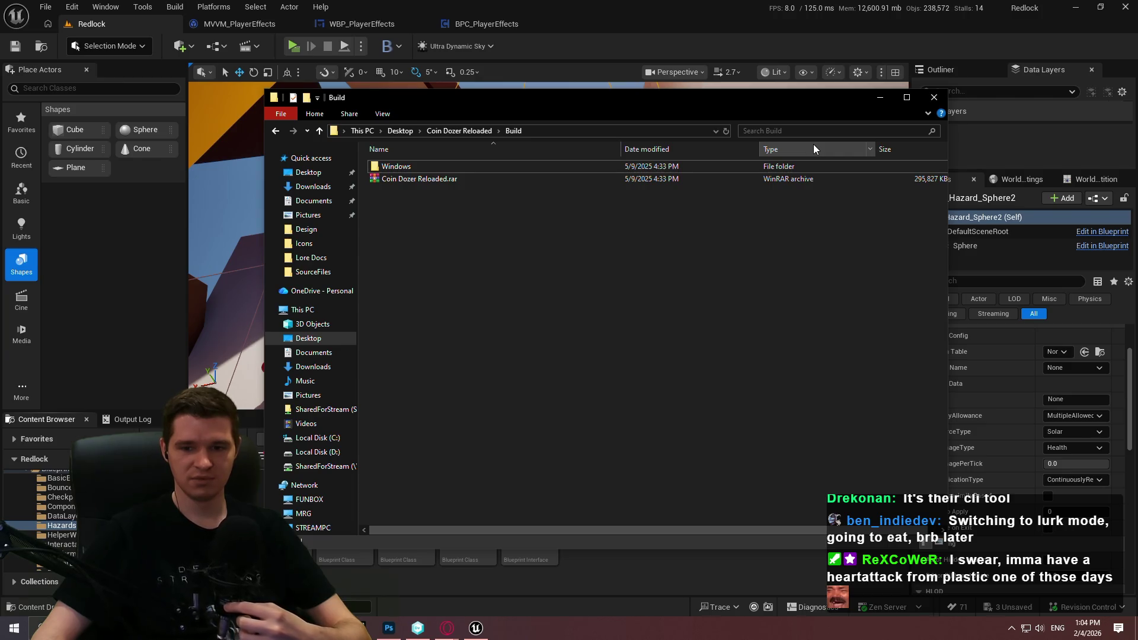
click(934, 97)
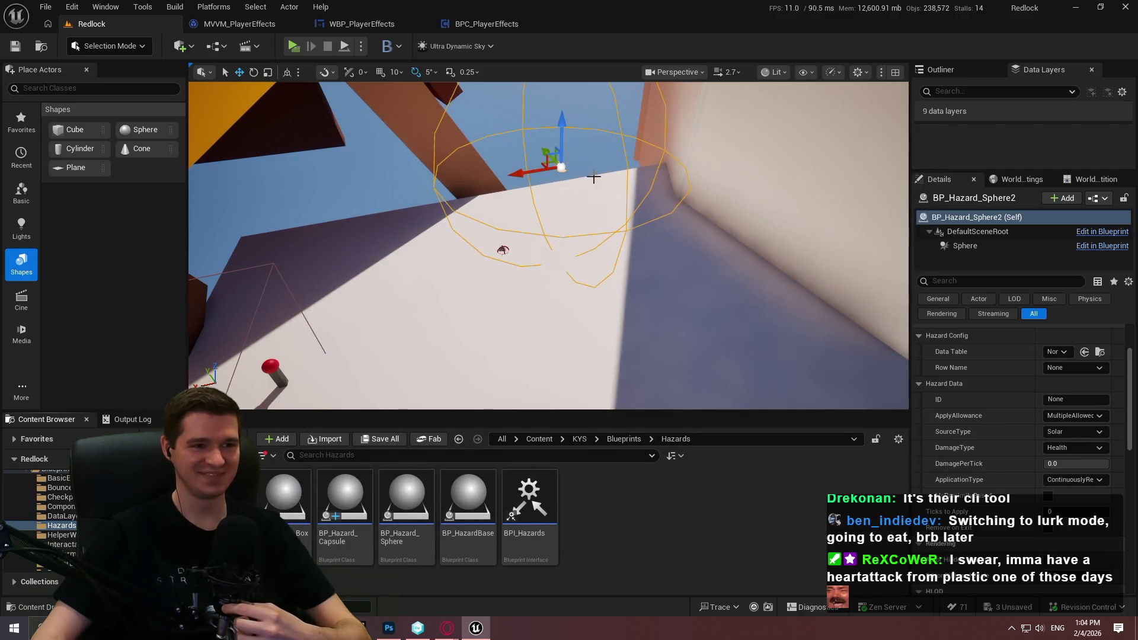
- Select BP_Hazard_Sphere2, enlarge the Content Browser and Details panels, and select BP_HazardBase
click(498, 275)
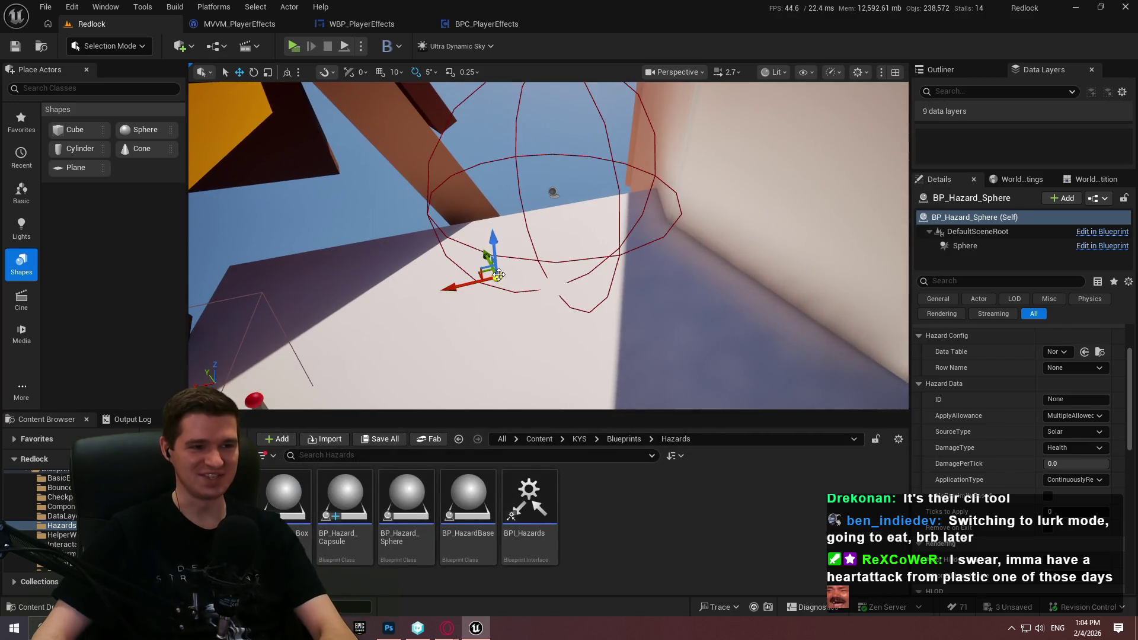
click(551, 191)
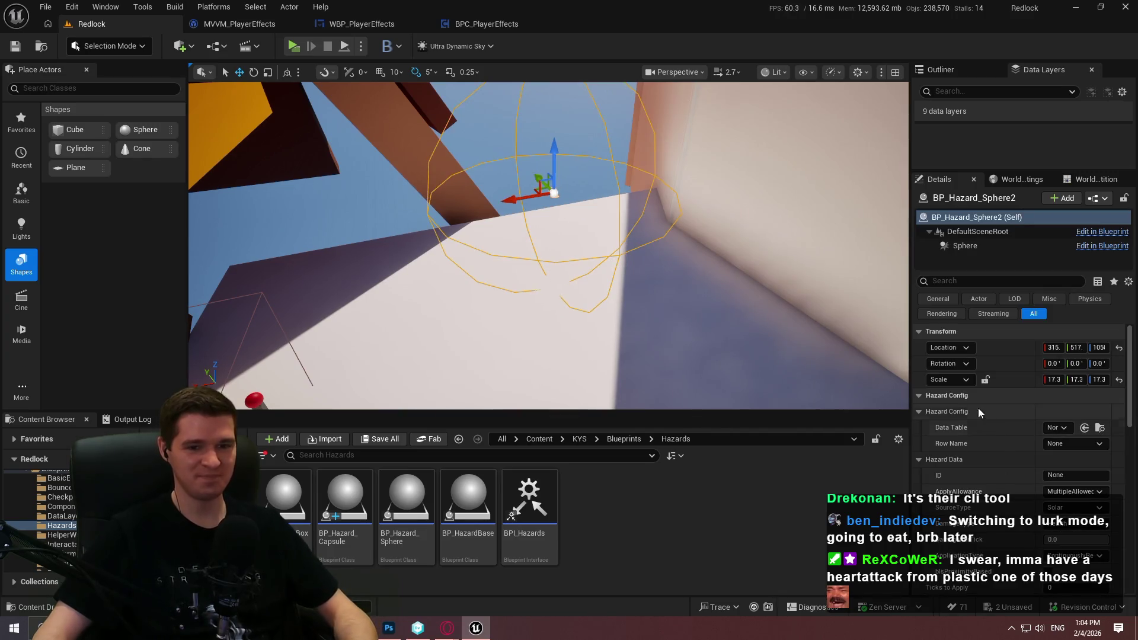
scroll(1003, 453, down, 3)
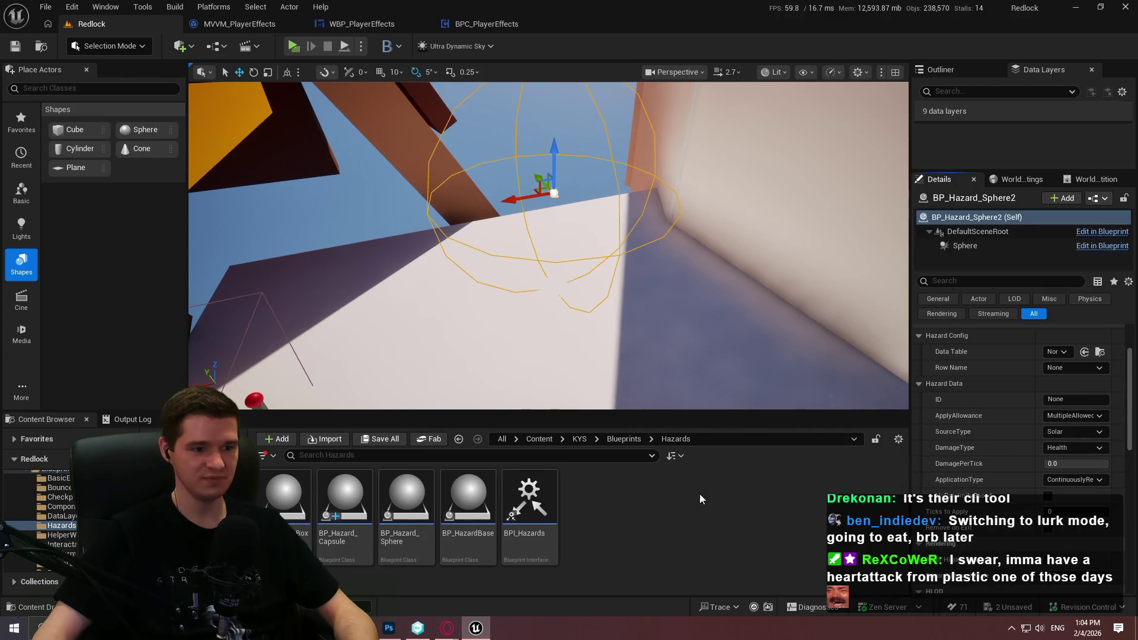
drag(732, 411, 735, 324)
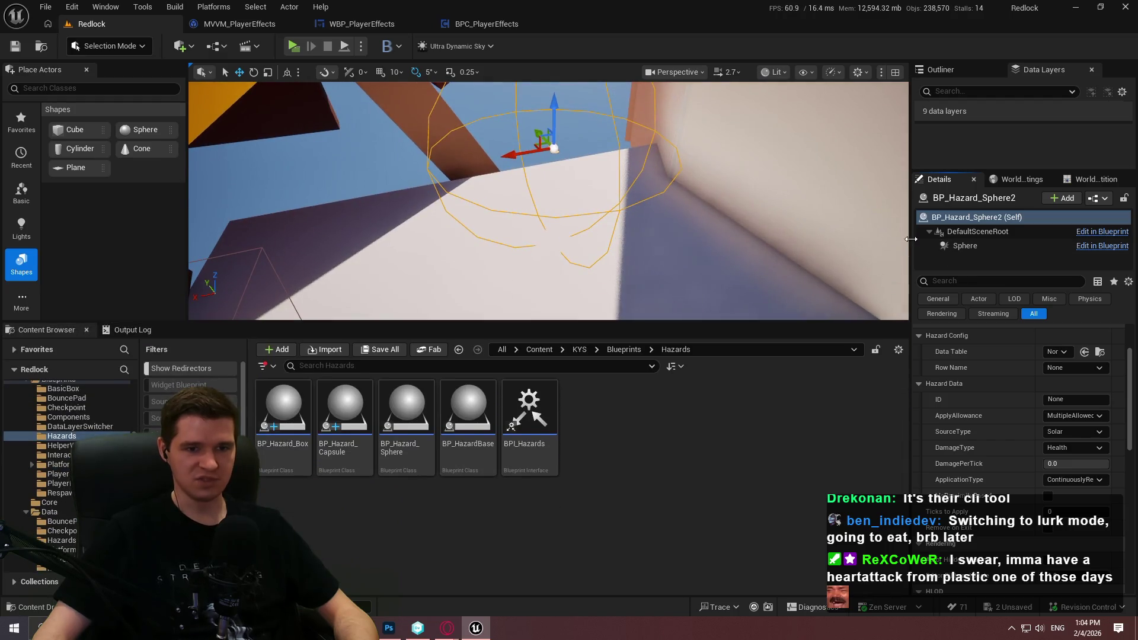
drag(911, 249, 896, 249)
click(477, 462)
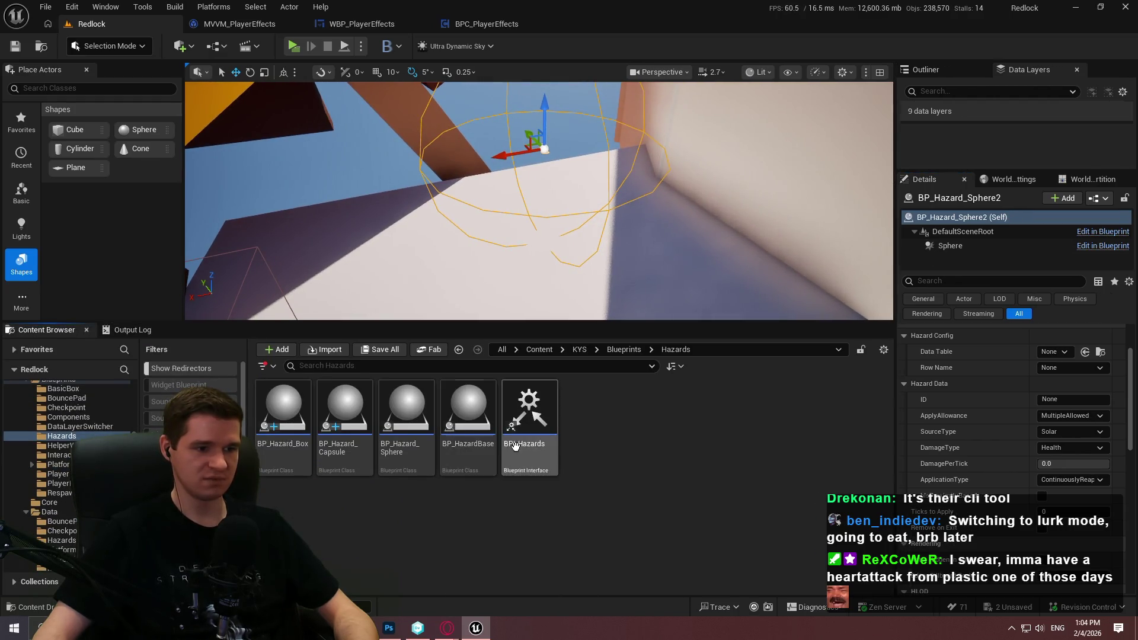
scroll(962, 459, up, 2)
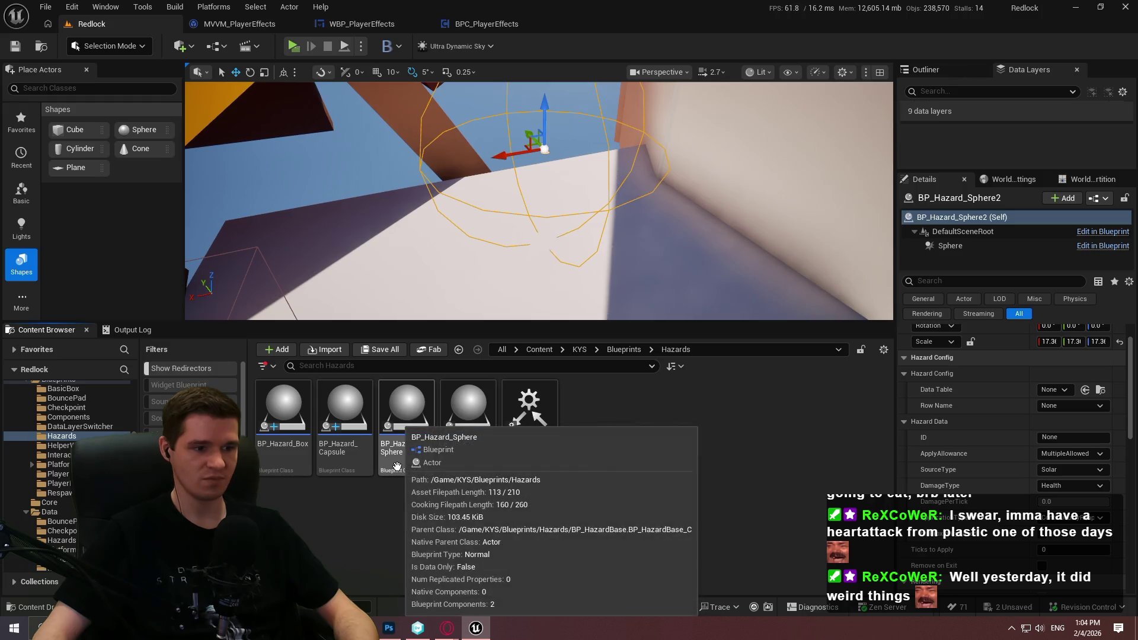
- Open BP_HazardBase and make its bShowProximityDebug variable Instance Editable
double_click(416, 441)
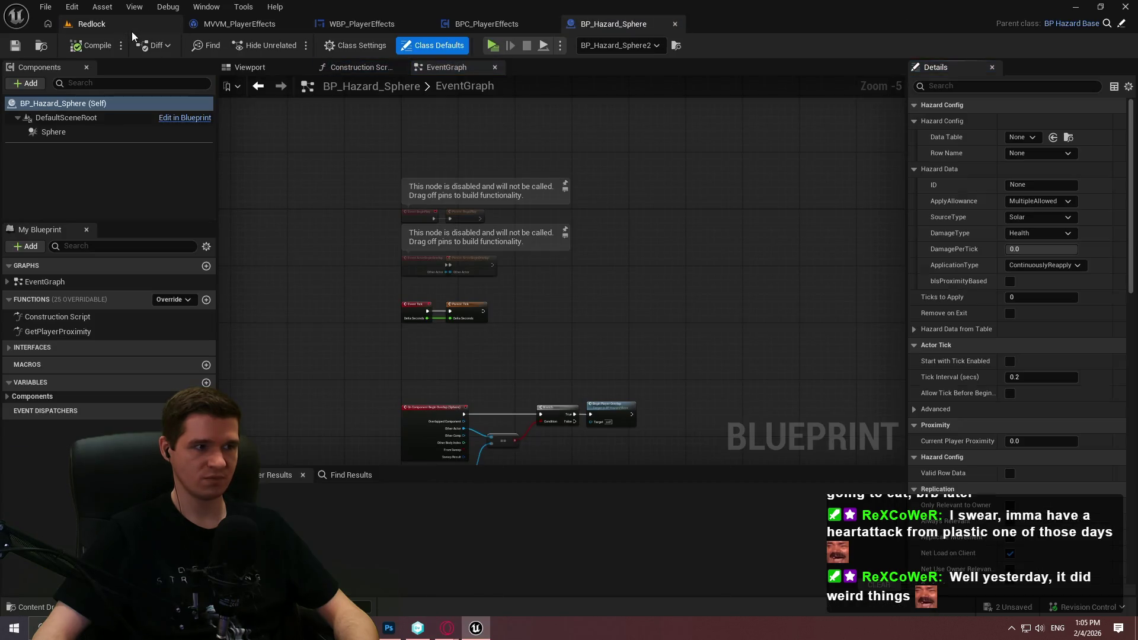
click(129, 29)
double_click(283, 415)
click(125, 32)
double_click(452, 426)
click(1014, 169)
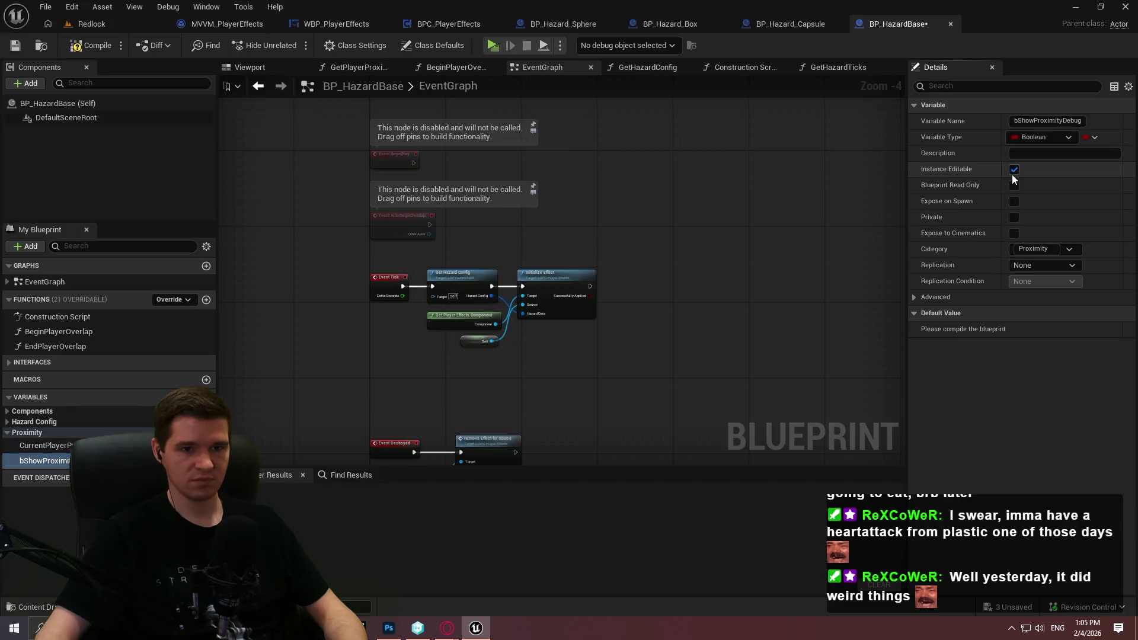
click(7, 433)
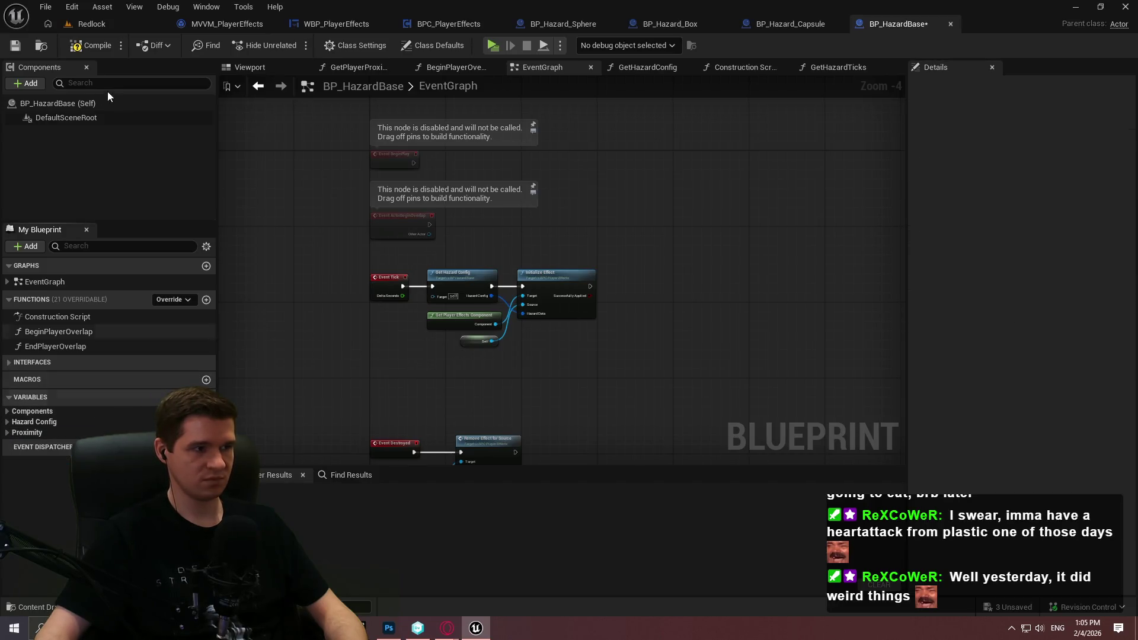
- Compile BP_HazardBase, check it out and save it, then return to the Redlock level
click(84, 47)
key(ctrl+s)
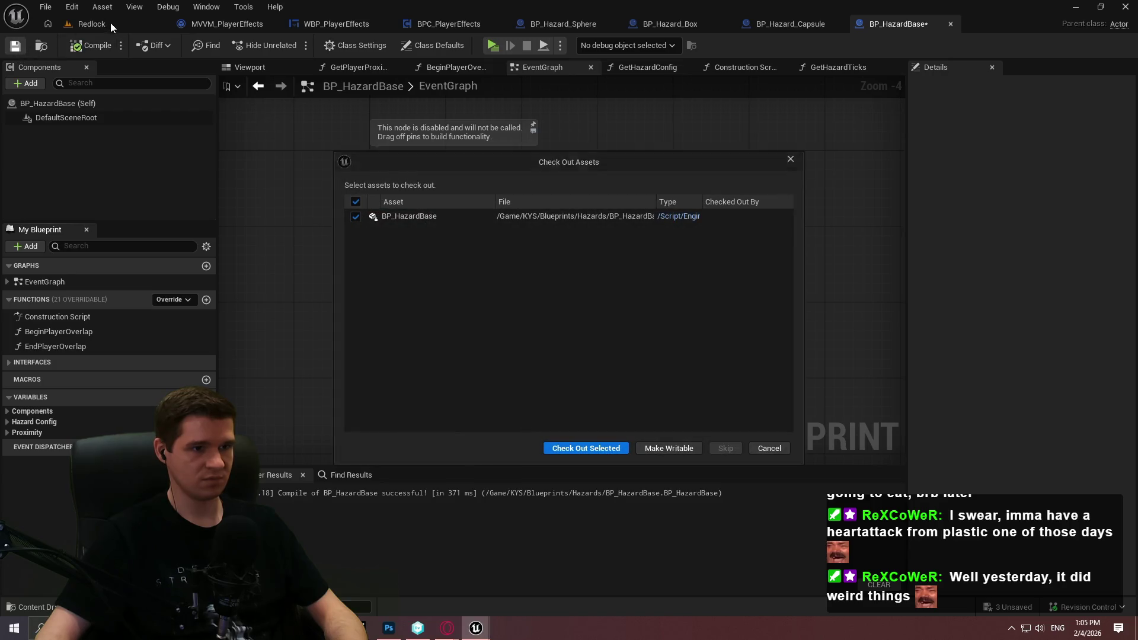
click(590, 448)
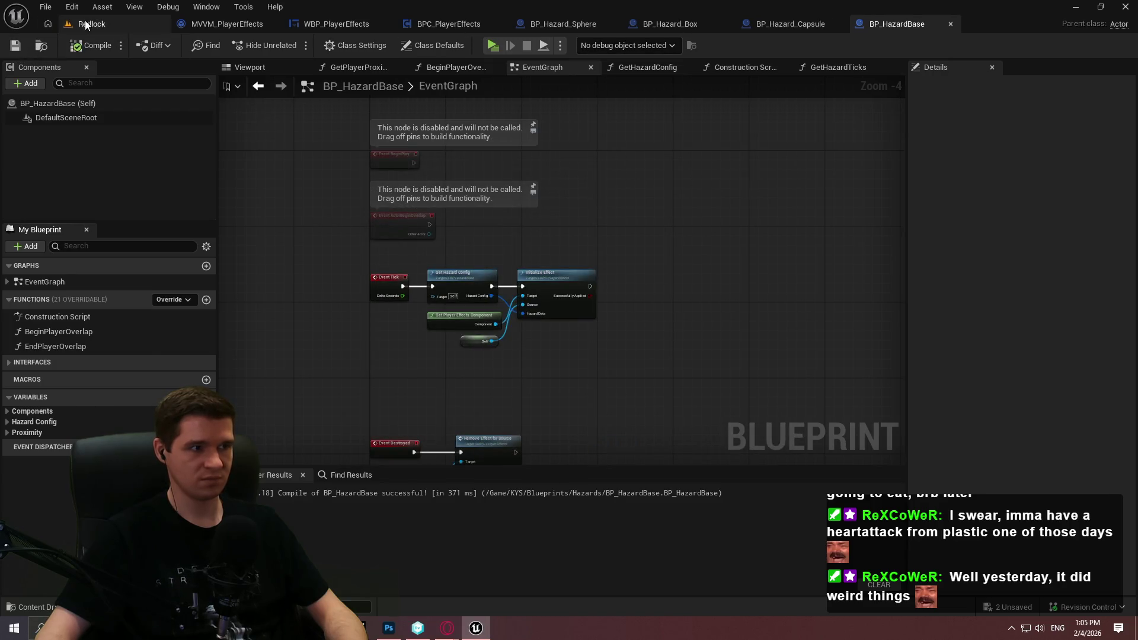
click(89, 24)
scroll(1007, 467, down, 3)
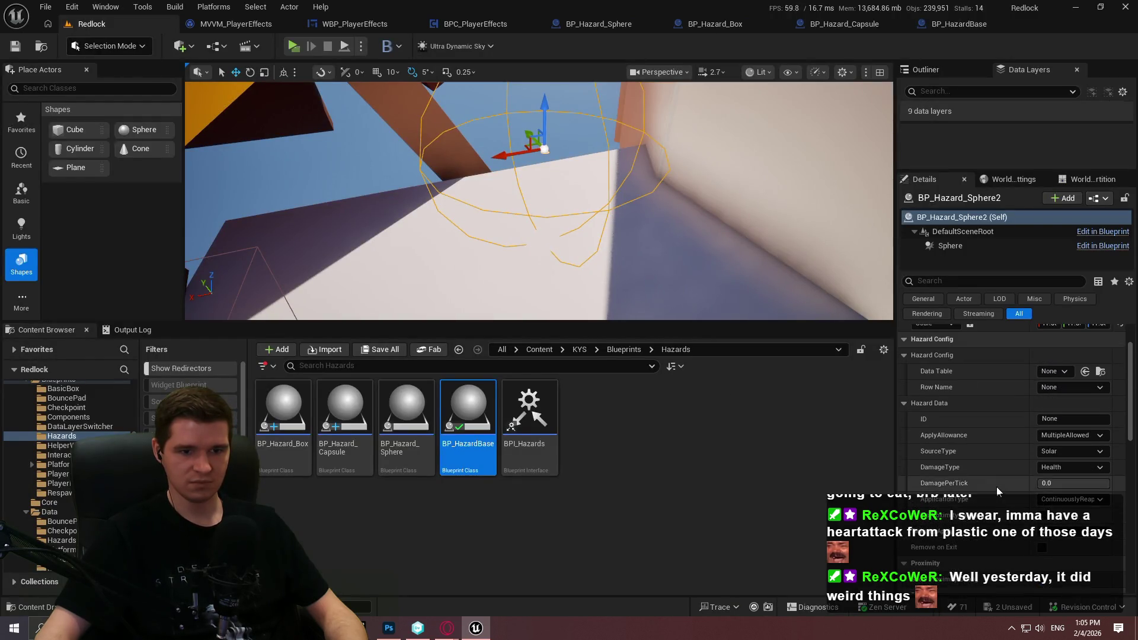
- Float the Details panel as its own window, sized to show the hazard properties
scroll(997, 486, up, 2)
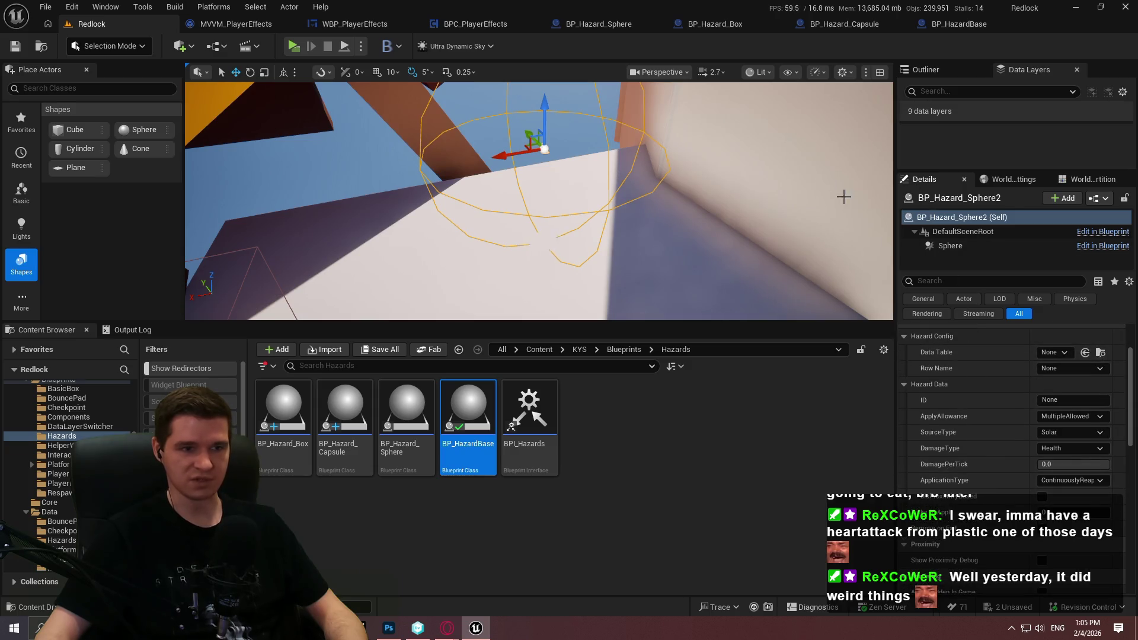
mouse_move(941, 181)
mouse_down()
mouse_move(365, 227)
mouse_move(474, 172)
mouse_up()
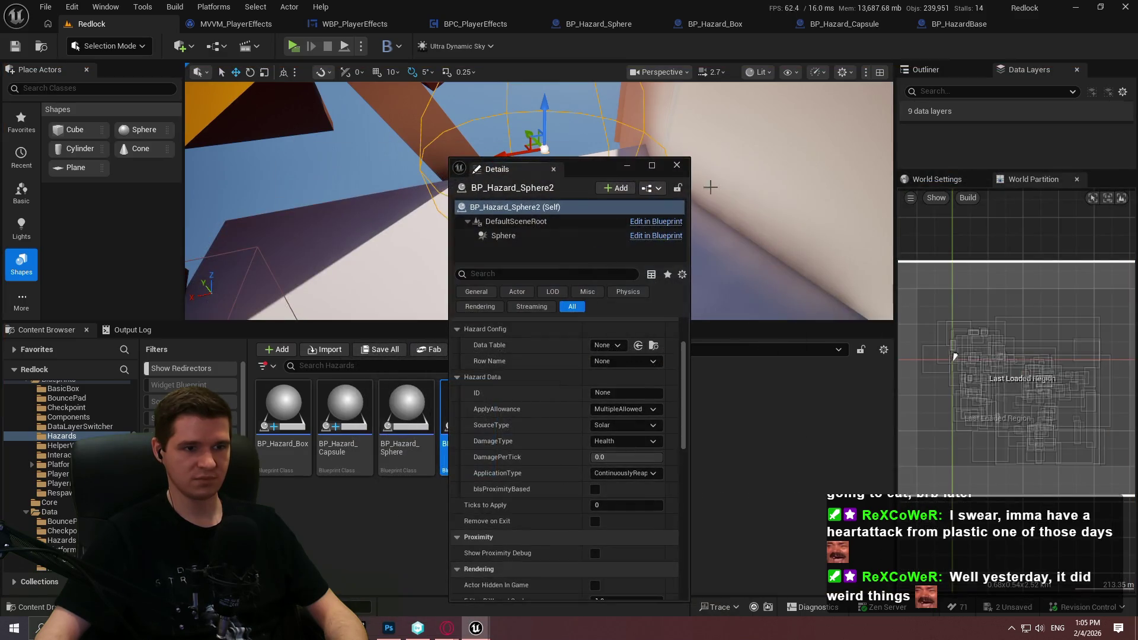
mouse_move(691, 187)
mouse_down()
mouse_move(941, 186)
mouse_move(653, 111)
mouse_move(573, 109)
mouse_up()
scroll(560, 289, up, 1)
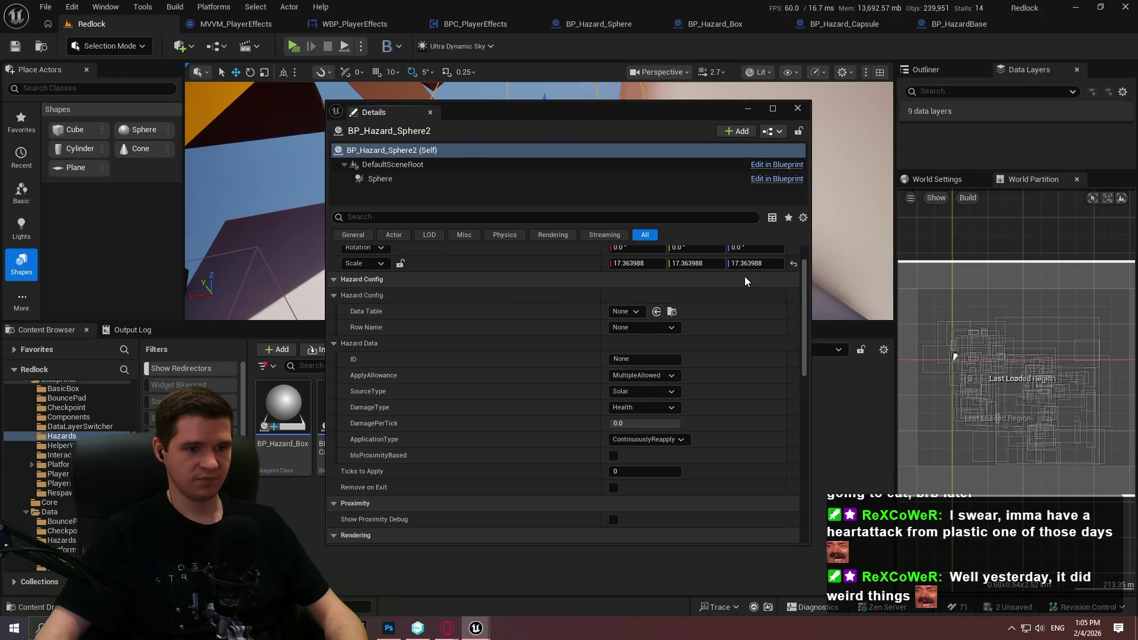
drag(778, 266, 719, 267)
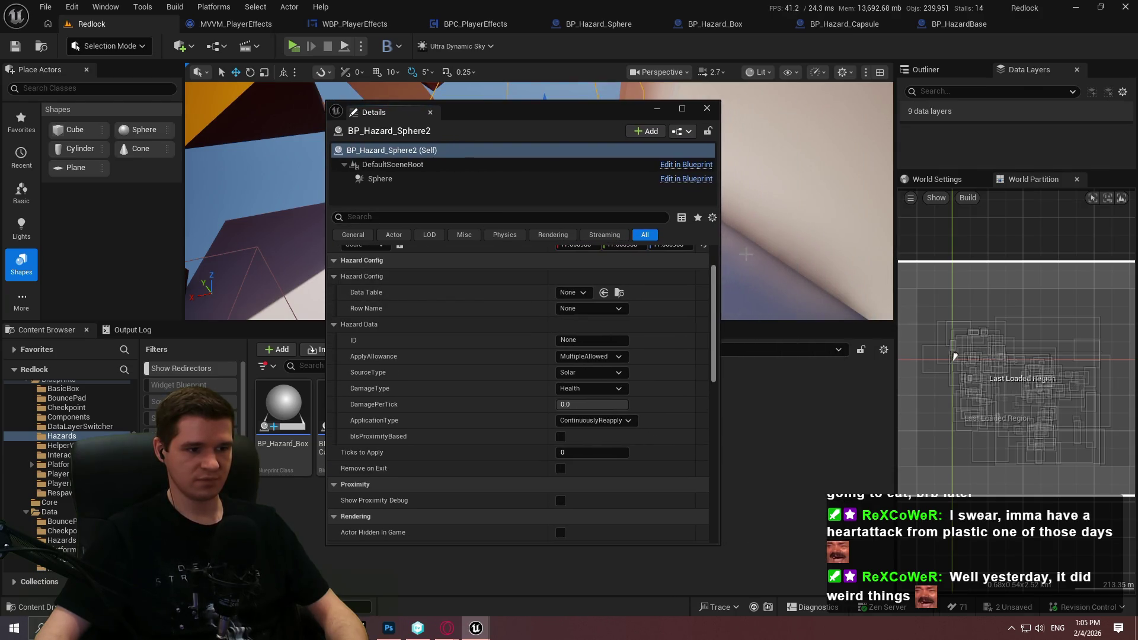
- Snip a screenshot of the Hazard Config and Proximity properties, then redock Details
key(super+shift+s)
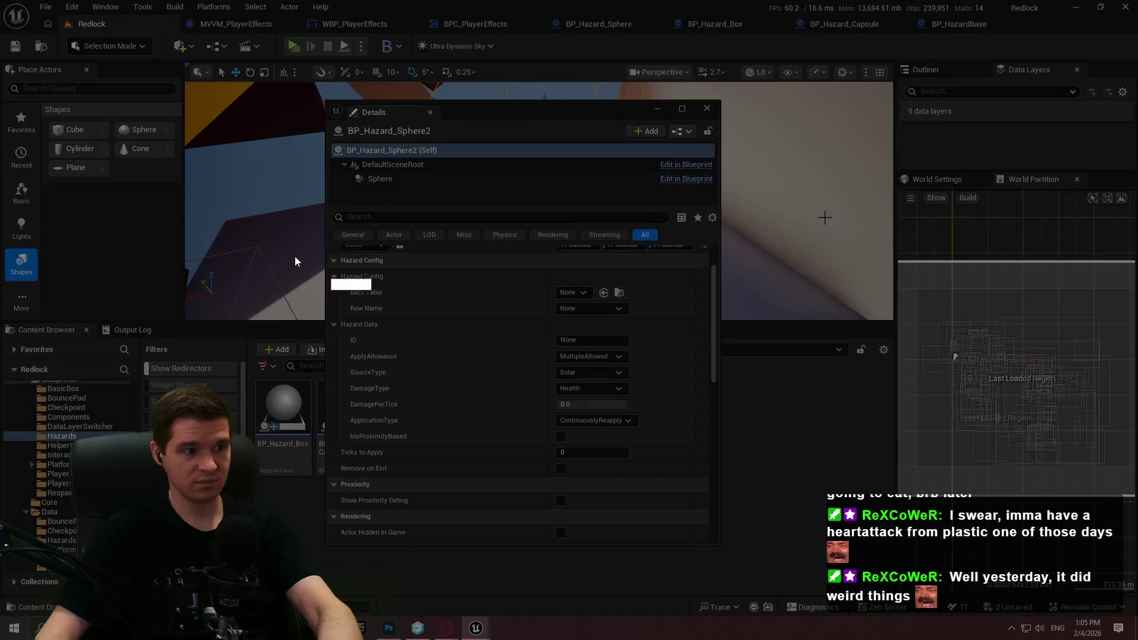
mouse_move(328, 254)
mouse_down()
mouse_move(572, 536)
mouse_move(667, 531)
mouse_move(674, 515)
mouse_move(648, 509)
mouse_up()
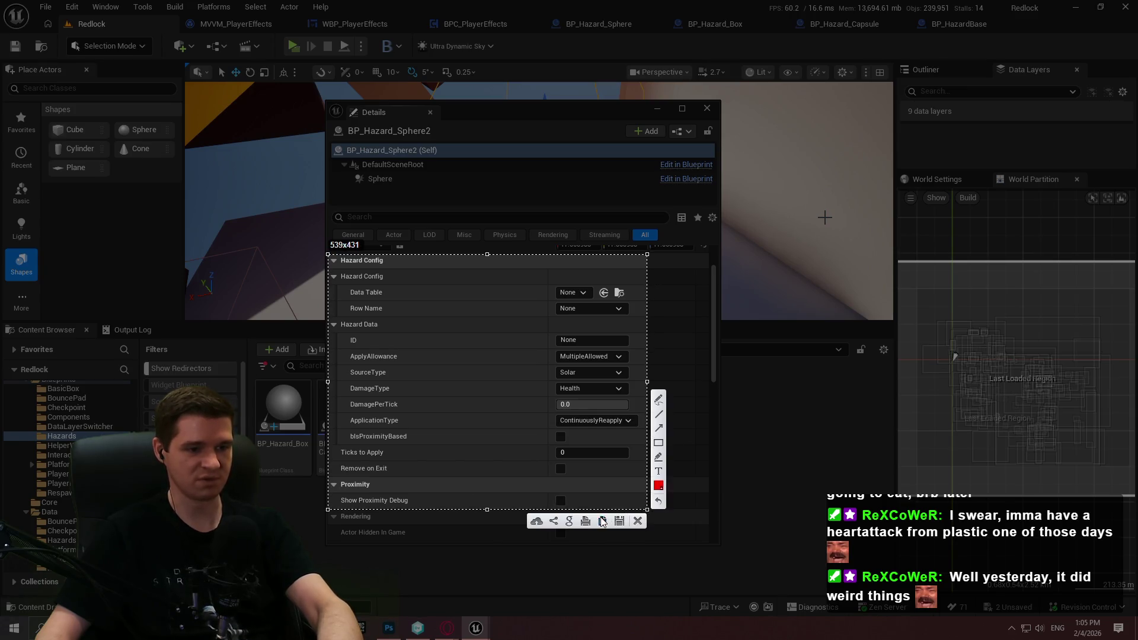
click(602, 522)
mouse_move(374, 112)
mouse_down()
mouse_move(784, 254)
mouse_move(918, 184)
mouse_up()
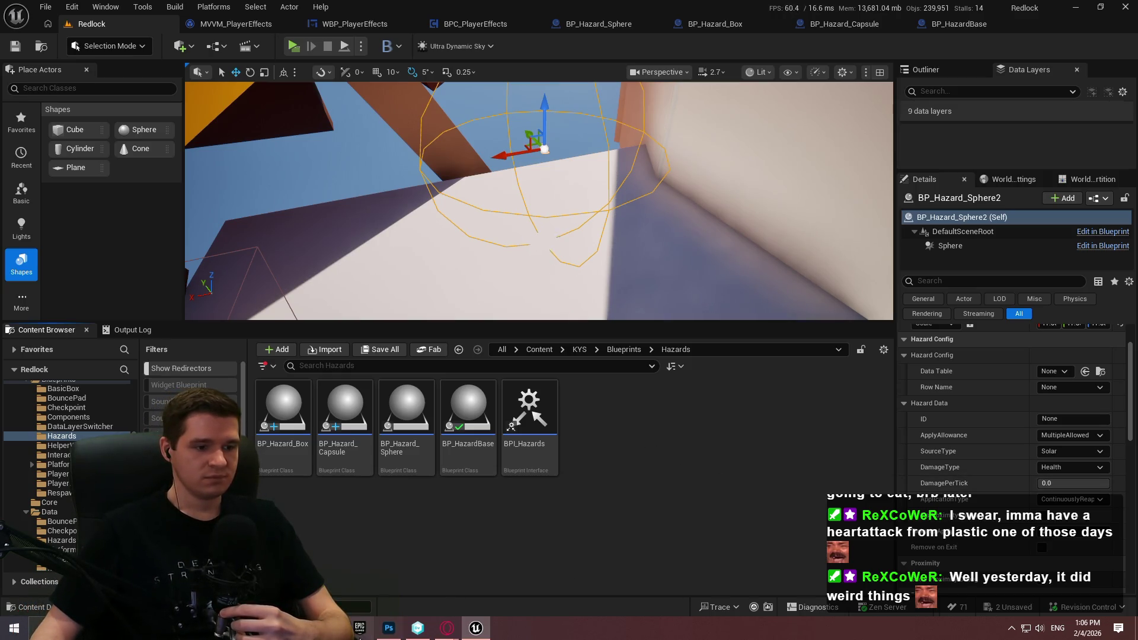
- Glance at the Notepad notes, then bring up the BP_Hazard_Sphere blueprint graph
key(alt+Tab)
key(alt+Tab)
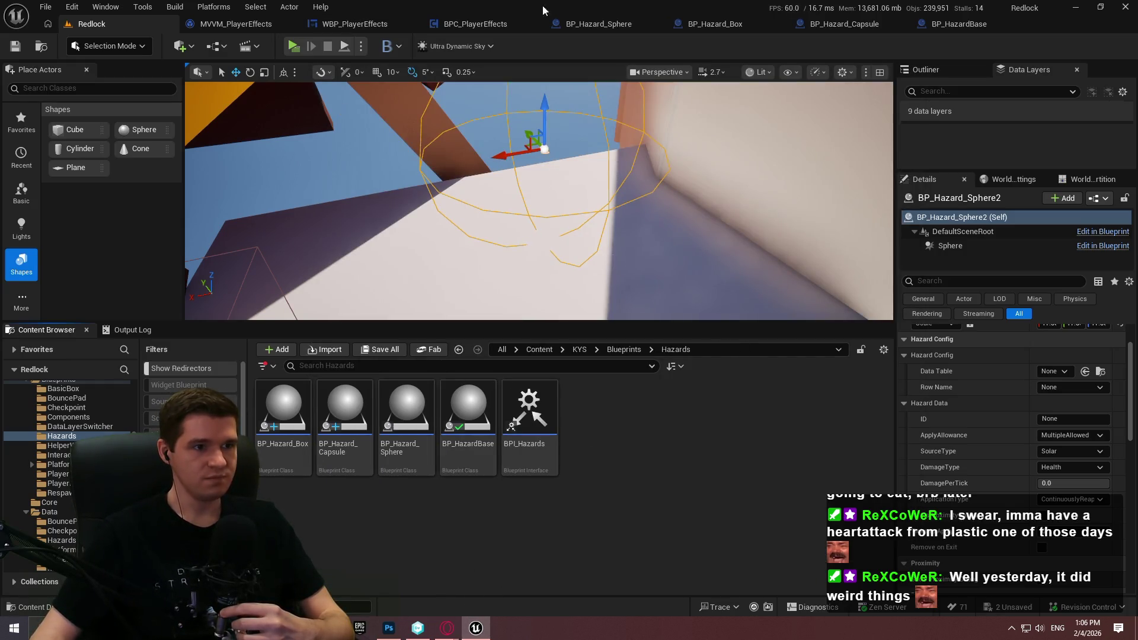
click(599, 23)
scroll(534, 300, up, 2)
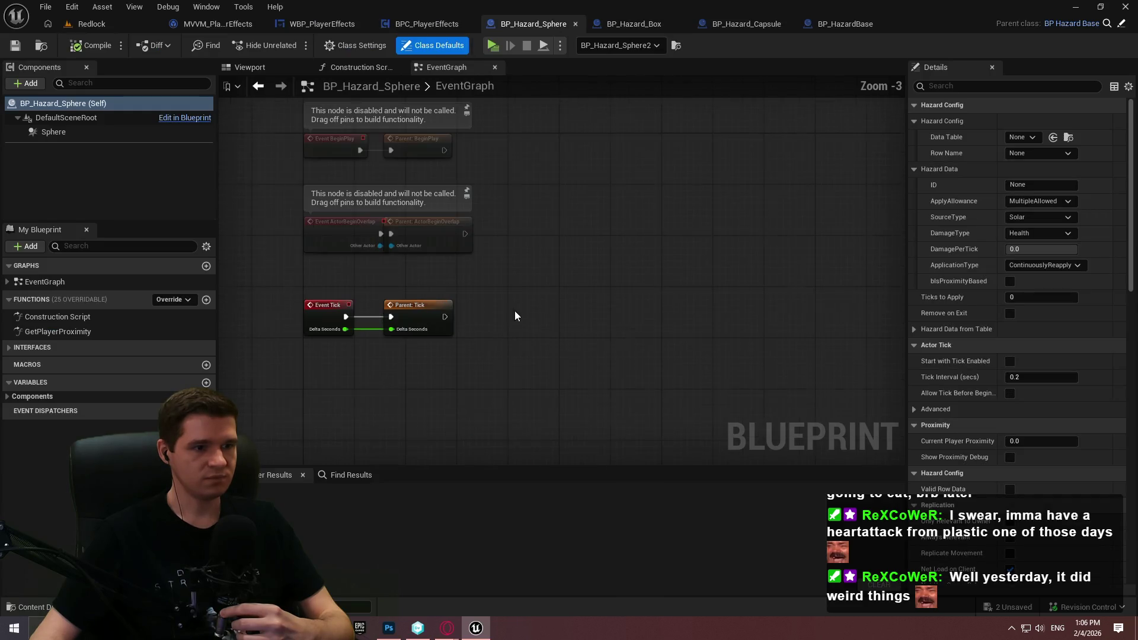
right_click(468, 294)
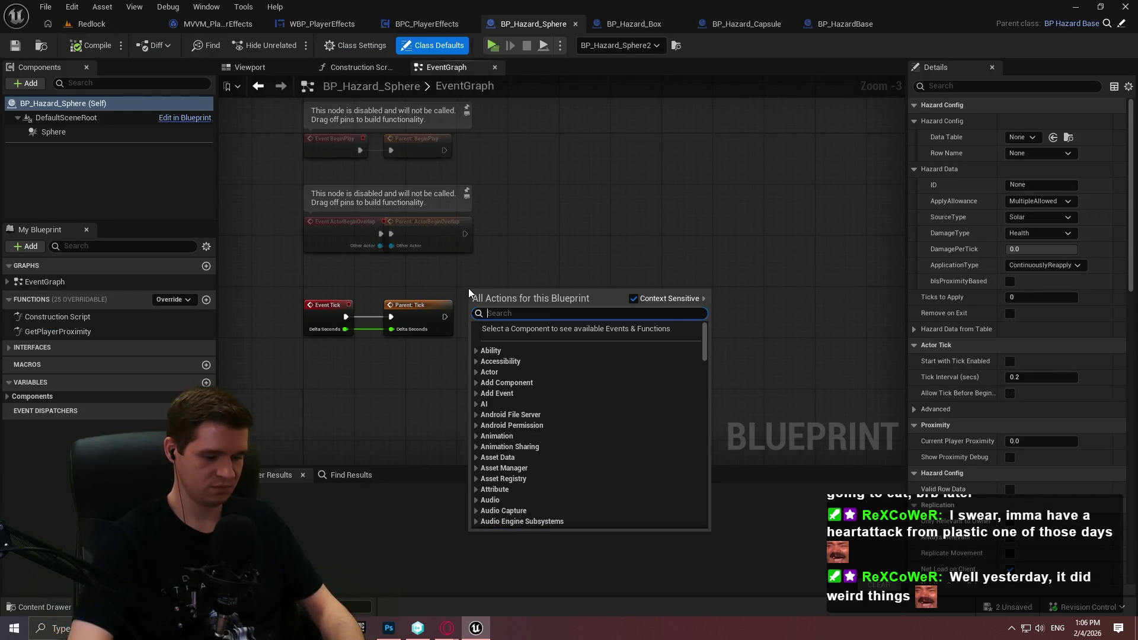
text(proximi)
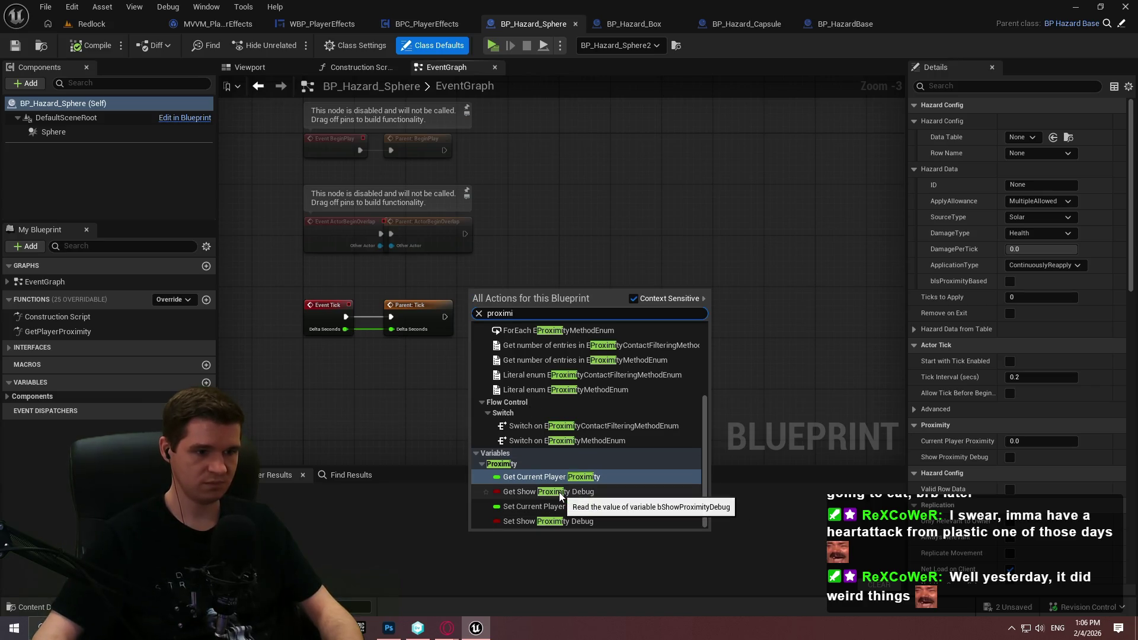
click(560, 492)
scroll(510, 308, up, 2)
click(617, 276)
mouse_move(625, 312)
mouse_down()
mouse_move(521, 289)
mouse_move(502, 345)
mouse_up()
mouse_move(529, 282)
mouse_down()
mouse_move(455, 374)
mouse_move(419, 374)
mouse_up()
mouse_move(623, 295)
mouse_down()
mouse_move(622, 308)
mouse_move(418, 323)
mouse_move(563, 373)
mouse_move(560, 322)
mouse_up()
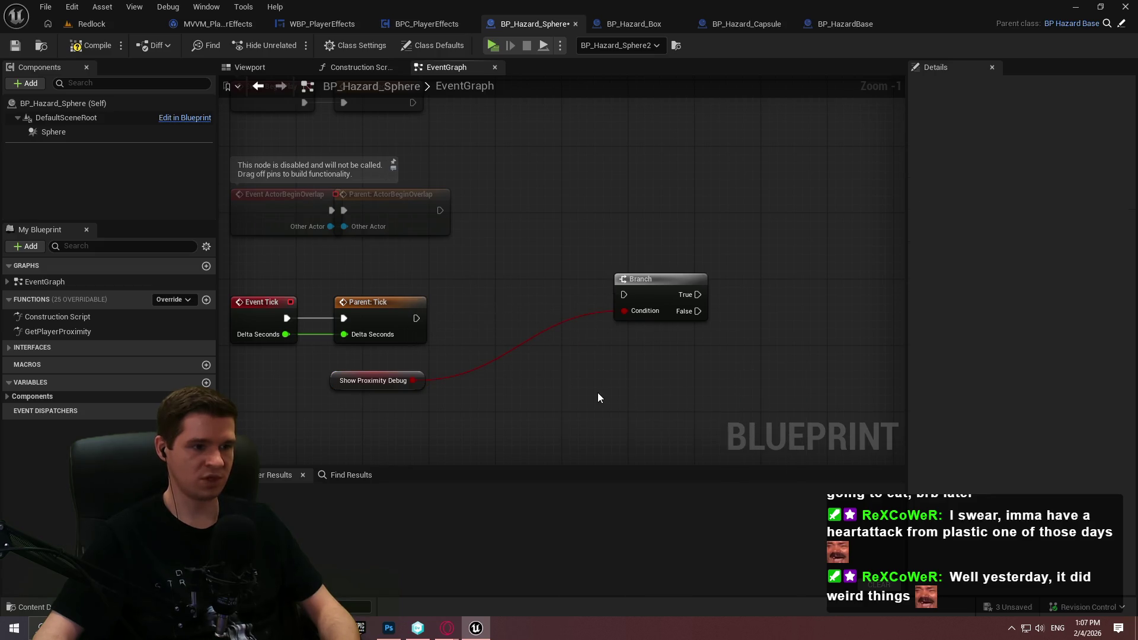
drag(679, 412, 391, 264)
ctrl+click(406, 325)
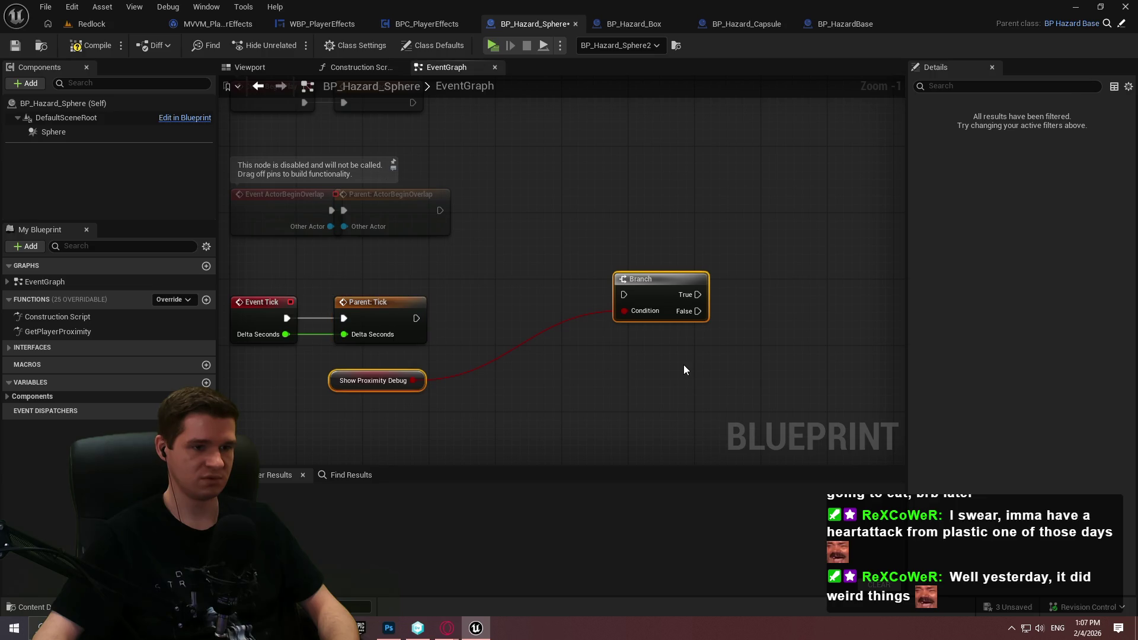
key(Delete)
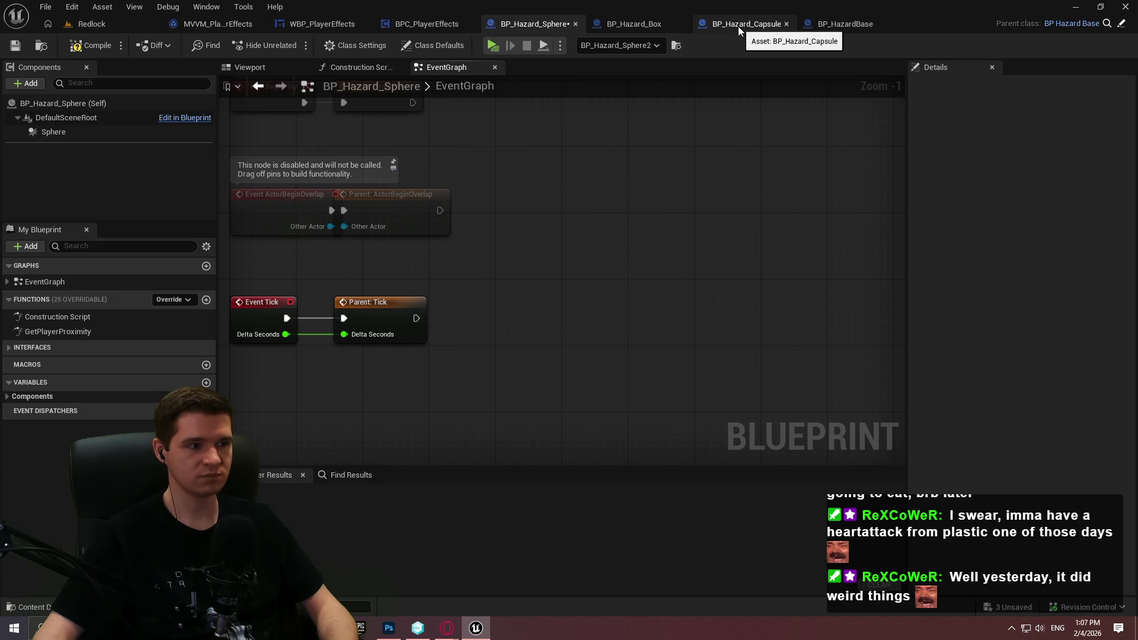
click(856, 23)
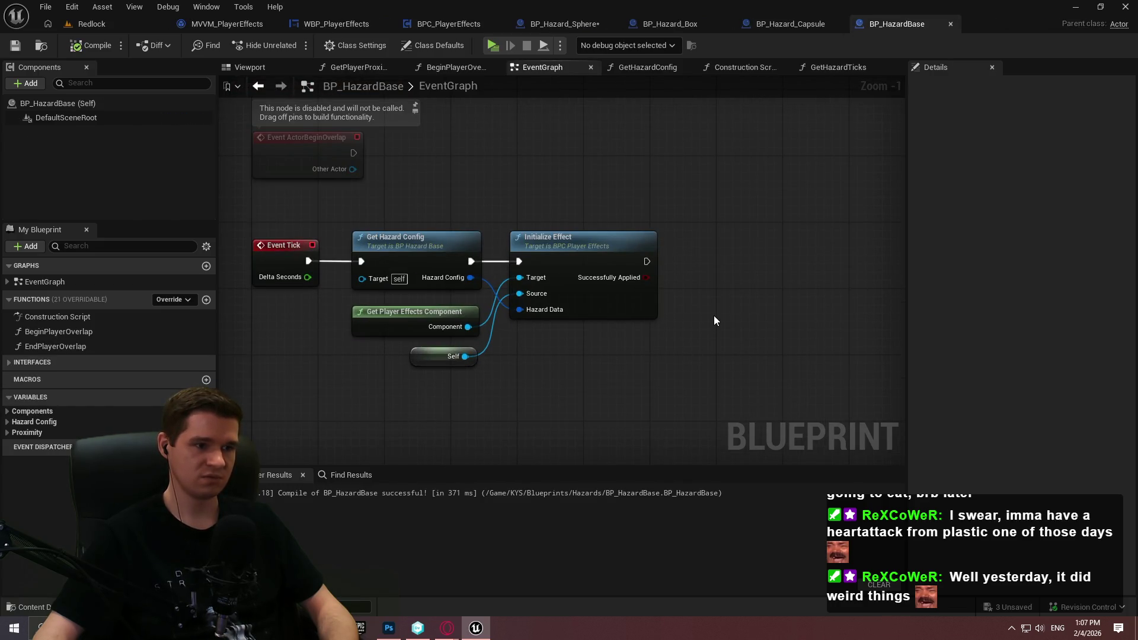
- Add a ShowProximityDebug function to BP_HazardBase, call it after Initialize Effect, and compile and save
click(206, 300)
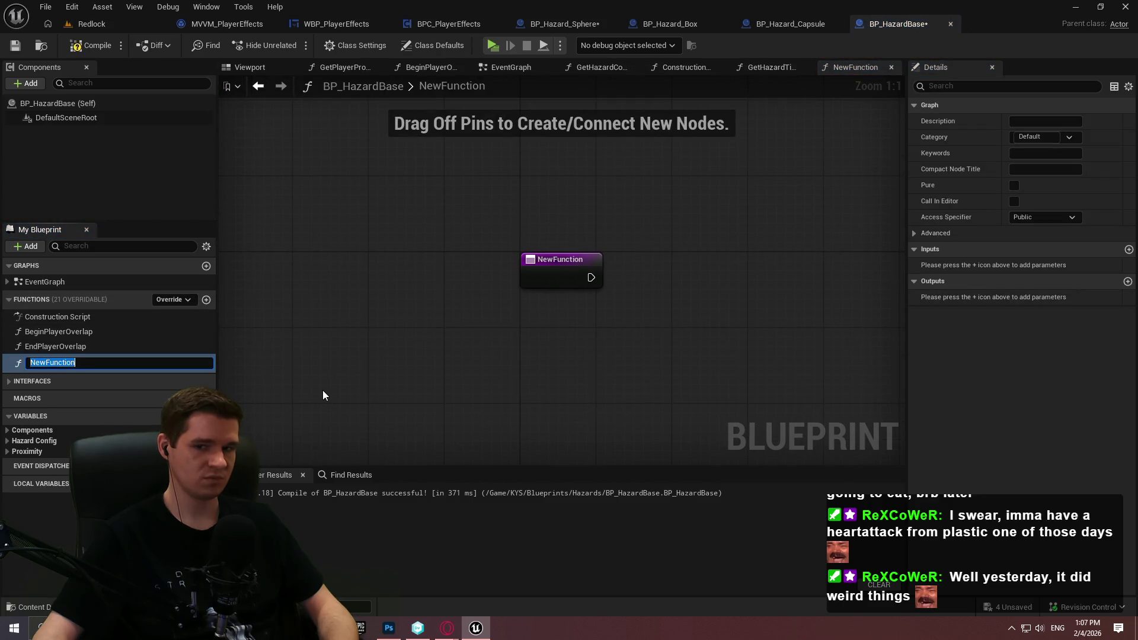
text(ShowPro)
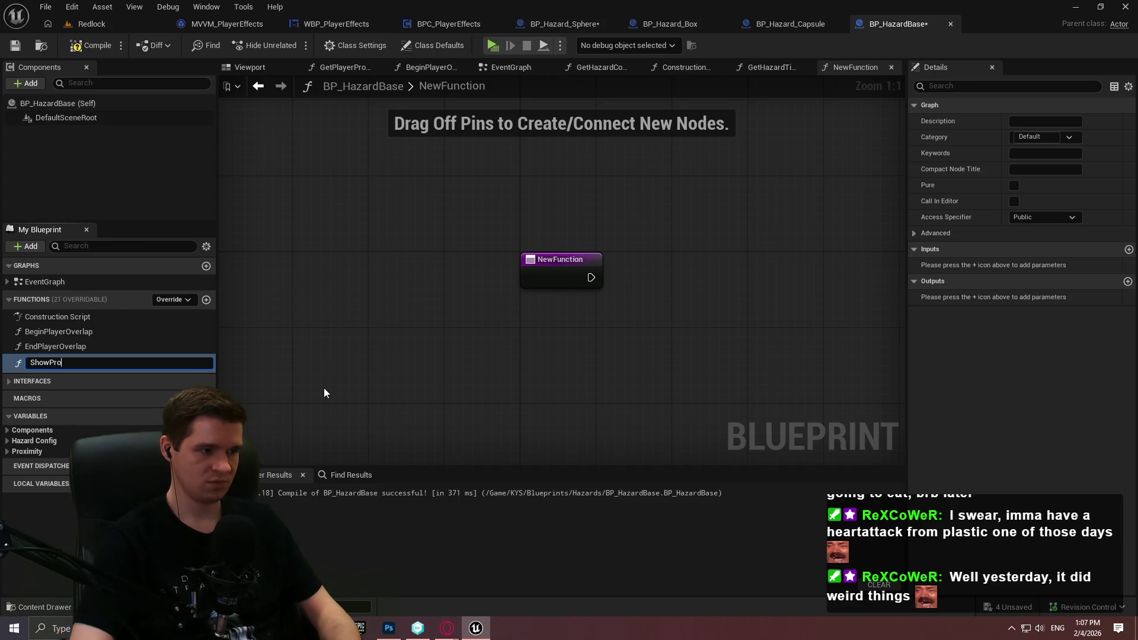
text(ximityDebug)
key(Return)
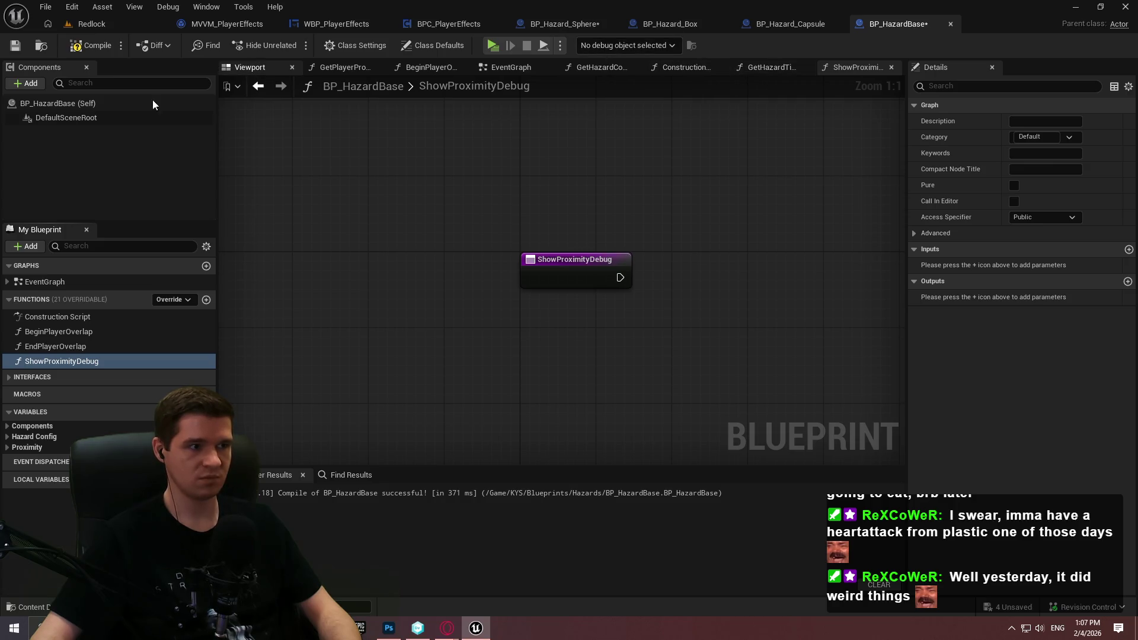
click(501, 69)
mouse_move(24, 361)
mouse_down()
mouse_move(231, 358)
mouse_move(667, 260)
mouse_move(531, 247)
mouse_up()
drag(672, 236, 614, 235)
click(625, 360)
click(90, 45)
click(15, 45)
- Override ShowProximityDebug in BP_Hazard_Sphere and delete the parent call, leaving it empty
click(560, 25)
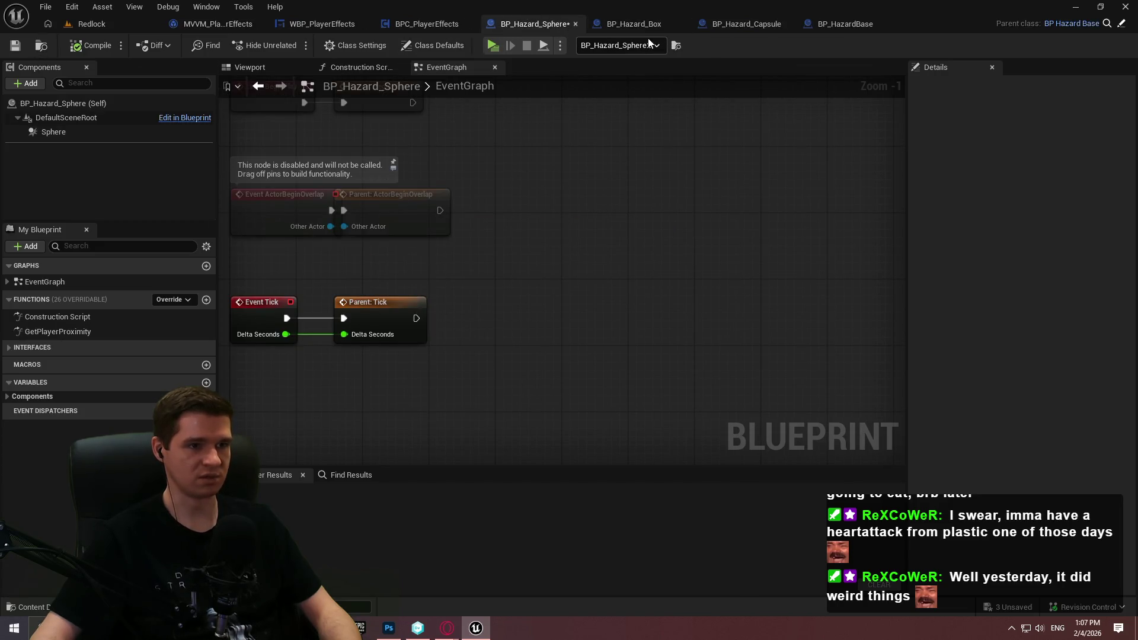
click(206, 300)
click(86, 346)
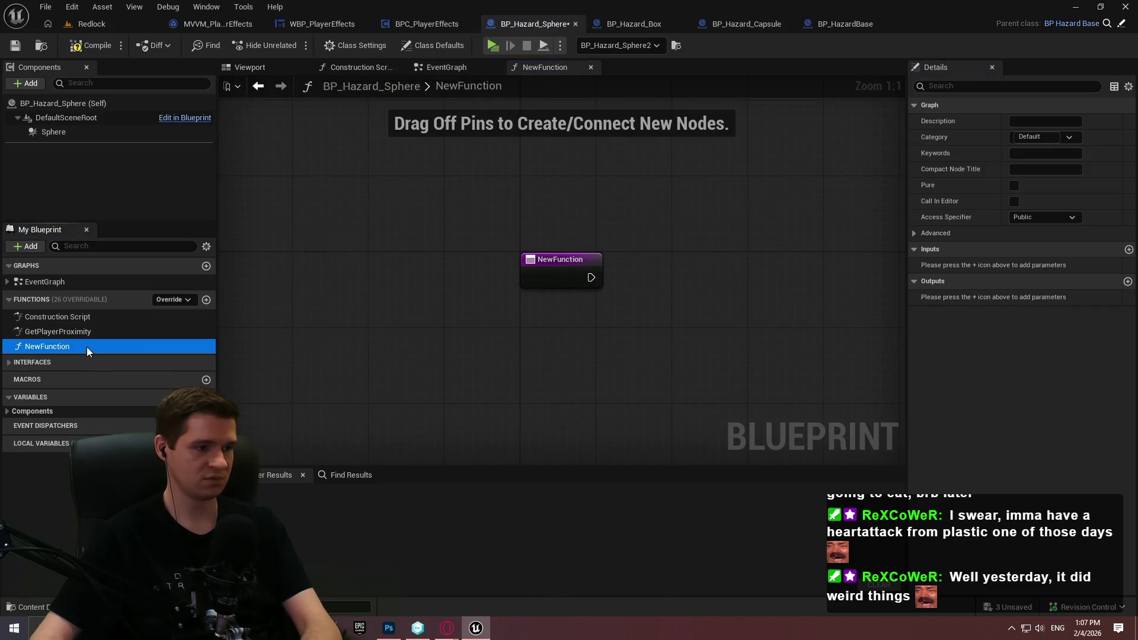
key(Delete)
click(186, 300)
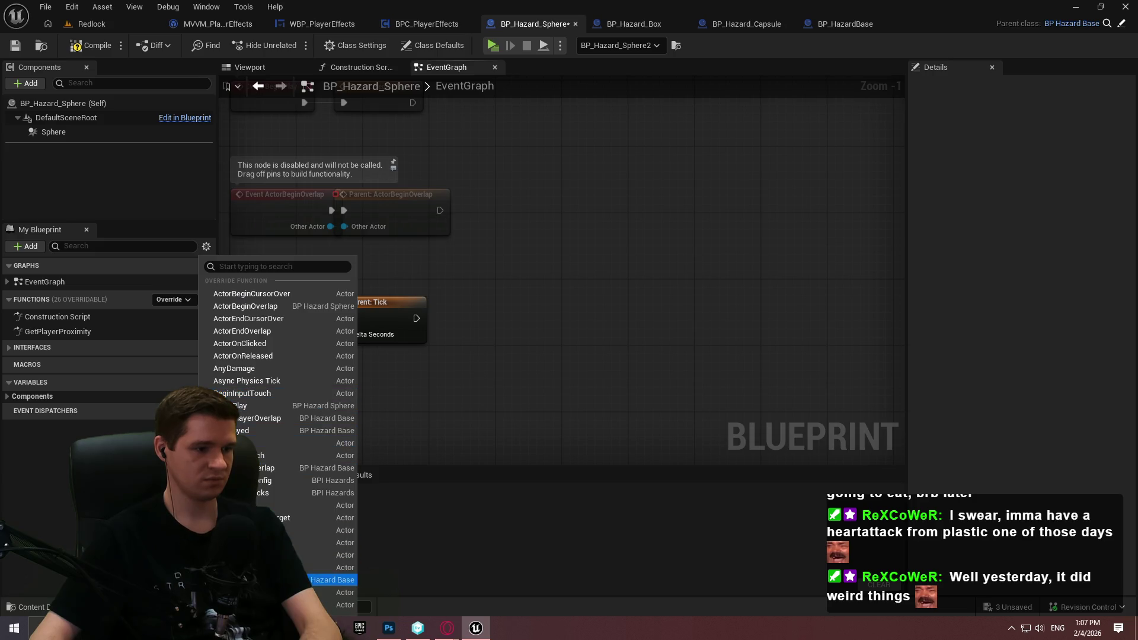
click(332, 580)
scroll(480, 224, down, 3)
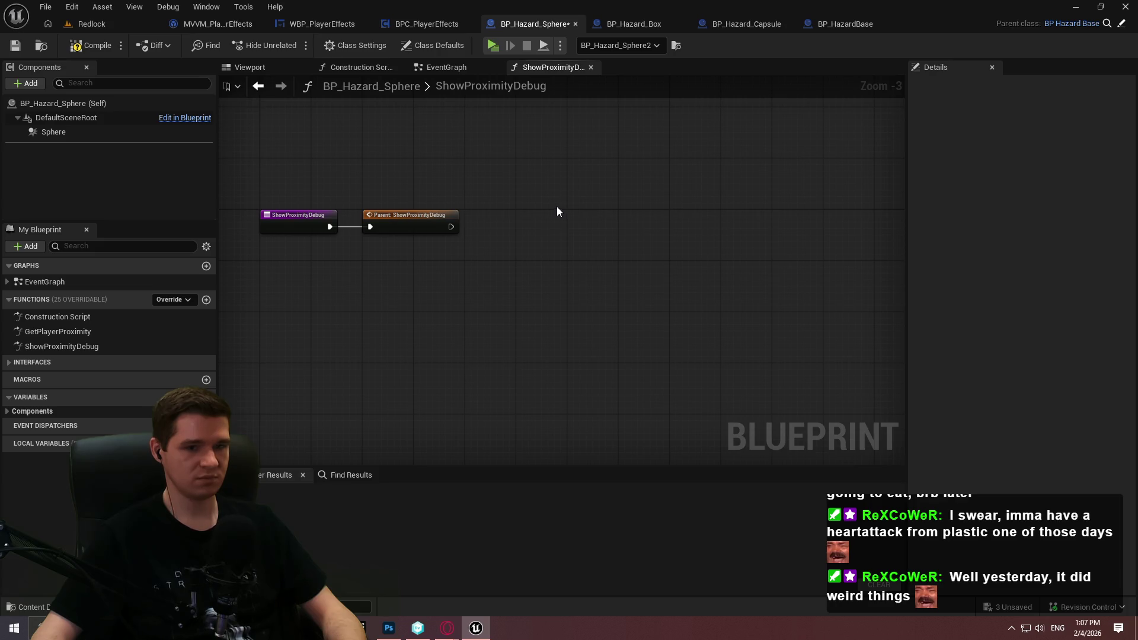
drag(506, 254, 370, 164)
key(Delete)
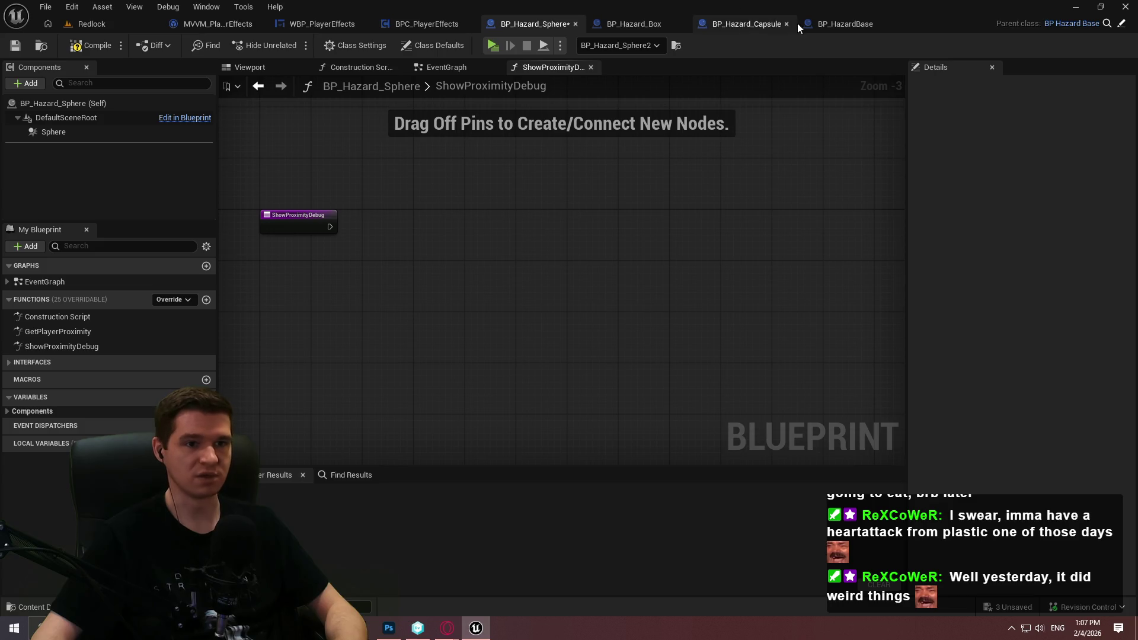
- Paste the Branch and debug-flag getter into the sphere override, then remove them again
scroll(446, 211, down, 2)
scroll(413, 245, up, 4)
scroll(496, 287, down, 1)
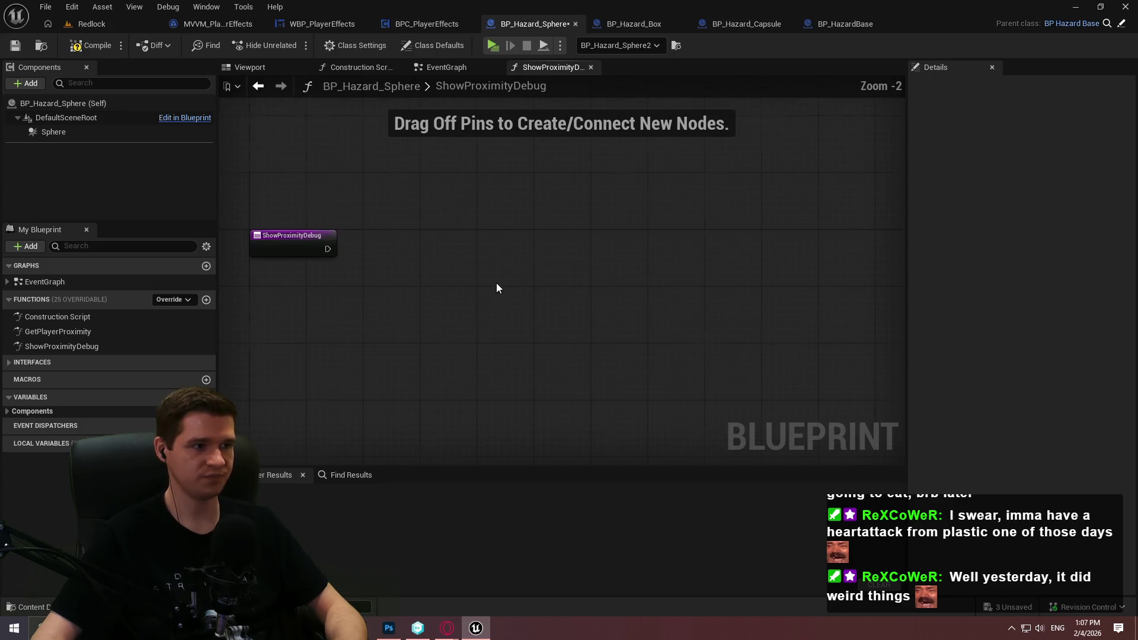
key(ctrl+v)
drag(536, 241, 327, 249)
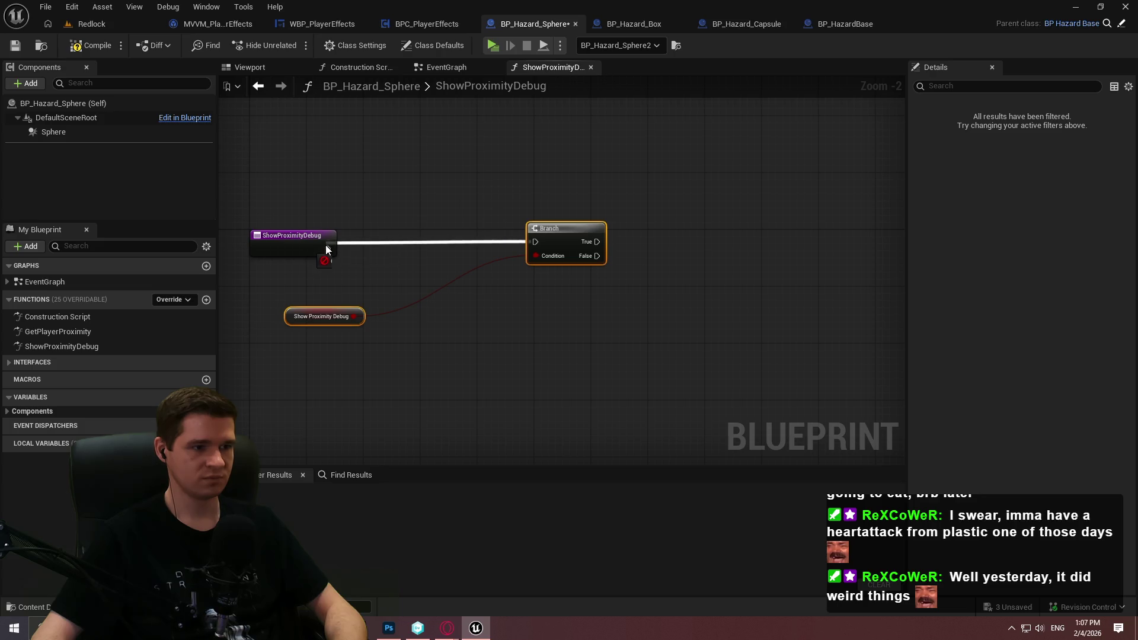
click(551, 246)
drag(566, 226, 417, 240)
drag(388, 320, 358, 262)
key(Delete)
- In BP_HazardBase, call Show Proximity Debug only on the Branch's True path after Initialize Effect
click(817, 25)
key(ctrl+v)
drag(532, 247, 653, 338)
drag(634, 218, 799, 210)
mouse_move(707, 323)
mouse_down()
mouse_move(617, 237)
mouse_move(745, 239)
mouse_move(738, 230)
mouse_up()
click(641, 417)
mouse_move(628, 417)
mouse_down()
mouse_move(538, 326)
mouse_move(542, 335)
mouse_up()
click(603, 332)
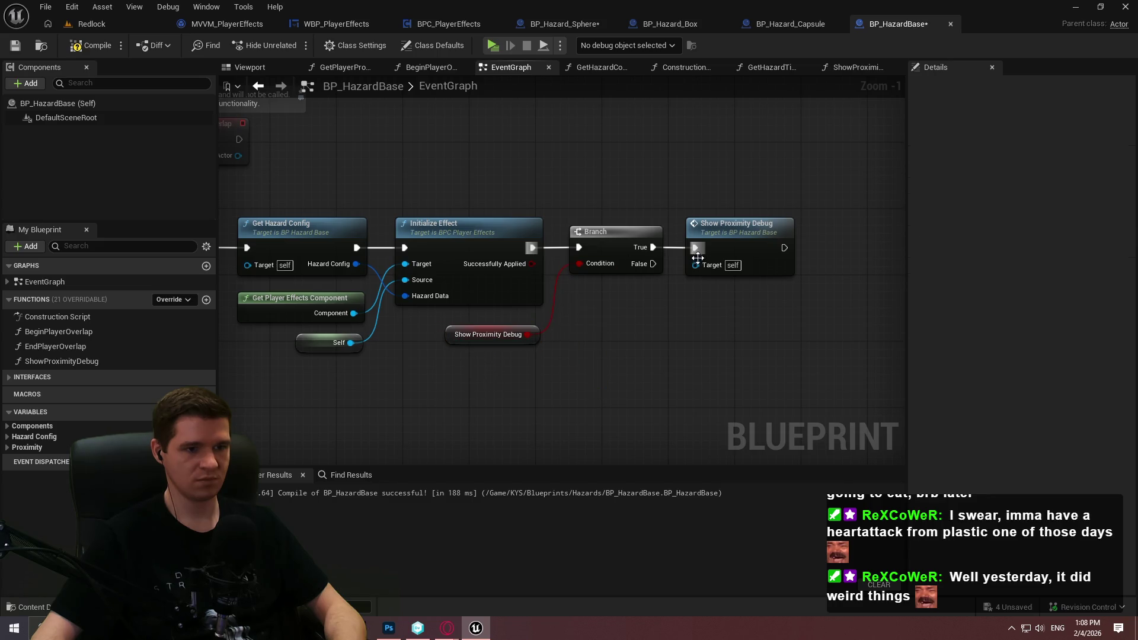
- Save BP_HazardBase, then compile BP_Hazard_Sphere and save it after checking it out
click(13, 48)
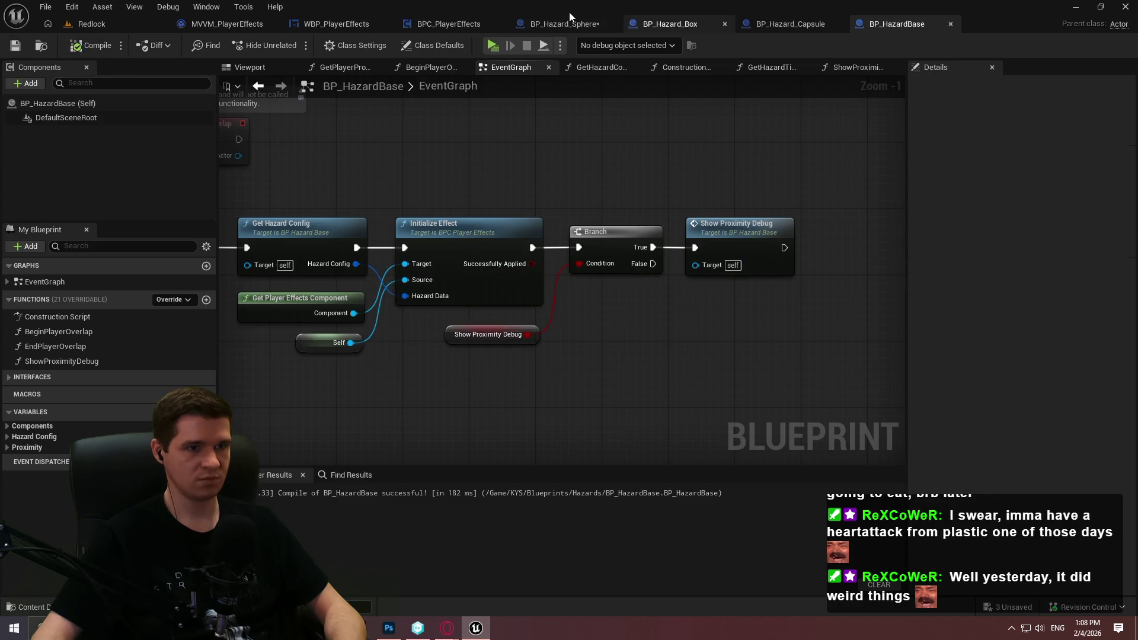
click(568, 18)
click(83, 45)
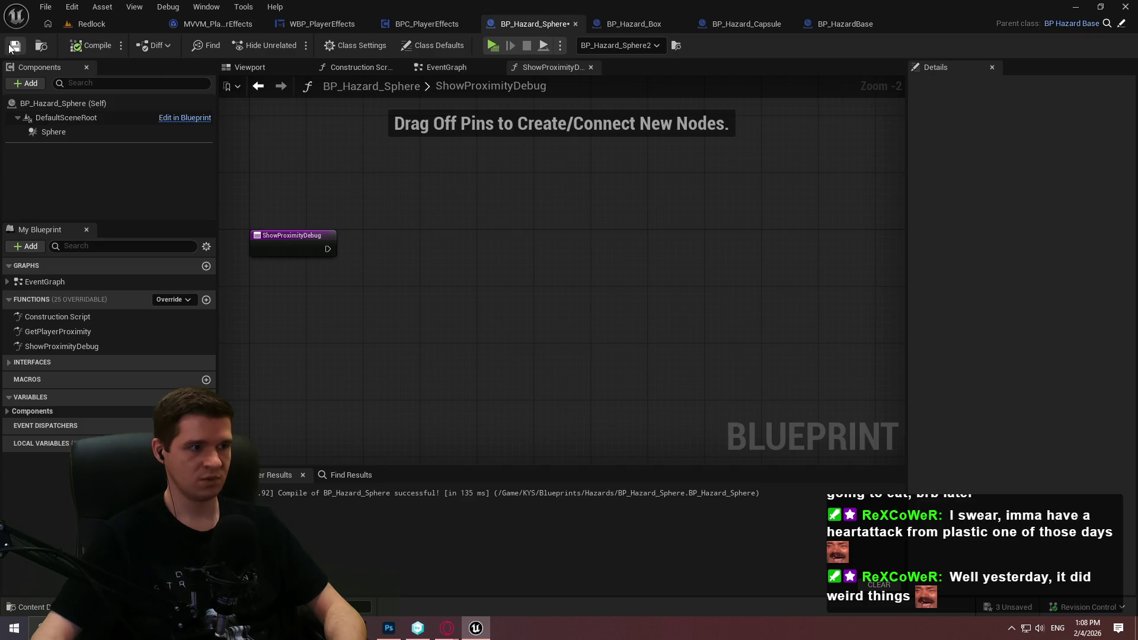
click(15, 45)
click(582, 447)
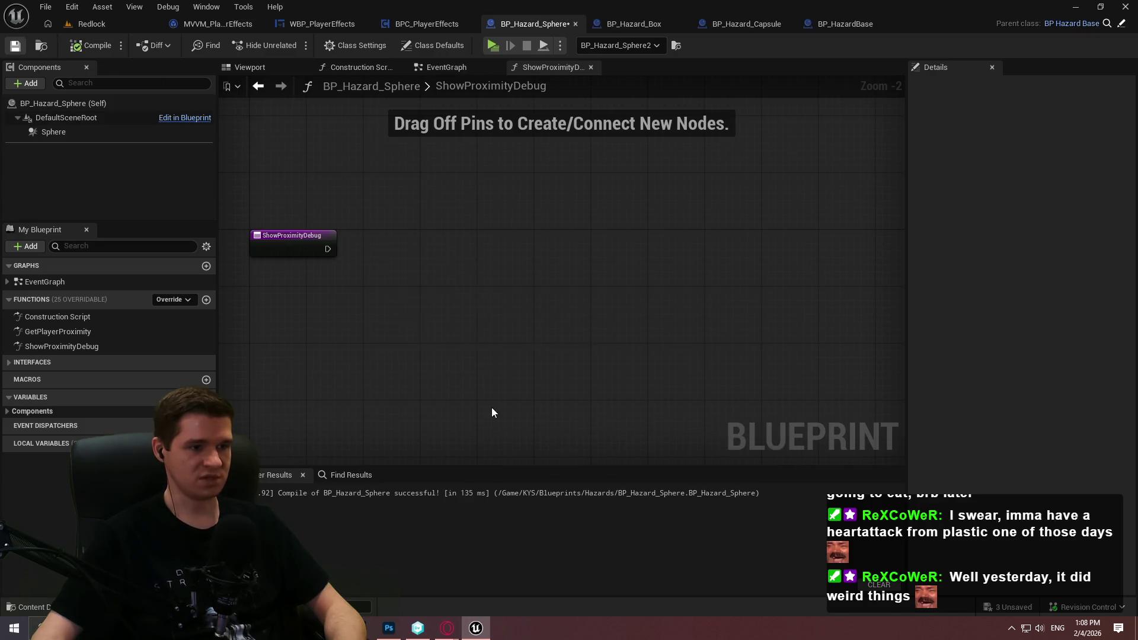
right_click(364, 303)
- Add a Draw Debug Point node positioned at the Sphere's Get World Location
text(d)
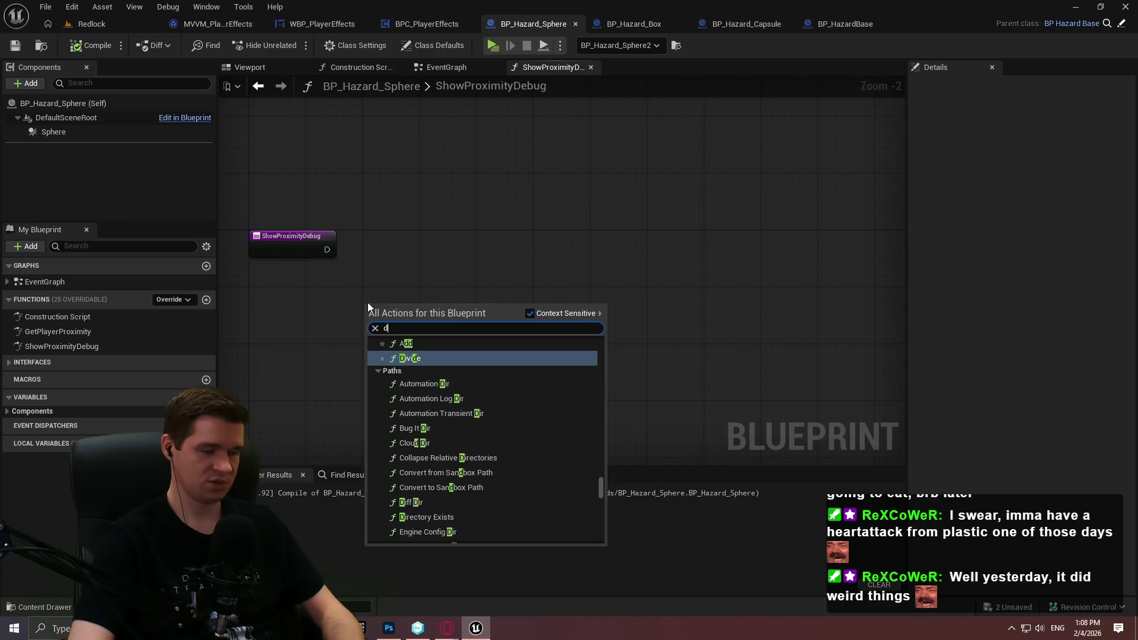
text(raw debug)
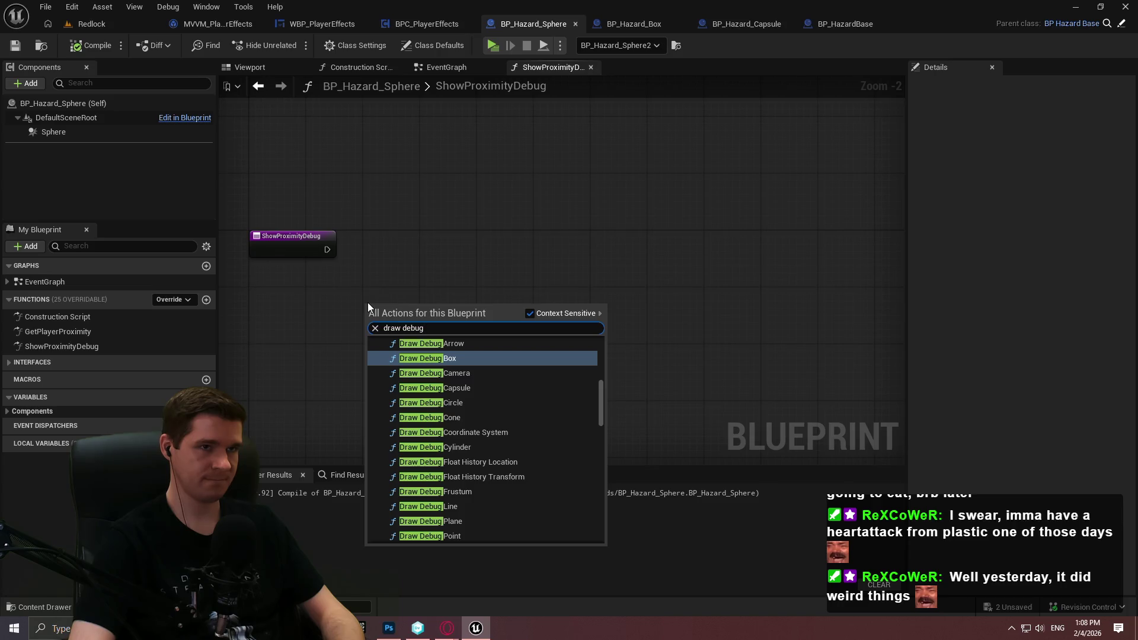
text(point)
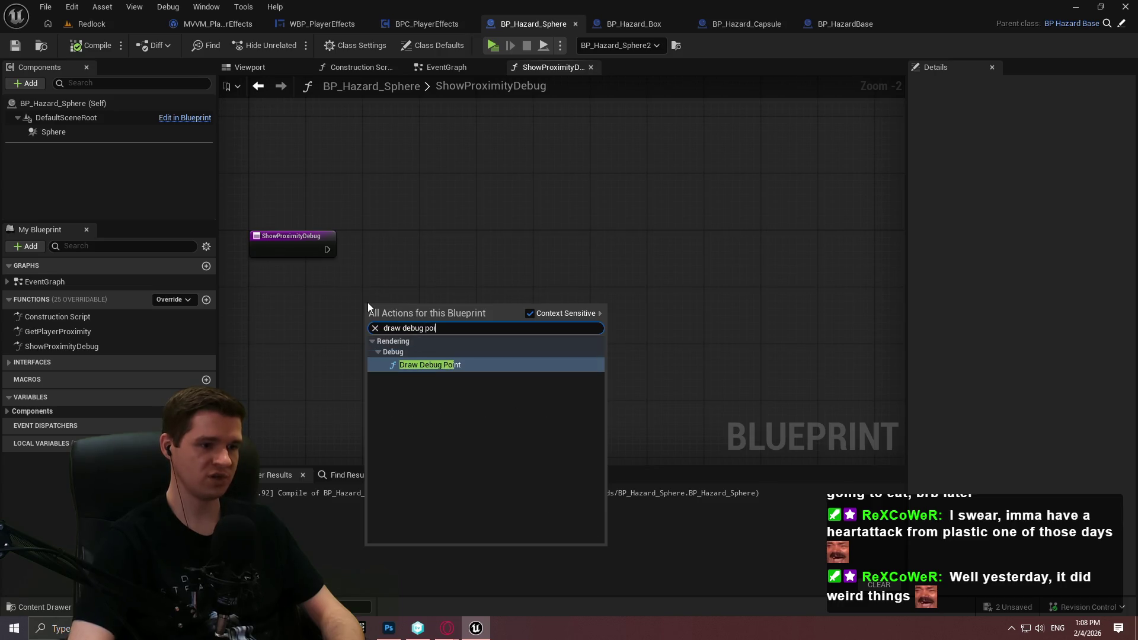
key(Return)
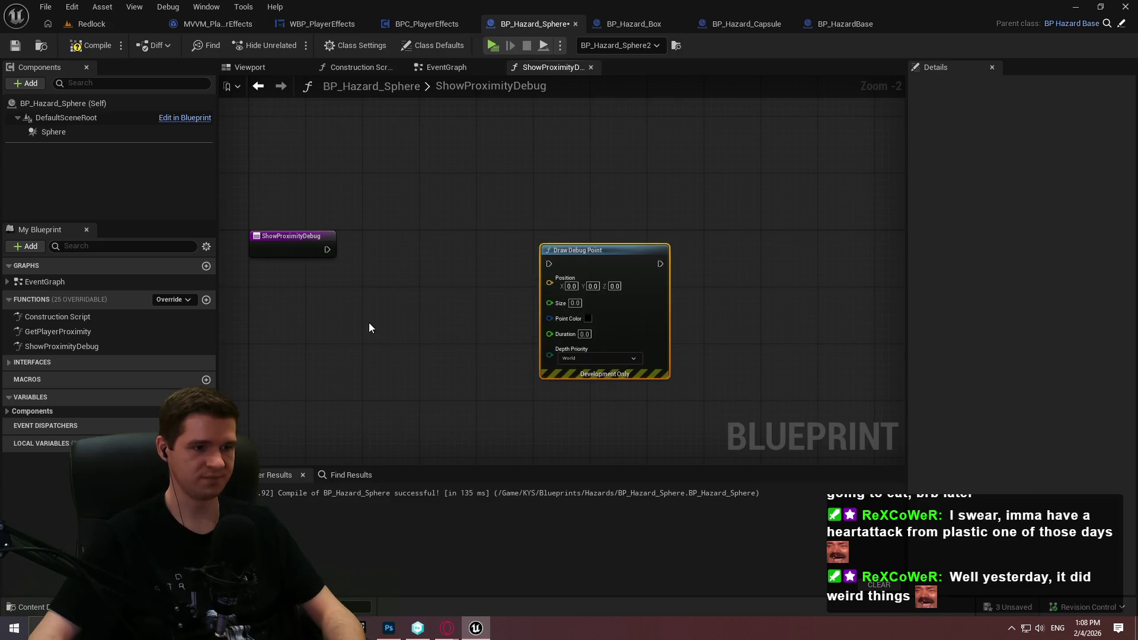
mouse_move(54, 131)
mouse_down()
mouse_move(302, 307)
mouse_move(374, 300)
mouse_up()
text(get)
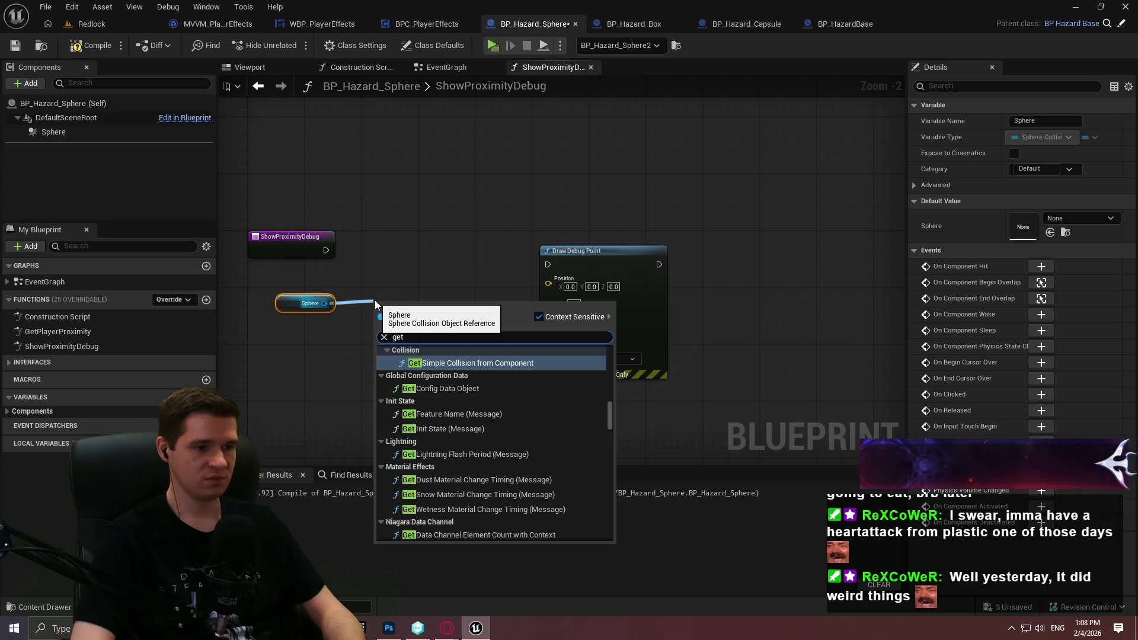
text( world loca)
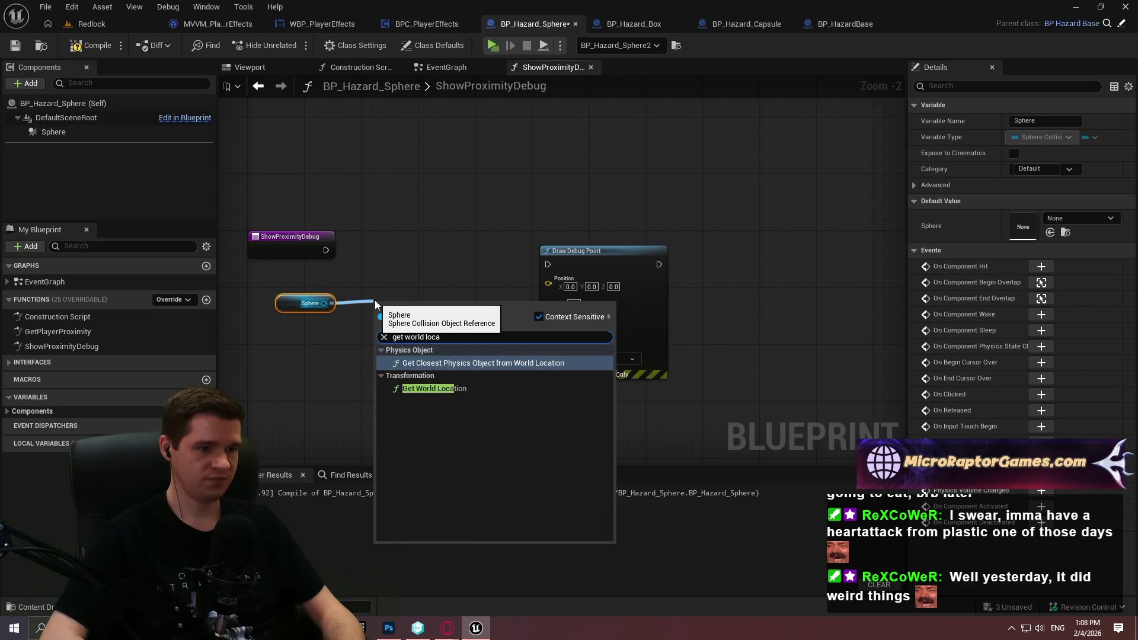
key(Return)
scroll(400, 244, up, 2)
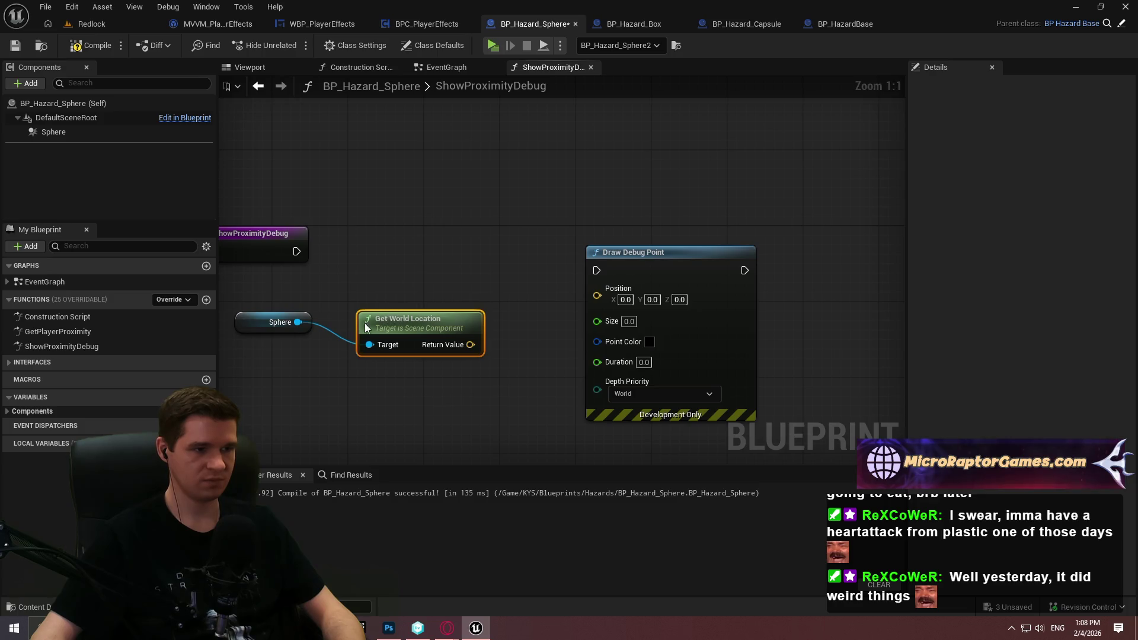
drag(371, 327, 333, 327)
drag(432, 345, 597, 288)
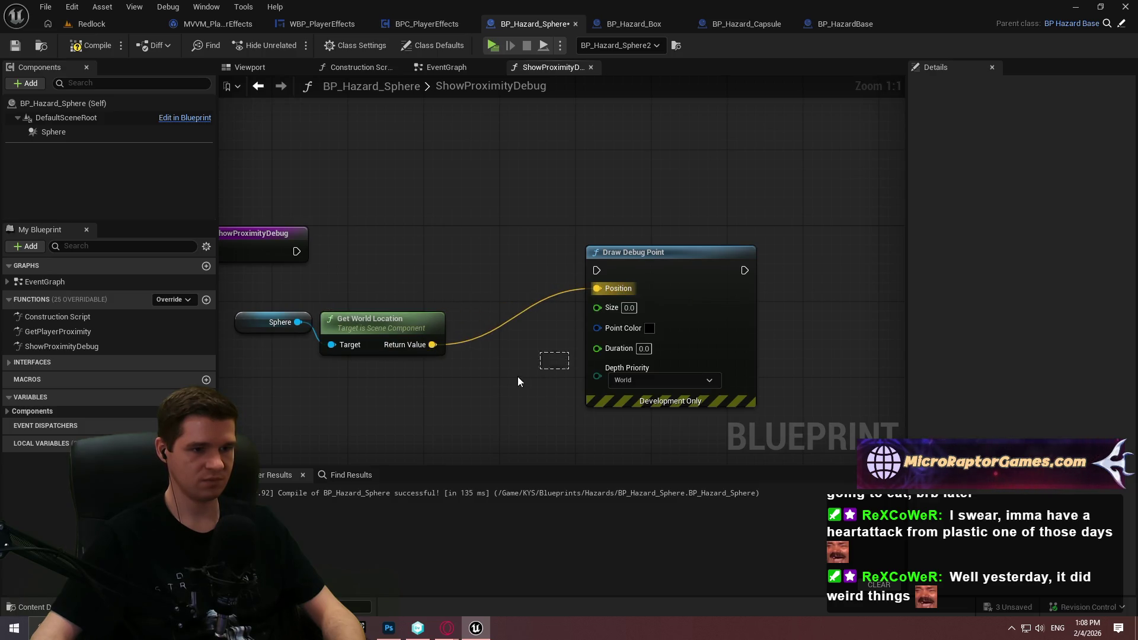
- Make the debug point colour yellow, enter 0.21, and set its Size to 5.0
click(624, 318)
click(649, 329)
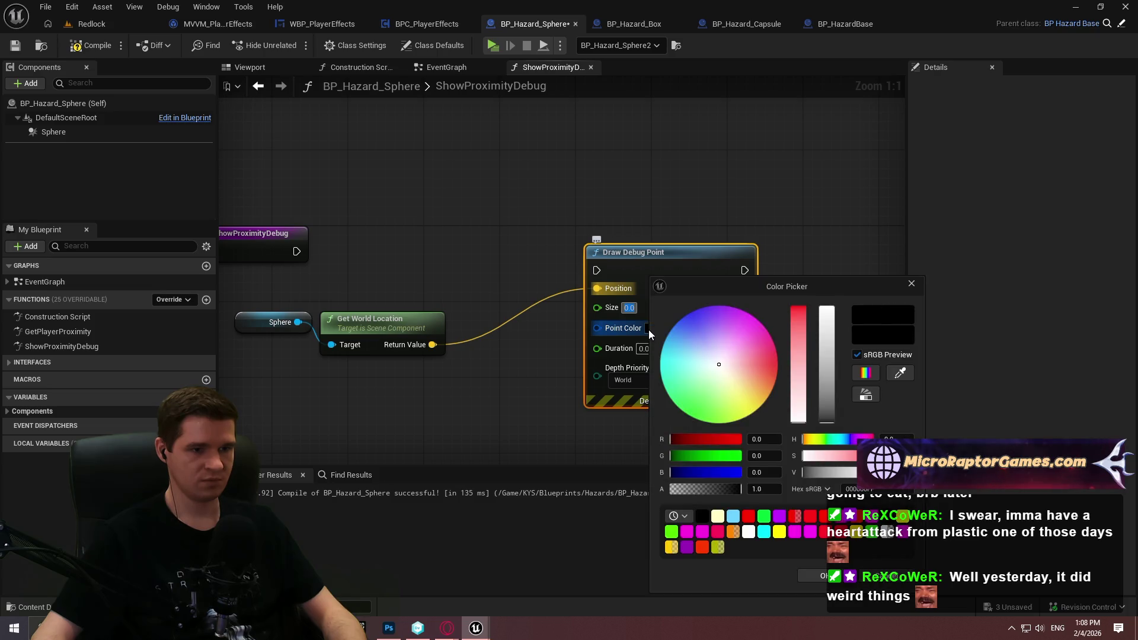
drag(737, 394, 749, 415)
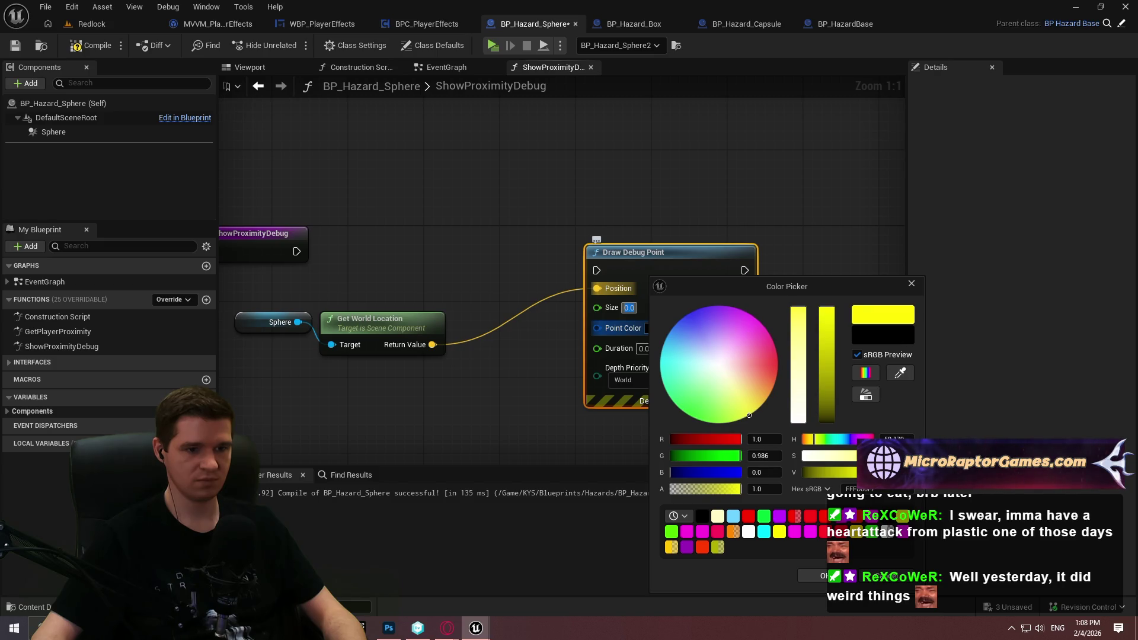
click(815, 576)
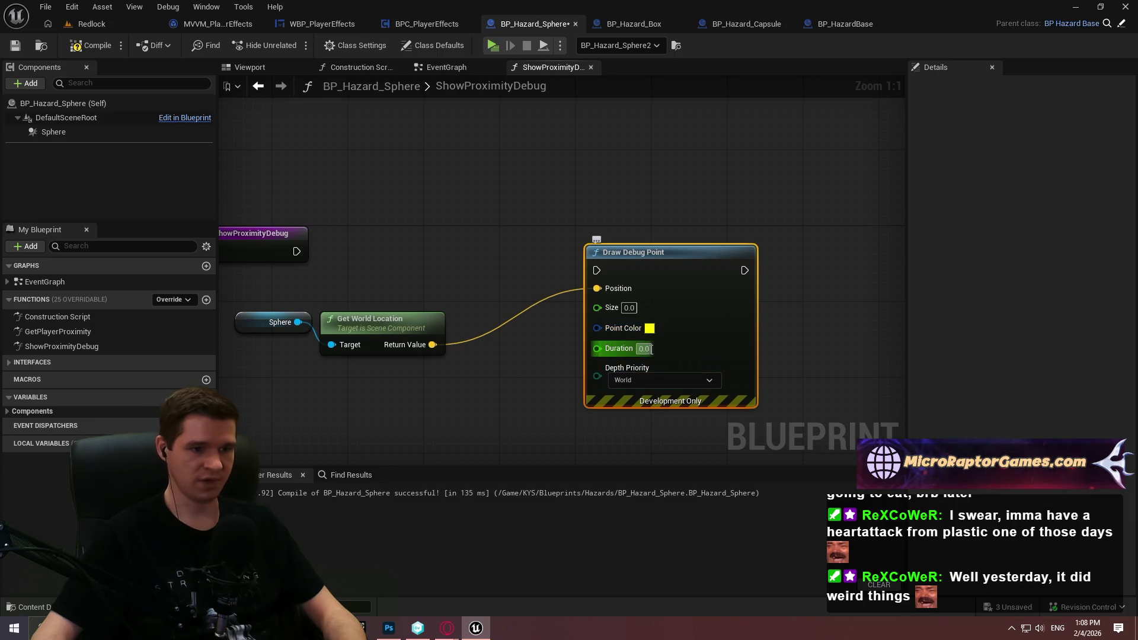
text(0.21)
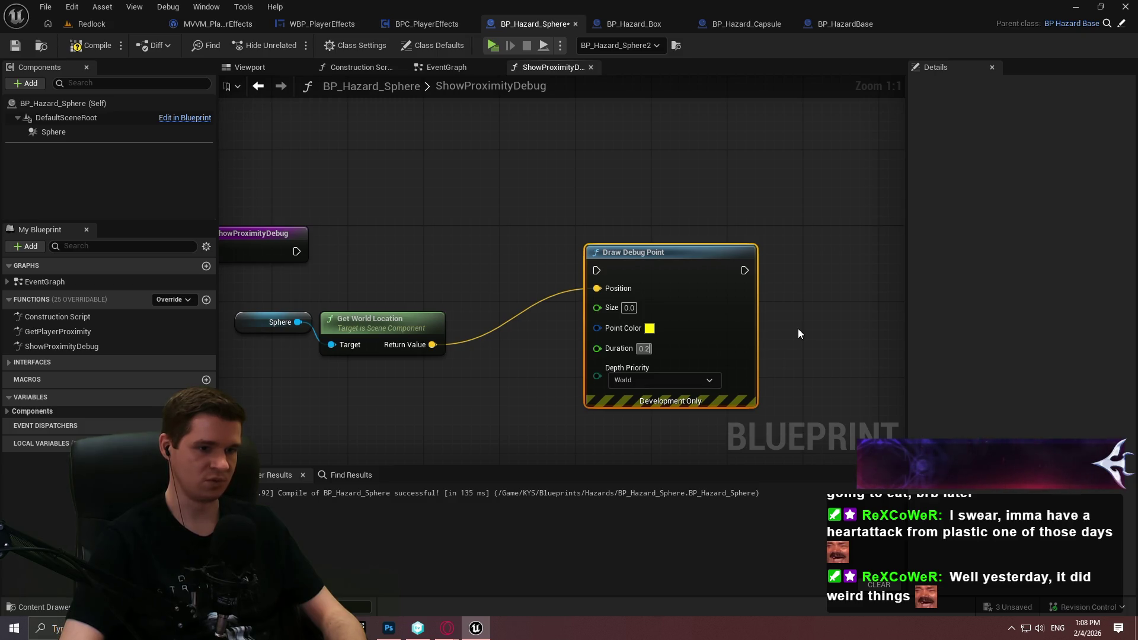
click(782, 326)
click(628, 309)
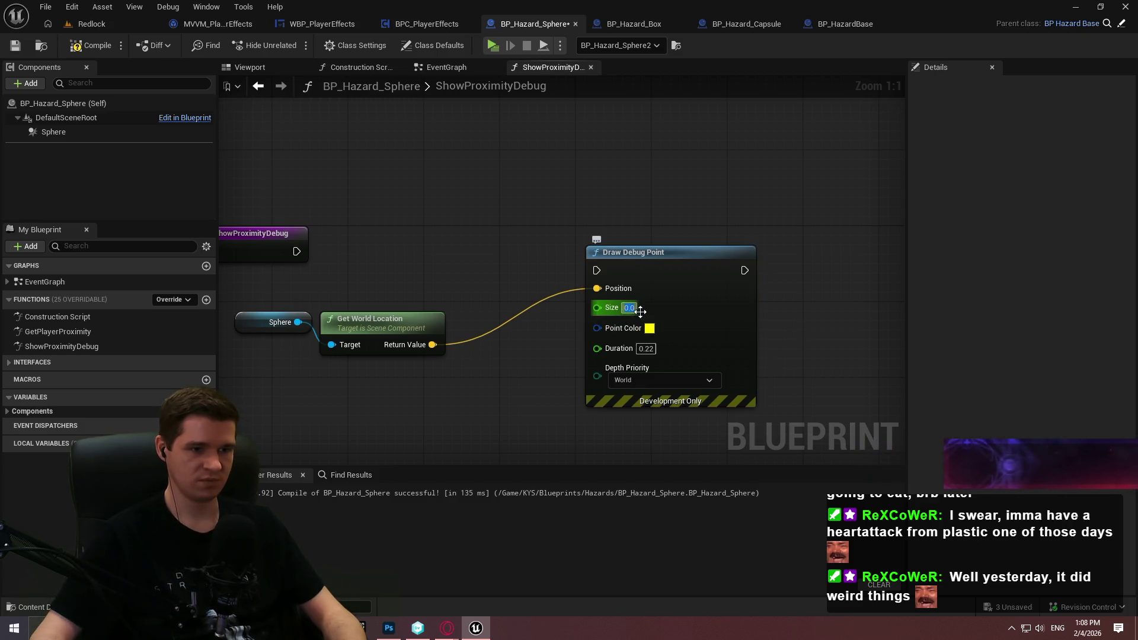
text(5)
- Wire the function entry into Draw Debug Point, add a Return Node, then compile and save
mouse_move(597, 270)
mouse_down()
mouse_move(285, 243)
mouse_move(296, 252)
mouse_up()
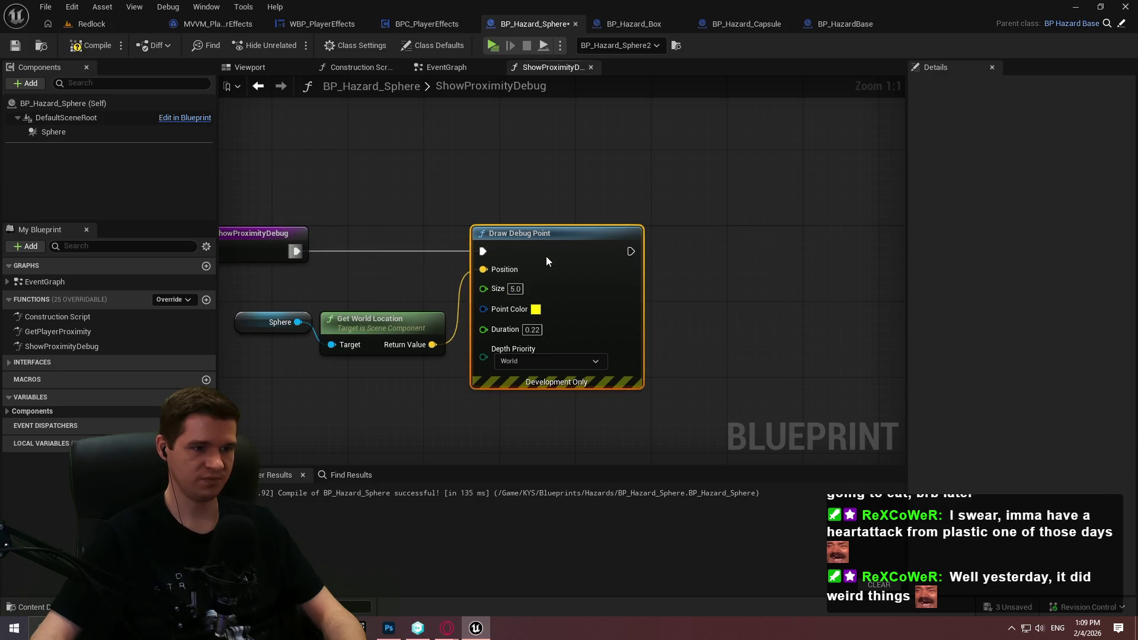
drag(631, 251, 677, 251)
text(return)
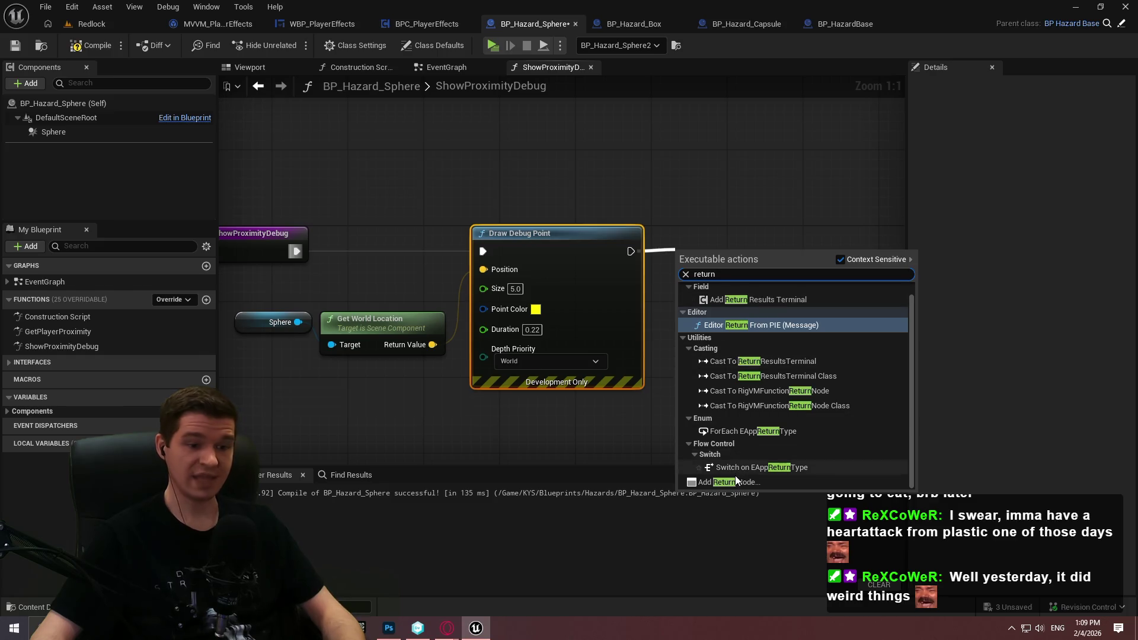
click(734, 481)
drag(723, 254, 726, 235)
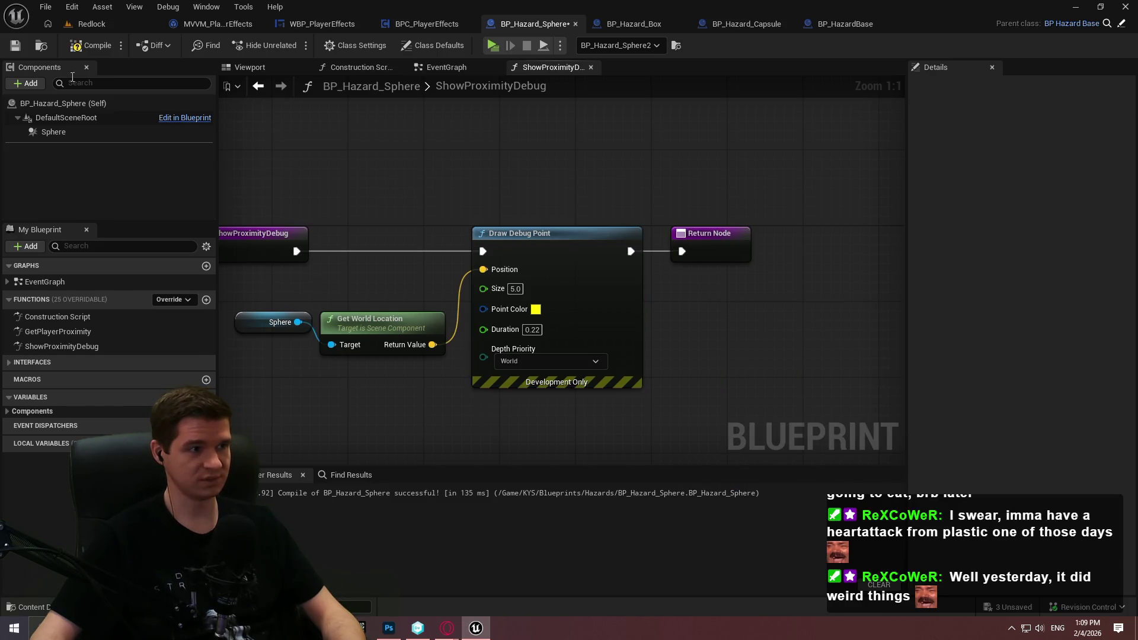
click(91, 45)
click(15, 45)
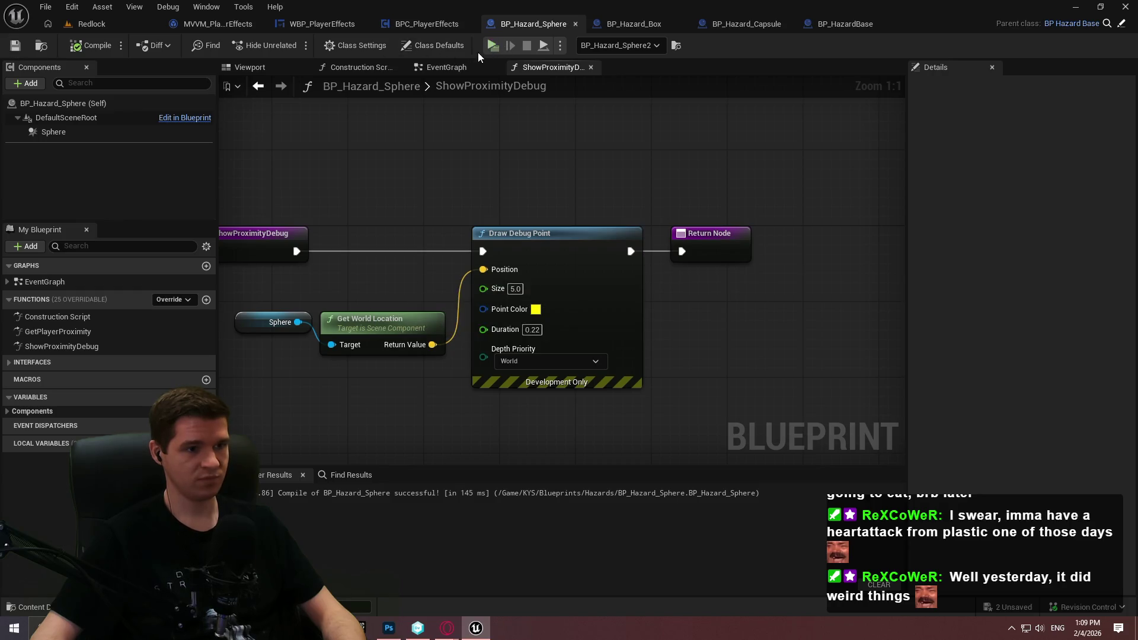
scroll(414, 164, down, 2)
click(104, 23)
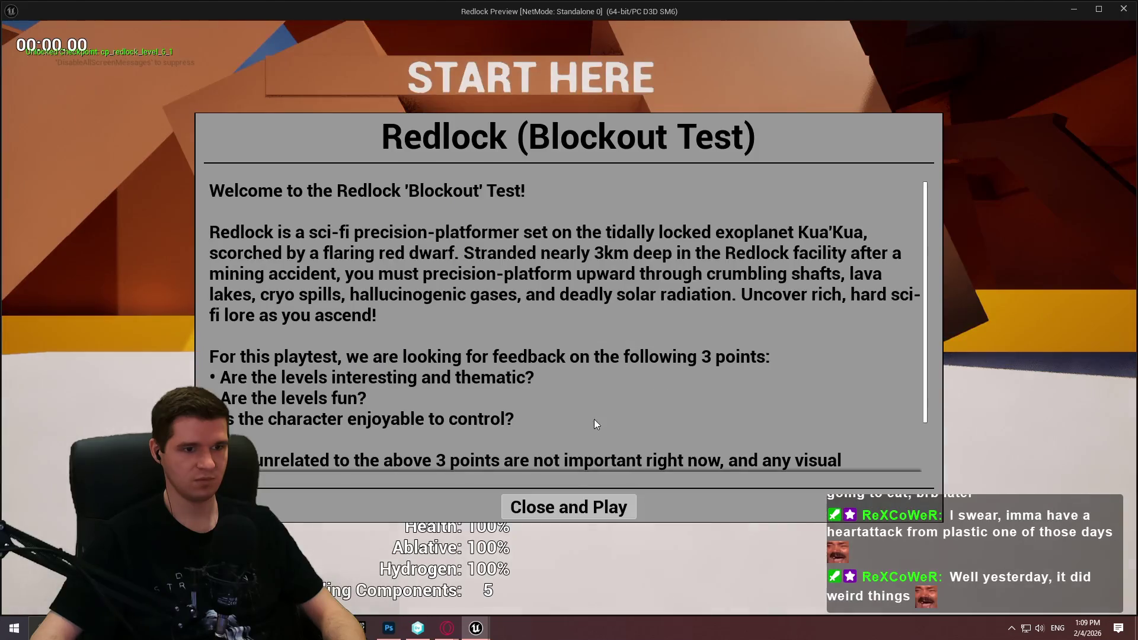
- Play Redlock in a standalone preview, move around, exit, and open BP_Hazard_Capsule
click(569, 505)
key(w)
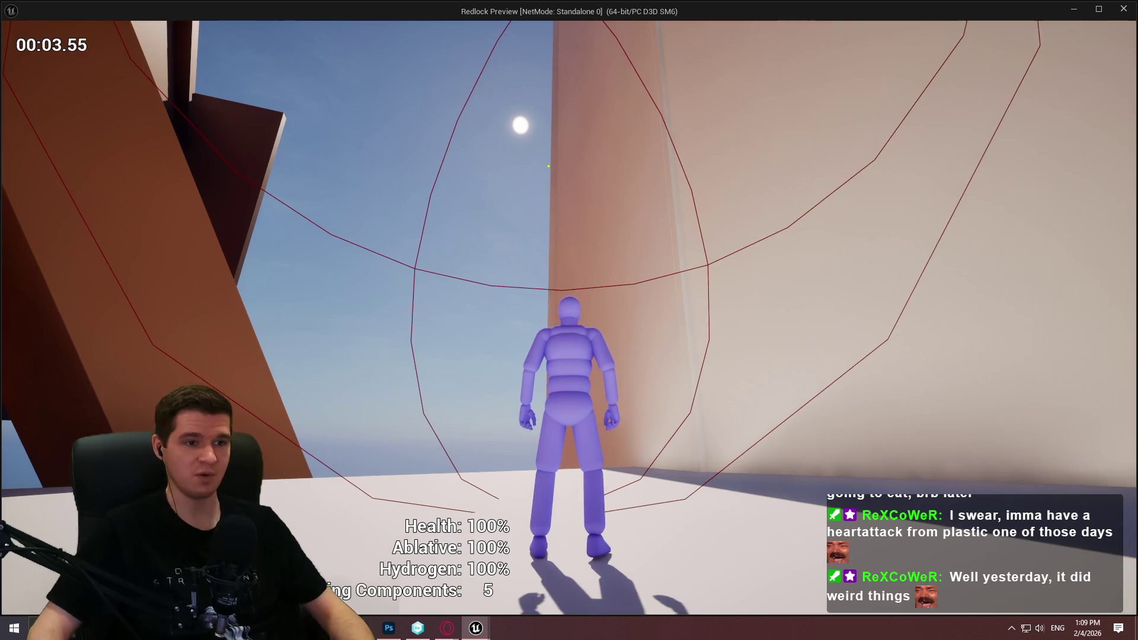
key(Escape)
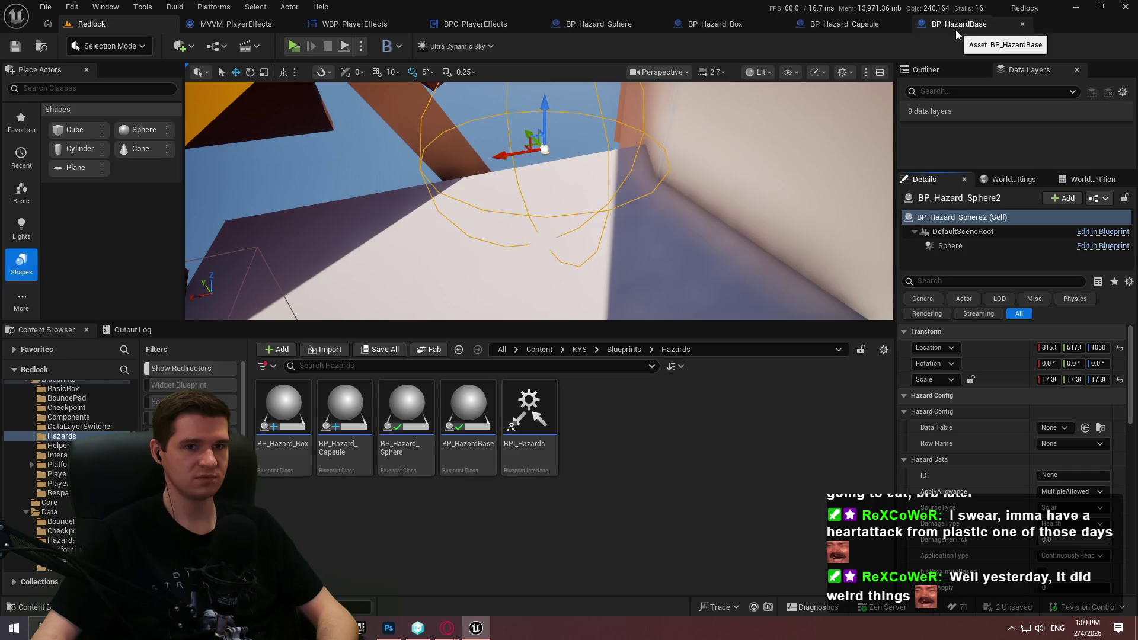
click(835, 25)
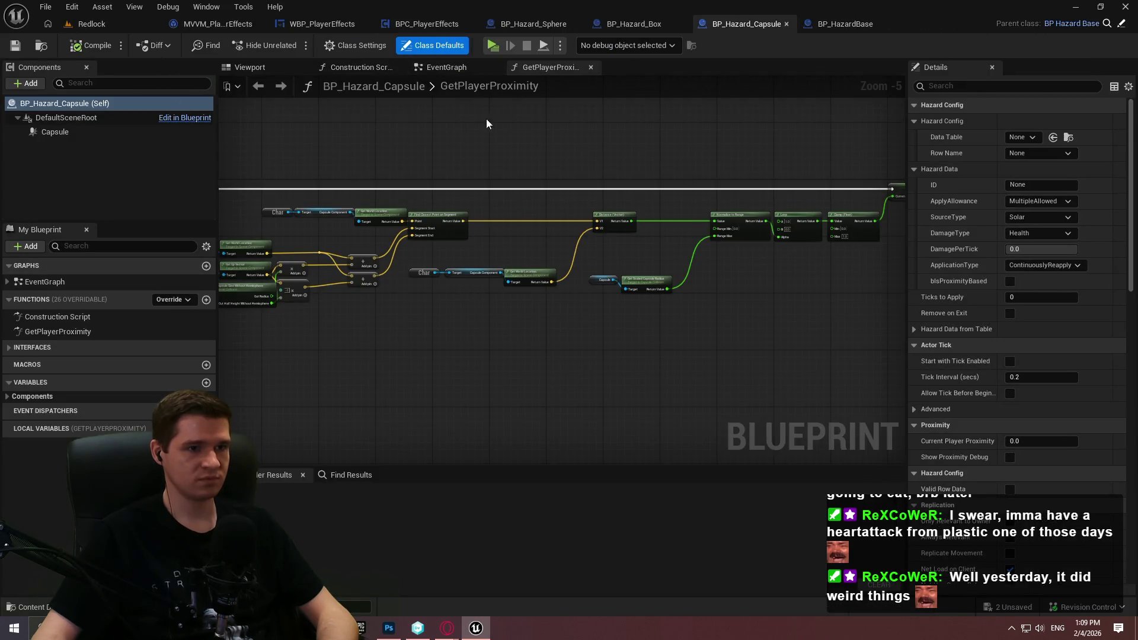
- Look at BP_HazardBase's ShowProximityDebug function, then close the BP_HazardBase blueprint
click(855, 31)
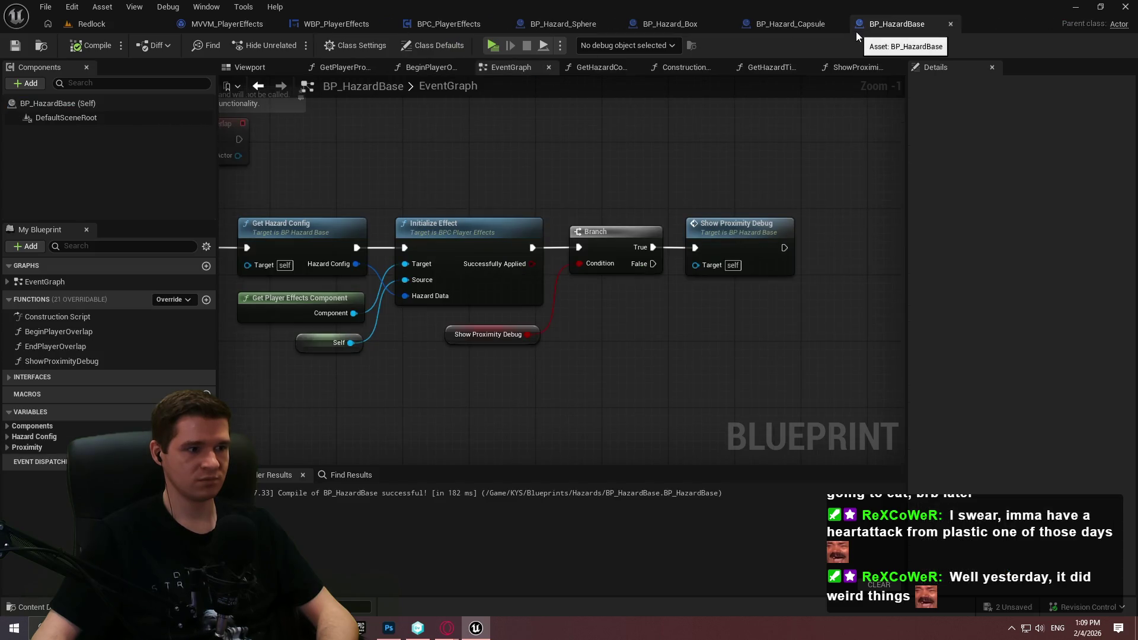
double_click(105, 361)
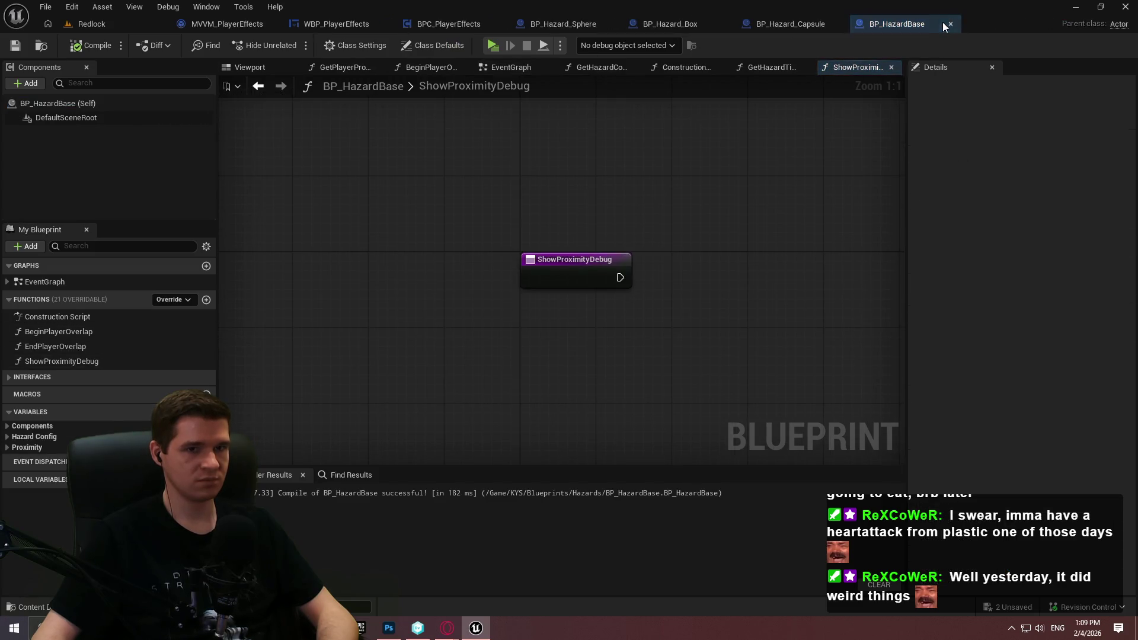
click(950, 24)
click(589, 28)
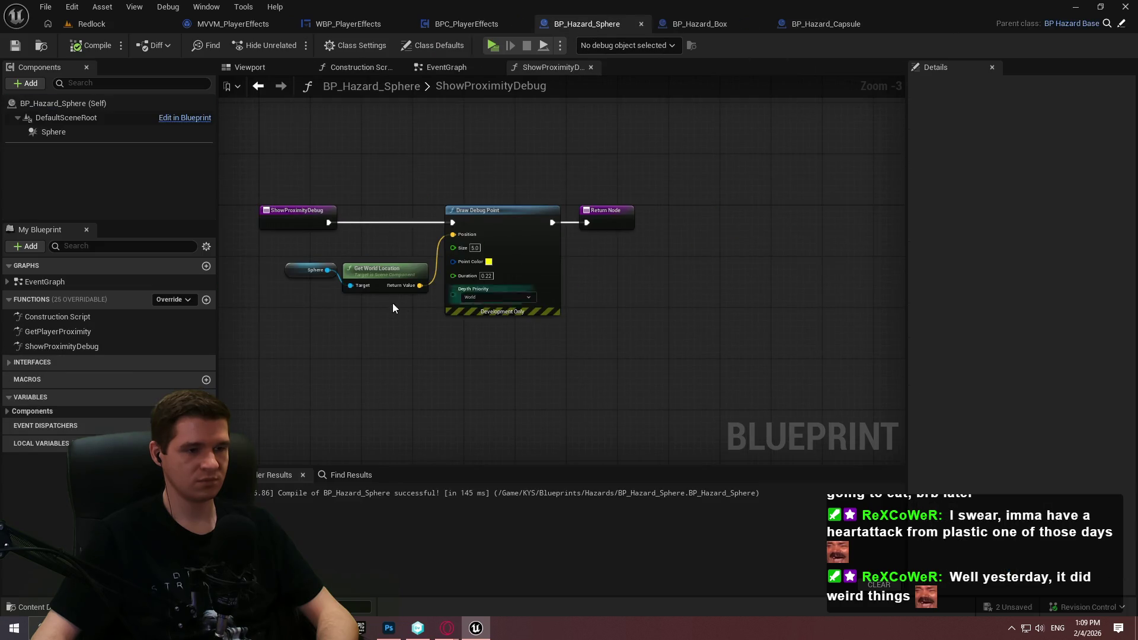
- Set the sphere's Draw Debug Point Size to 25.0, compile, and play-test with Alt+P
scroll(396, 304, up, 3)
click(510, 219)
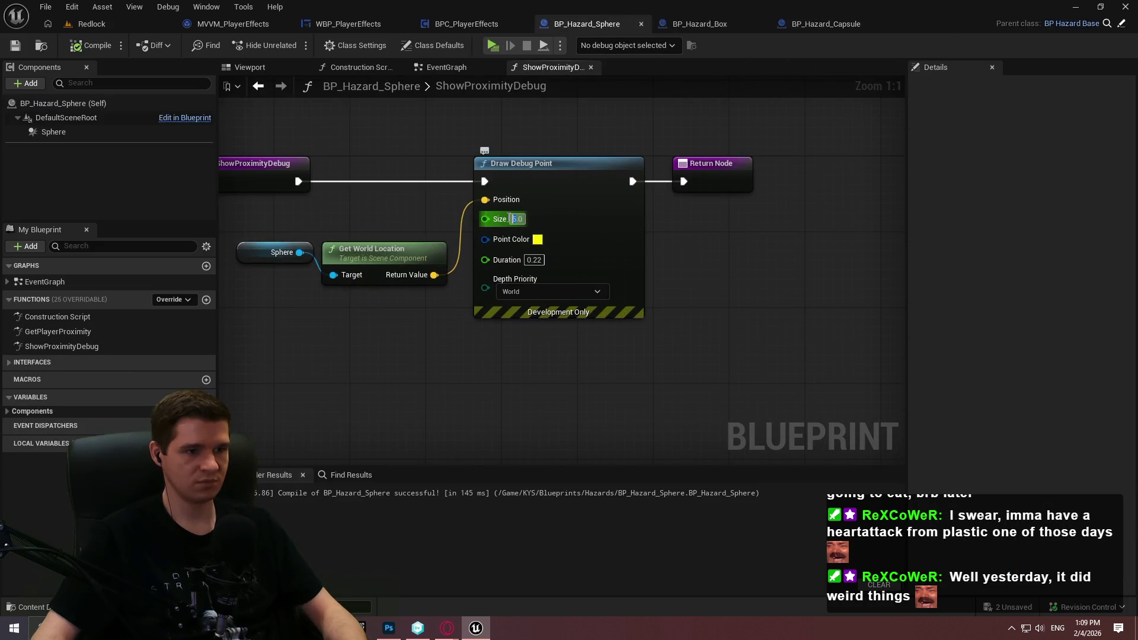
text(25)
key(Return)
key(F7)
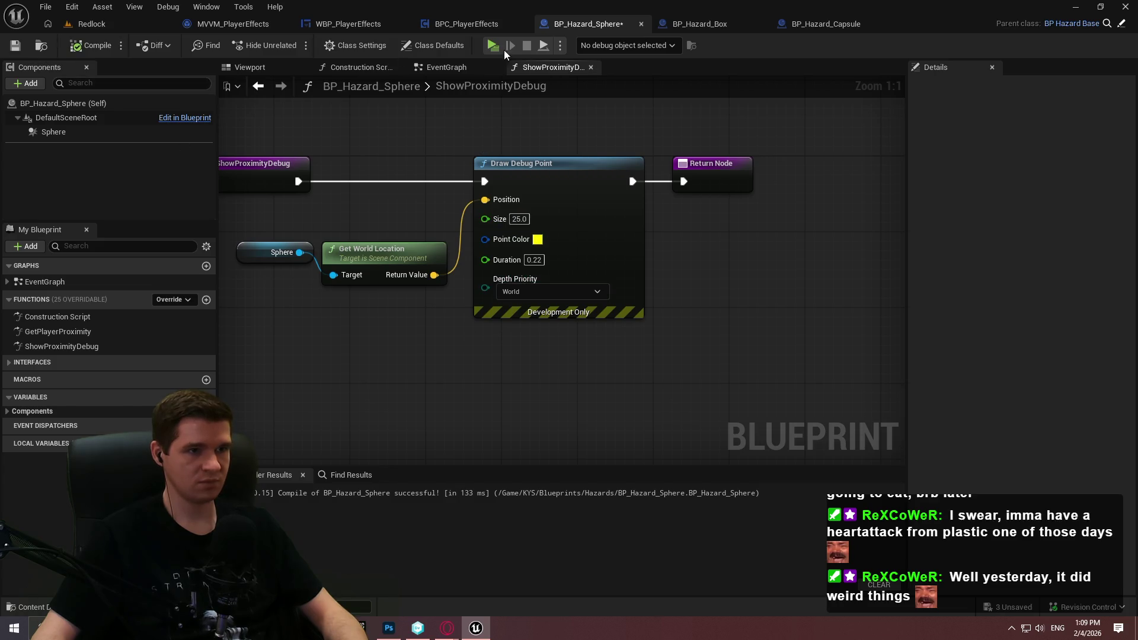
key(alt+p)
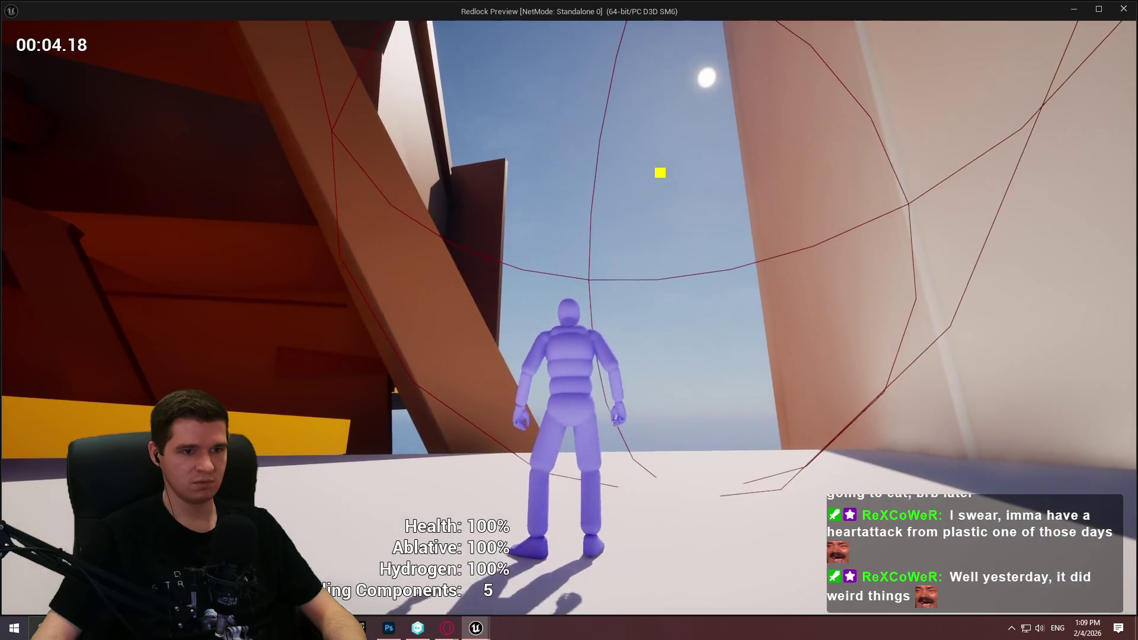
key(Escape)
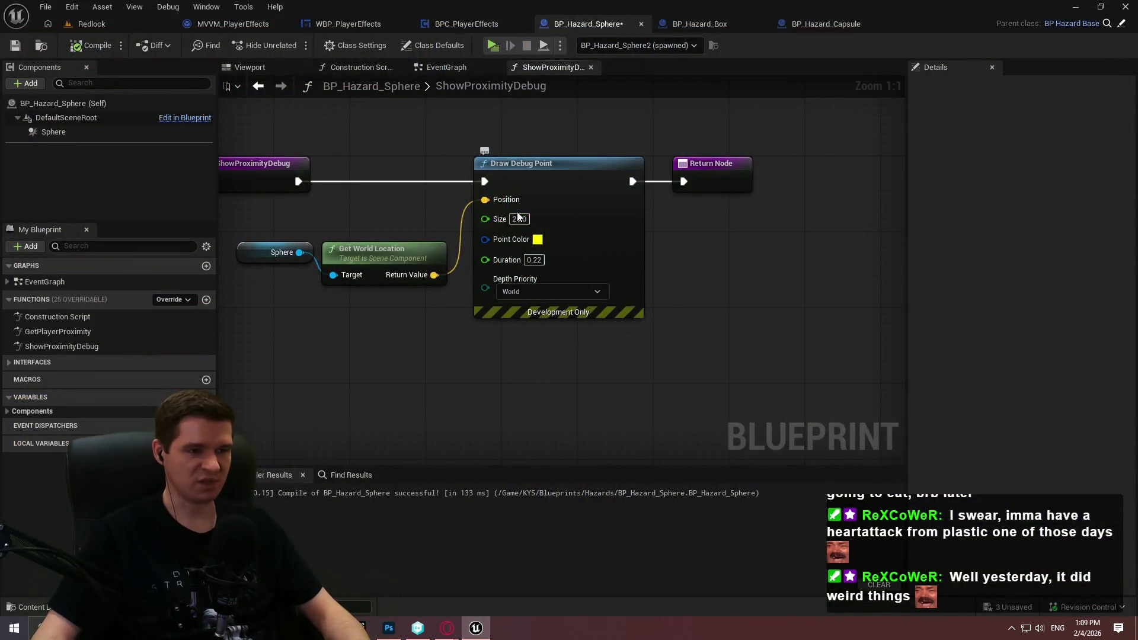
- Change the debug point Size to 35.0, then compile and save BP_Hazard_Sphere
text(35)
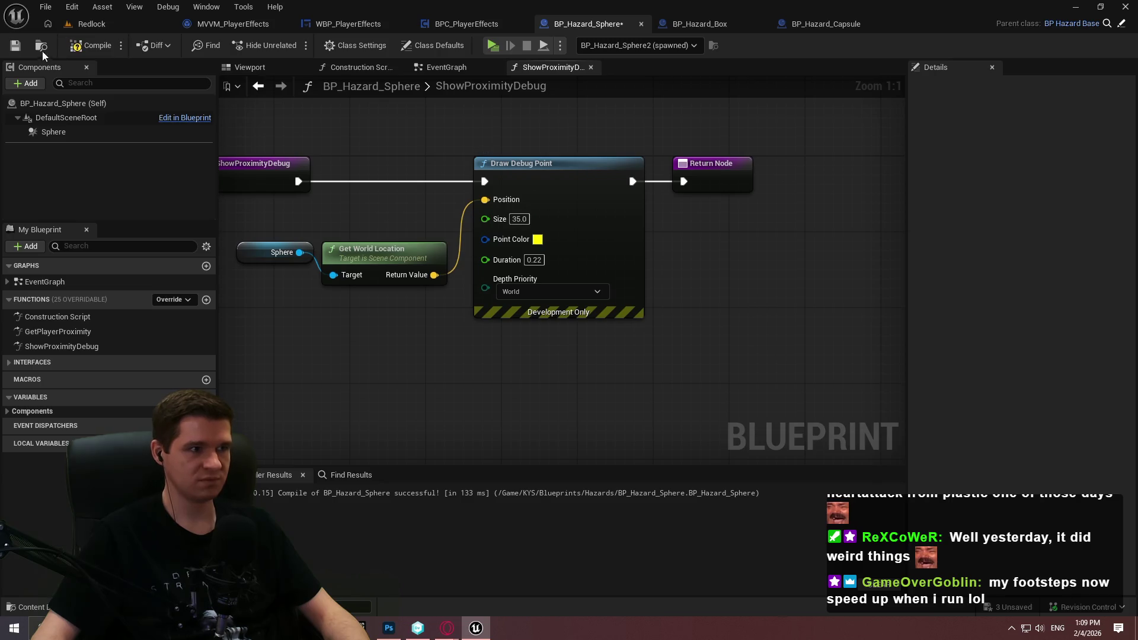
click(92, 45)
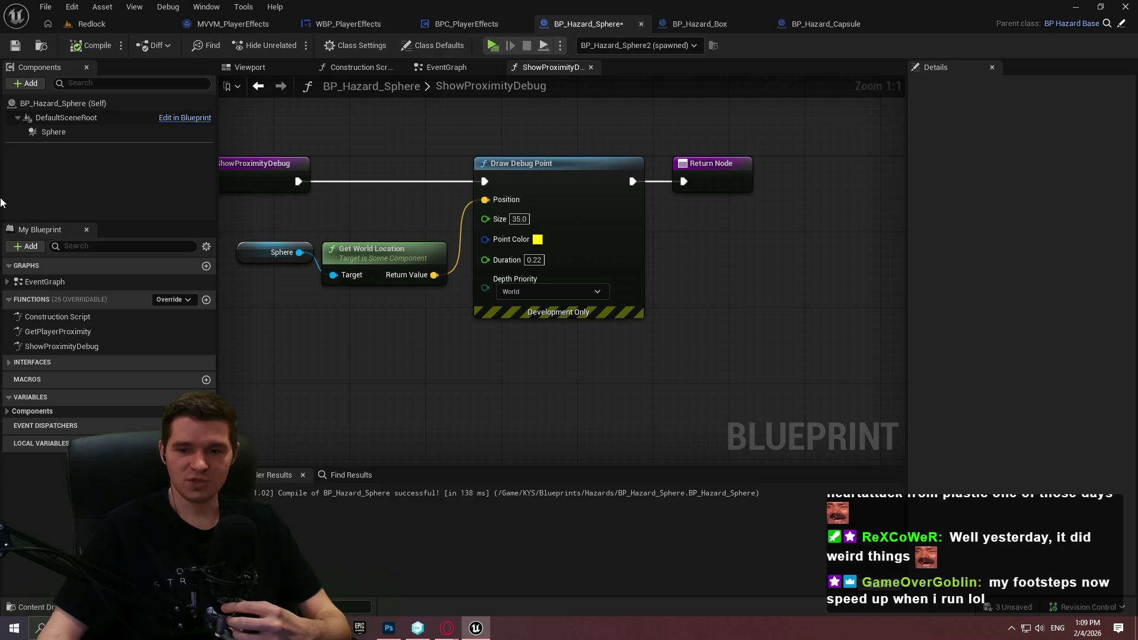
click(15, 46)
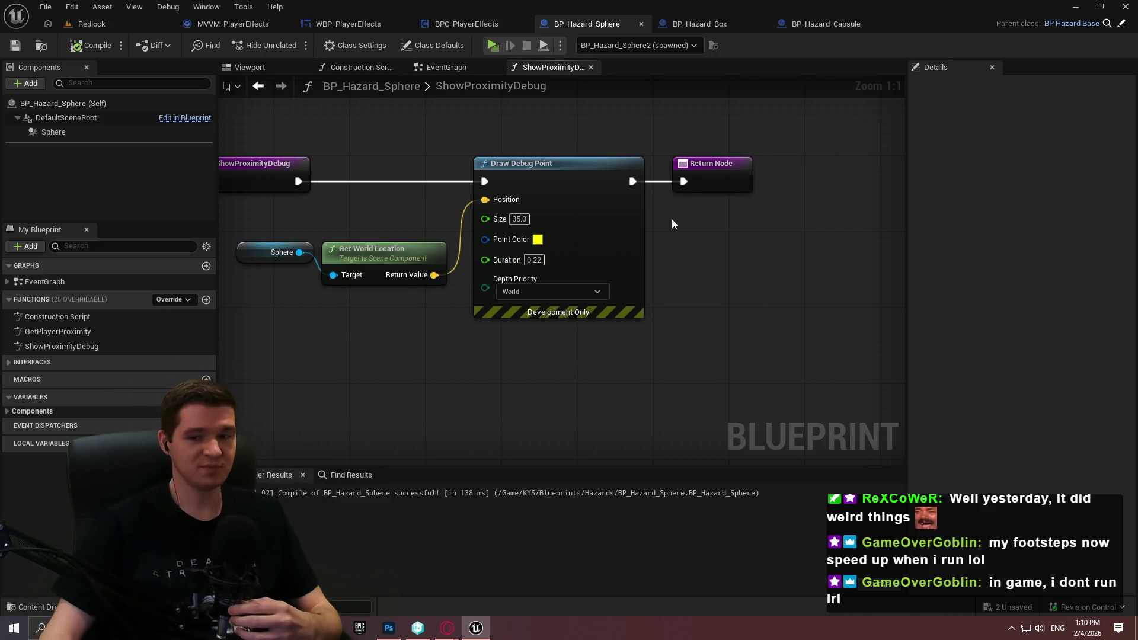
click(492, 46)
click(593, 509)
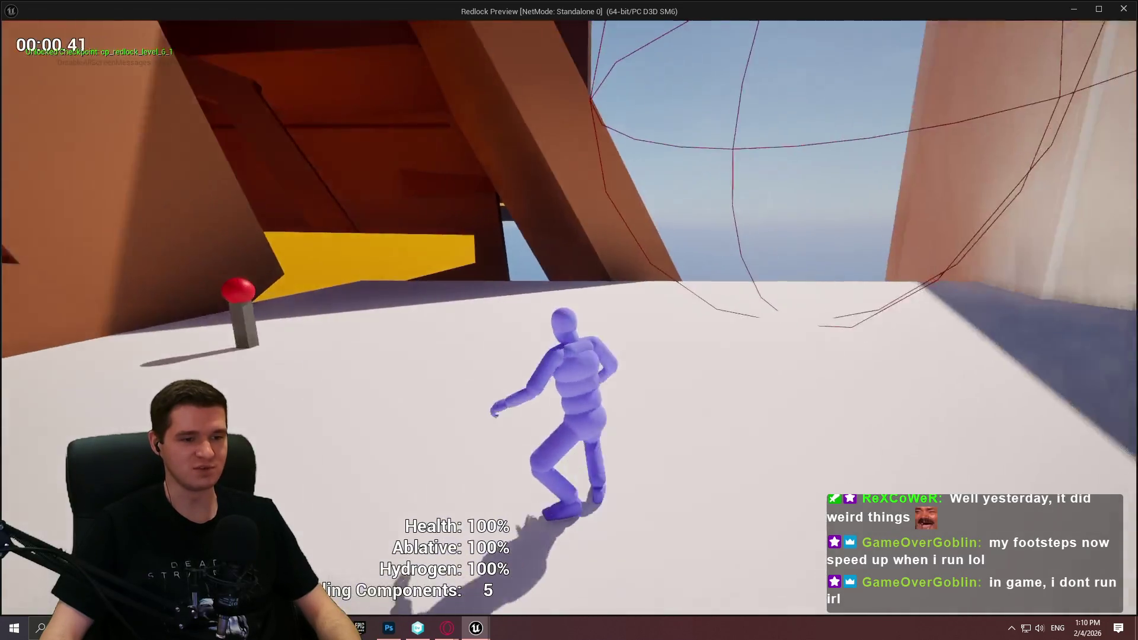
key(w)
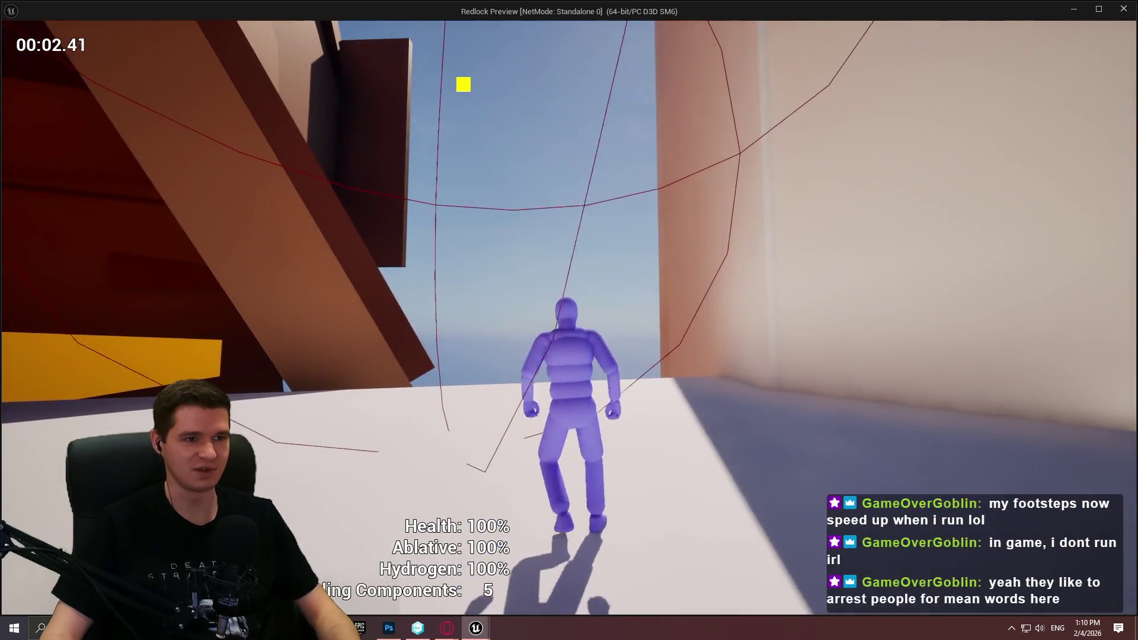
key(w)
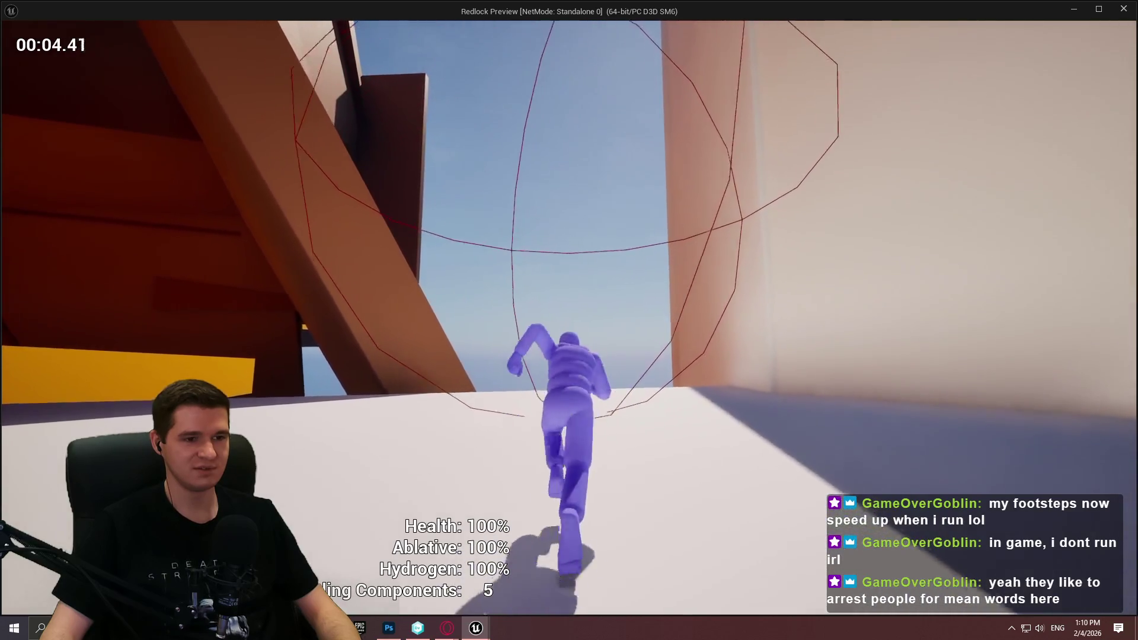
key(w)
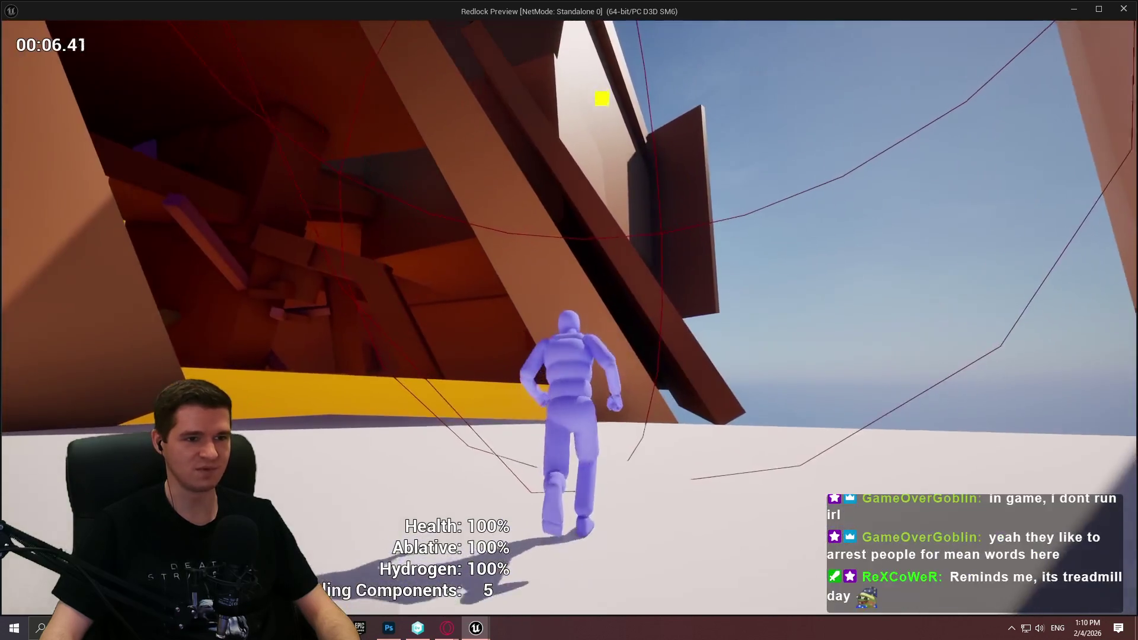
key(w)
key(Escape)
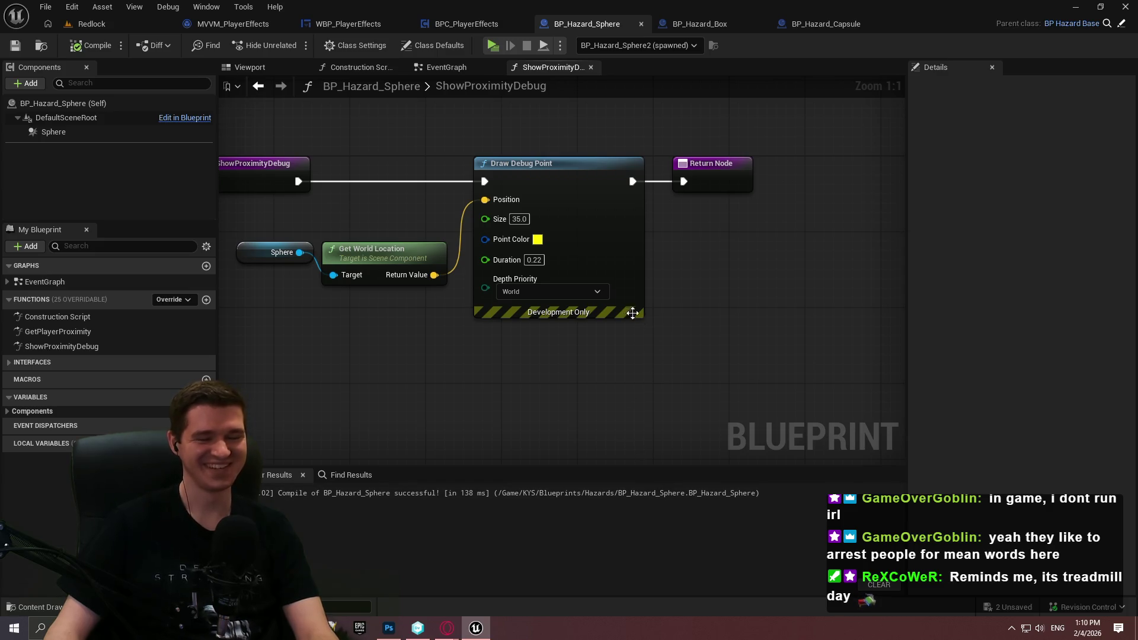
drag(723, 242, 826, 247)
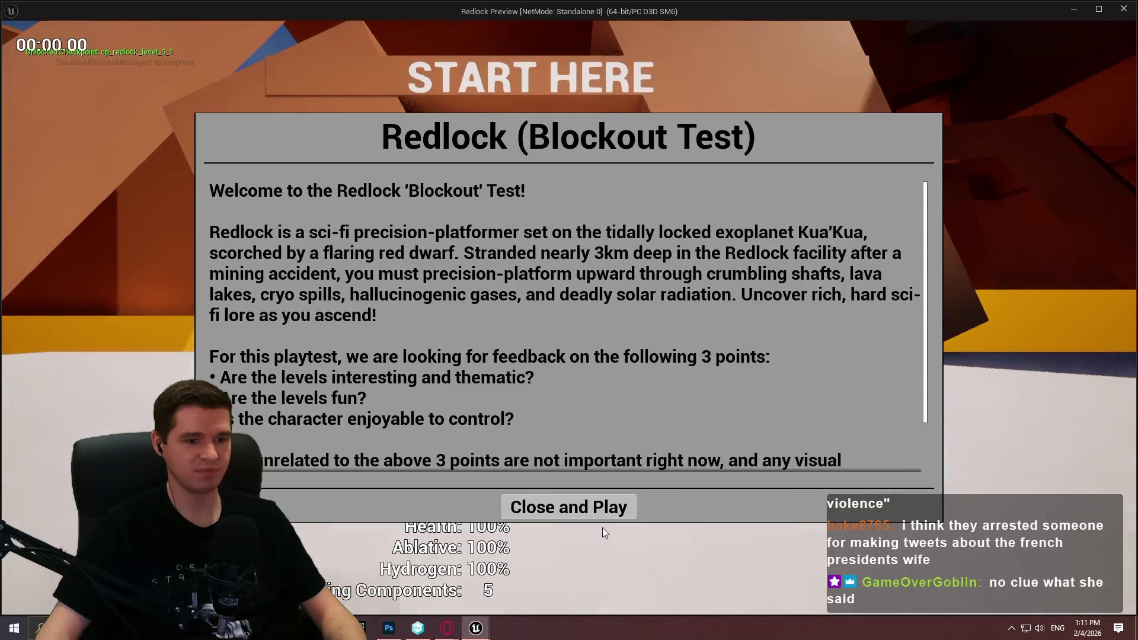
click(598, 511)
key(w)
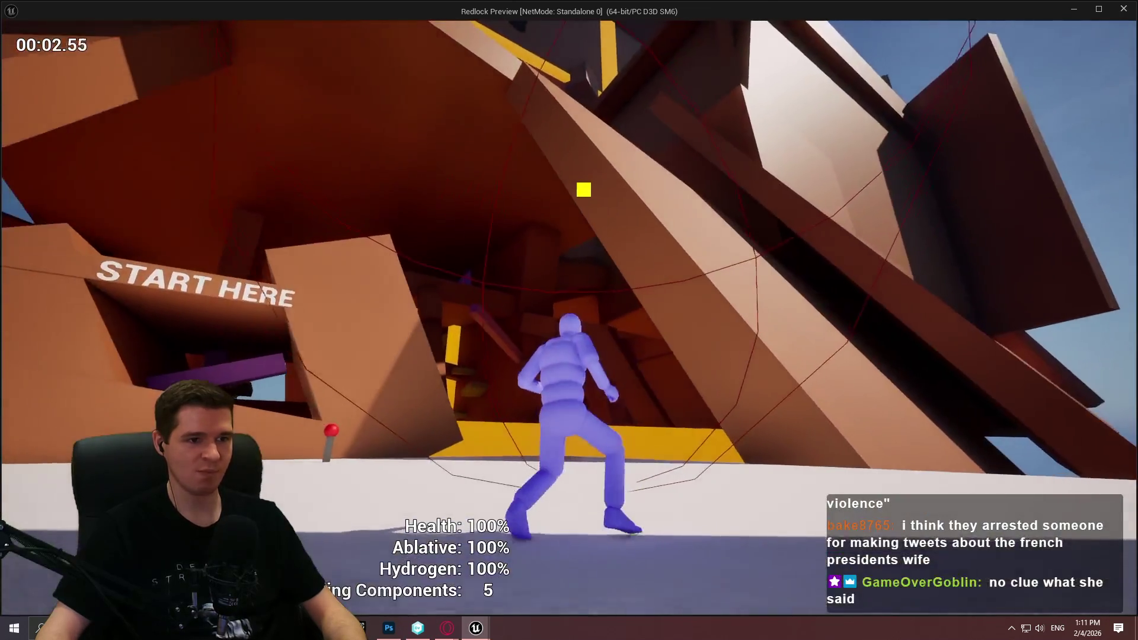
key(space)
key(Escape)
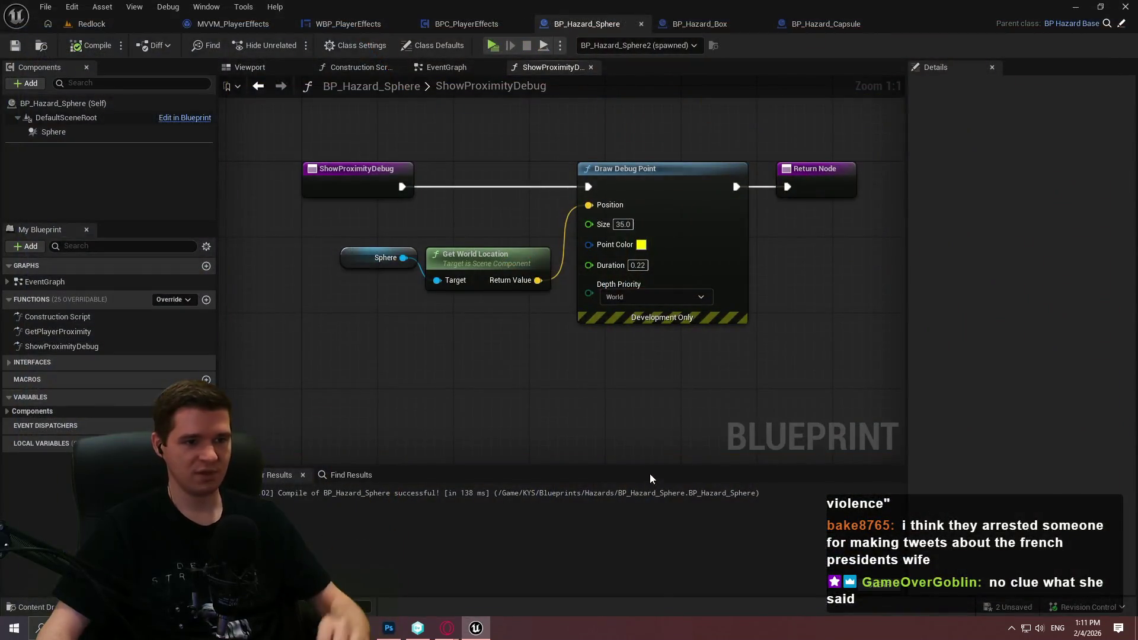
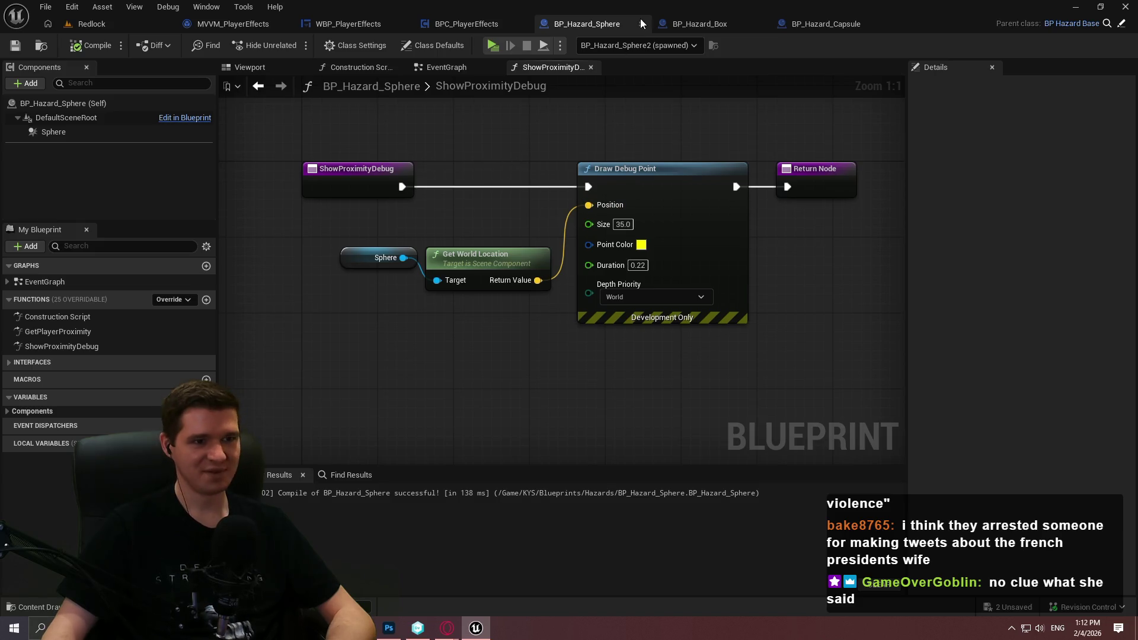
- Copy the sphere's debug-point nodes and override ShowProximityDebug in BP_Hazard_Box
drag(709, 381, 383, 249)
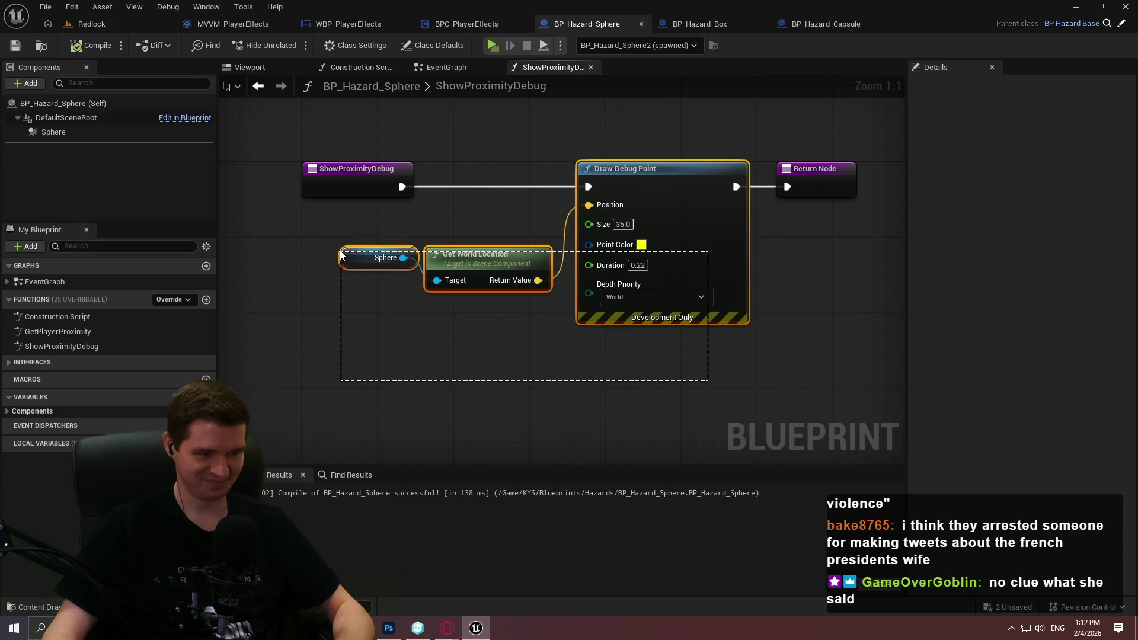
click(641, 24)
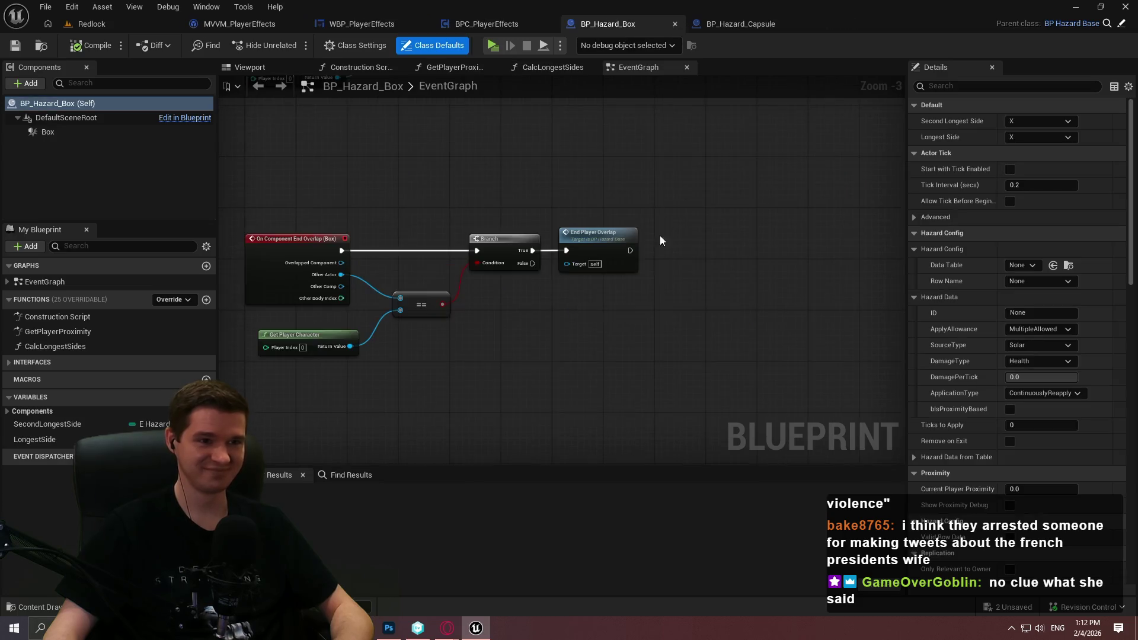
scroll(617, 186, up, 3)
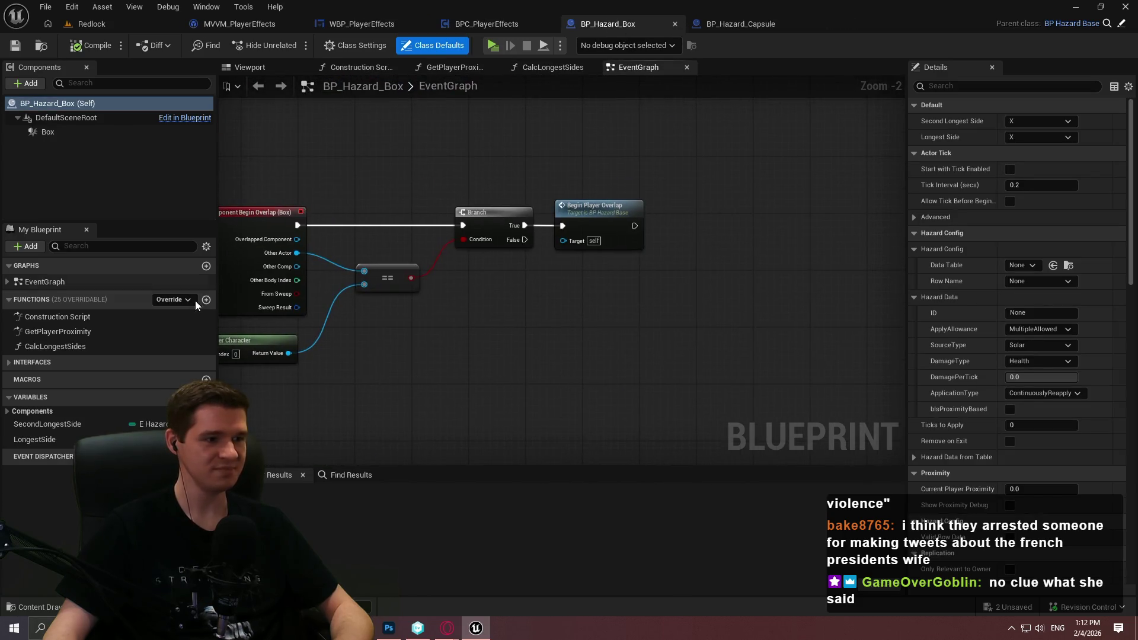
click(173, 300)
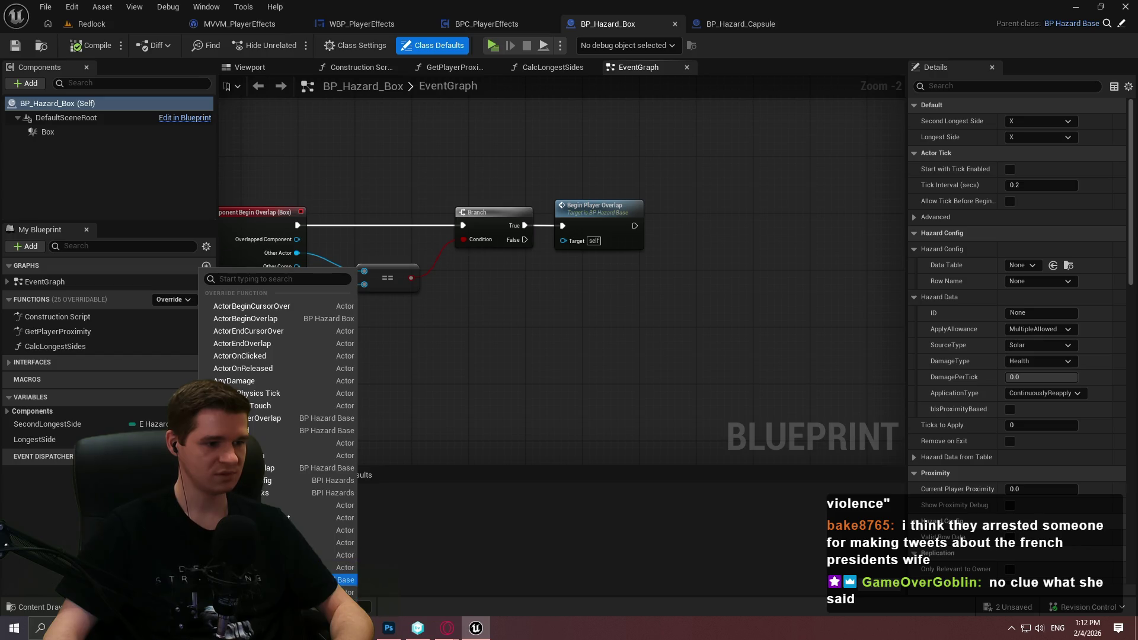
click(296, 579)
- Replace the parent ShowProximityDebug call with the pasted debug-point nodes
scroll(608, 365, down, 3)
drag(497, 300, 448, 248)
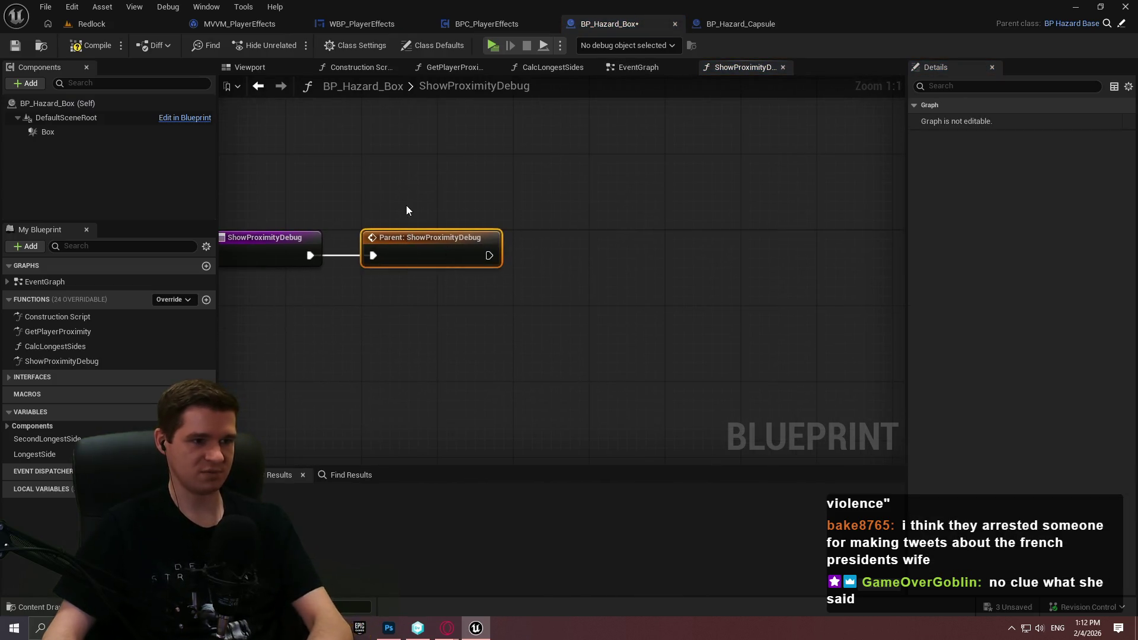
key(Delete)
scroll(570, 318, down, 1)
key(ctrl+v)
click(571, 306)
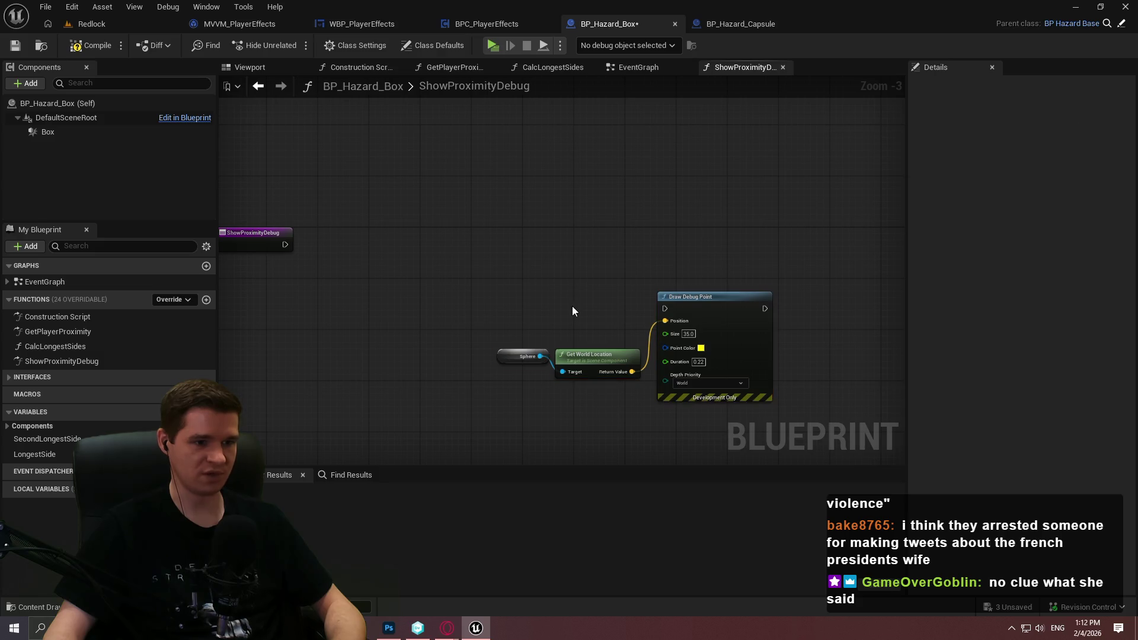
- Swap the Sphere reference for Get Player Character feeding the capsule's Get World Location
scroll(555, 336, up, 3)
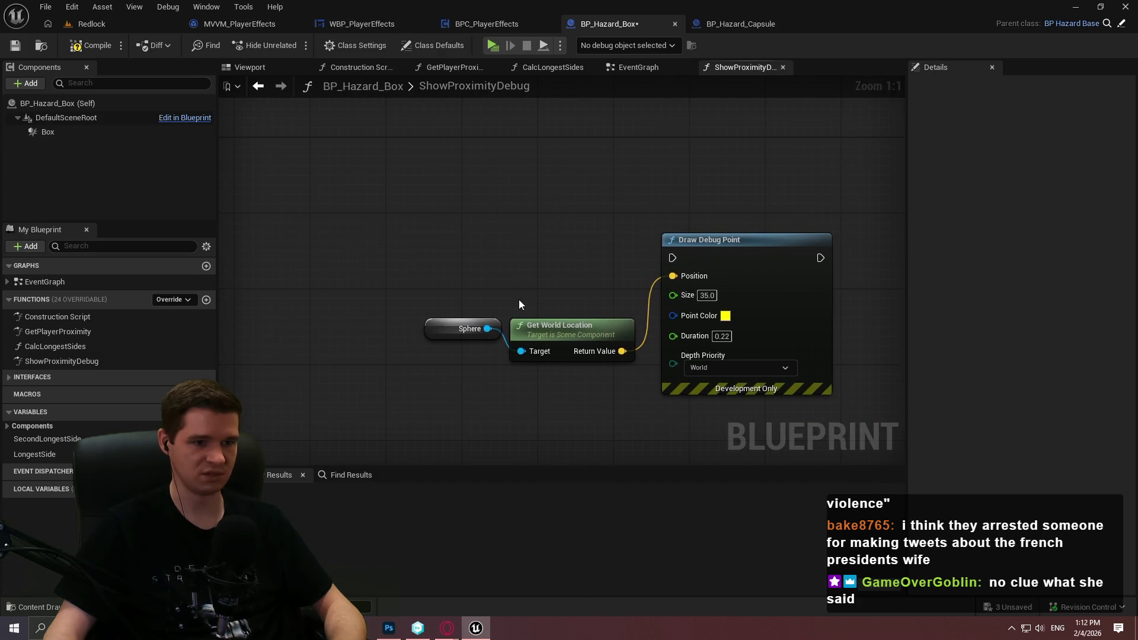
click(463, 328)
key(Delete)
right_click(387, 344)
text(get player)
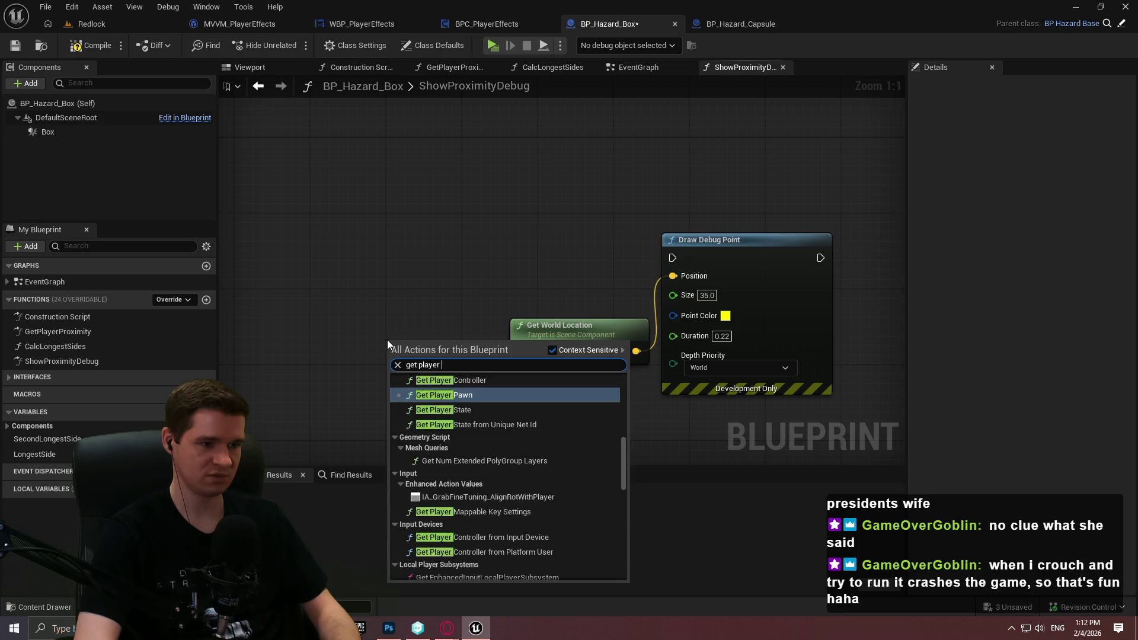
text( char)
key(Return)
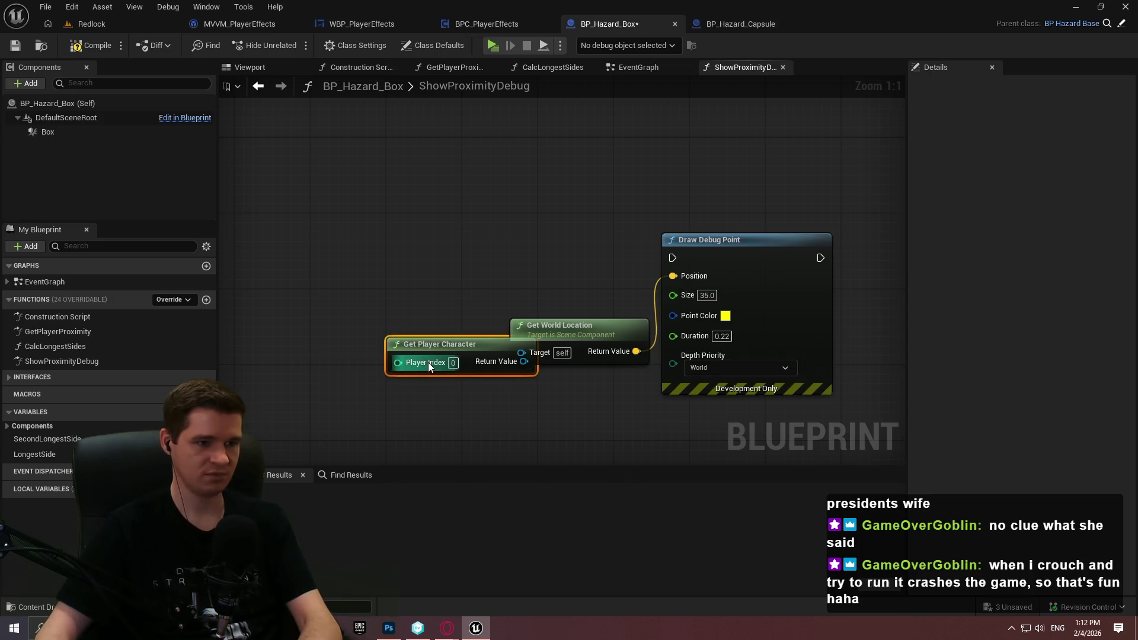
drag(428, 362, 314, 332)
mouse_move(410, 333)
mouse_down()
mouse_move(449, 365)
mouse_move(440, 353)
mouse_up()
text(get world location)
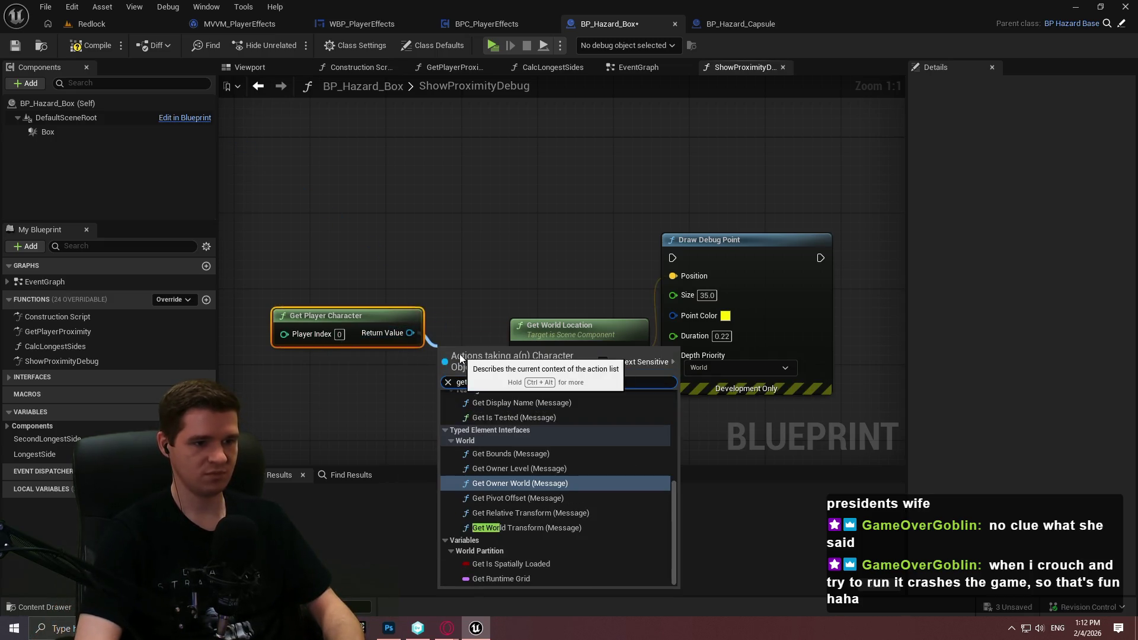
key(Return)
- Delete the old Get World Location node, tidy the new node chain, and return to Redlock
click(563, 326)
key(Delete)
mouse_move(430, 318)
mouse_down()
mouse_move(539, 307)
mouse_move(558, 317)
mouse_up()
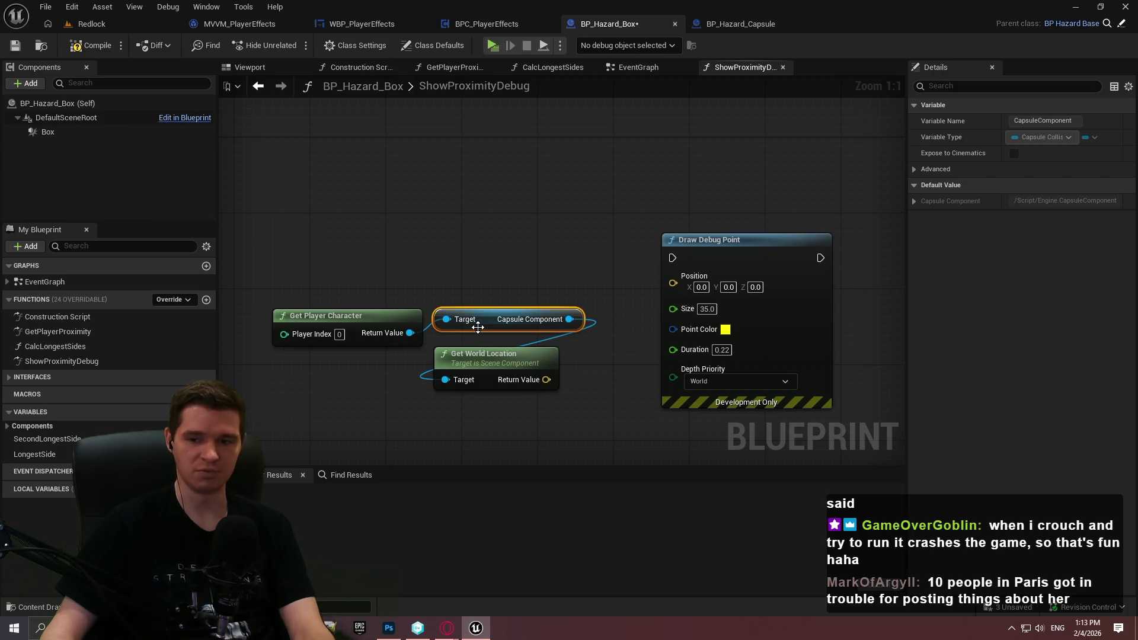
mouse_move(509, 354)
mouse_down()
mouse_move(677, 326)
mouse_move(667, 315)
mouse_up()
drag(609, 286, 276, 350)
drag(622, 312, 474, 311)
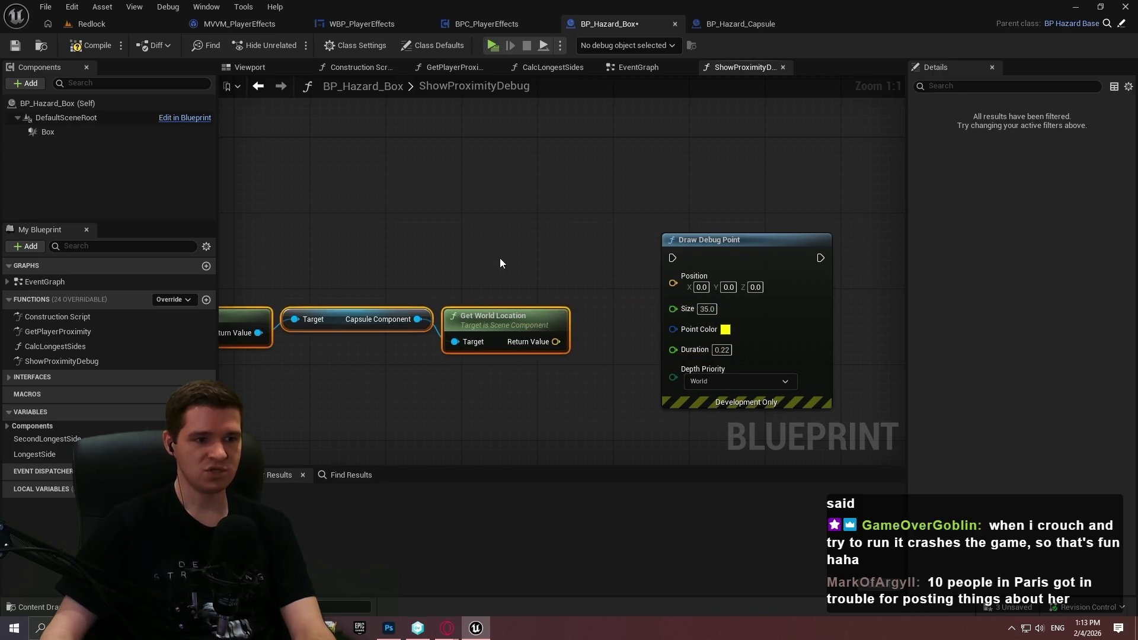
click(89, 24)
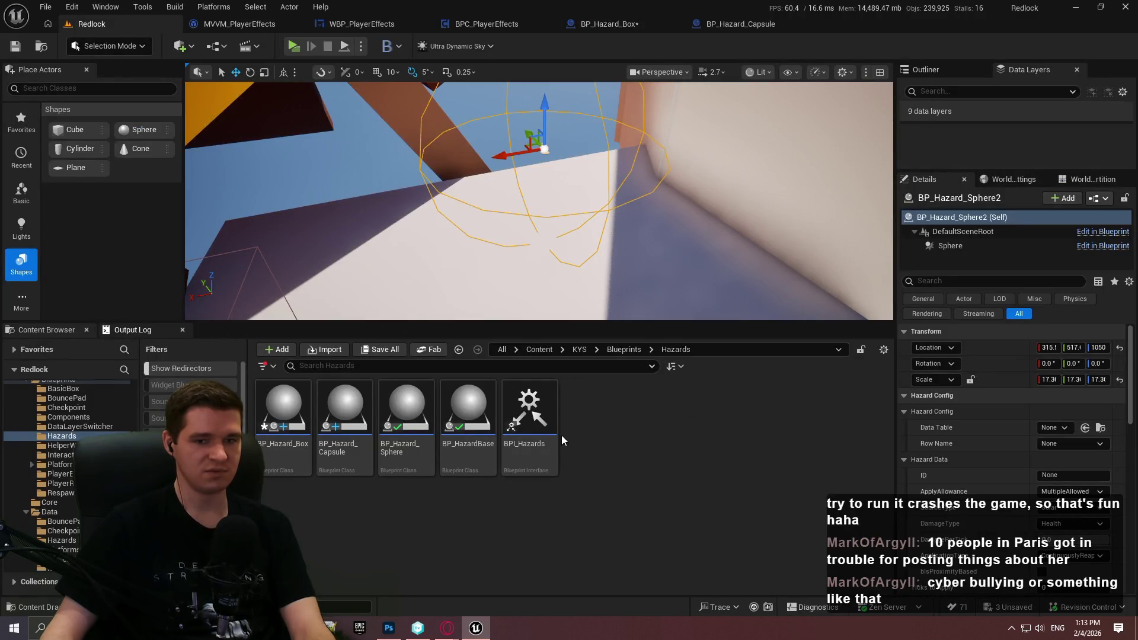
- Show the Output Log panel and scroll through its messages
click(112, 329)
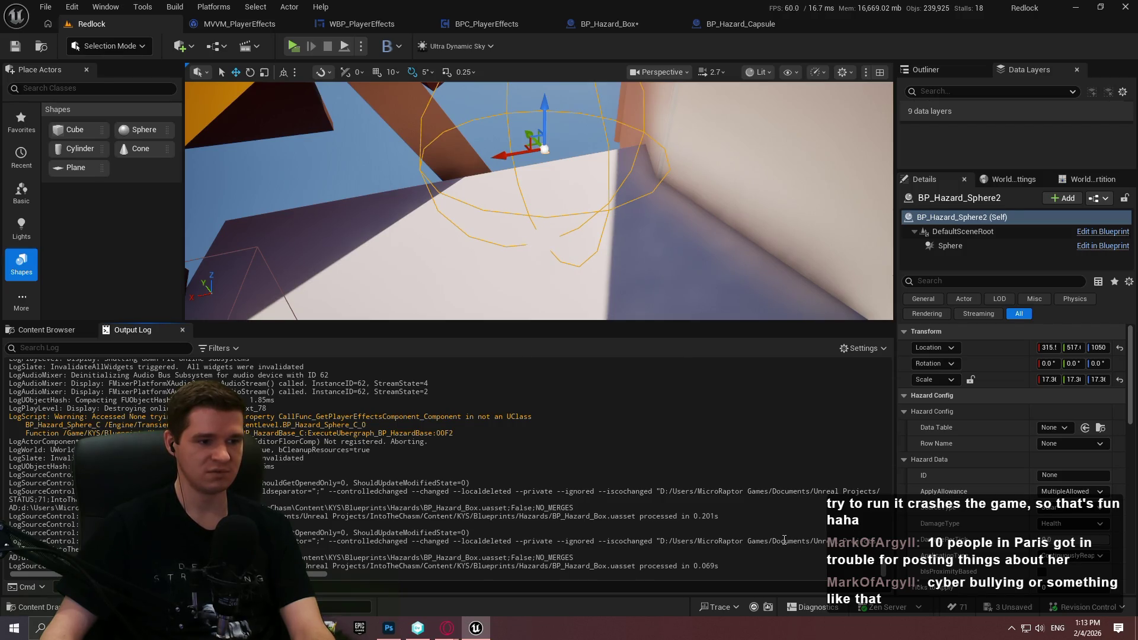
drag(556, 441, 55, 416)
click(557, 442)
drag(557, 442, 67, 417)
click(68, 416)
scroll(825, 493, up, 3)
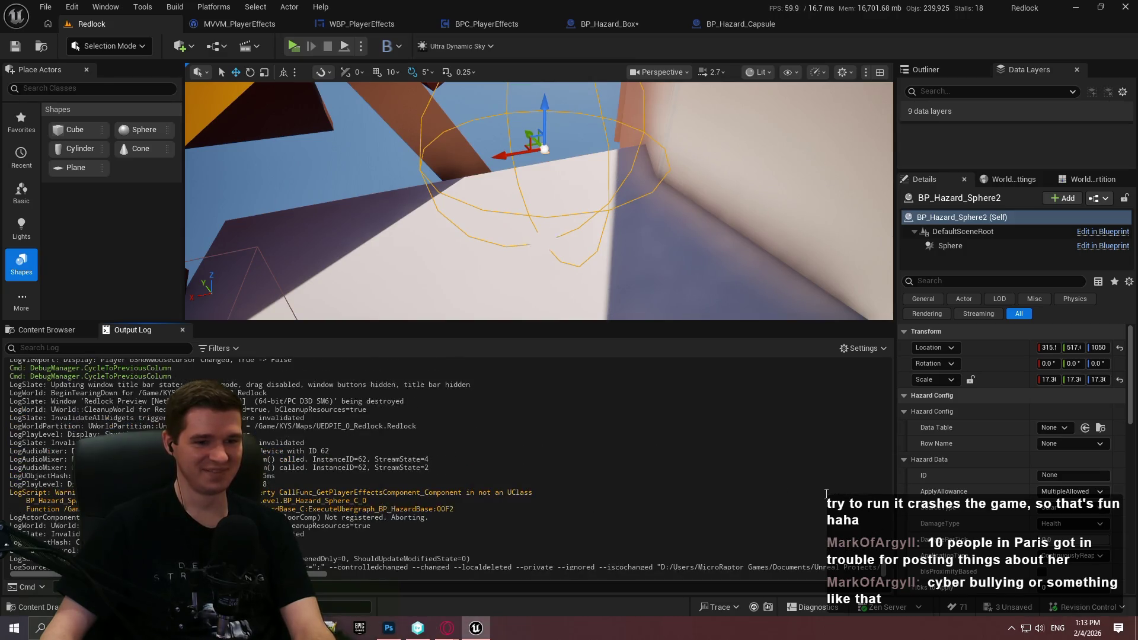
scroll(883, 547, up, 5)
scroll(883, 546, down, 5)
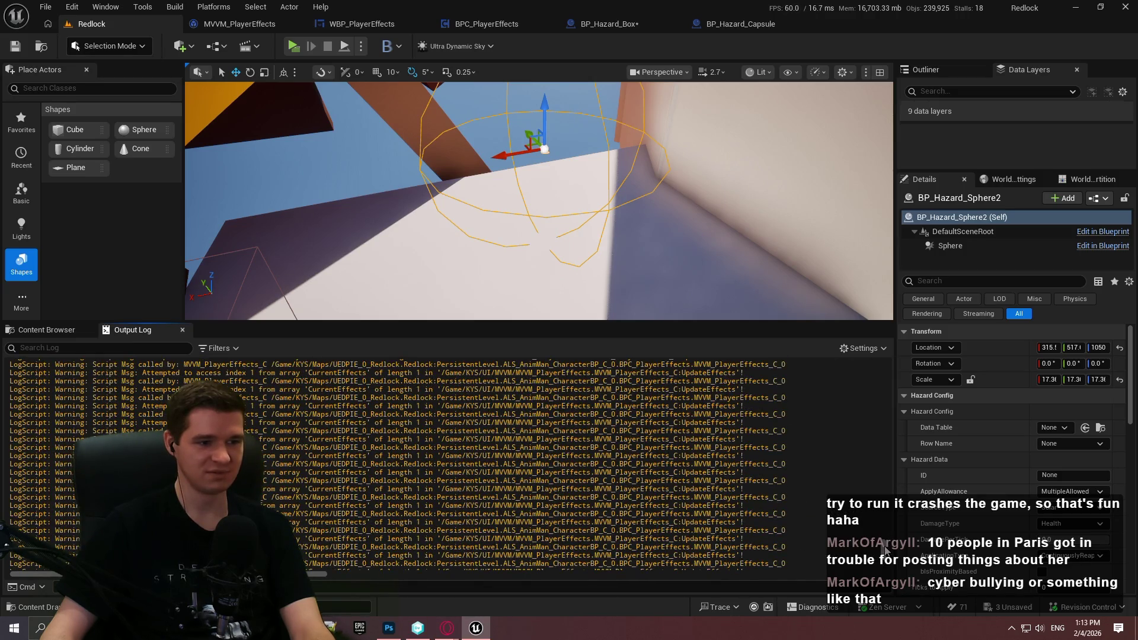
scroll(885, 548, down, 10)
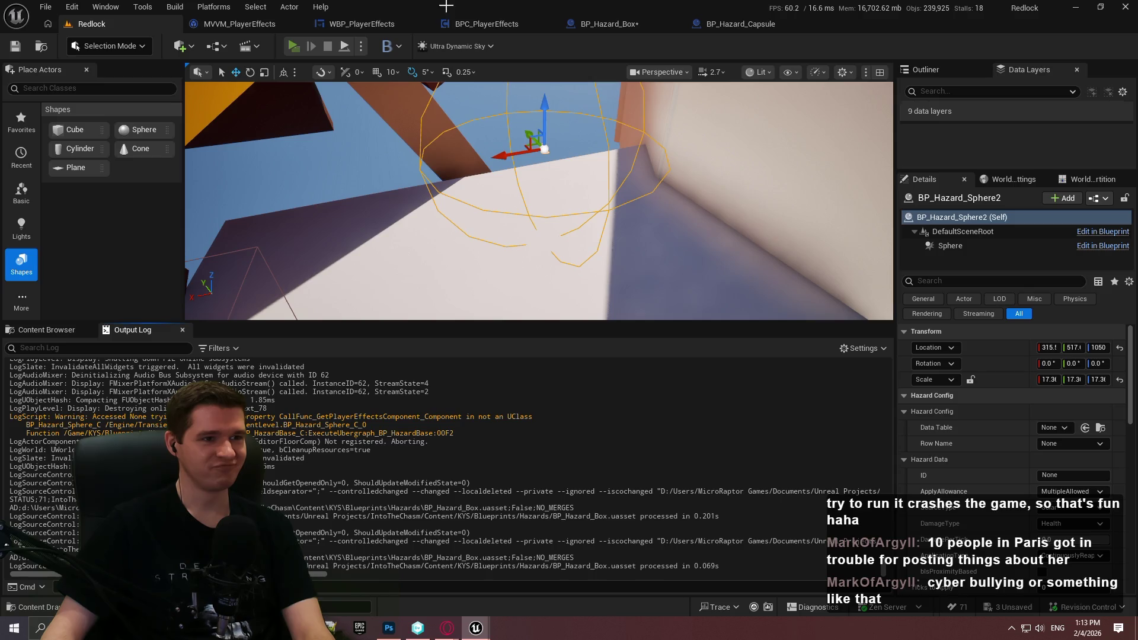
- Run a play-in-editor test, eject to see the red debug sphere, stop, and enlarge the viewport
key(alt+p)
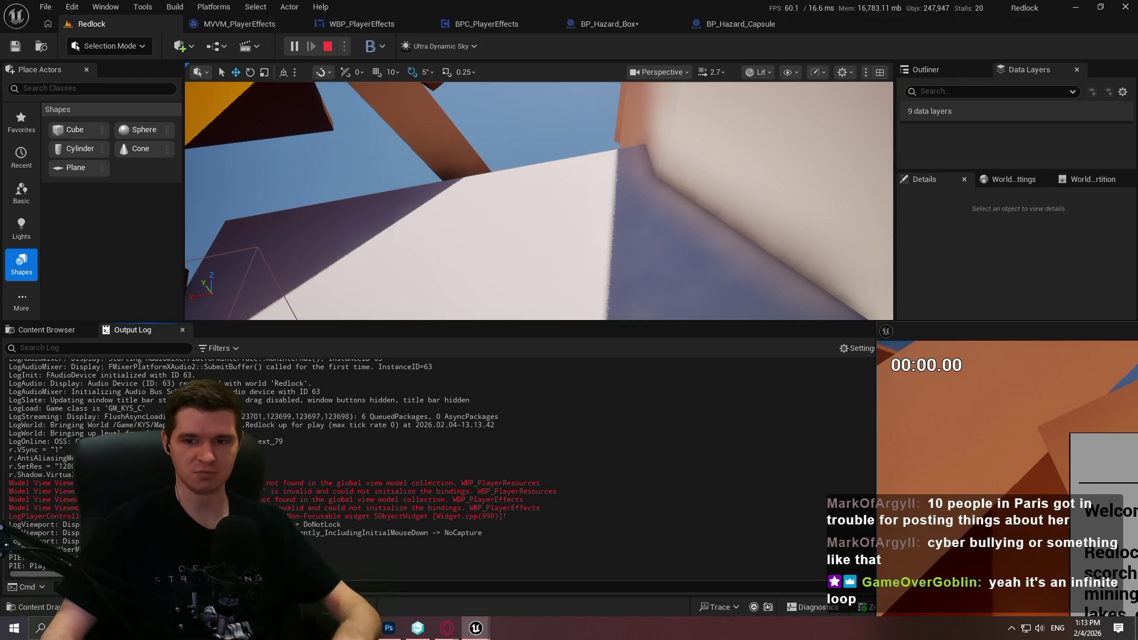
key(Escape)
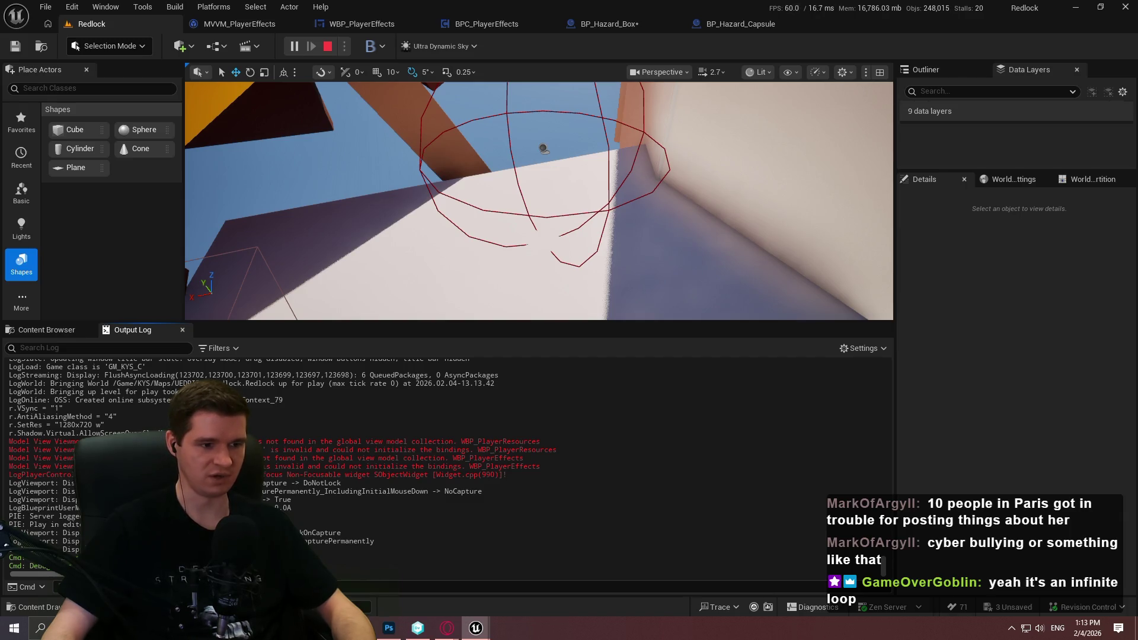
key(Escape)
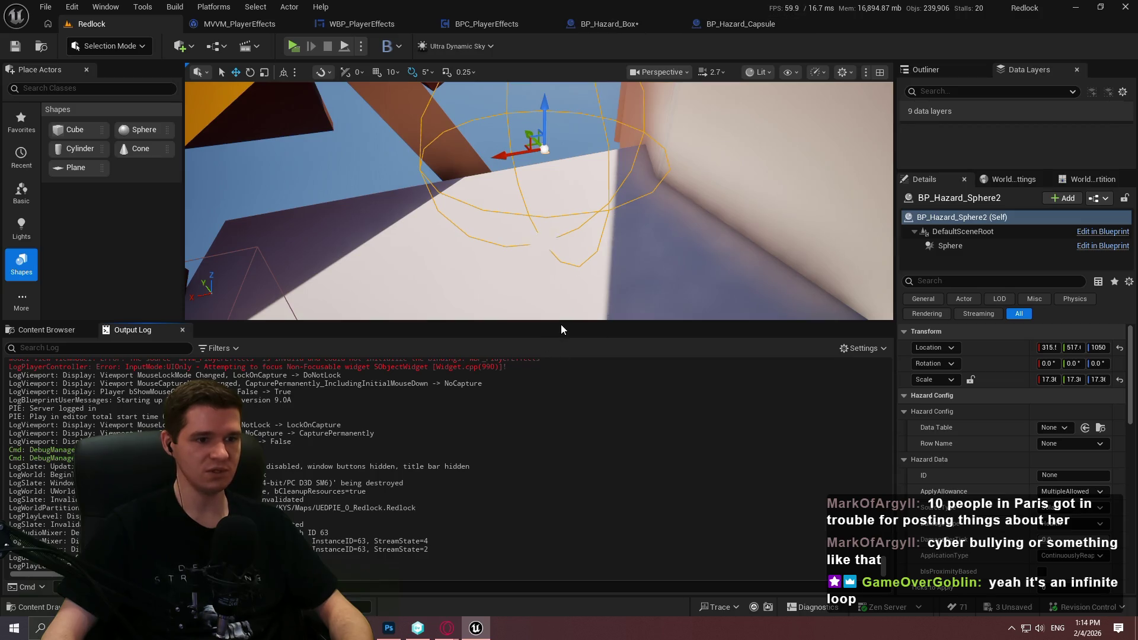
mouse_move(560, 322)
mouse_down()
mouse_move(556, 393)
mouse_move(541, 416)
mouse_move(537, 390)
mouse_up()
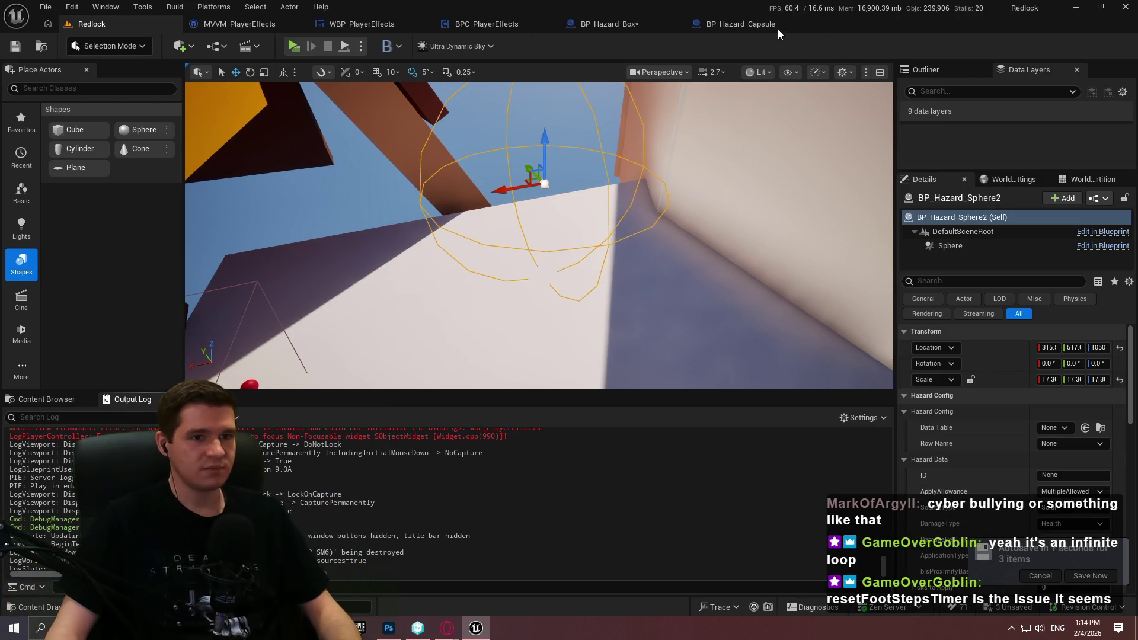
- Check the hazards to-do notes in Notepad++, then reopen the BP_Hazard_Box blueprint graph
key(alt+Tab)
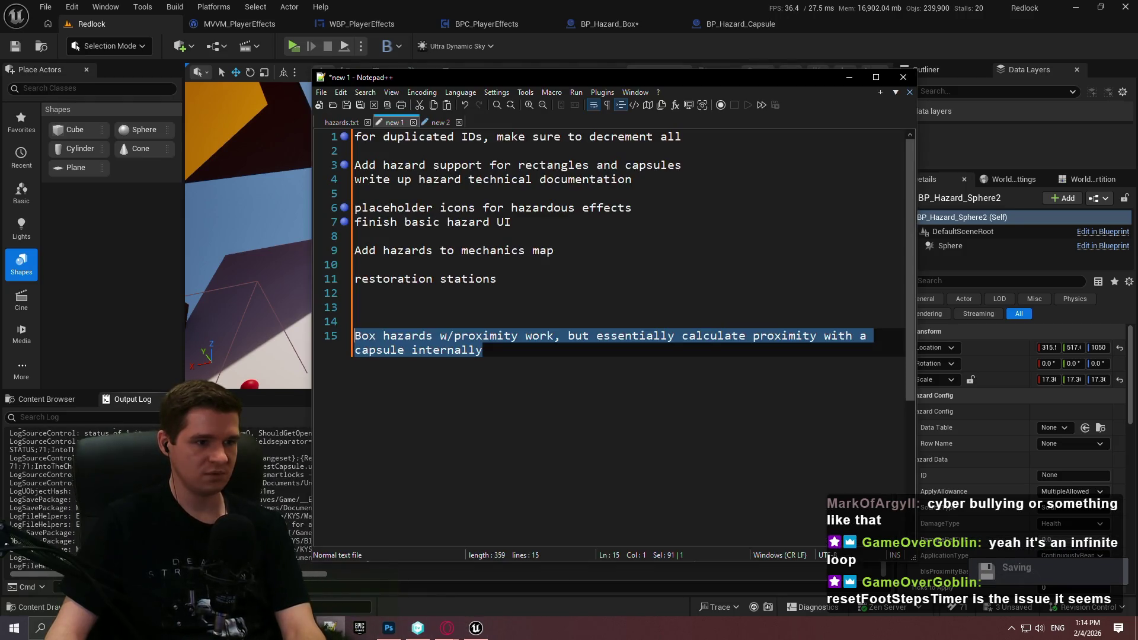
key(alt+Tab)
click(609, 23)
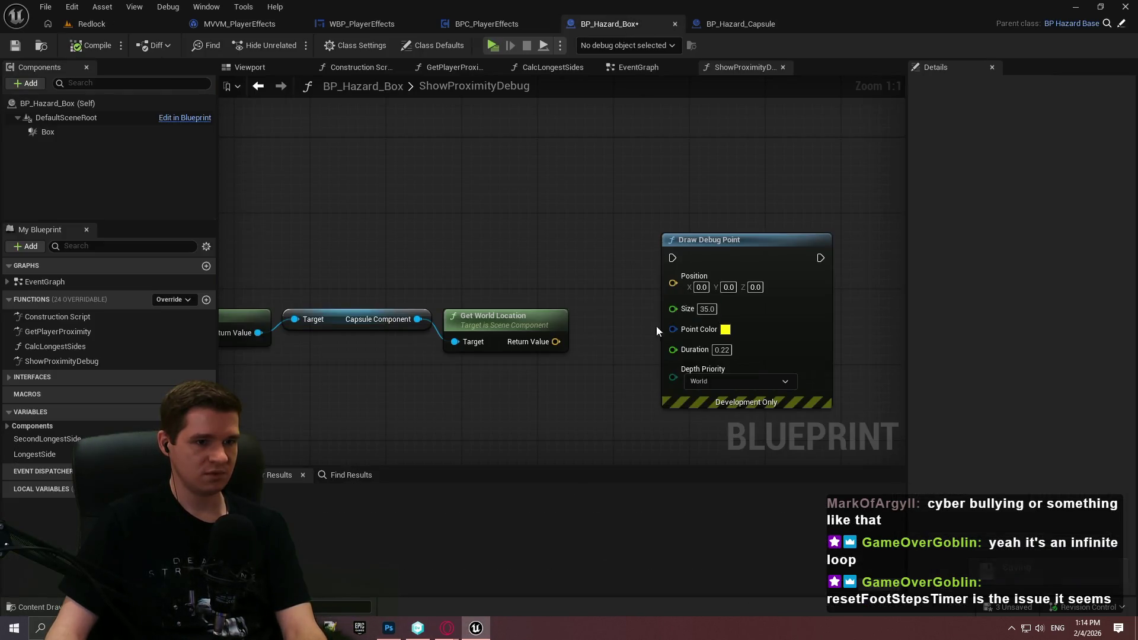
- Look over BP_Hazard_Box's event graph and its CalcLongestSides function
drag(528, 370, 798, 318)
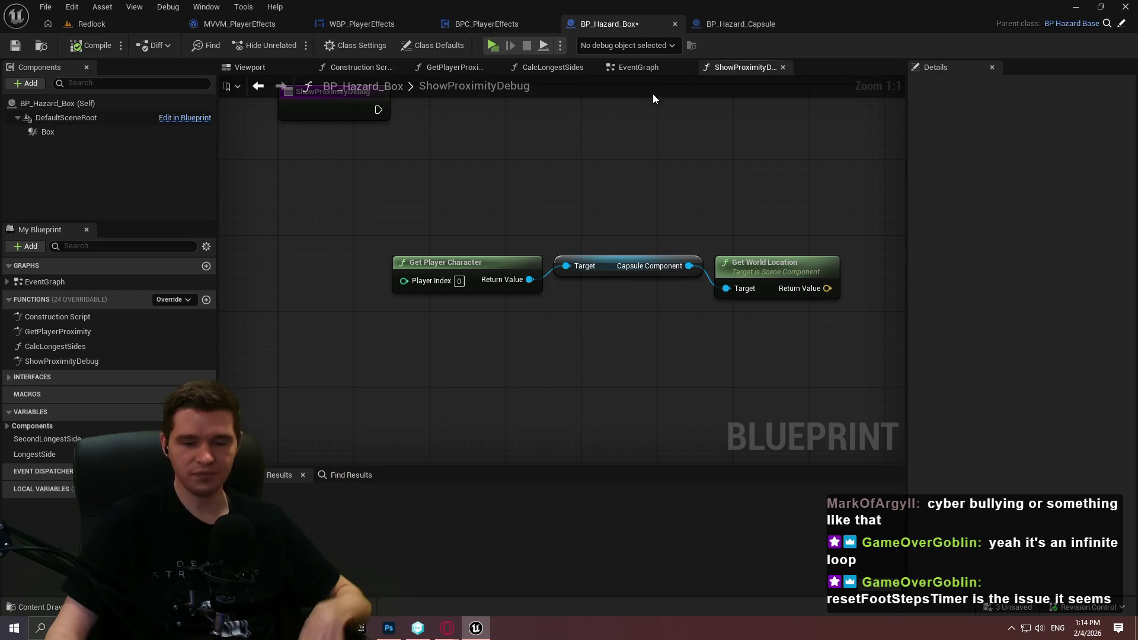
click(628, 67)
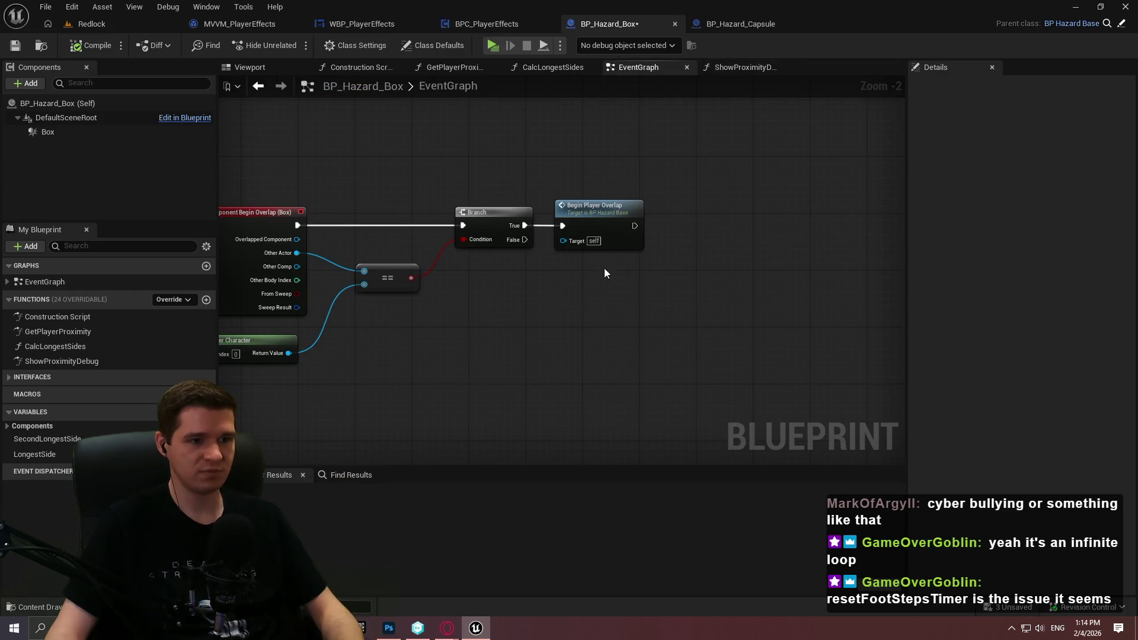
scroll(603, 268, down, 1)
scroll(567, 323, up, 1)
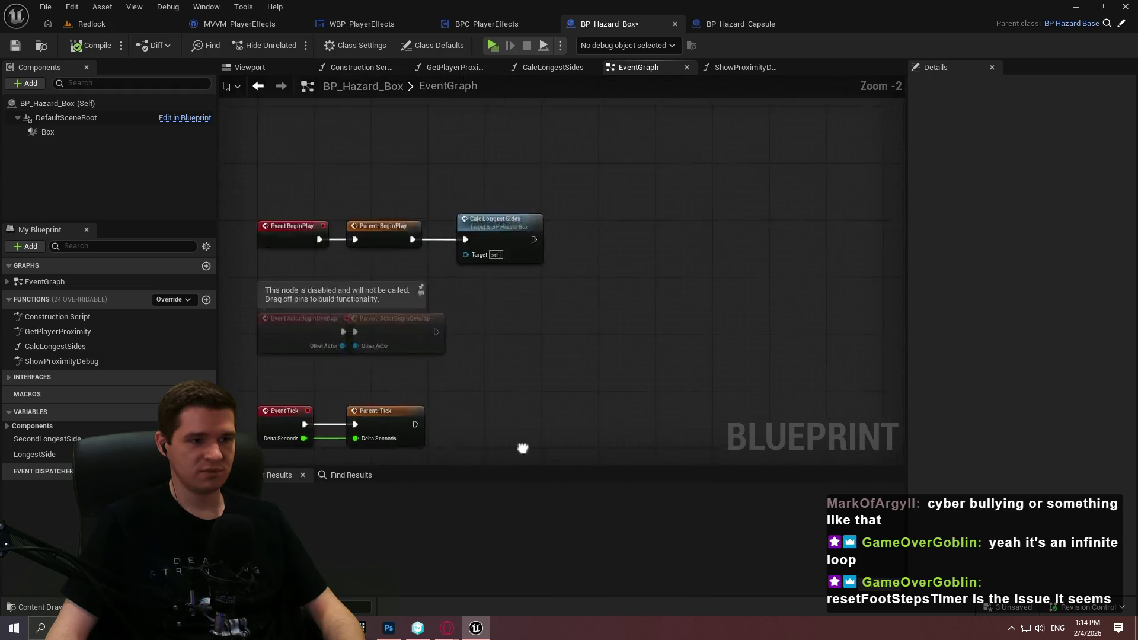
drag(589, 343, 589, 87)
click(557, 70)
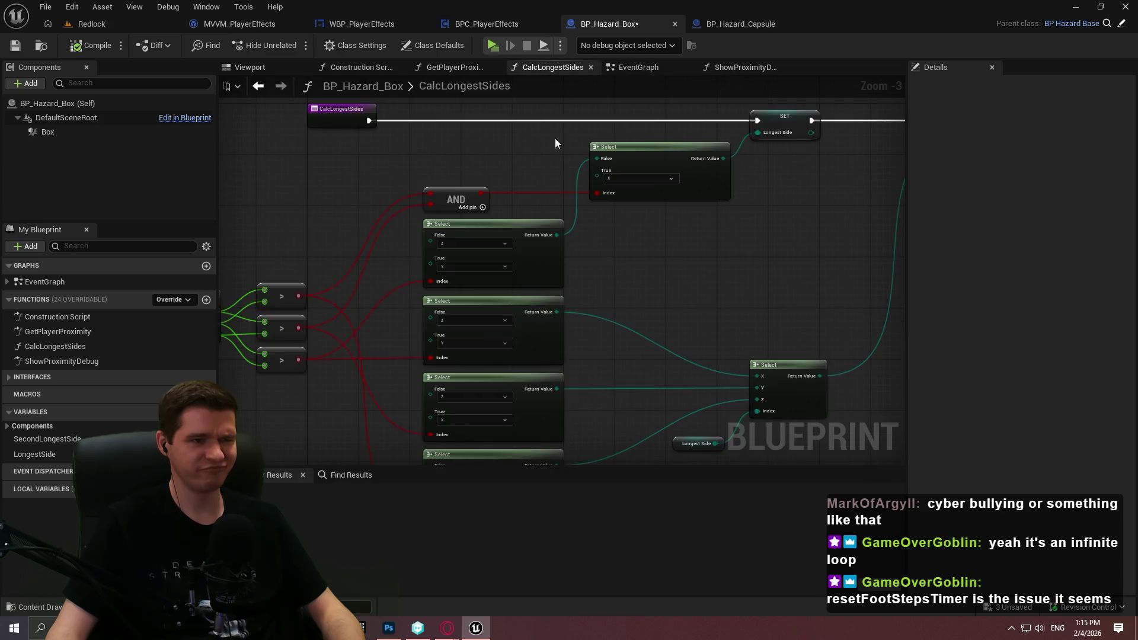
scroll(669, 264, down, 3)
scroll(684, 254, up, 3)
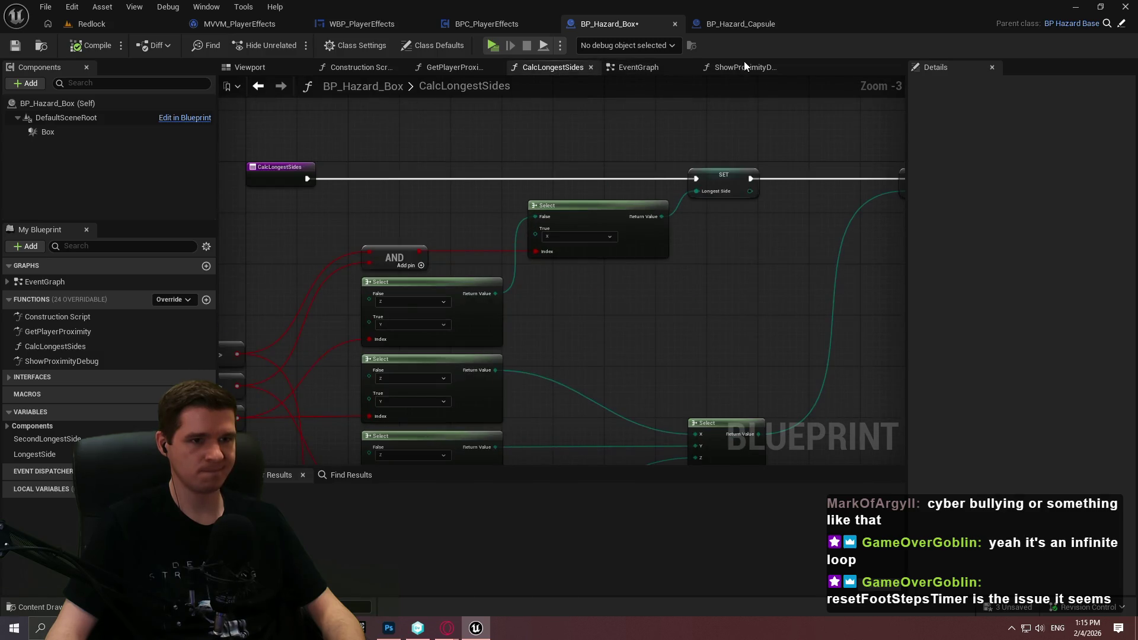
- Select the box-extent and side-selection nodes in GetPlayerProximity for copying
click(454, 68)
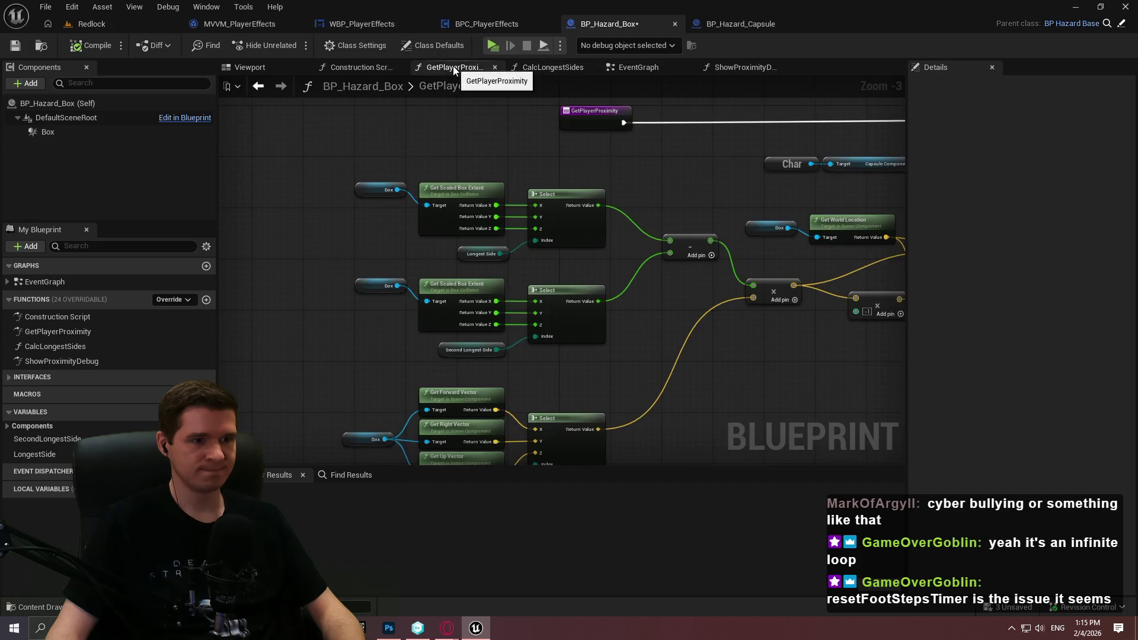
drag(678, 183, 512, 201)
scroll(512, 201, down, 1)
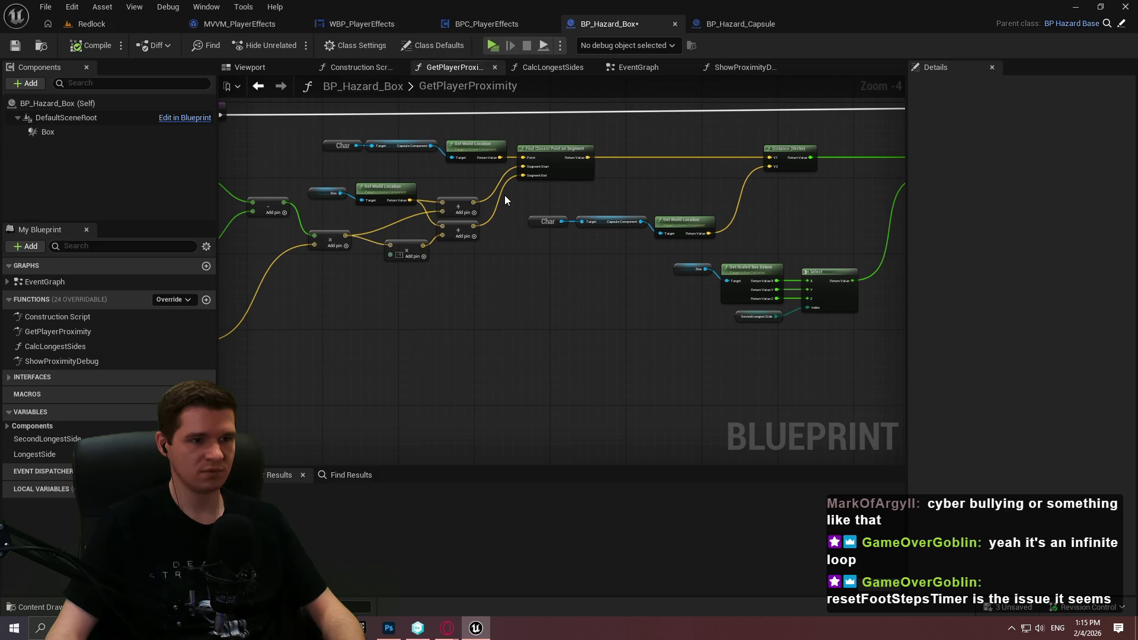
drag(491, 388, 734, 368)
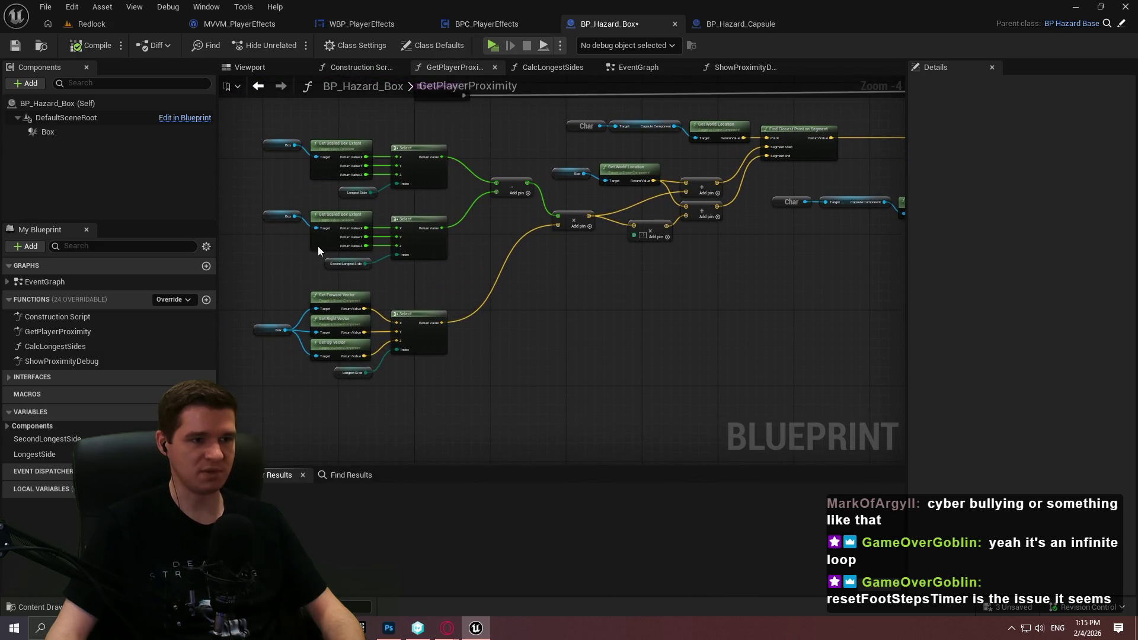
mouse_move(717, 445)
mouse_down()
mouse_move(269, 162)
mouse_move(265, 144)
mouse_up()
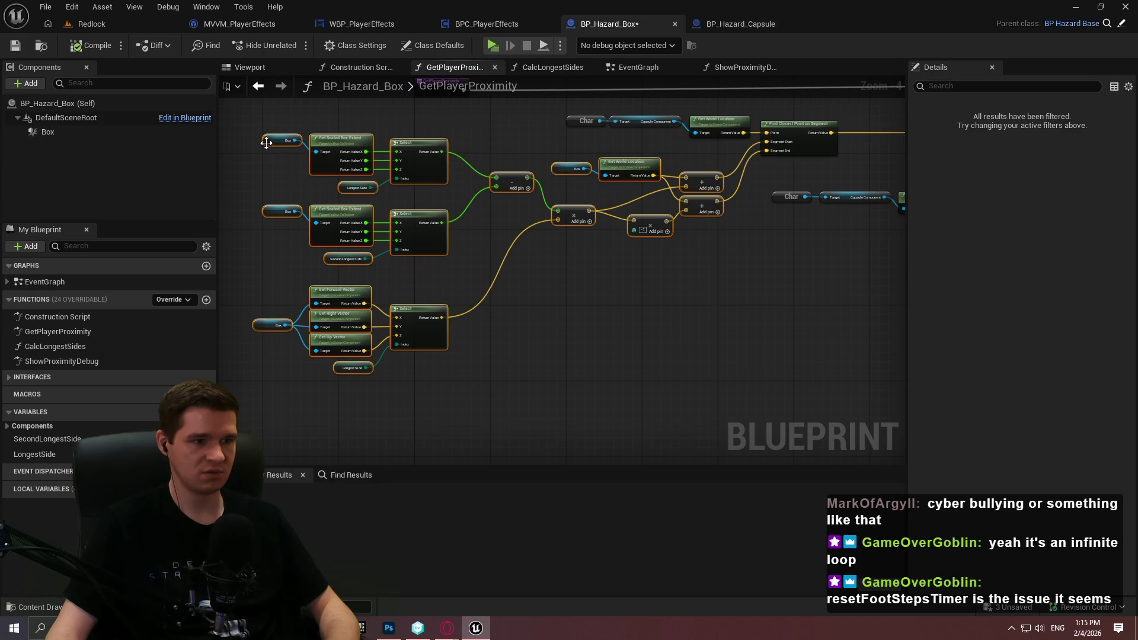
- Delete all existing nodes in the ShowProximityDebug graph
click(719, 66)
scroll(674, 297, down, 5)
drag(813, 324, 453, 140)
key(Delete)
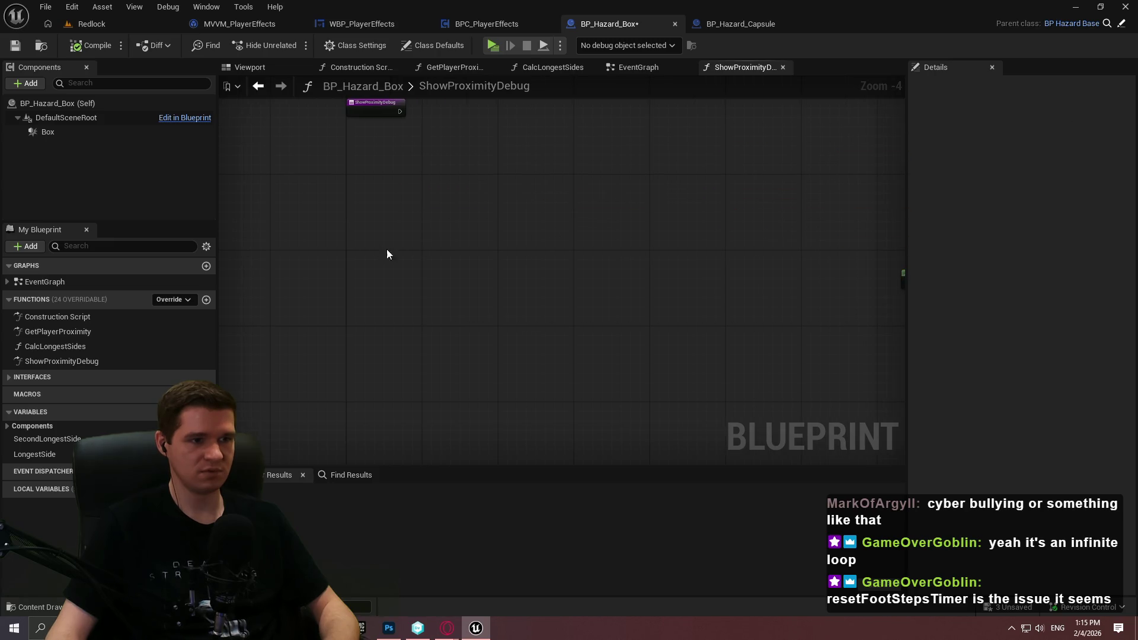
- Paste the box-extent math and add a Draw Debug Line ending at the offset box point
key(ctrl+v)
mouse_move(293, 154)
mouse_down()
mouse_move(297, 163)
mouse_move(429, 143)
mouse_up()
scroll(769, 286, up, 1)
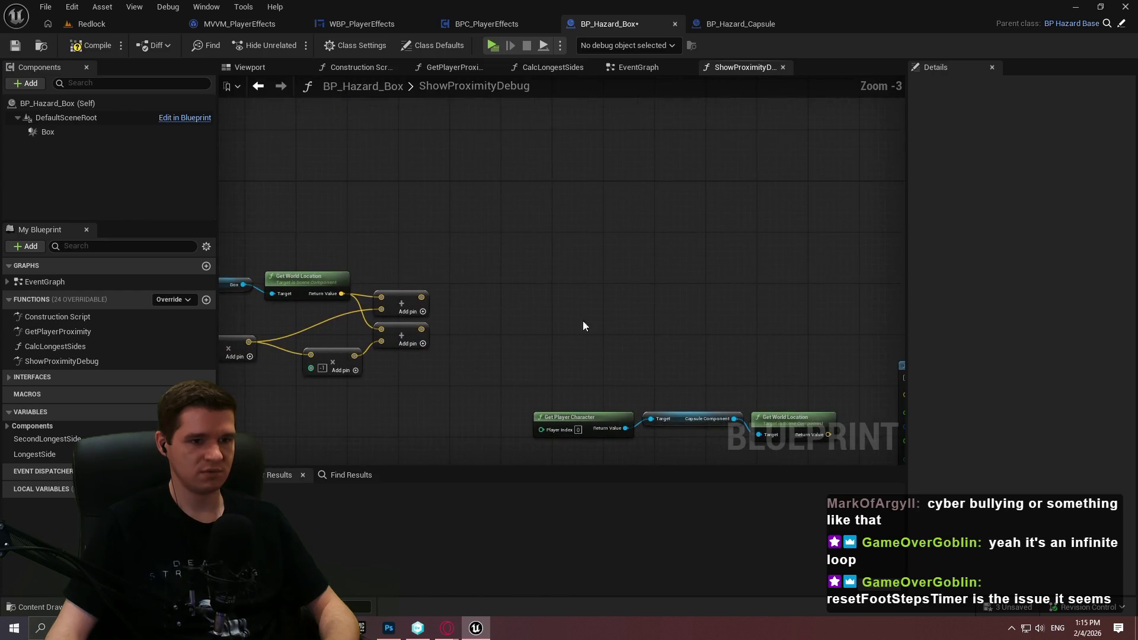
right_click(496, 169)
text(draw a)
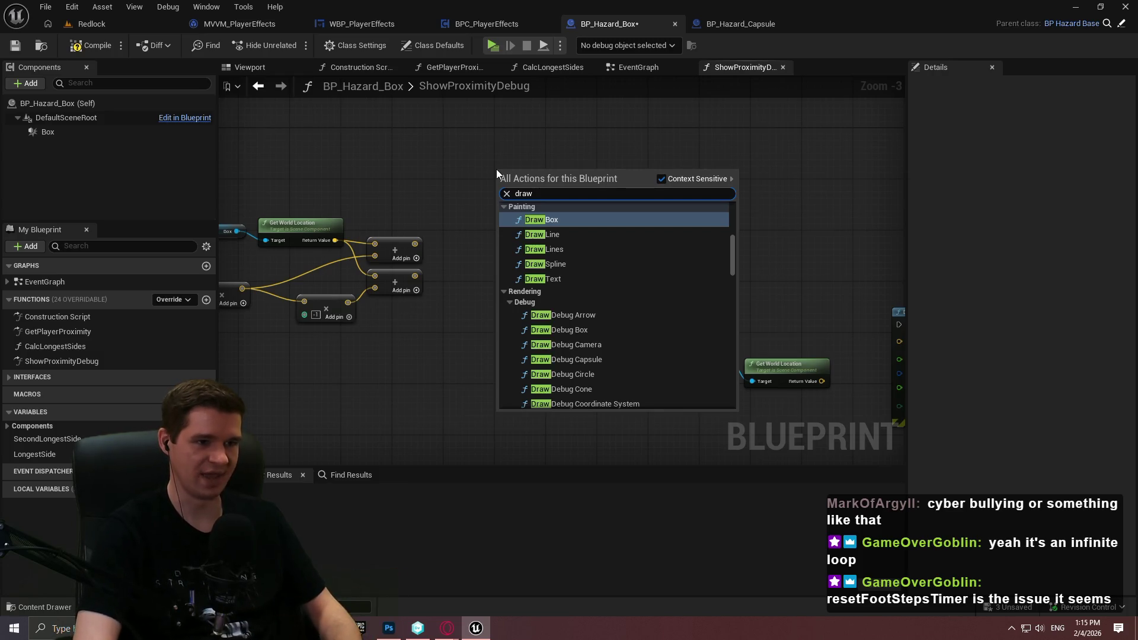
key(BackSpace)
text(deb)
key(Down)
key(Down)
key(Down)
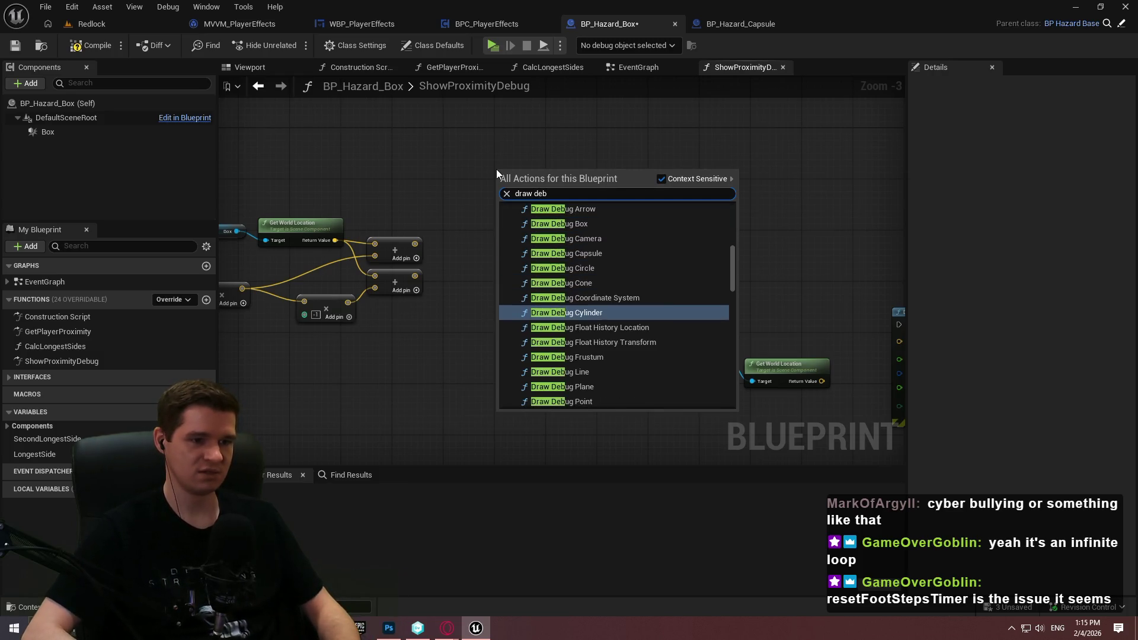
key(Down)
key(Return)
mouse_move(493, 197)
mouse_down()
mouse_move(628, 219)
mouse_move(632, 228)
mouse_move(549, 266)
mouse_move(643, 244)
mouse_up()
- Give Draw Debug Line a light blue colour, duration 0.22 and thickness 10
scroll(685, 238, up, 3)
click(609, 233)
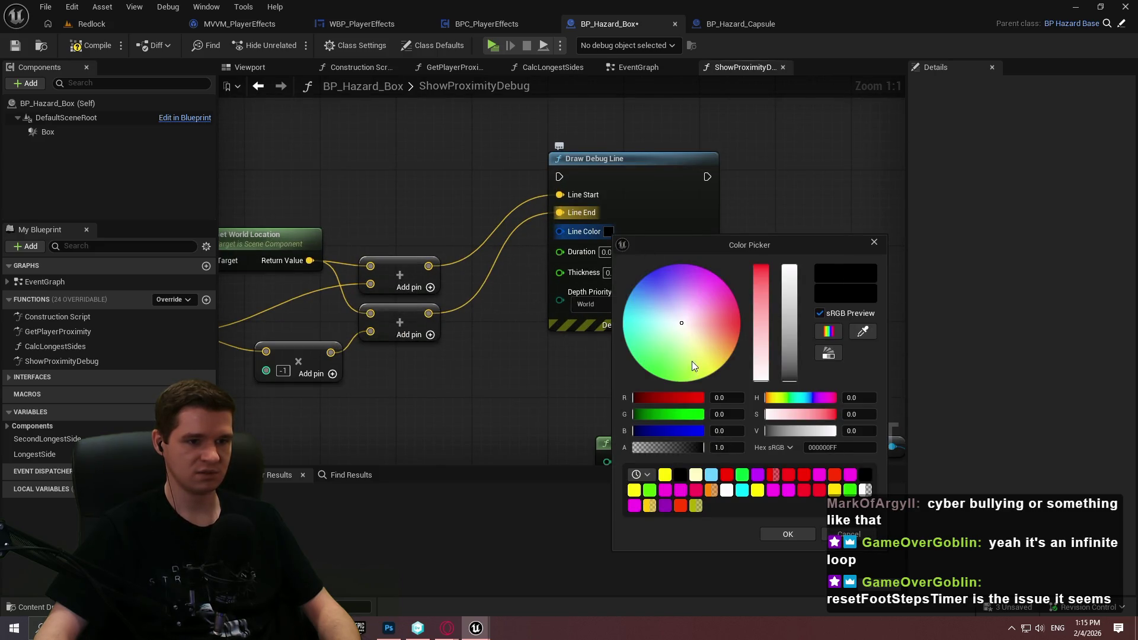
drag(657, 315, 632, 306)
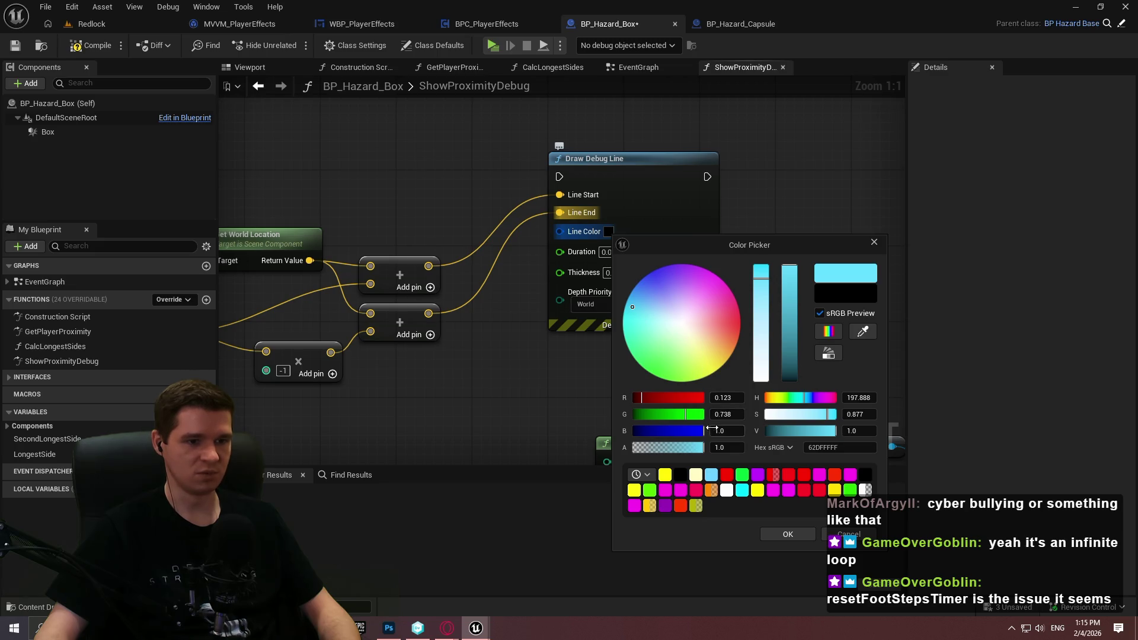
click(770, 535)
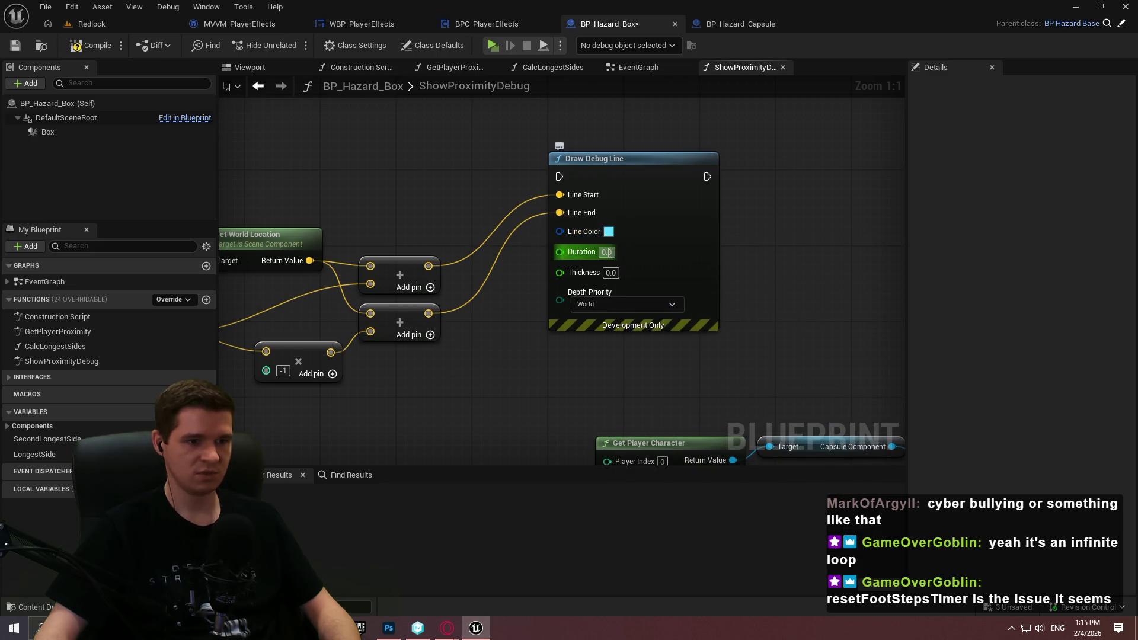
text(0.22)
key(Return)
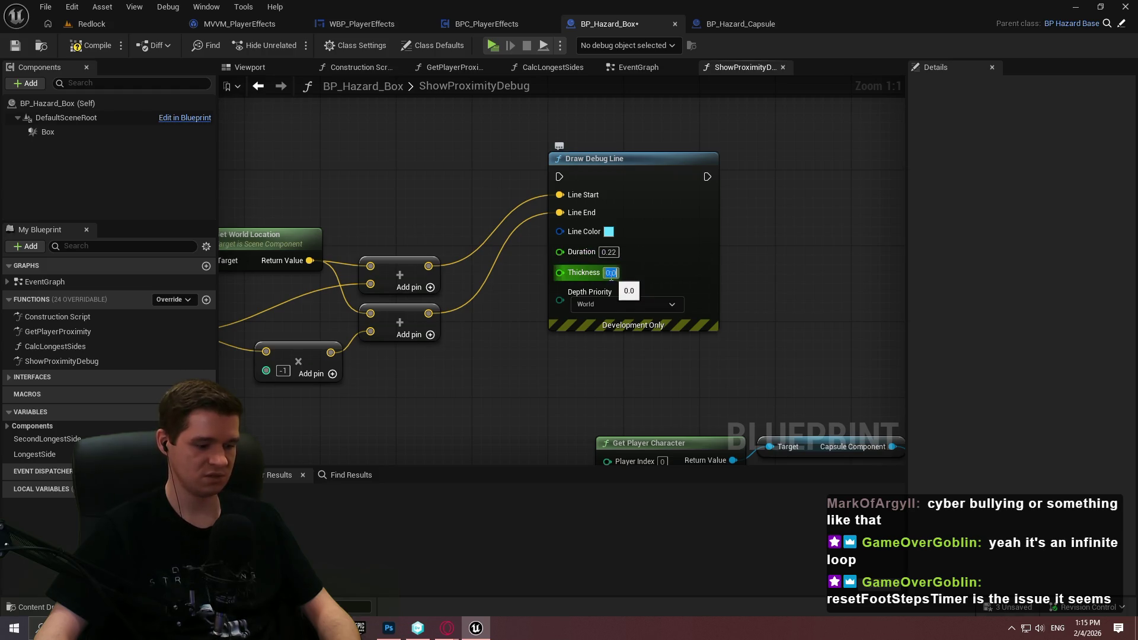
text(10)
key(Return)
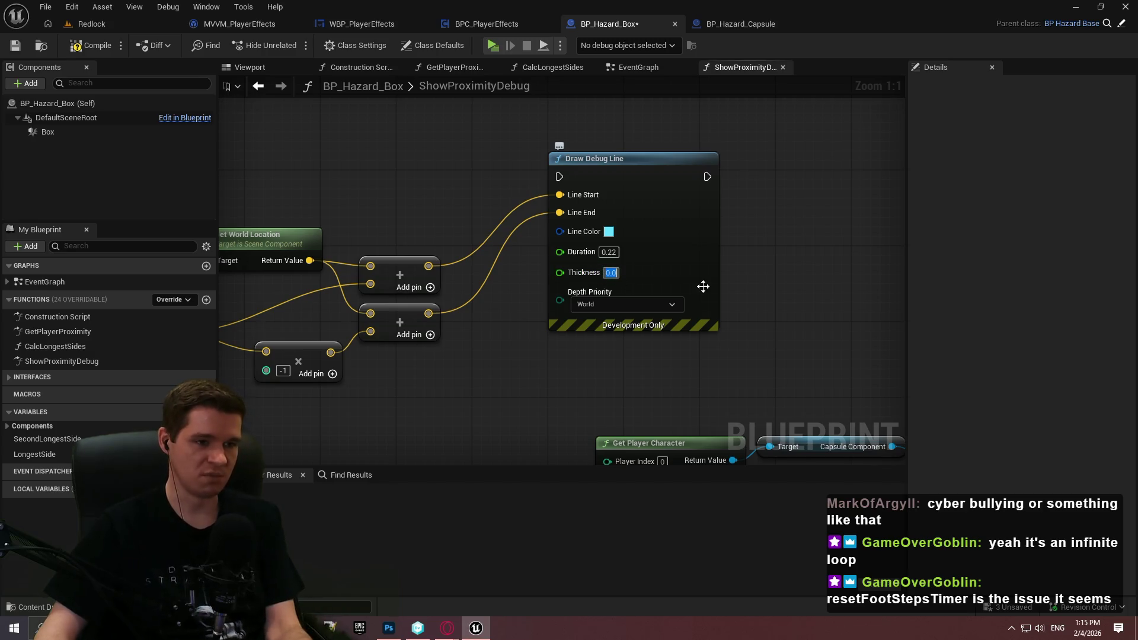
- Chain the function entry into Draw Debug Line, then into Draw Debug Point
mouse_move(565, 186)
mouse_down()
mouse_move(241, 158)
mouse_move(459, 127)
mouse_move(435, 125)
mouse_up()
scroll(436, 126, down, 4)
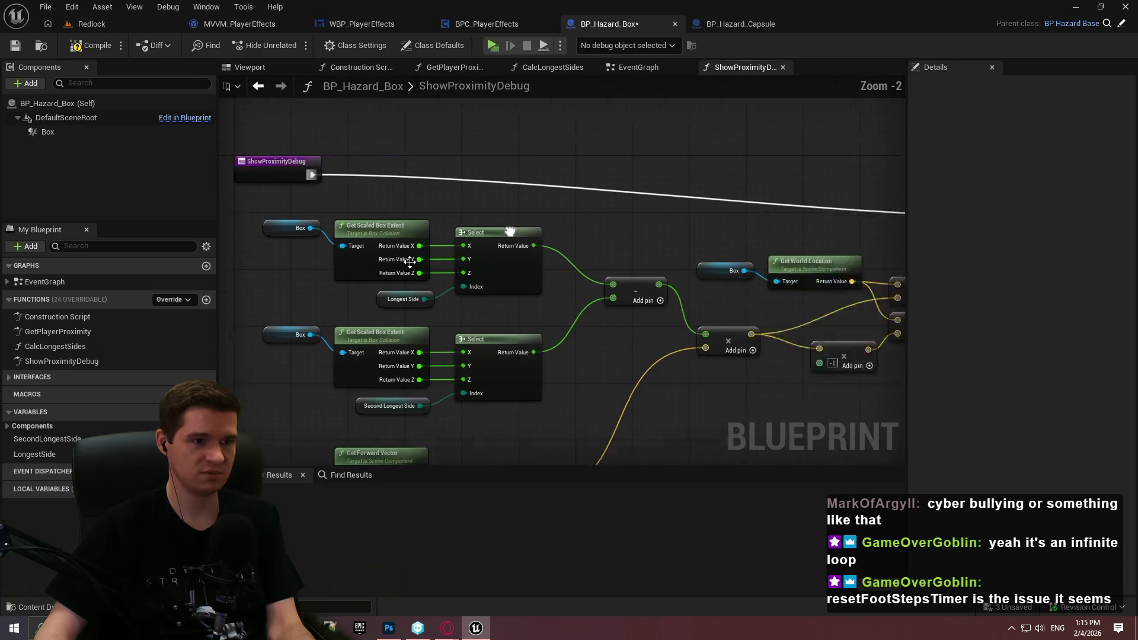
mouse_move(859, 233)
mouse_down()
mouse_move(852, 202)
mouse_move(834, 201)
mouse_up()
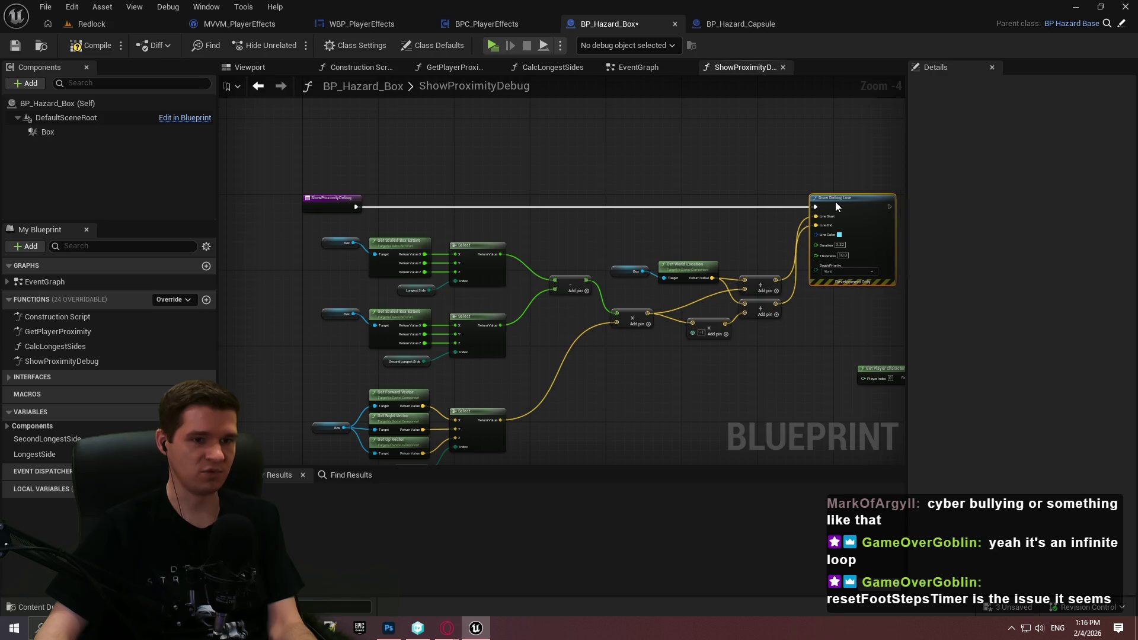
scroll(835, 201, up, 4)
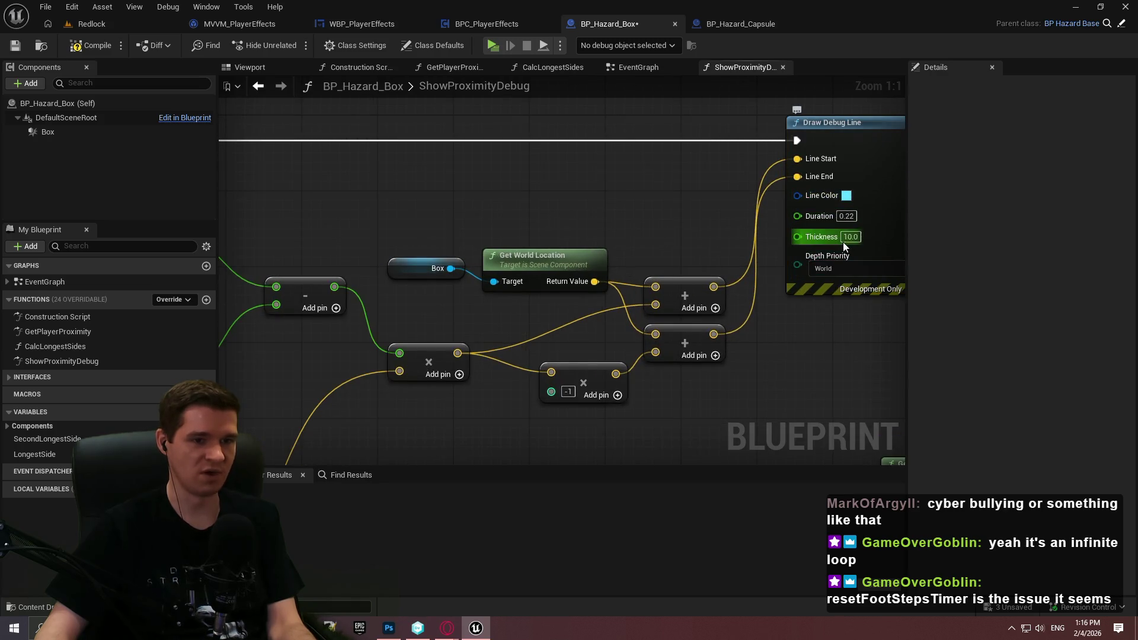
scroll(596, 347, down, 3)
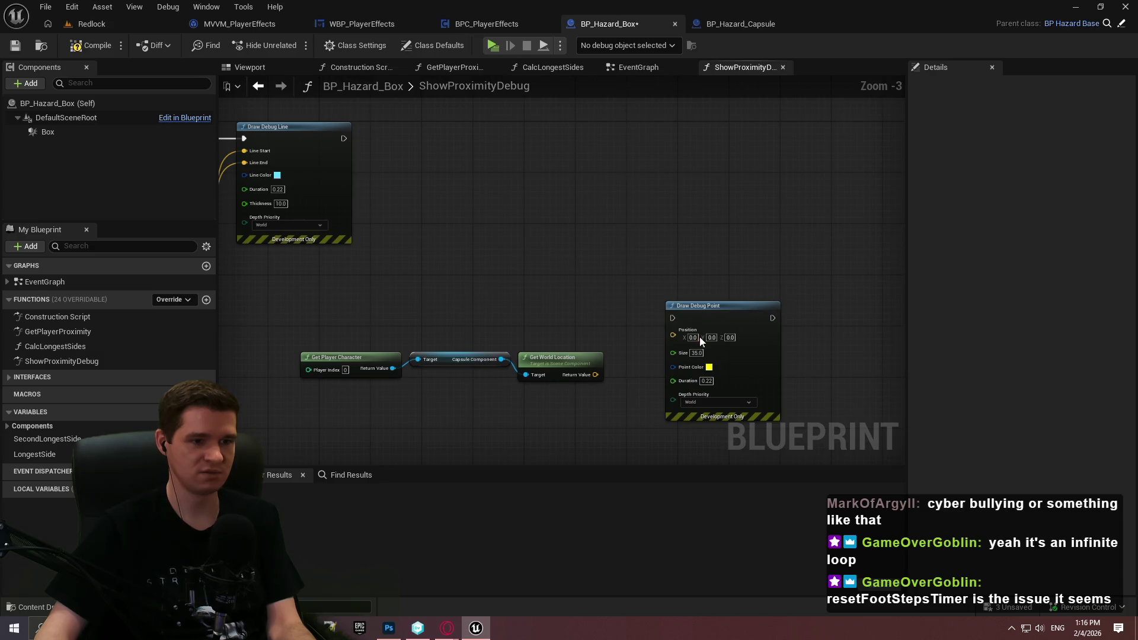
drag(668, 316, 344, 138)
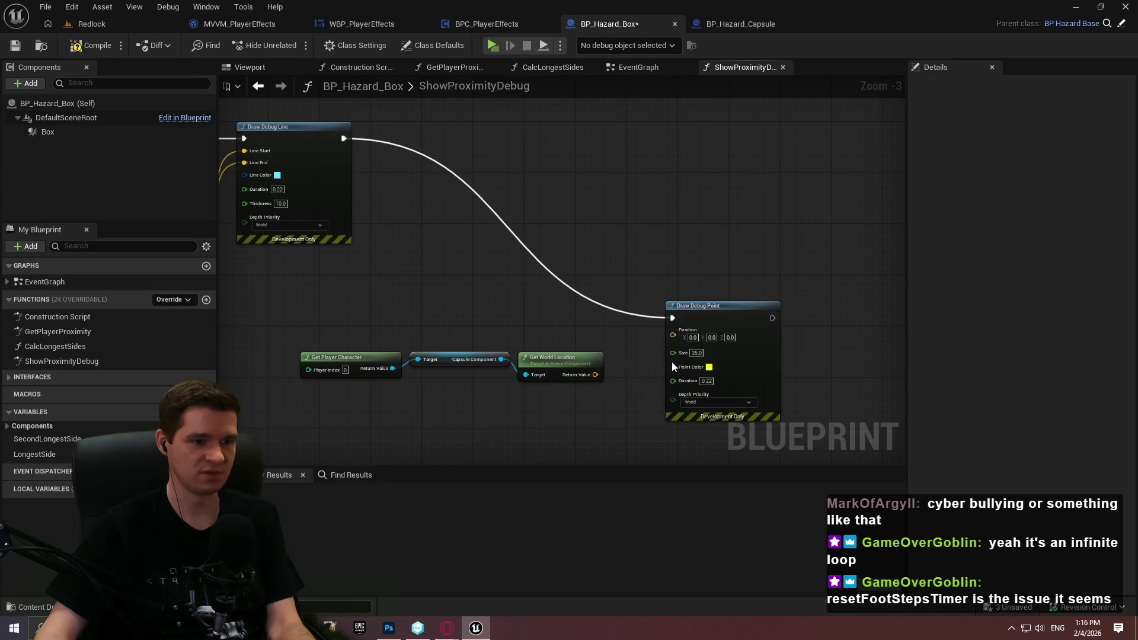
mouse_move(595, 374)
mouse_down()
mouse_move(673, 335)
mouse_move(704, 143)
mouse_move(771, 147)
mouse_up()
drag(436, 189, 845, 200)
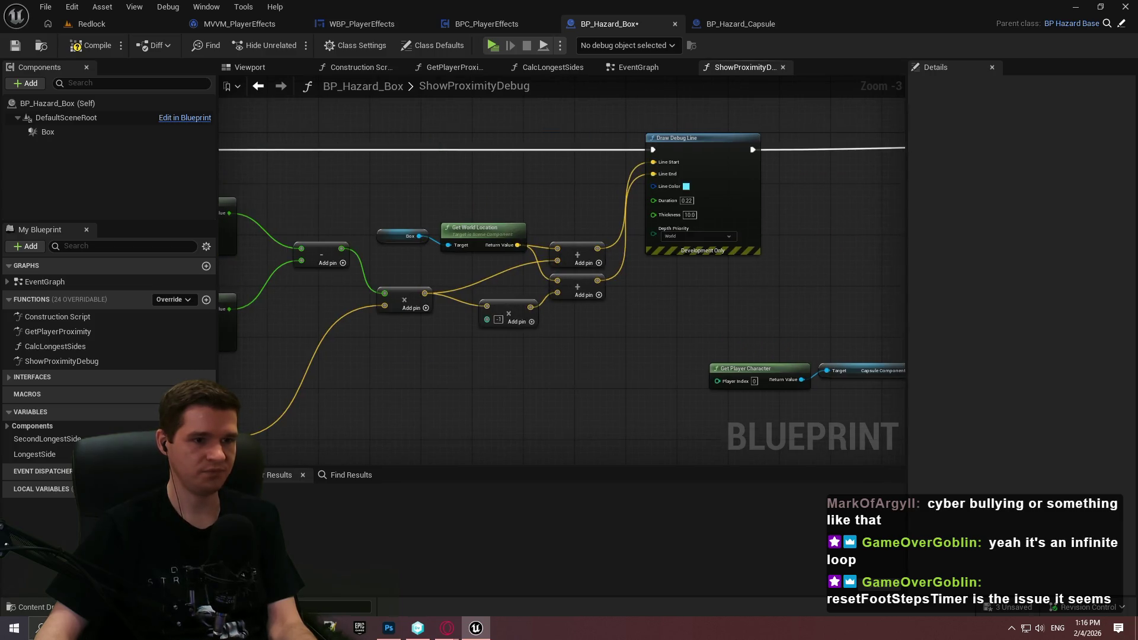
drag(788, 261, 431, 254)
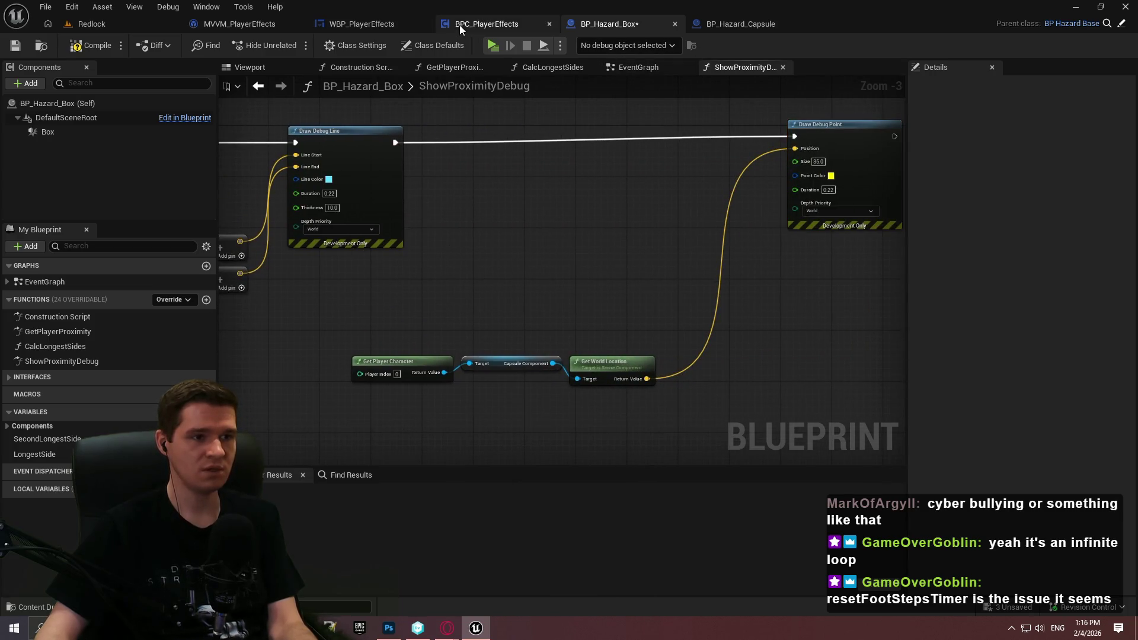
alt+click(803, 151)
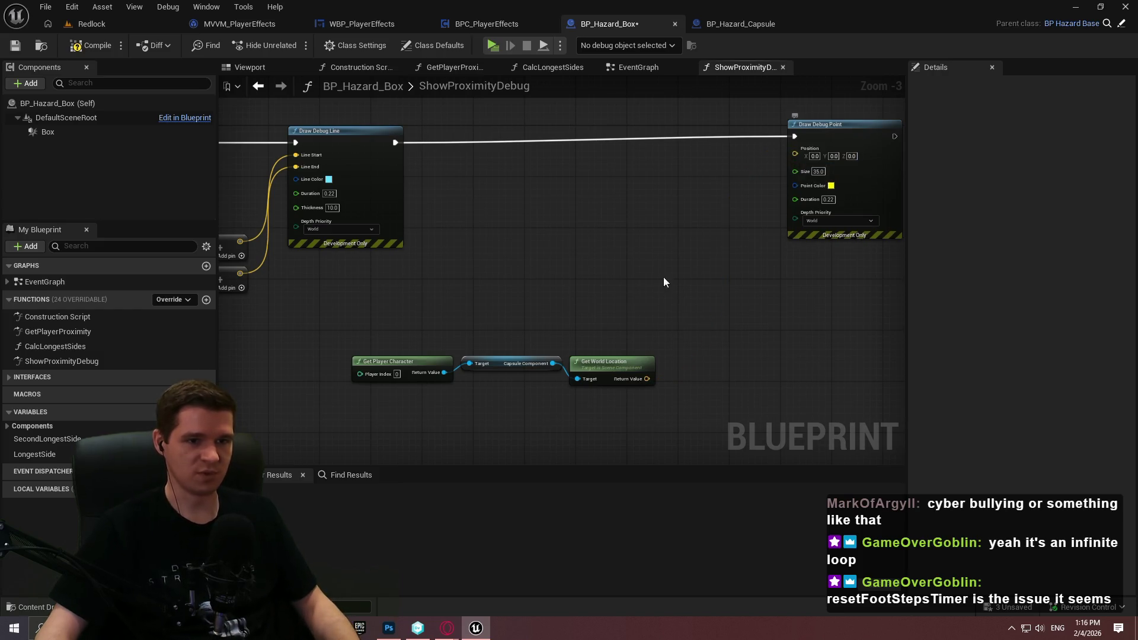
- Add Find Closest Point on Segment fed by the player location and box edge points
right_click(661, 230)
text(find closes)
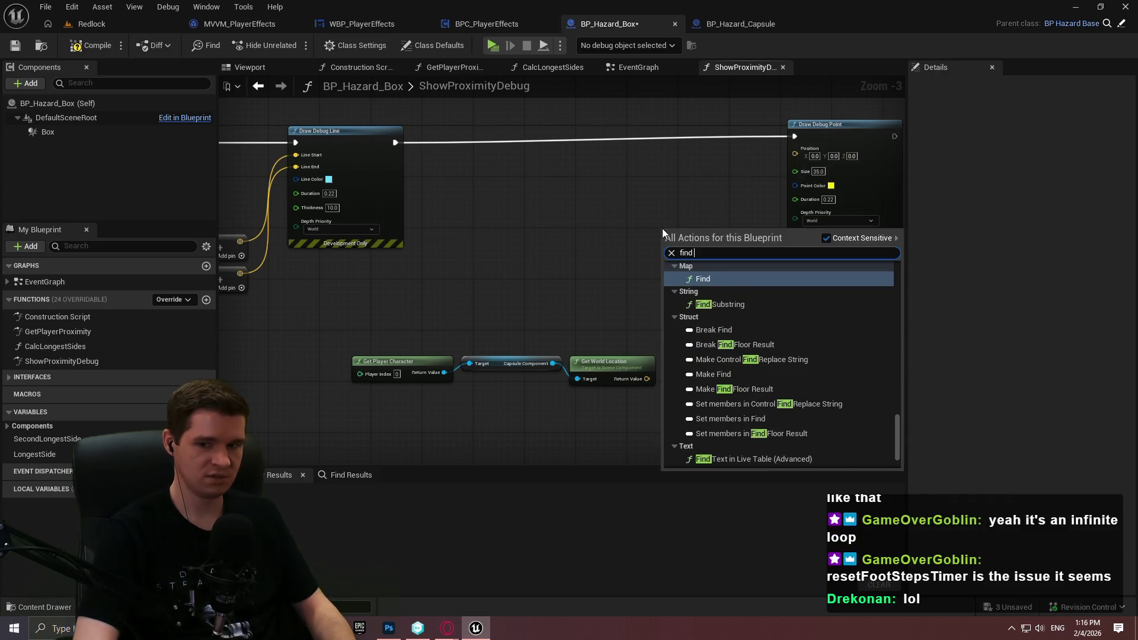
key(Down)
key(Down)
key(Down)
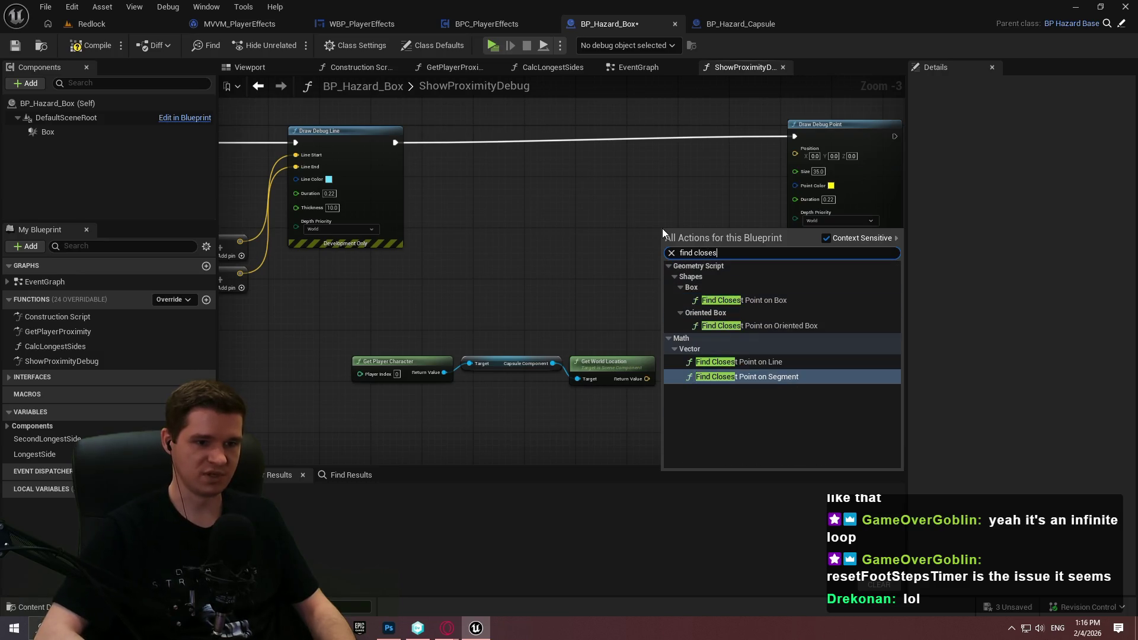
key(Return)
scroll(657, 267, up, 2)
scroll(657, 268, up, 1)
mouse_move(673, 241)
mouse_down()
mouse_move(638, 425)
mouse_move(673, 241)
mouse_up()
click(633, 355)
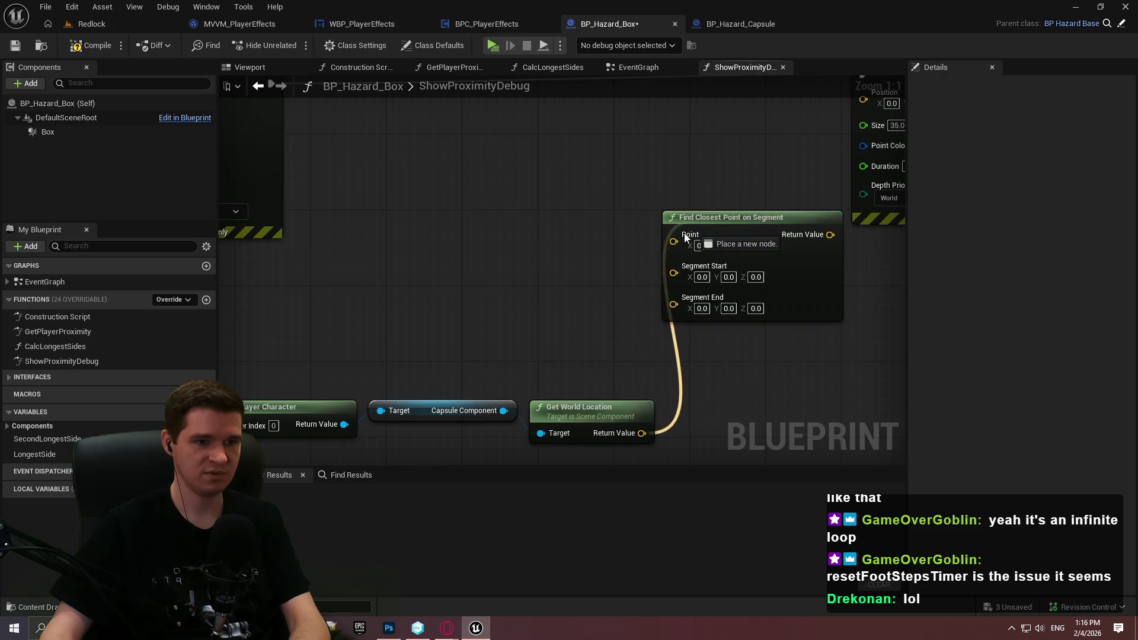
mouse_move(829, 234)
mouse_down()
mouse_move(837, 145)
mouse_move(776, 130)
mouse_up()
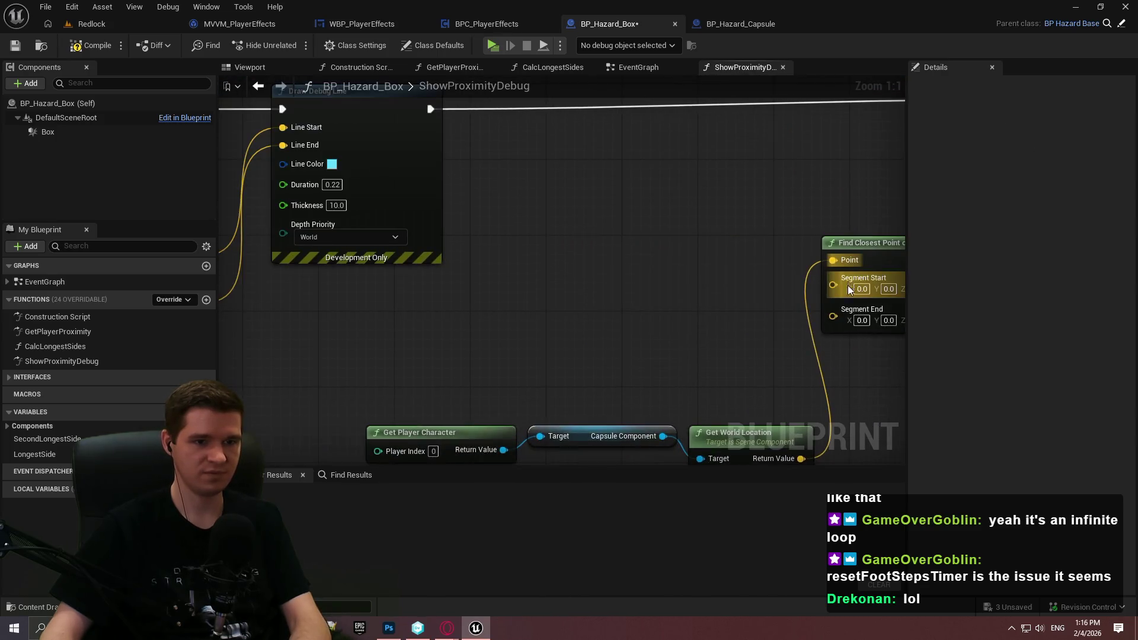
mouse_move(590, 303)
mouse_down()
mouse_move(883, 292)
mouse_move(388, 275)
mouse_move(495, 304)
mouse_up()
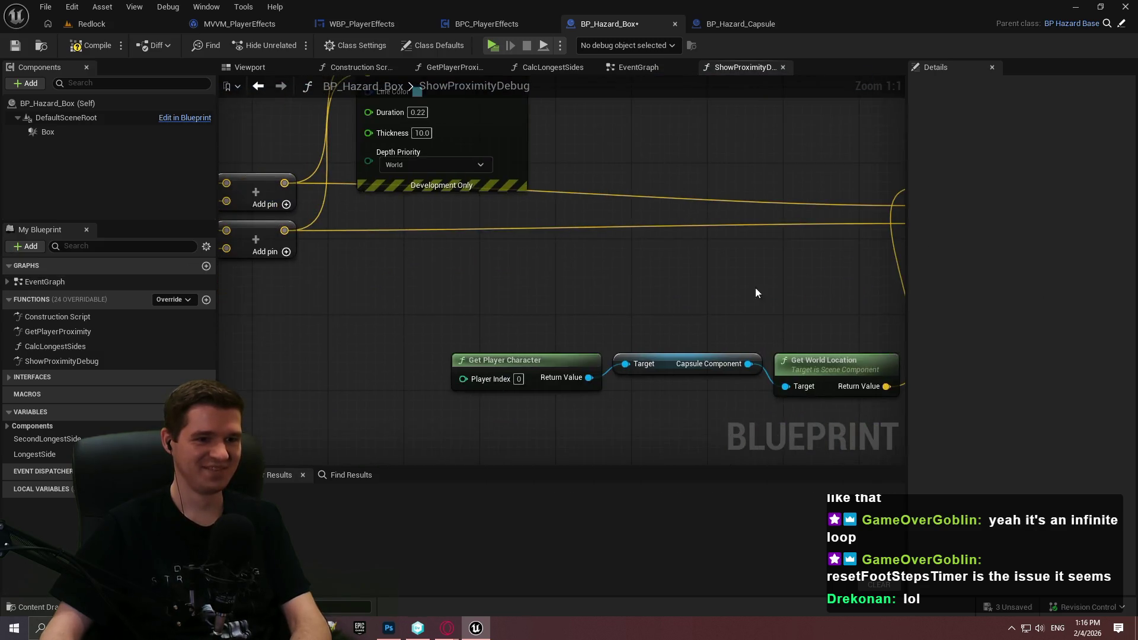
- Place Find Closest Point on Segment beside the player location and shift Draw Debug Point right
drag(780, 230, 672, 193)
drag(764, 253, 766, 264)
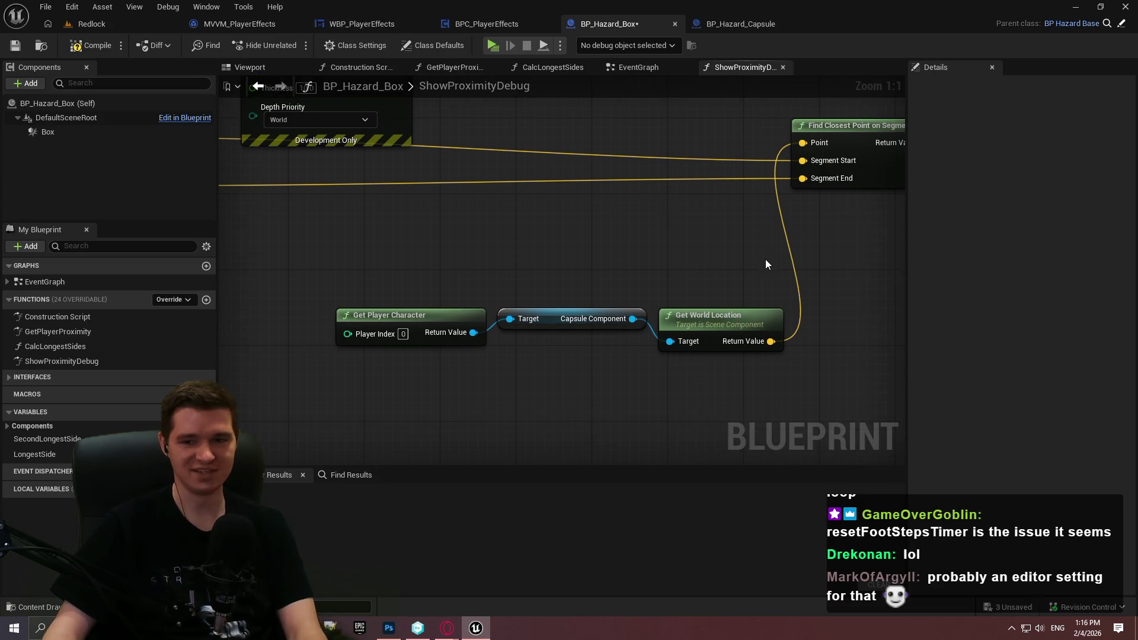
drag(772, 402, 433, 296)
drag(870, 129, 887, 338)
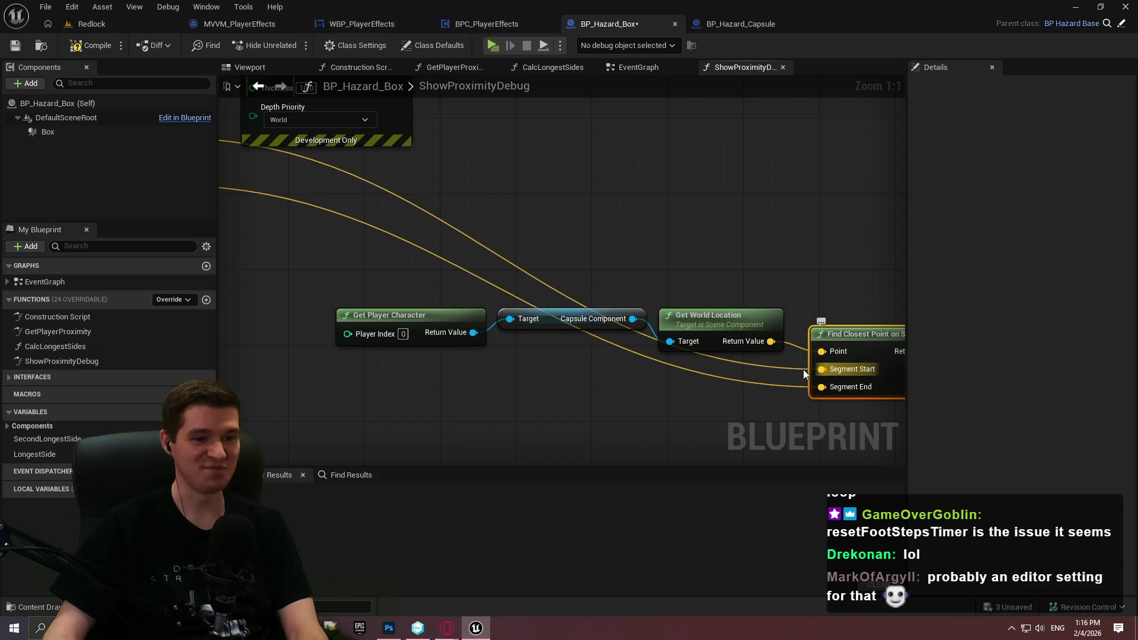
drag(736, 371, 754, 331)
mouse_move(889, 252)
mouse_down()
mouse_move(692, 245)
mouse_move(664, 463)
mouse_up()
scroll(664, 356, down, 2)
drag(639, 244, 782, 212)
drag(614, 211, 599, 223)
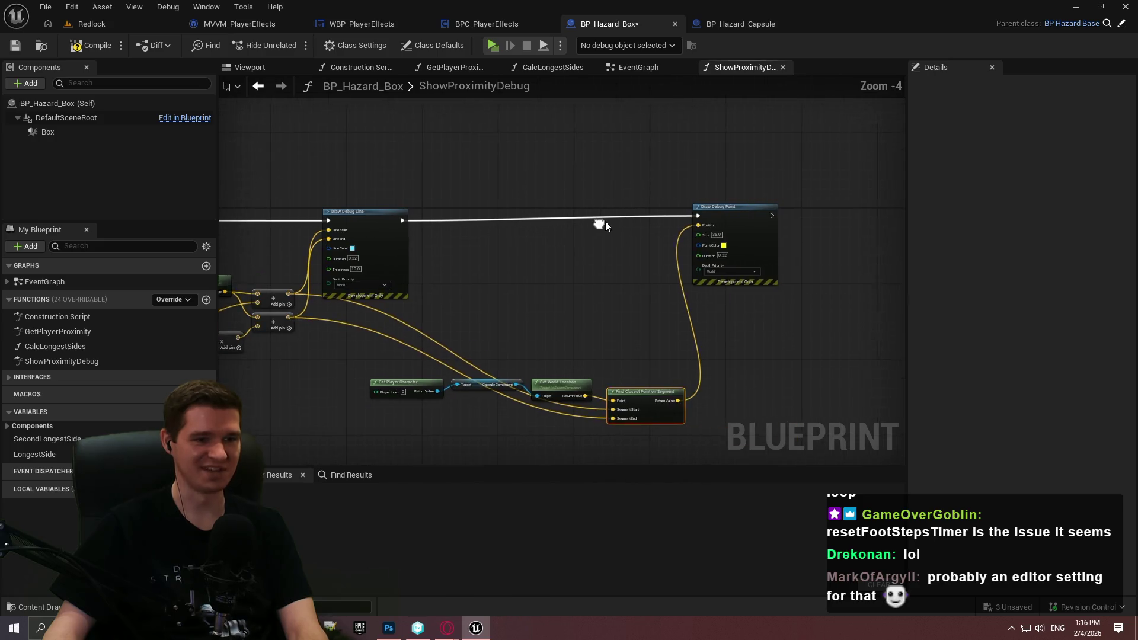
drag(800, 217, 898, 221)
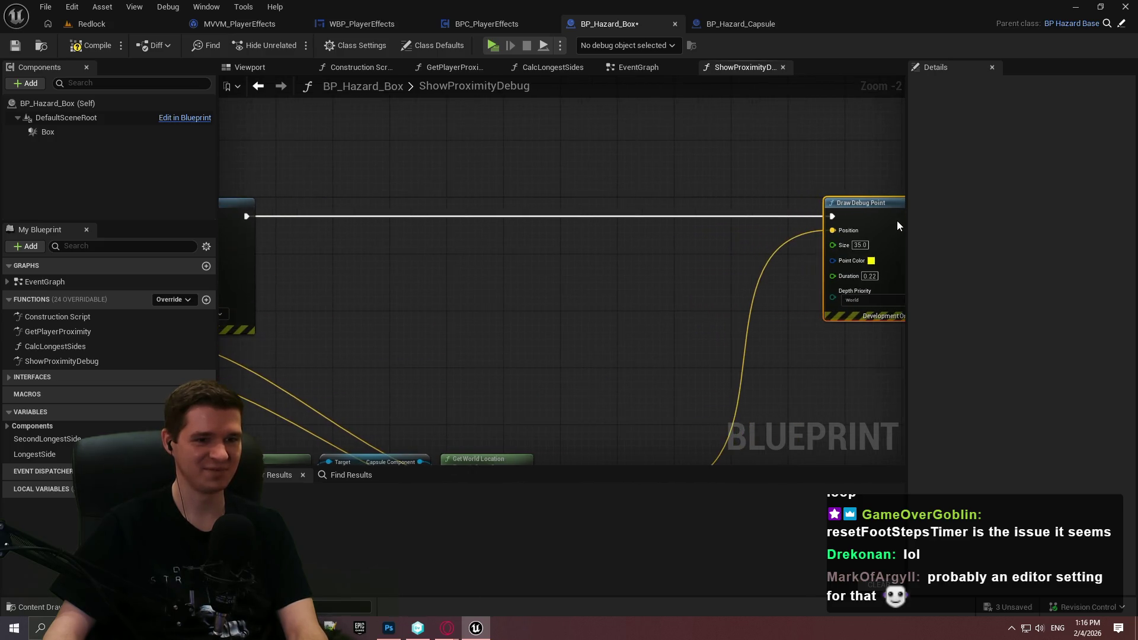
drag(679, 303, 814, 142)
- Add reroute points on the Segment Start and Segment End wires and raise the group
double_click(704, 339)
mouse_move(705, 338)
mouse_down()
mouse_move(497, 352)
mouse_move(404, 341)
mouse_up()
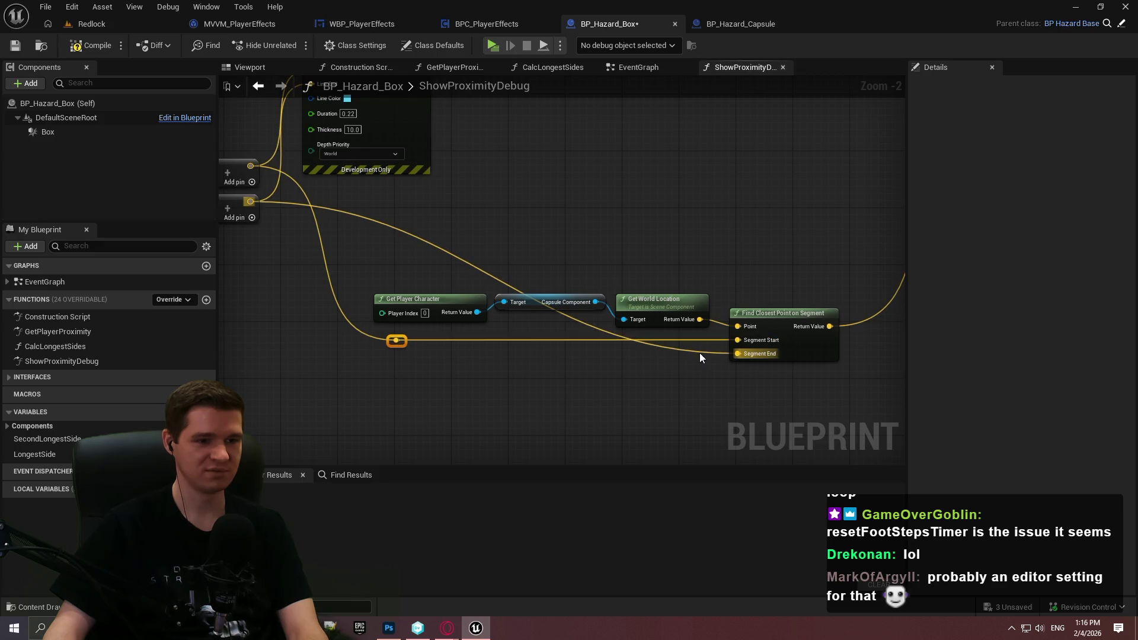
double_click(699, 352)
drag(700, 351, 396, 357)
mouse_move(798, 408)
mouse_down()
mouse_move(371, 286)
mouse_move(421, 219)
mouse_up()
scroll(760, 277, down, 1)
- End the function with an aligned Return Node after Draw Debug Point, compile, and return to Redlock
mouse_move(778, 202)
mouse_down()
mouse_move(734, 197)
mouse_move(847, 187)
mouse_move(808, 192)
mouse_up()
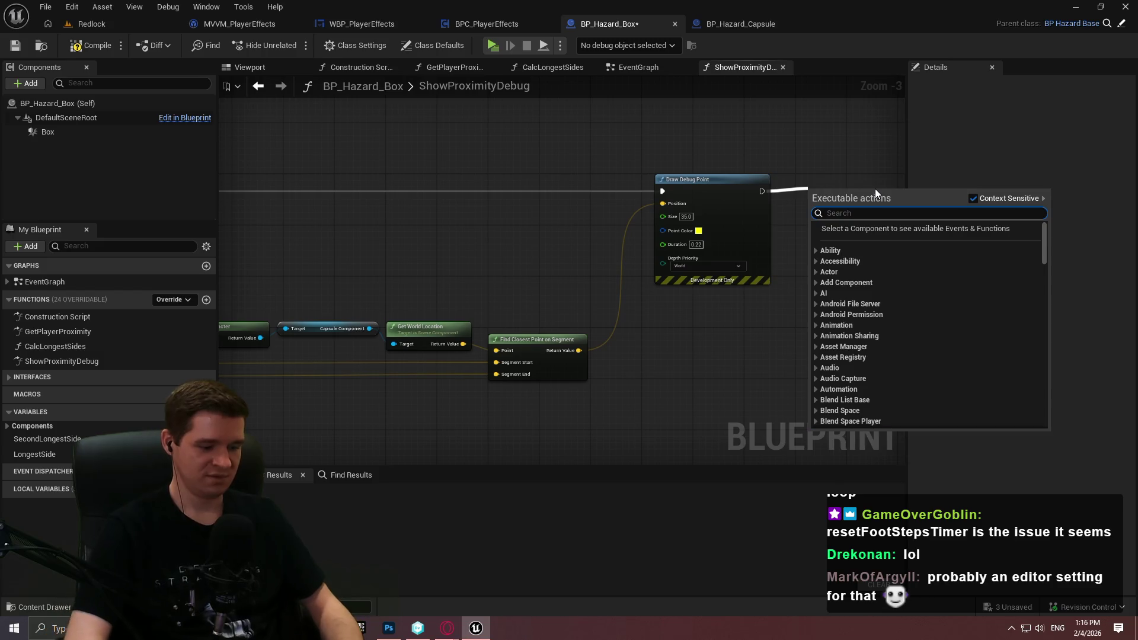
text(return)
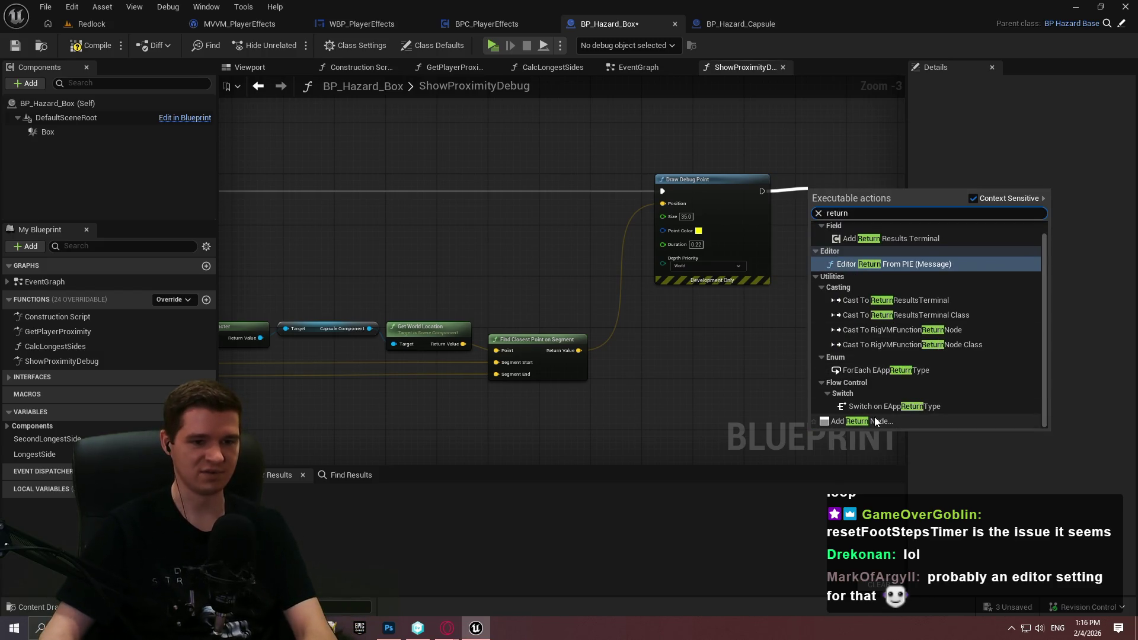
click(875, 421)
key(q)
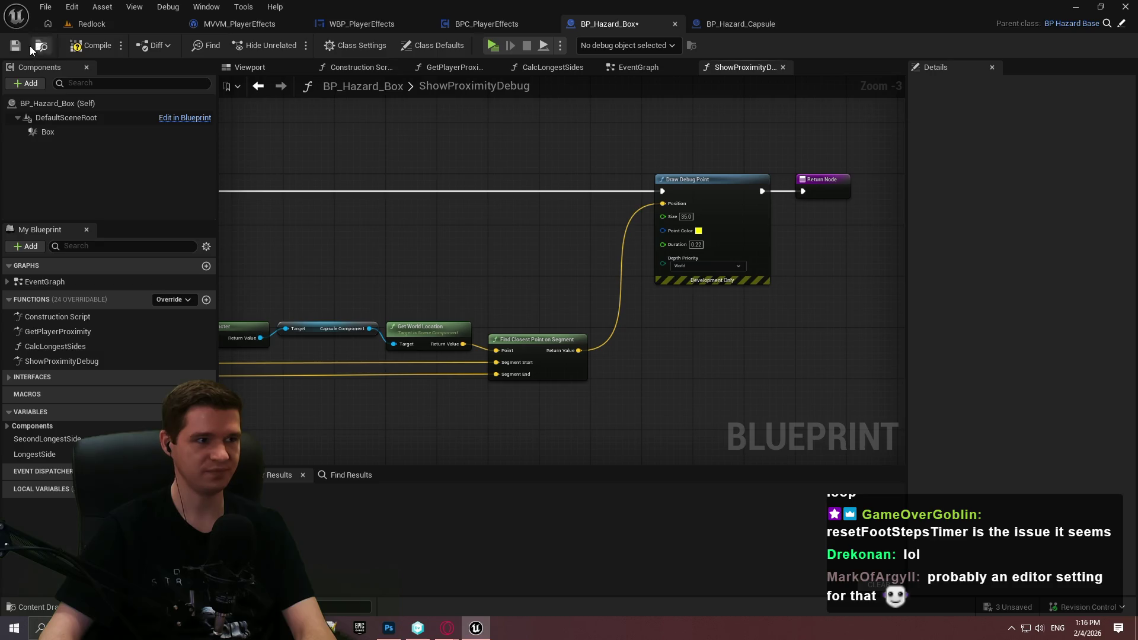
click(78, 51)
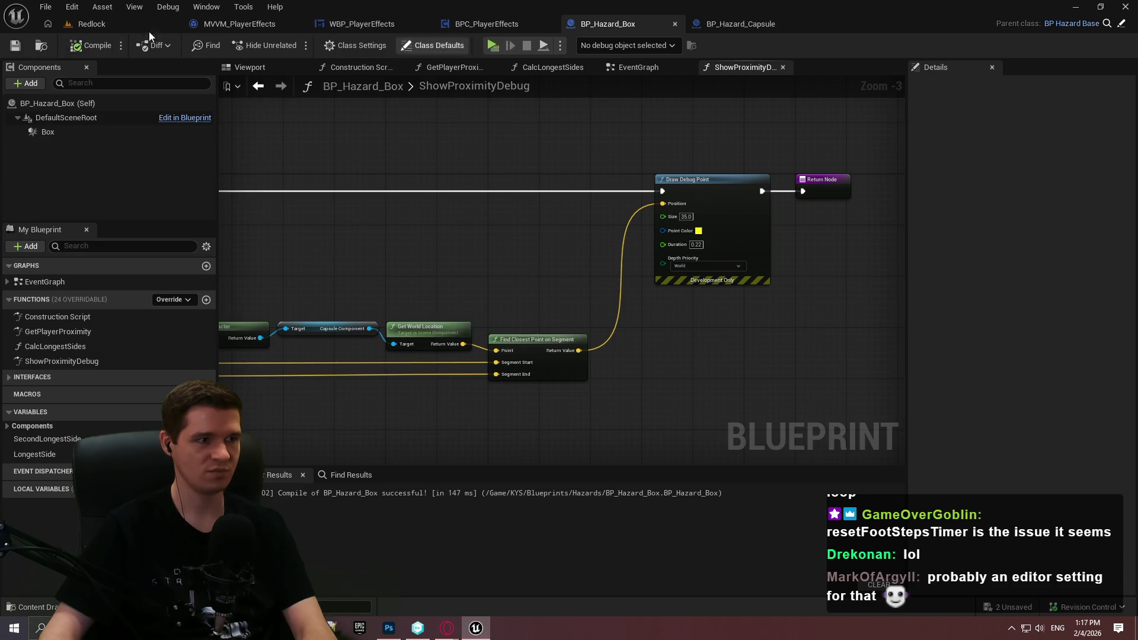
click(183, 29)
click(41, 399)
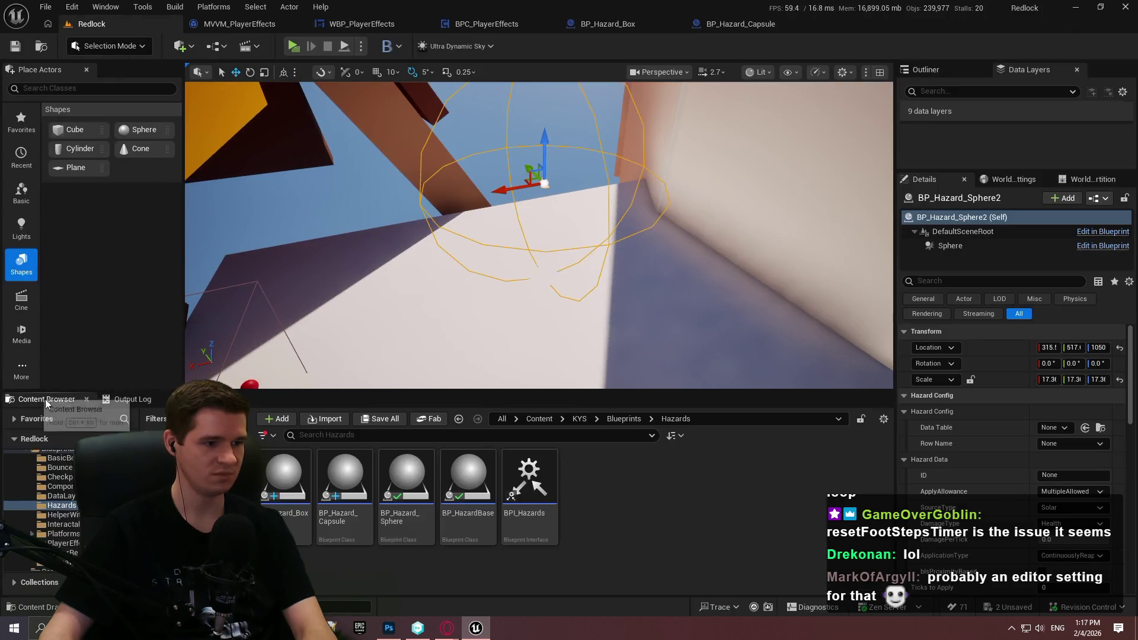
- Go up to the Blueprints folder and switch via BP_Hazard_Capsule back to BP_Hazard_Box
click(617, 422)
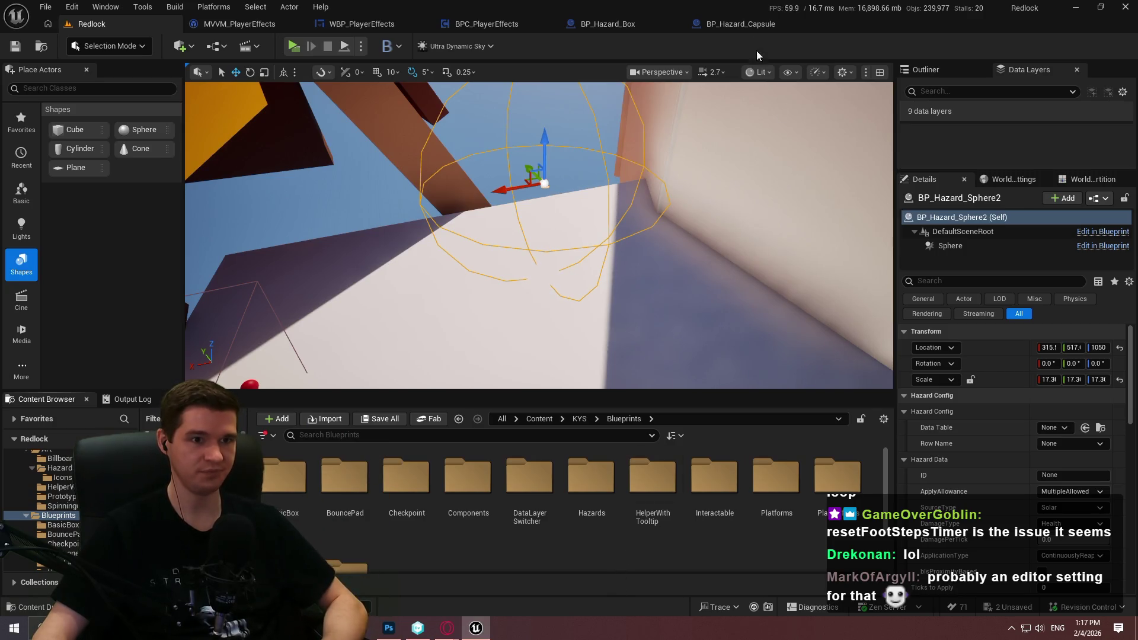
click(740, 23)
click(607, 24)
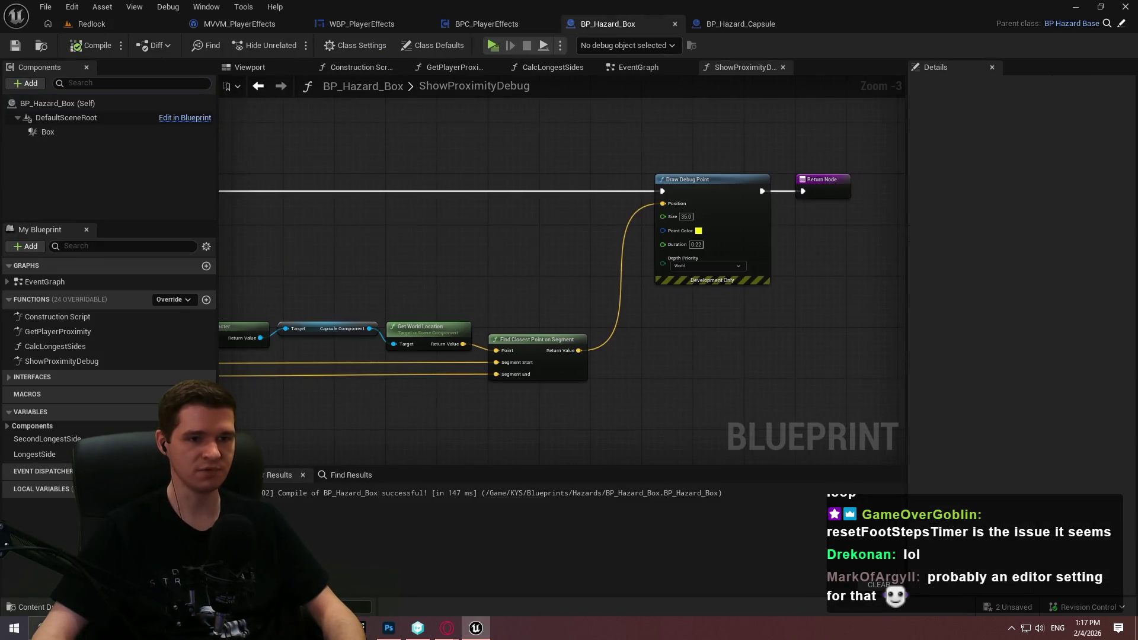
- Add a Draw Debug Sphere after Draw Debug Point, centred on Find Closest Point's Return Value
drag(593, 188, 660, 230)
text(draw debug sphe)
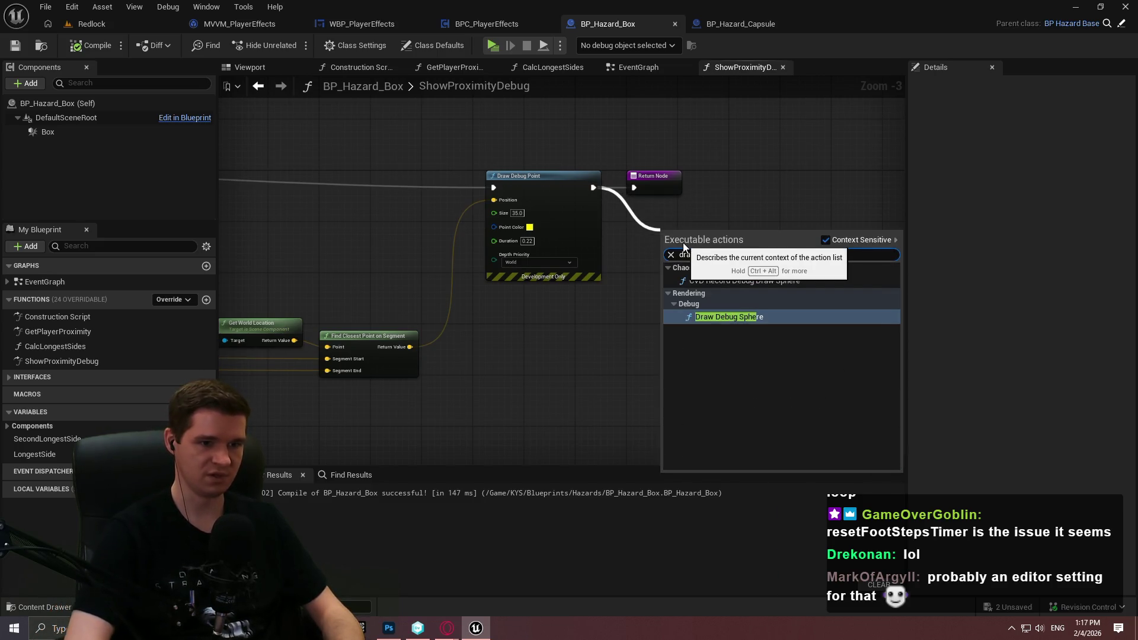
key(Return)
drag(652, 176, 835, 176)
mouse_move(750, 241)
mouse_down()
mouse_move(718, 173)
mouse_move(691, 187)
mouse_up()
mouse_move(426, 328)
mouse_down()
mouse_move(657, 184)
mouse_move(645, 181)
mouse_up()
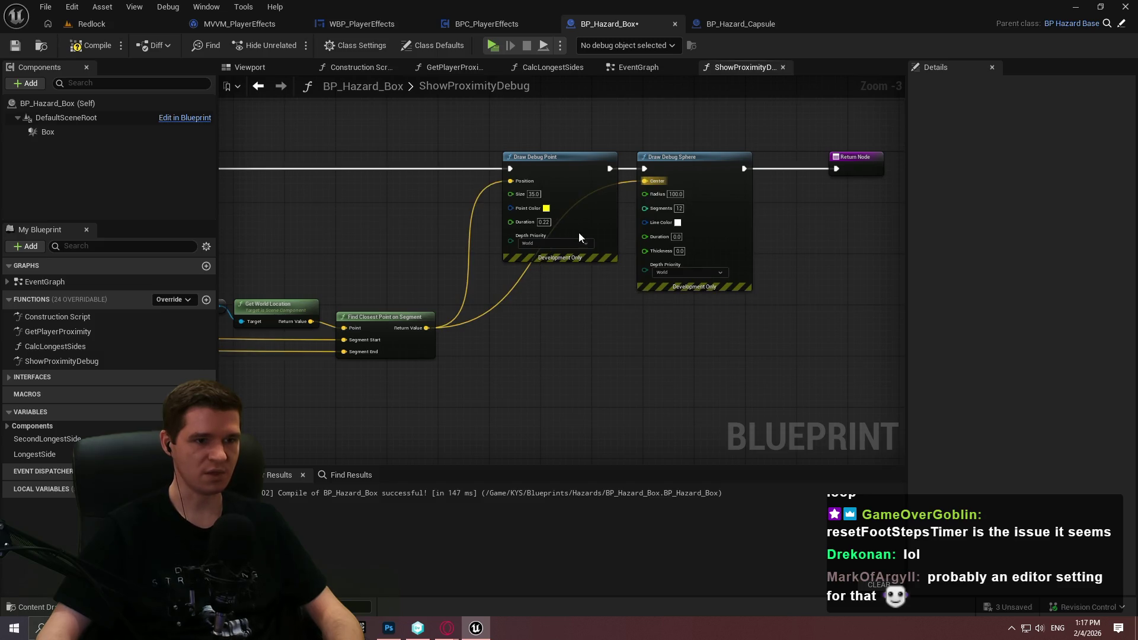
- Move the Draw Debug Sphere and Return Node right together to tidy the graph
scroll(751, 204, up, 2)
click(812, 156)
ctrl+click(742, 208)
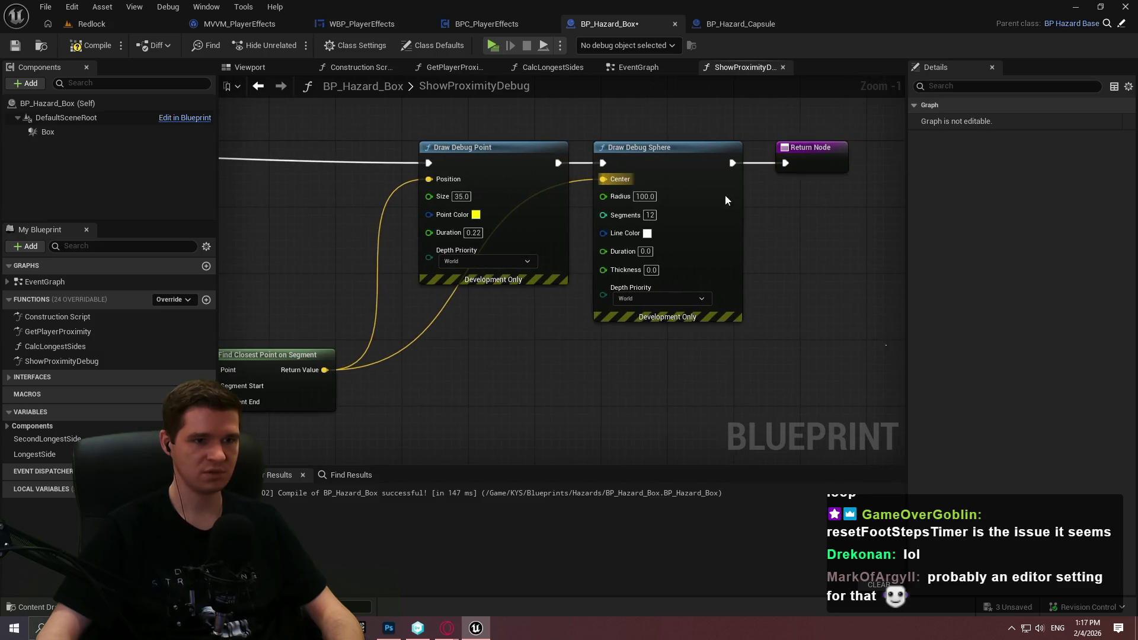
drag(693, 168, 768, 169)
click(590, 332)
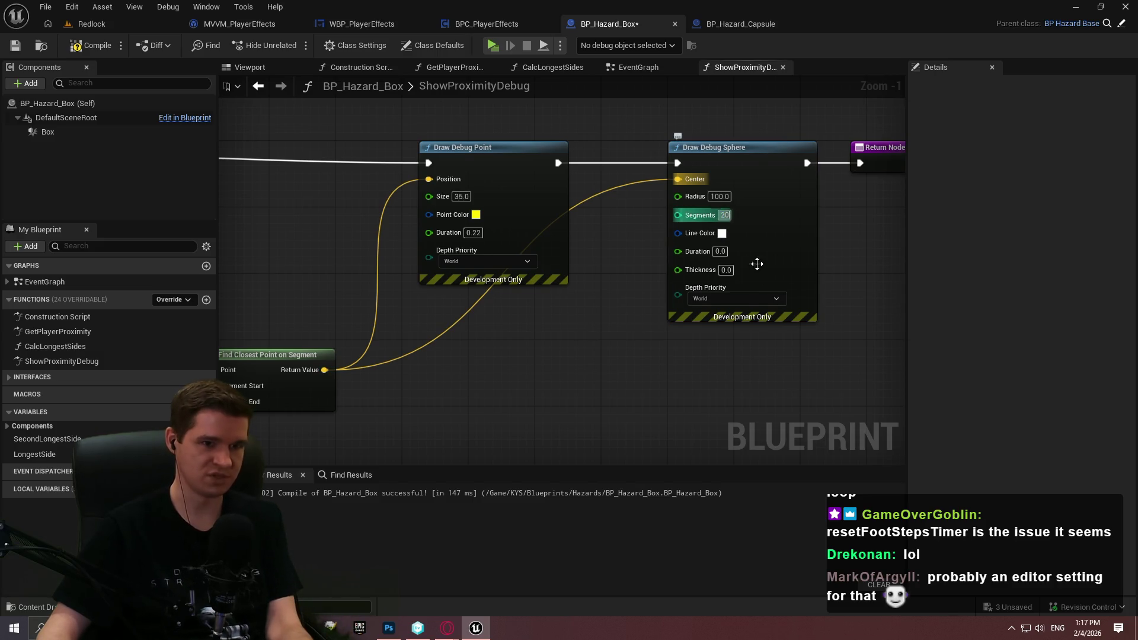
- Set the sphere's Line Color to pink and its Duration to 0.22
click(721, 233)
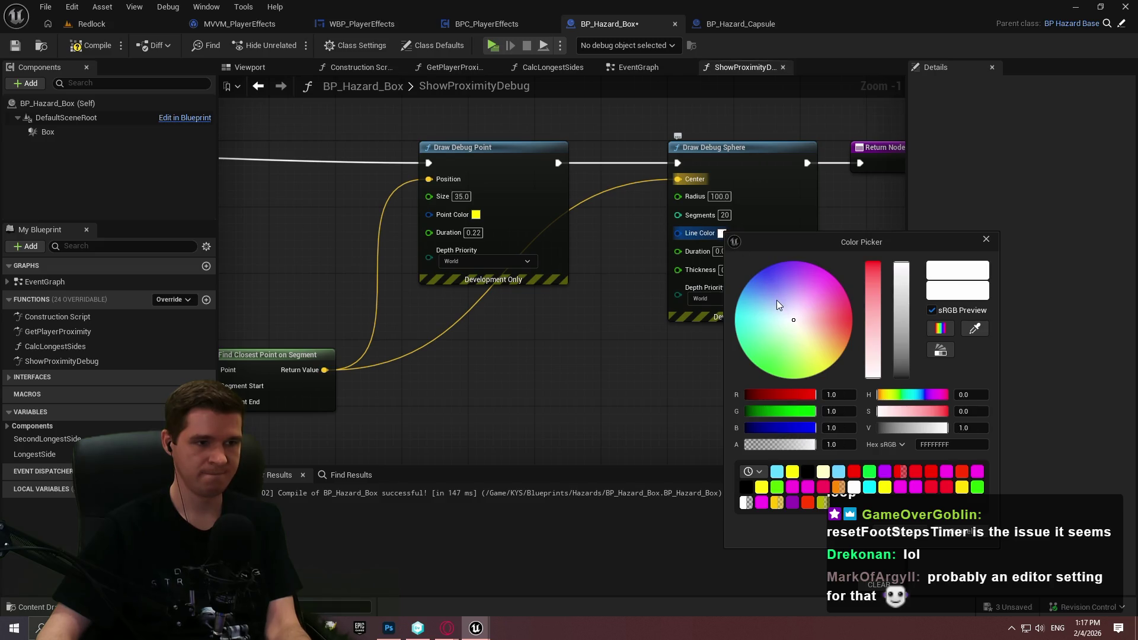
click(811, 283)
click(910, 527)
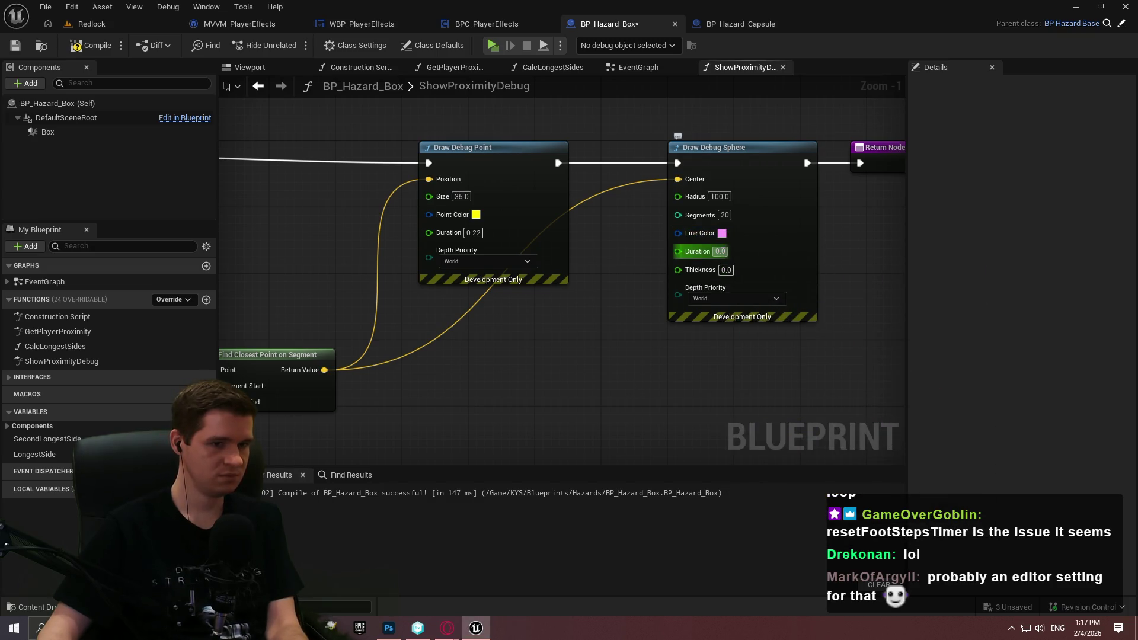
text(0.22)
key(Return)
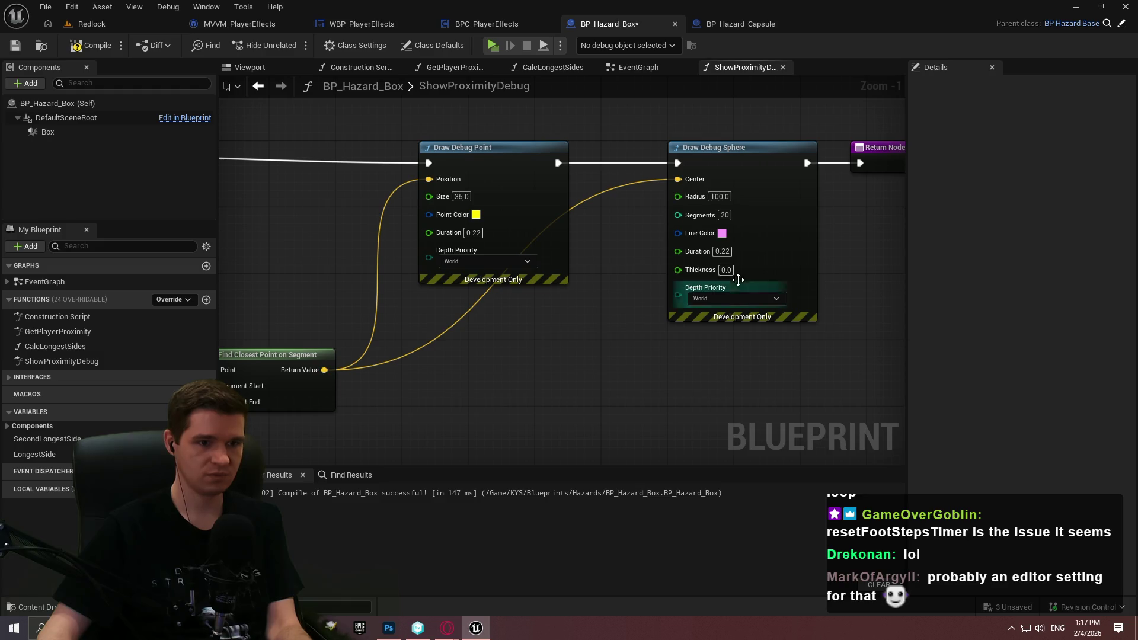
mouse_move(484, 341)
mouse_down()
mouse_move(809, 335)
mouse_move(501, 381)
mouse_up()
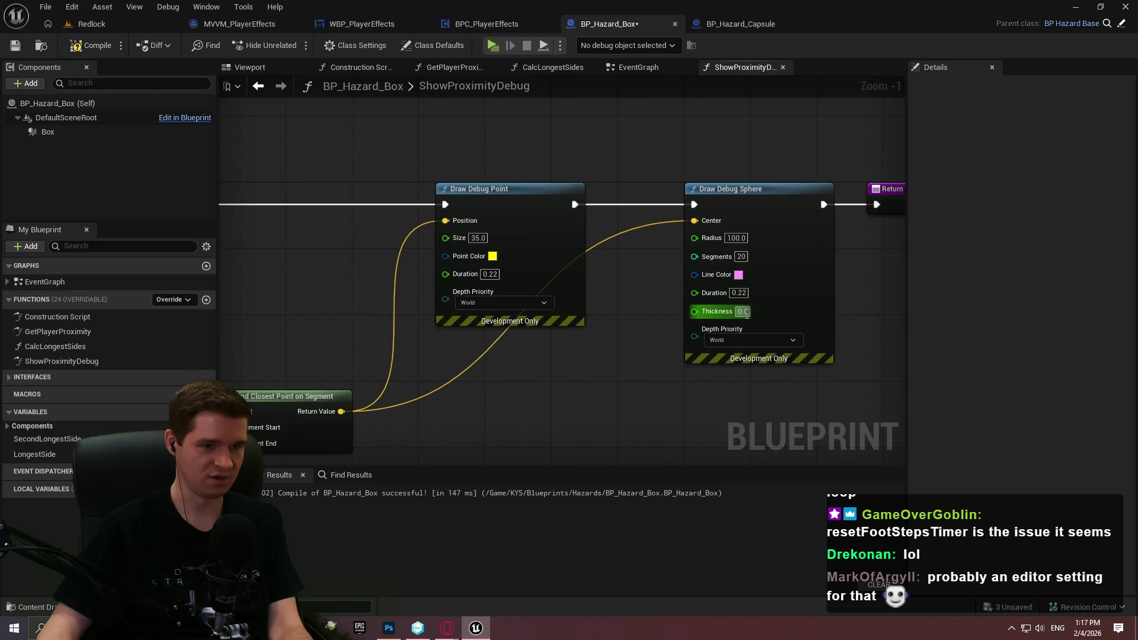
mouse_move(569, 393)
mouse_down()
mouse_move(437, 365)
mouse_move(662, 370)
mouse_up()
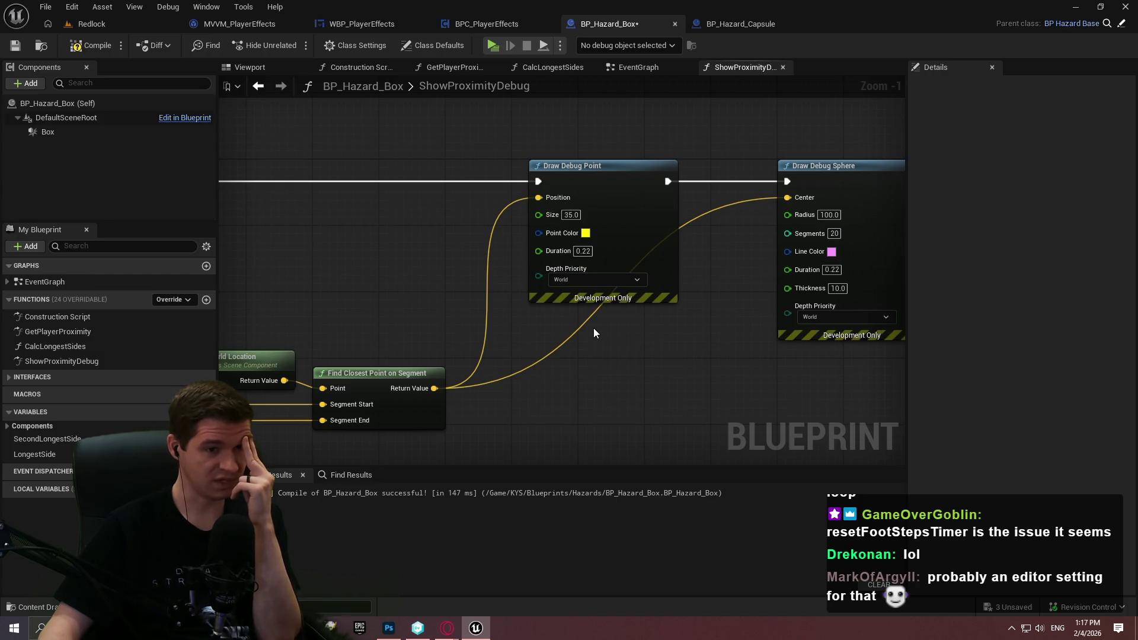
mouse_move(593, 332)
mouse_down()
mouse_move(830, 275)
mouse_move(588, 202)
mouse_move(495, 160)
mouse_move(549, 371)
mouse_move(187, 473)
mouse_move(111, 422)
mouse_up()
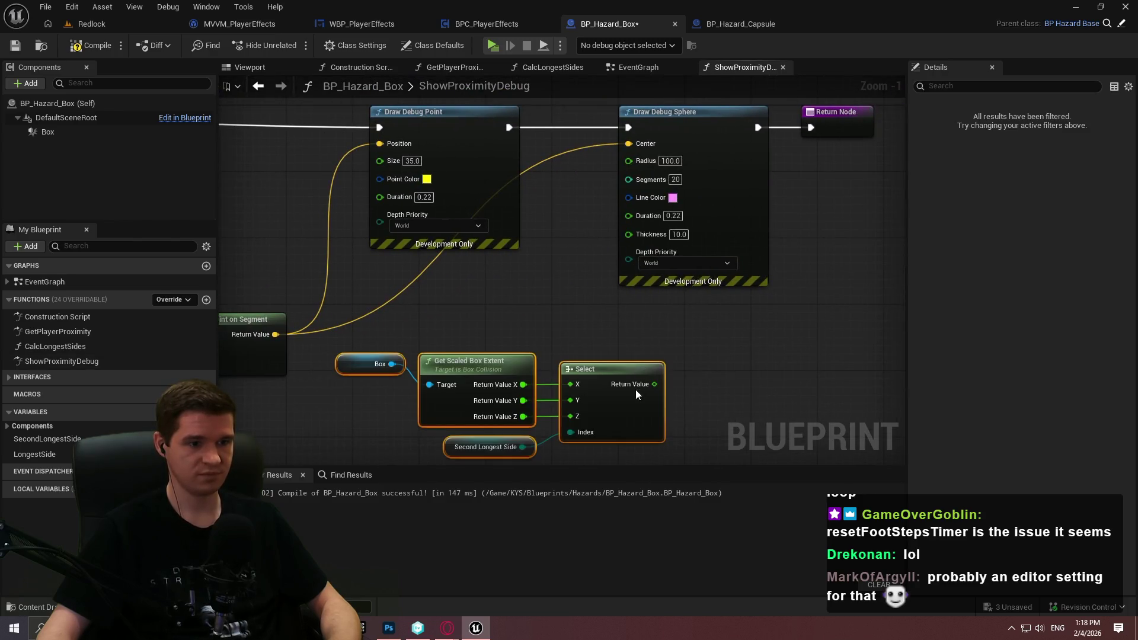
- Wire the box-extent Select result into the sphere's Radius and rearrange the sphere, return and extent nodes
drag(654, 384, 650, 163)
drag(770, 226, 627, 243)
mouse_move(792, 342)
mouse_down()
mouse_move(547, 119)
mouse_move(784, 133)
mouse_up()
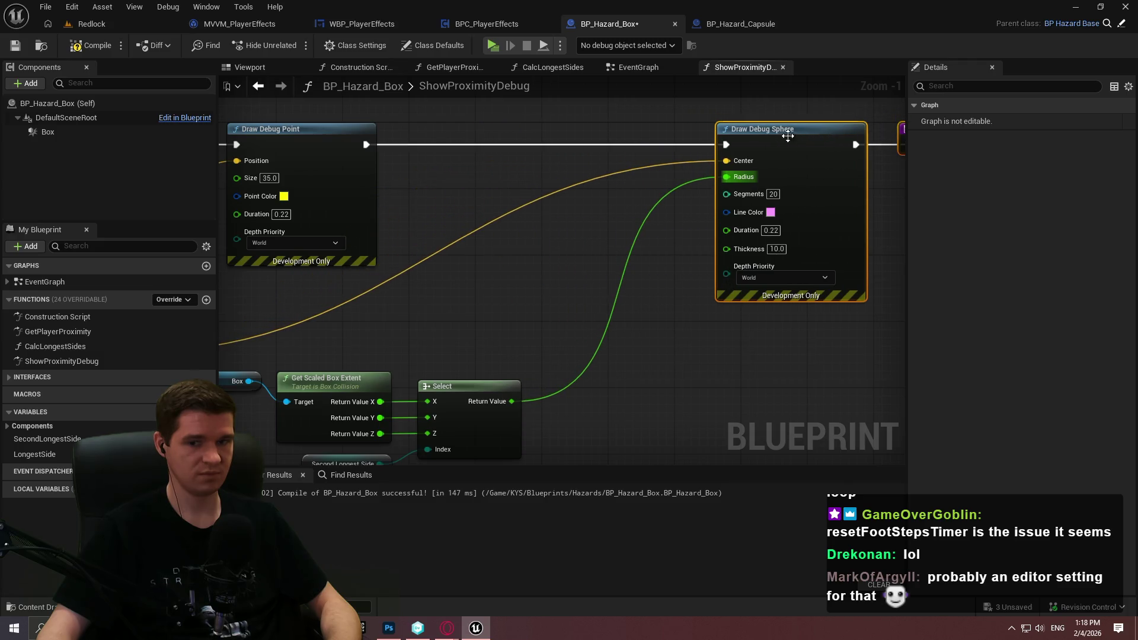
drag(508, 419, 599, 372)
drag(626, 453, 278, 308)
mouse_move(551, 341)
mouse_down()
mouse_move(712, 264)
mouse_move(621, 281)
mouse_up()
click(598, 362)
scroll(610, 345, down, 3)
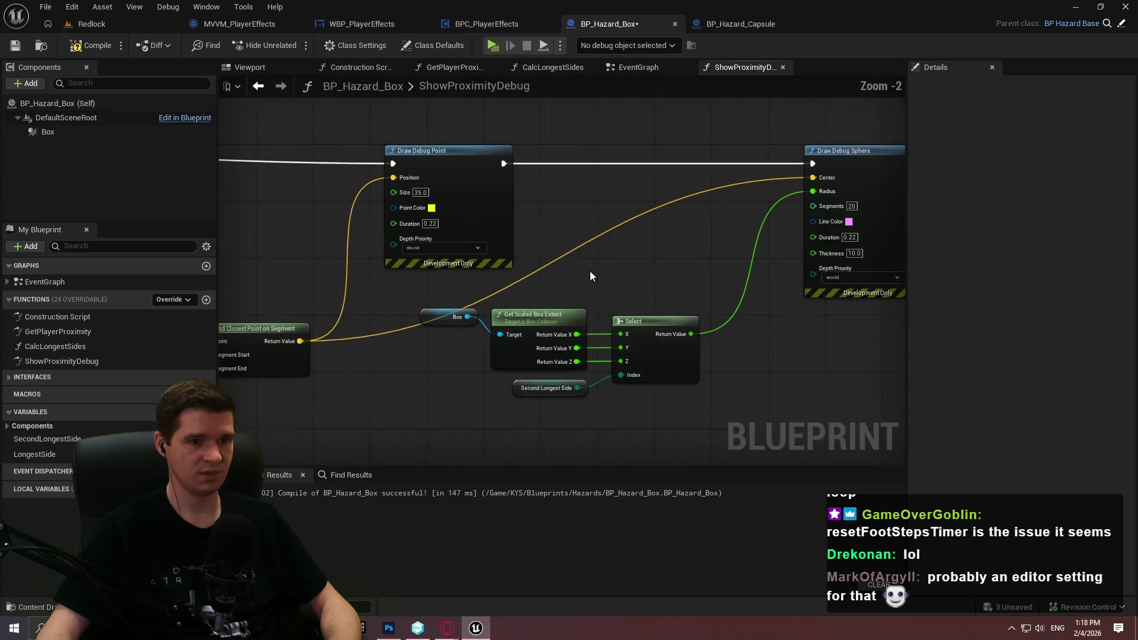
- Open BP_Hazard_Box from the Hazards folder and scale the level's hazard box to about 9.81
click(92, 23)
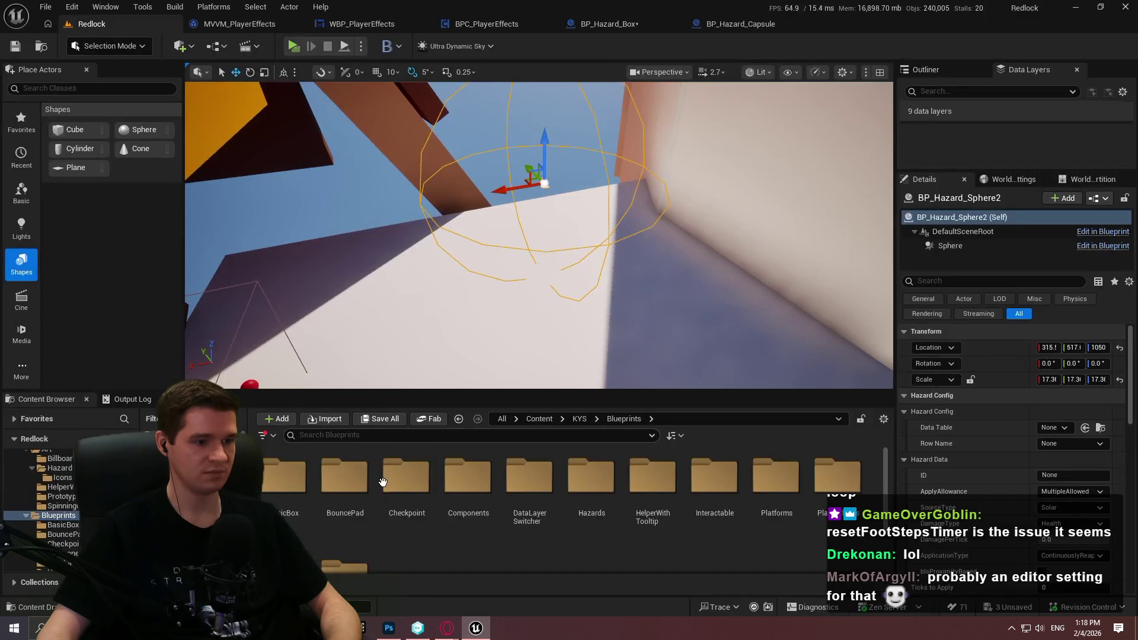
double_click(591, 476)
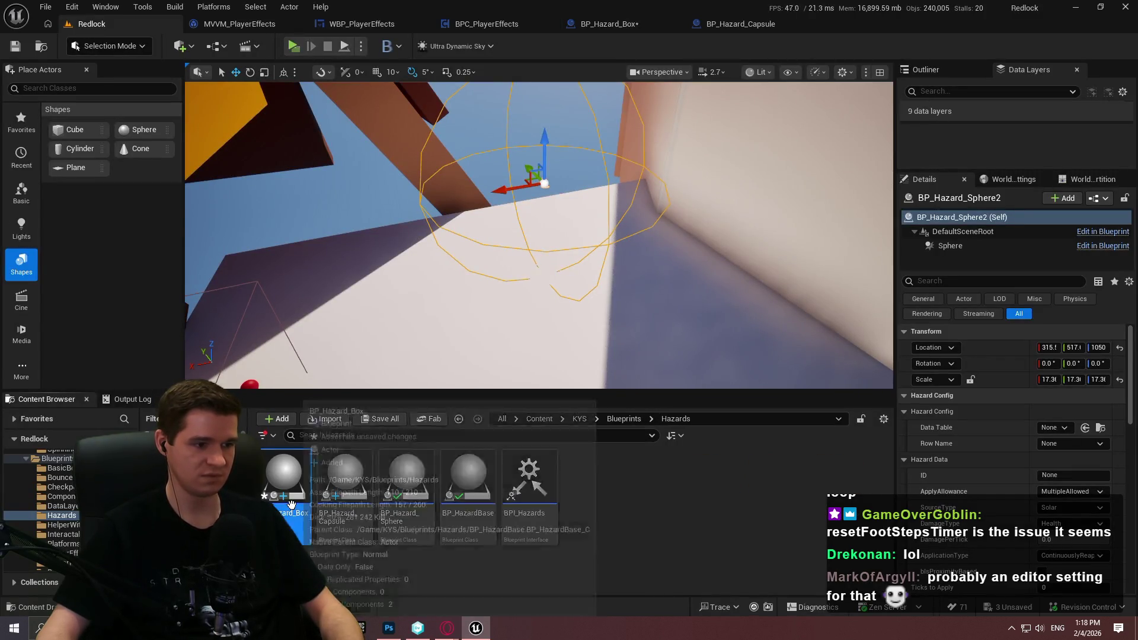
double_click(284, 477)
click(92, 24)
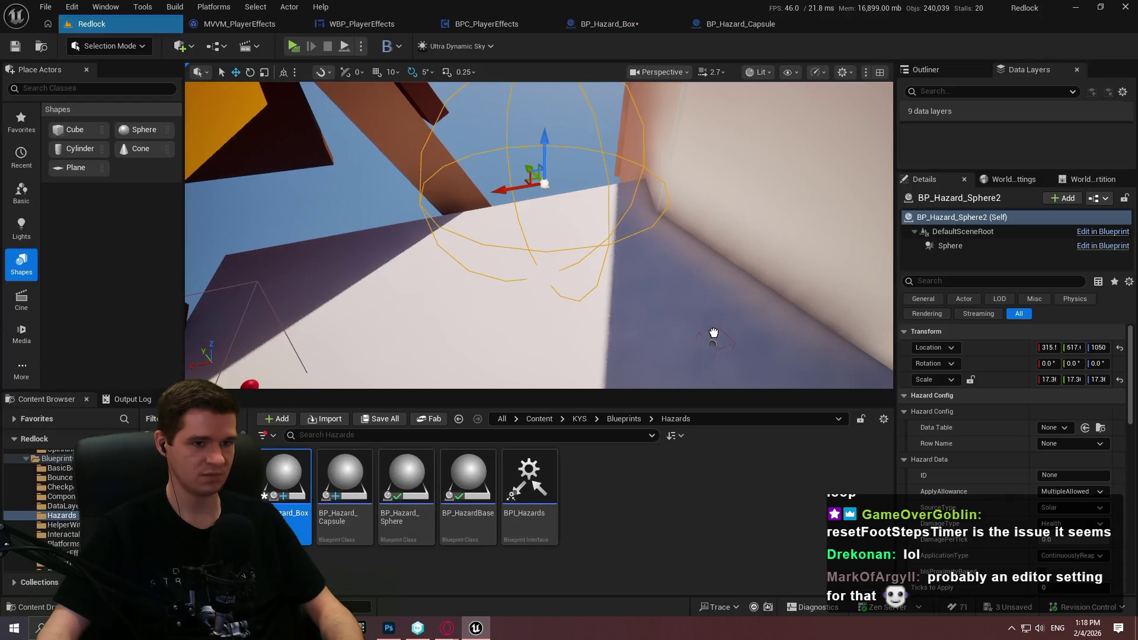
key(f)
mouse_move(563, 234)
mouse_down()
mouse_move(592, 206)
mouse_move(570, 190)
mouse_move(524, 219)
mouse_move(740, 244)
mouse_move(747, 207)
mouse_move(732, 220)
mouse_move(742, 203)
mouse_up()
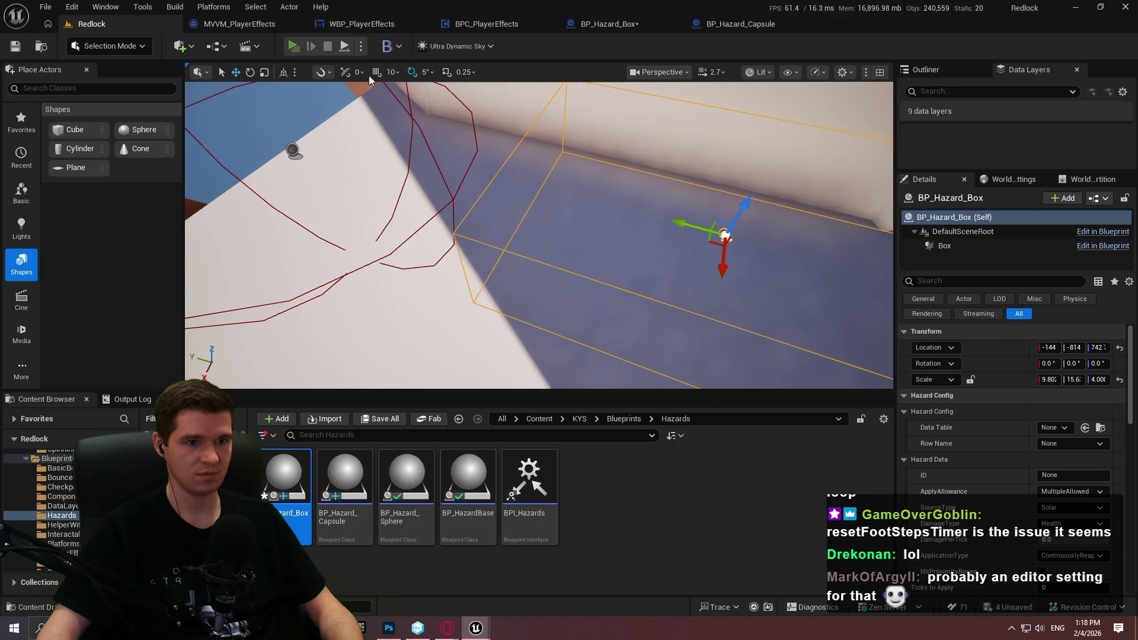
- Run a quick play test toward the far wall, stop it, and relaunch Play In Editor
key(alt+p)
click(569, 505)
key(w)
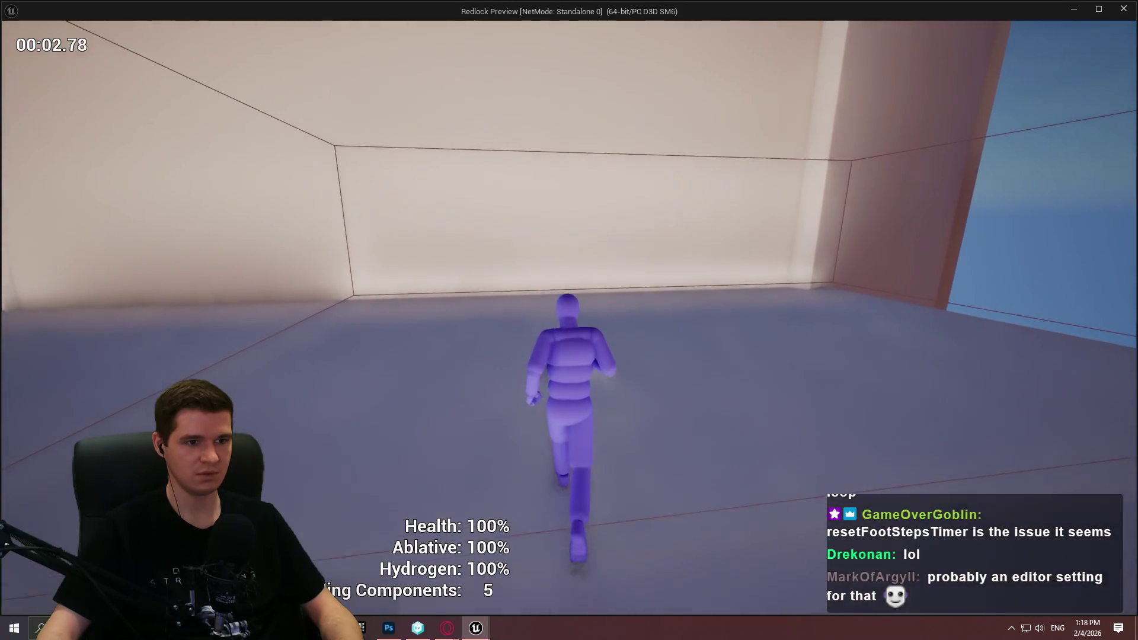
key(Escape)
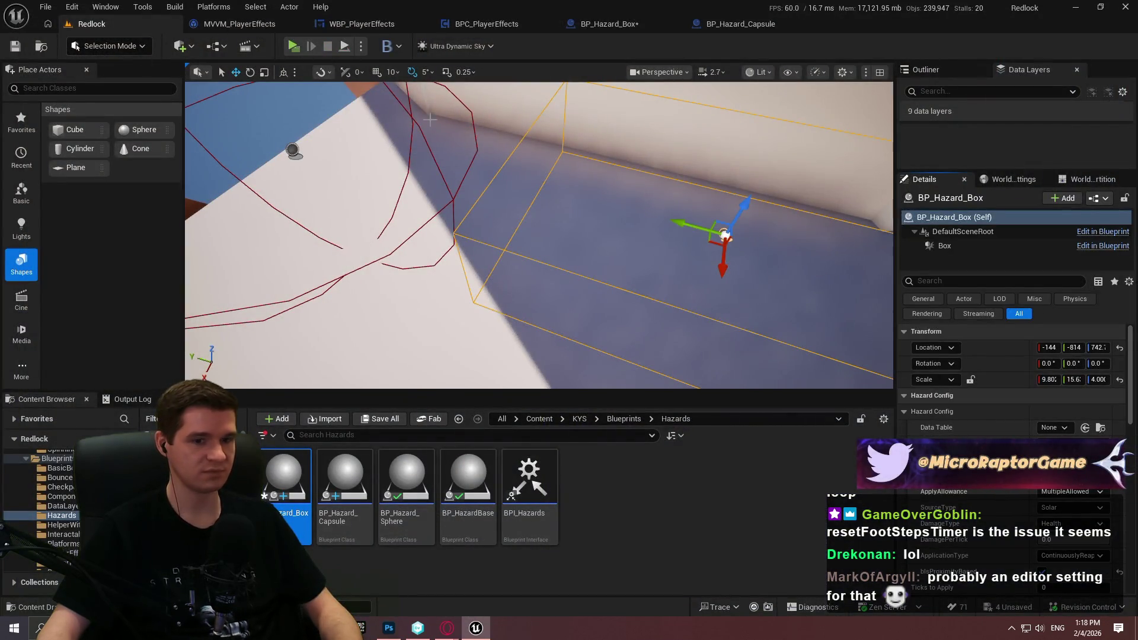
scroll(1029, 533, down, 3)
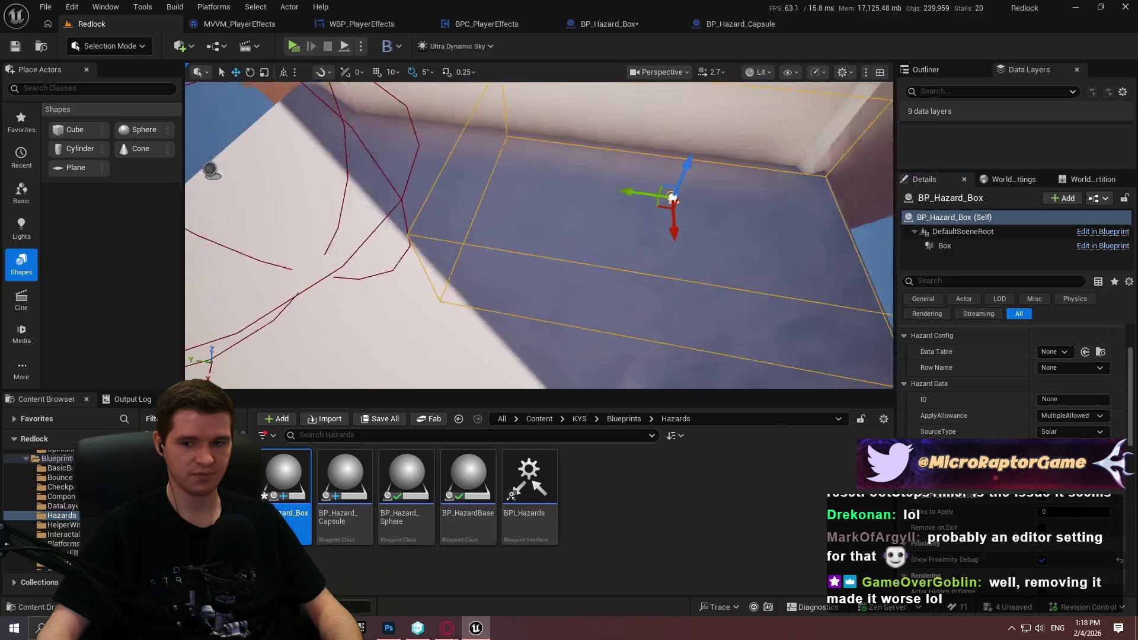
click(292, 46)
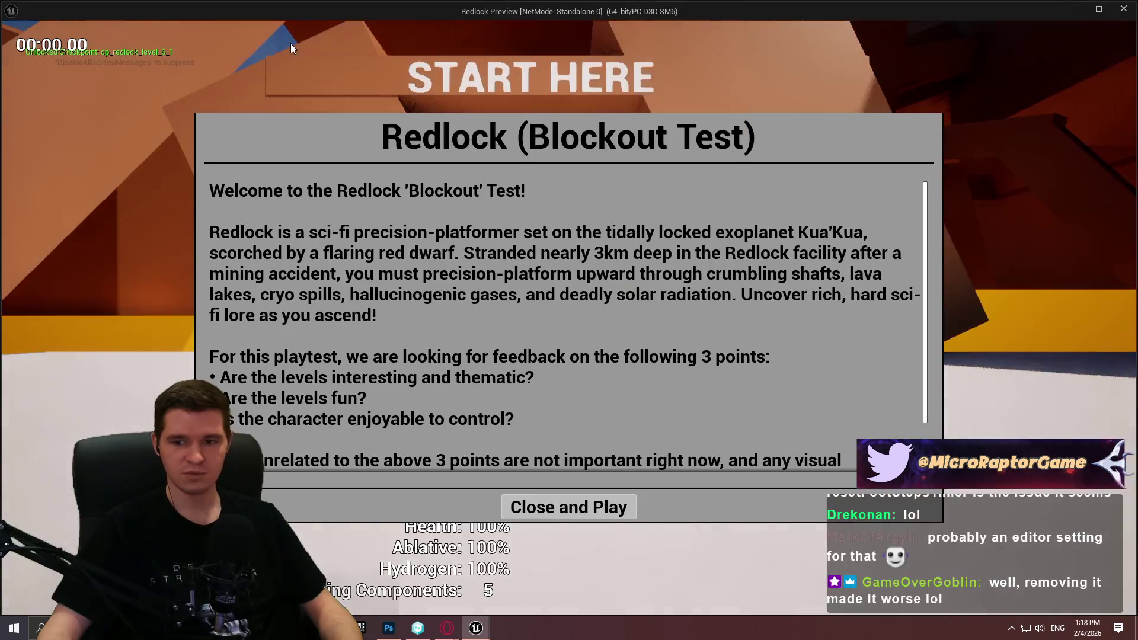
- Move the character in and around the hazard's debug sphere and walled room, then stop the preview
click(570, 517)
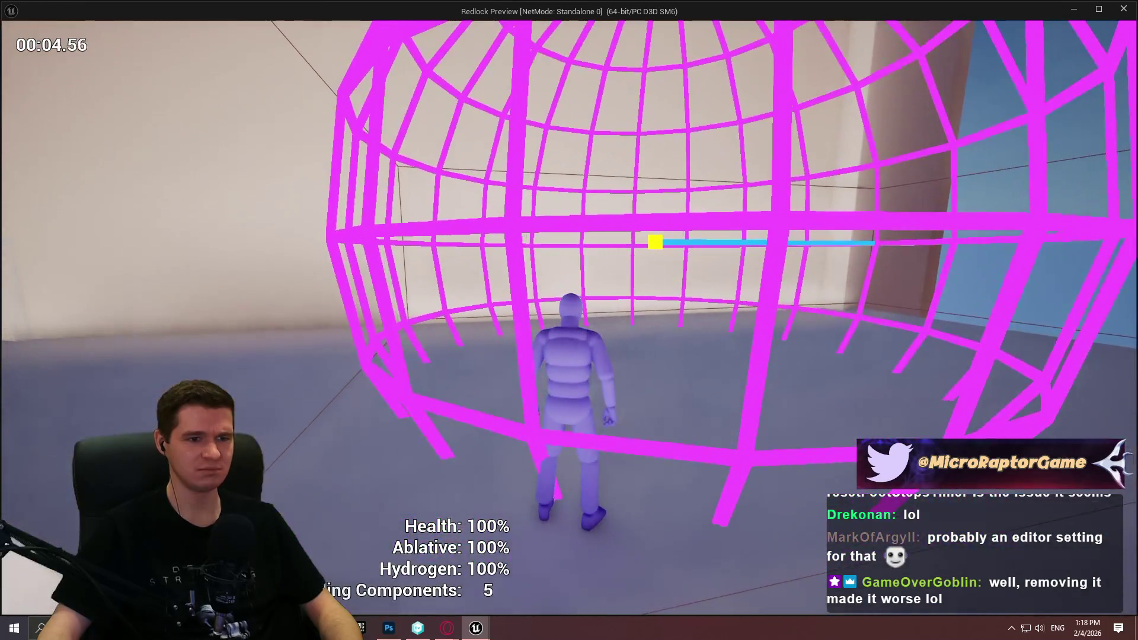
key(a)
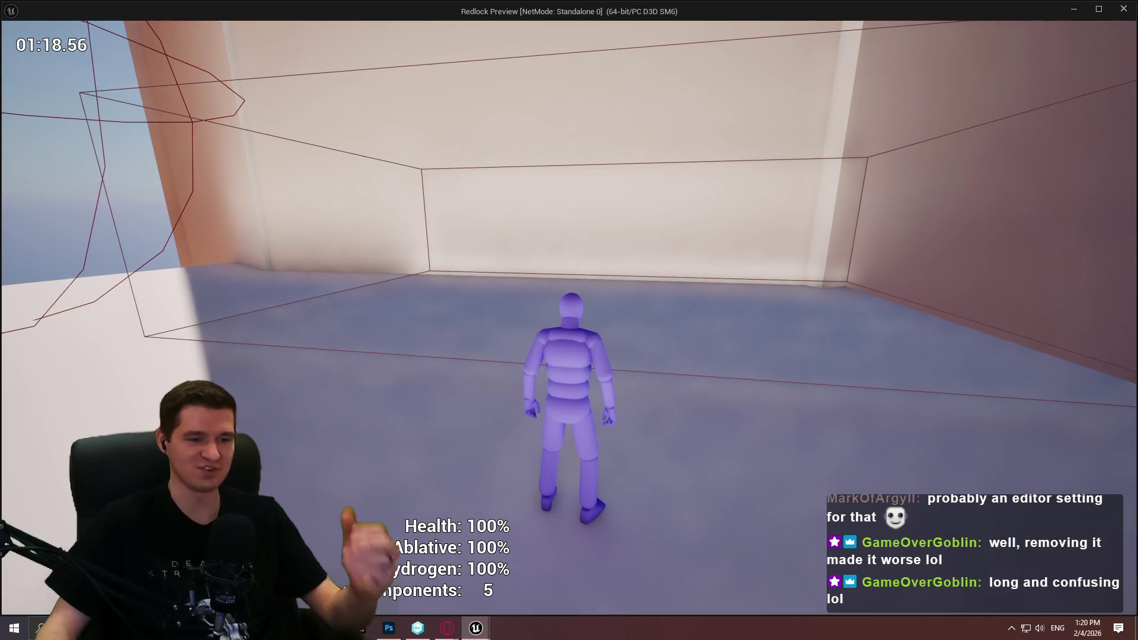
key(e)
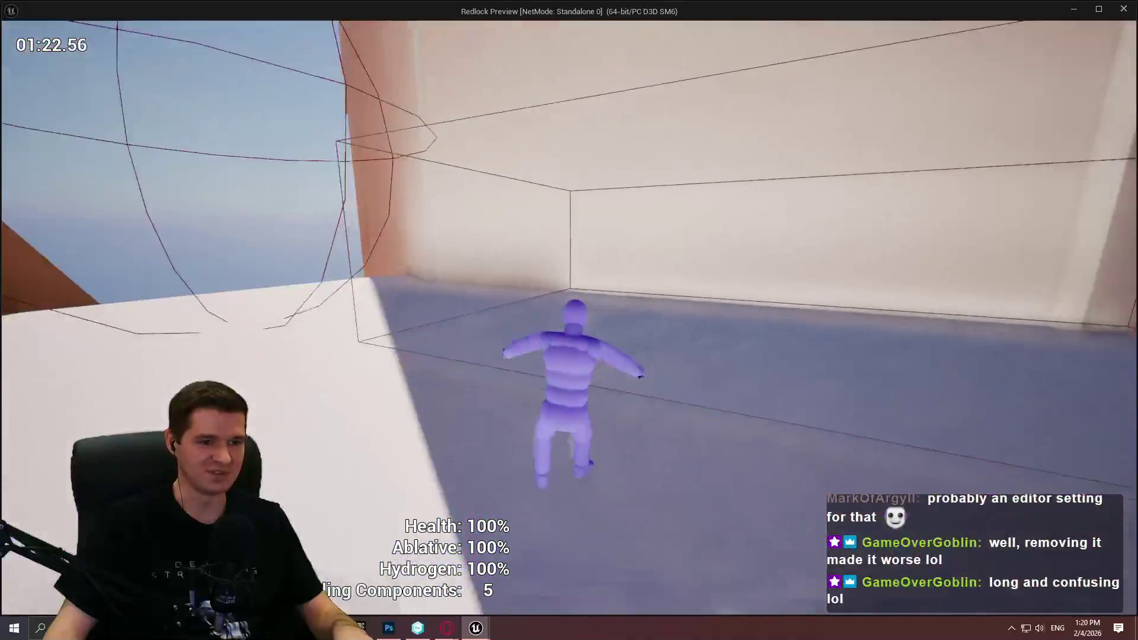
key(e)
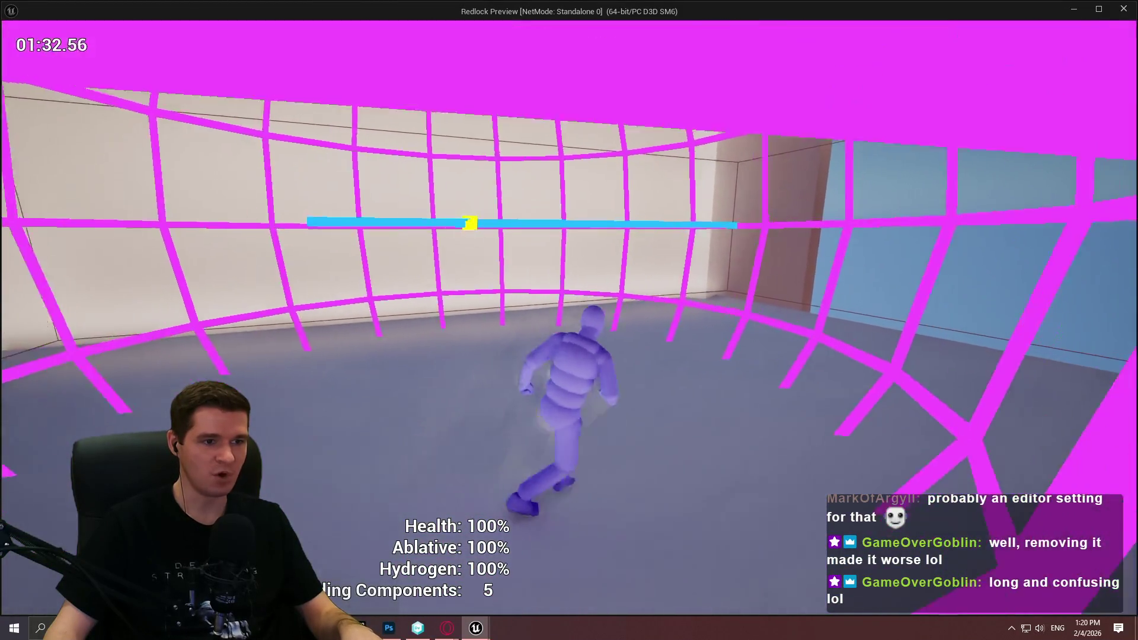
key(Escape)
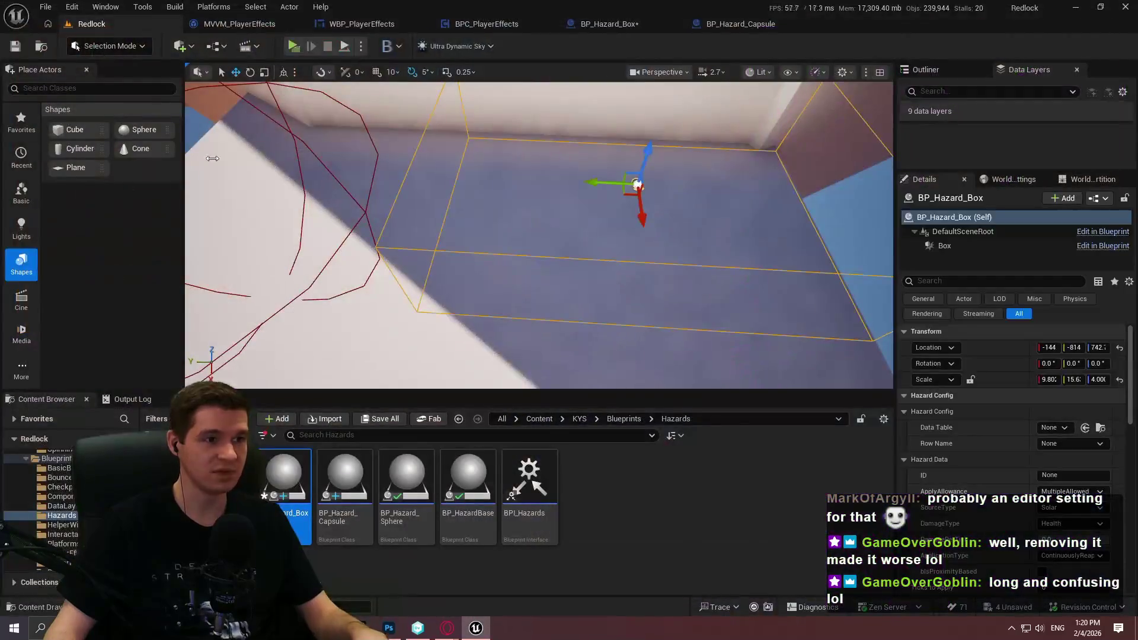
- Set BP_Hazard_Sphere's Draw Debug Point size to 50 and compile it
click(642, 24)
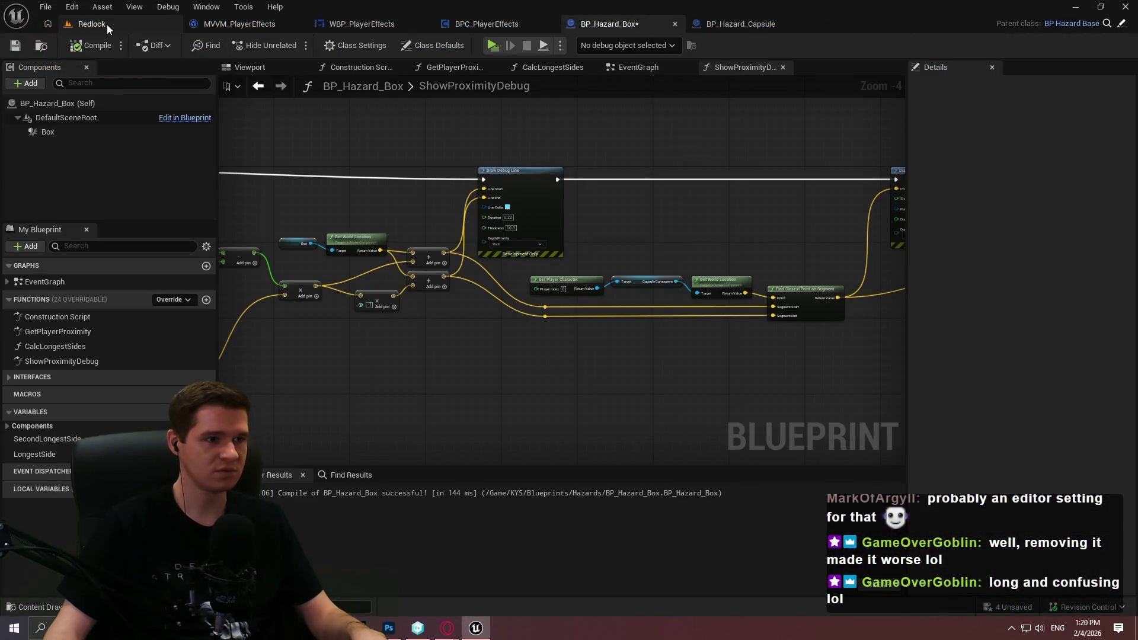
click(107, 23)
double_click(388, 531)
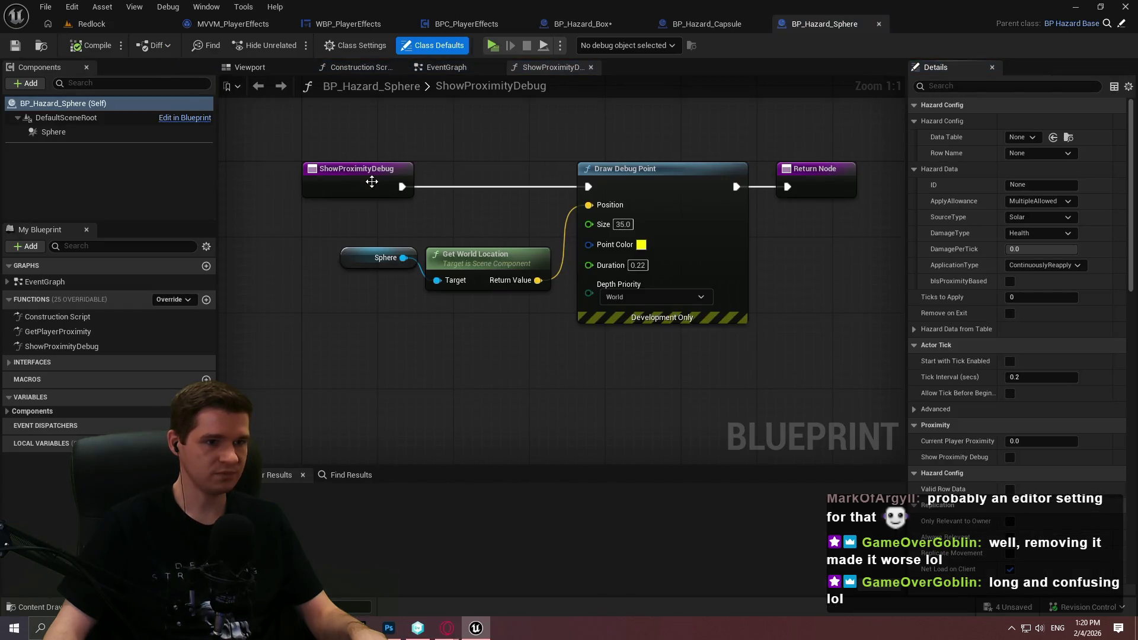
text(50)
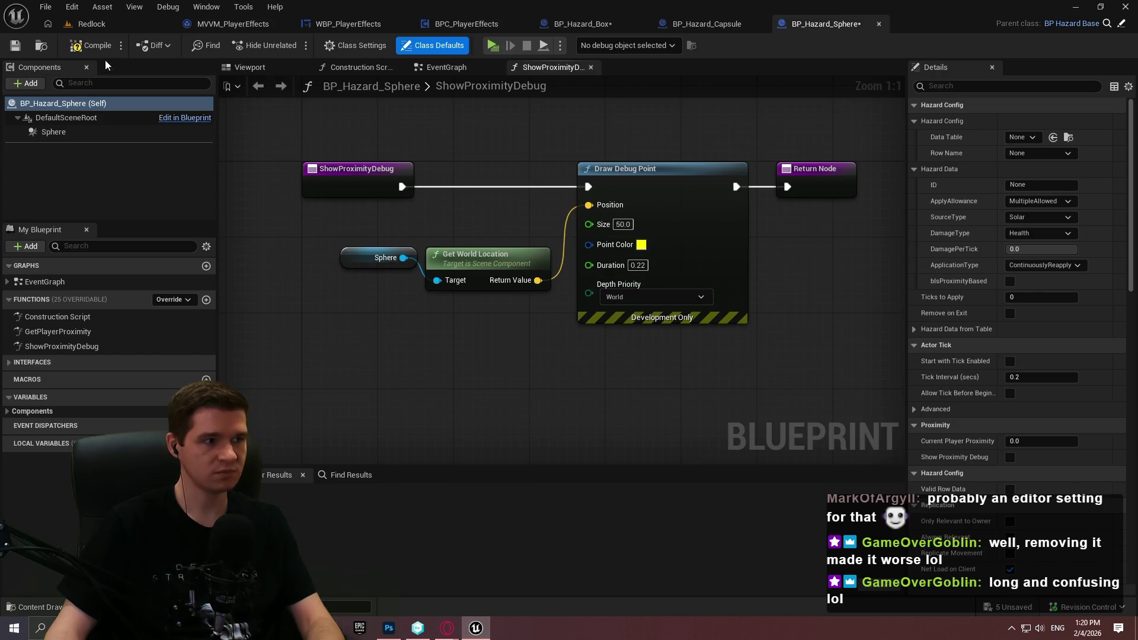
click(77, 52)
- Review BP_Hazard_Box's debug point, sphere and line nodes, then launch a new play session
click(571, 24)
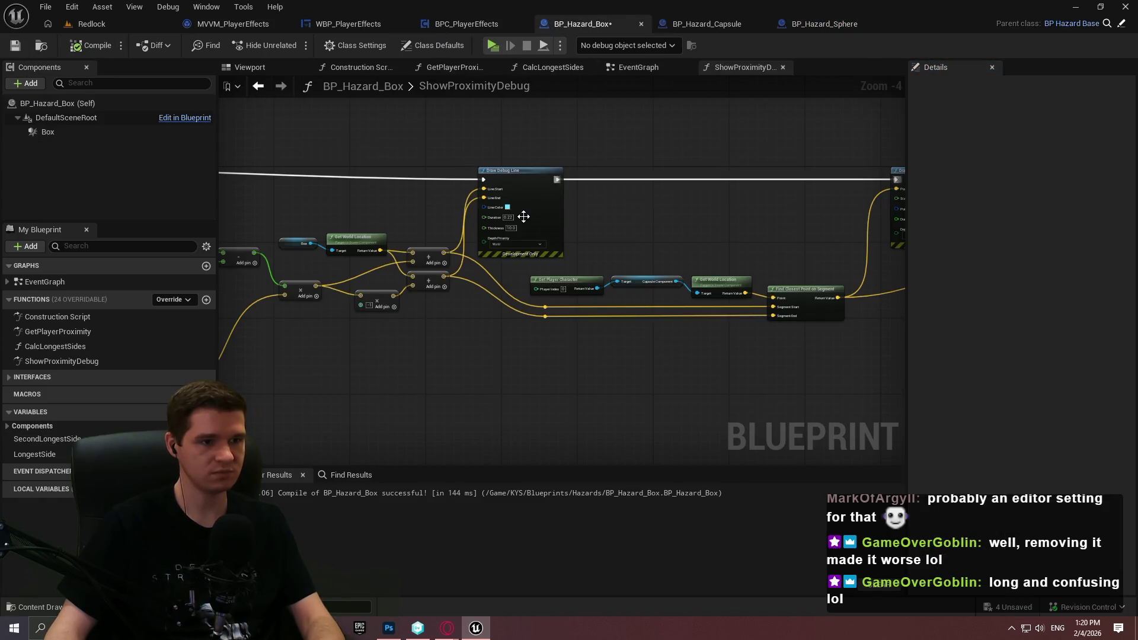
scroll(455, 245, up, 2)
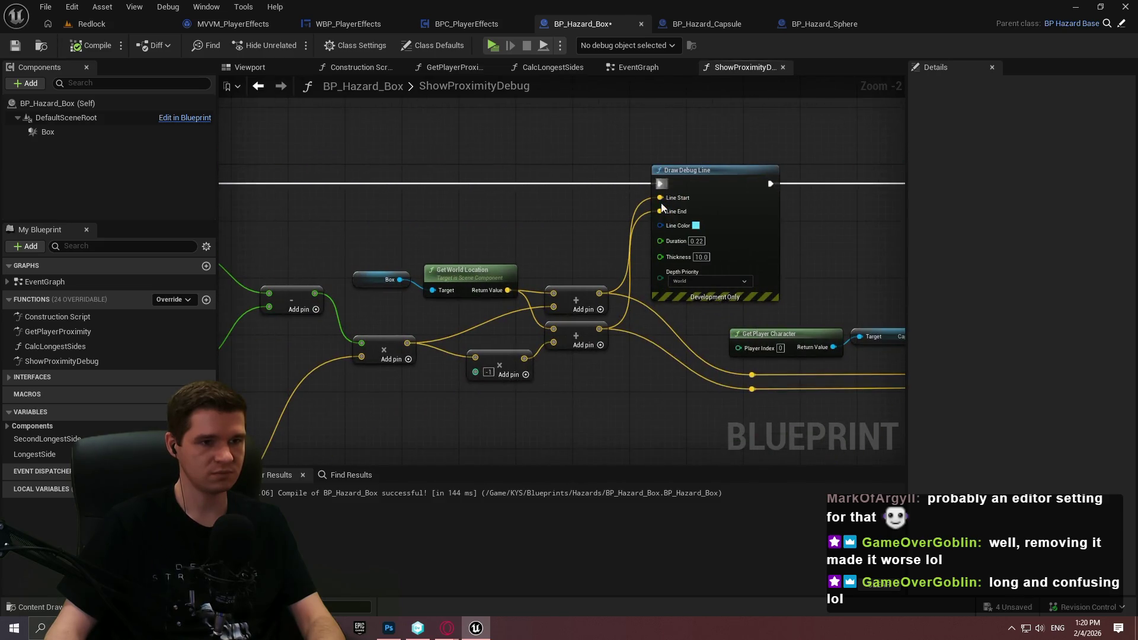
mouse_move(553, 287)
mouse_down()
mouse_move(569, 255)
mouse_move(607, 226)
mouse_move(412, 233)
mouse_up()
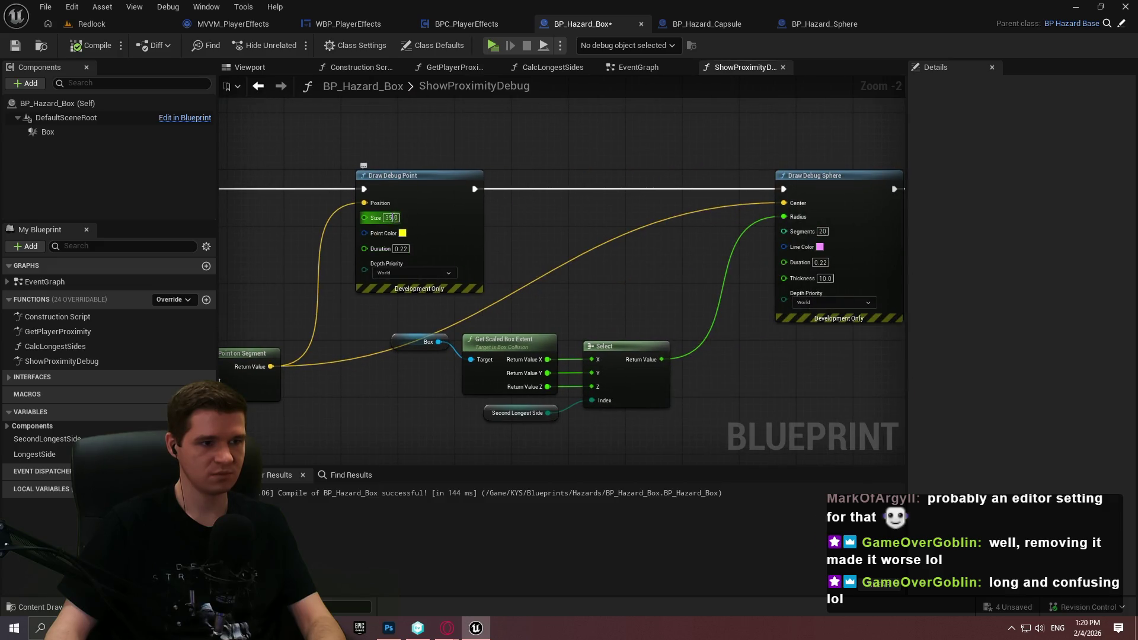
drag(550, 222, 432, 229)
scroll(491, 251, up, 2)
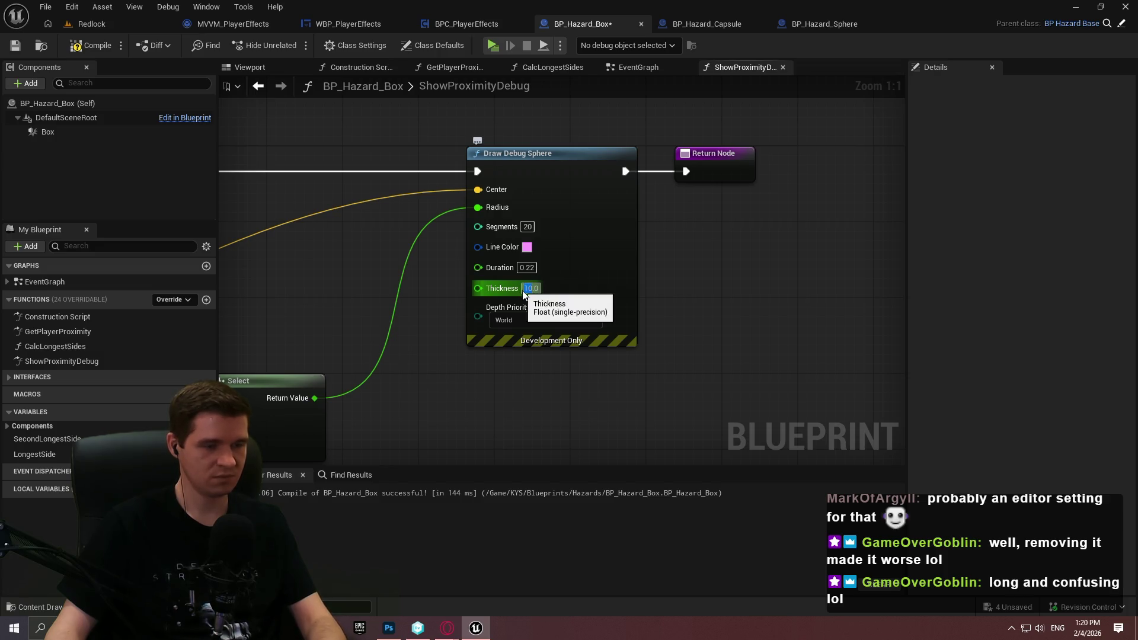
mouse_move(429, 377)
mouse_down()
mouse_move(622, 326)
mouse_move(509, 215)
mouse_up()
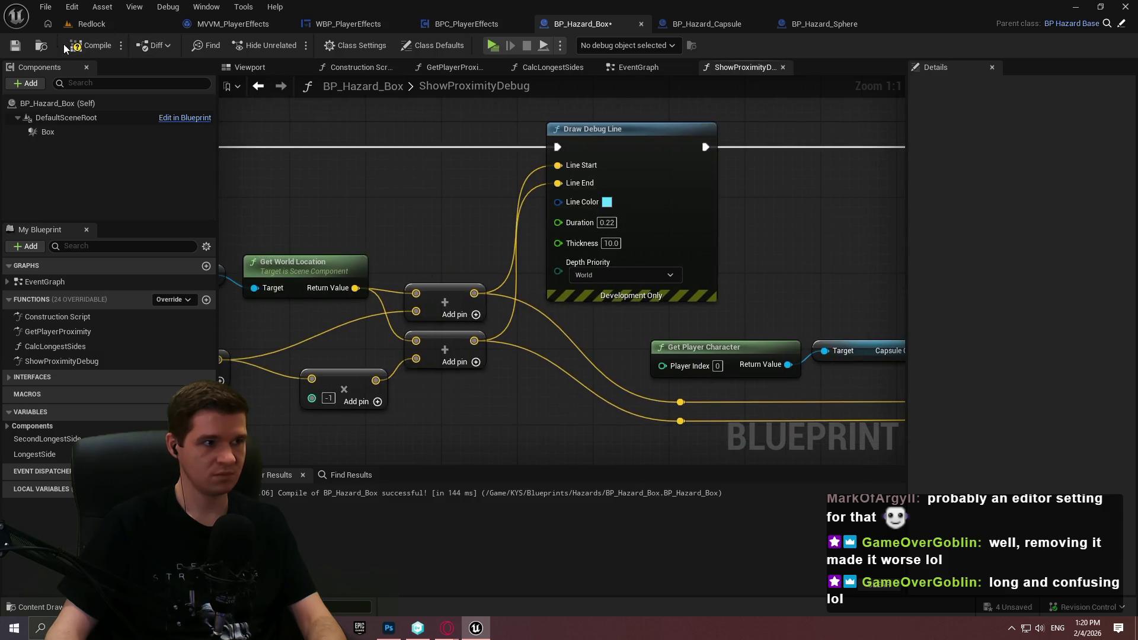
click(493, 46)
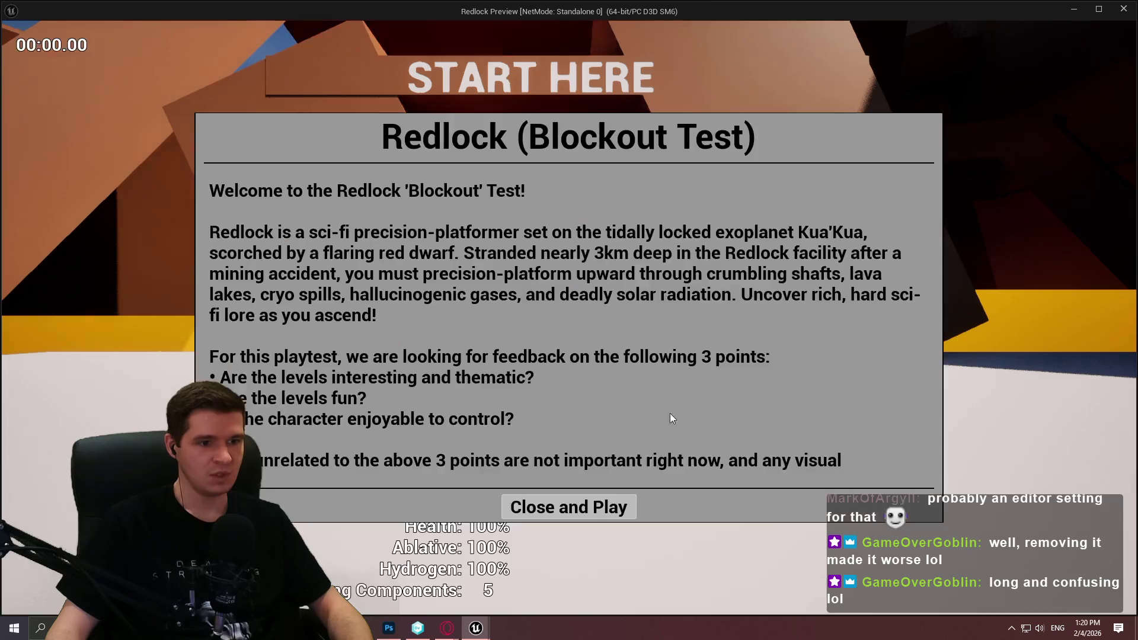
- Run the character around the box hazard checking the pink sphere, blue line and yellow marker, then exit play
key(Return)
key(w)
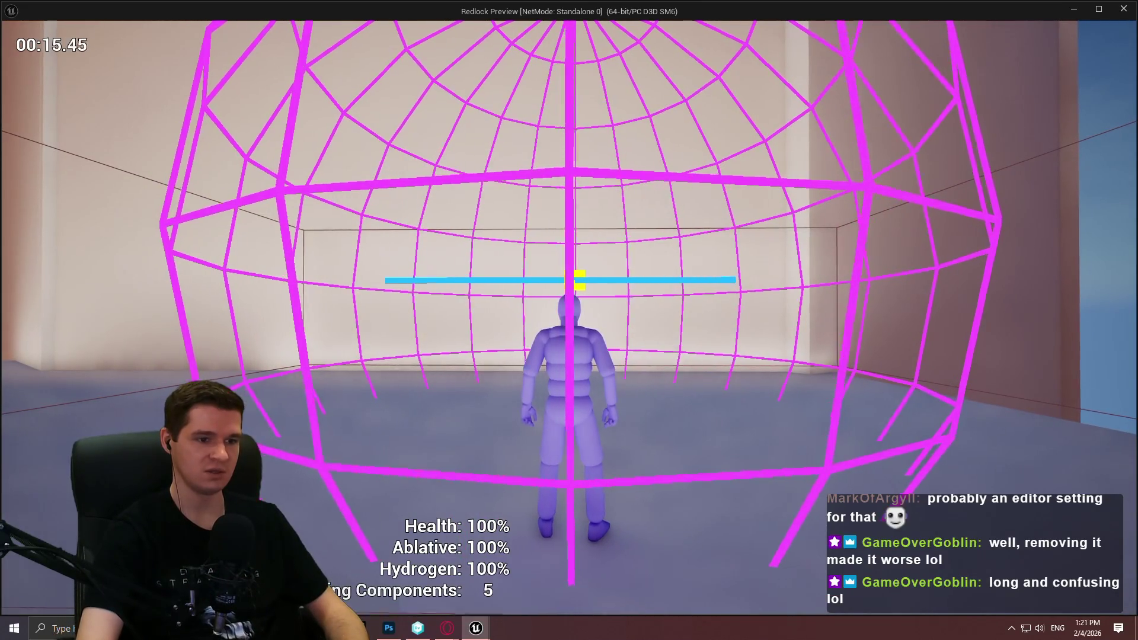
key(w)
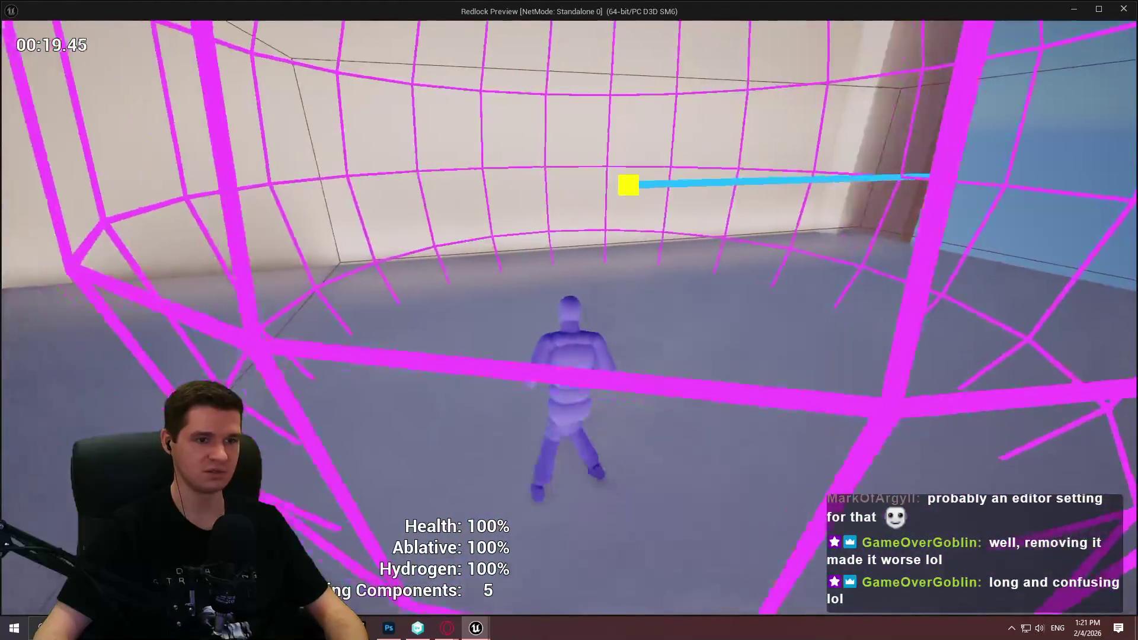
key(a)
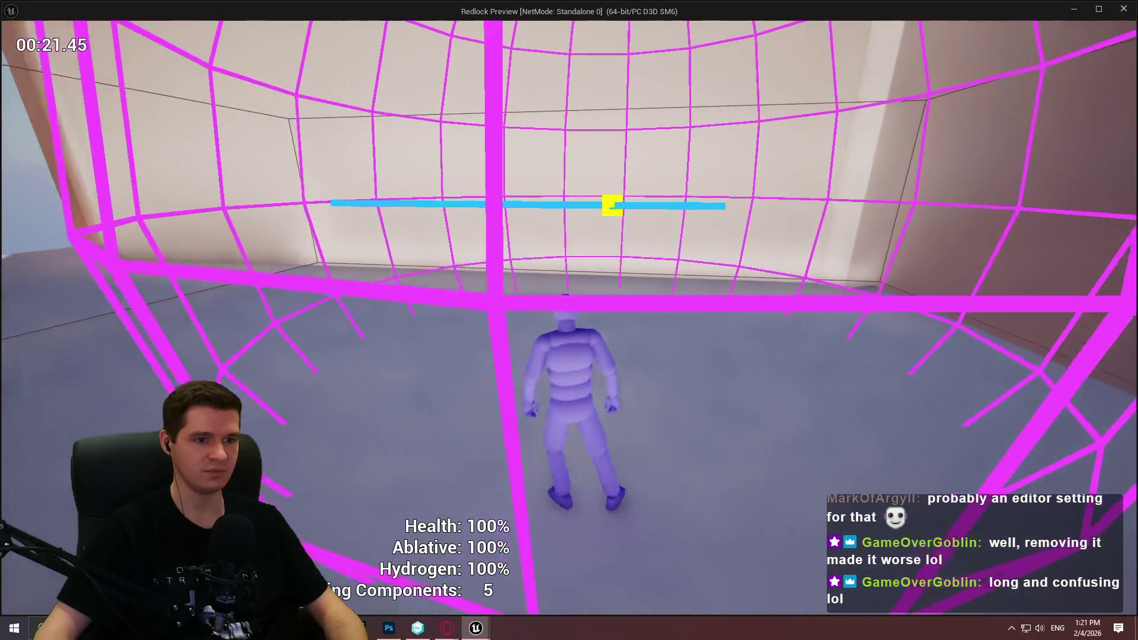
key(w)
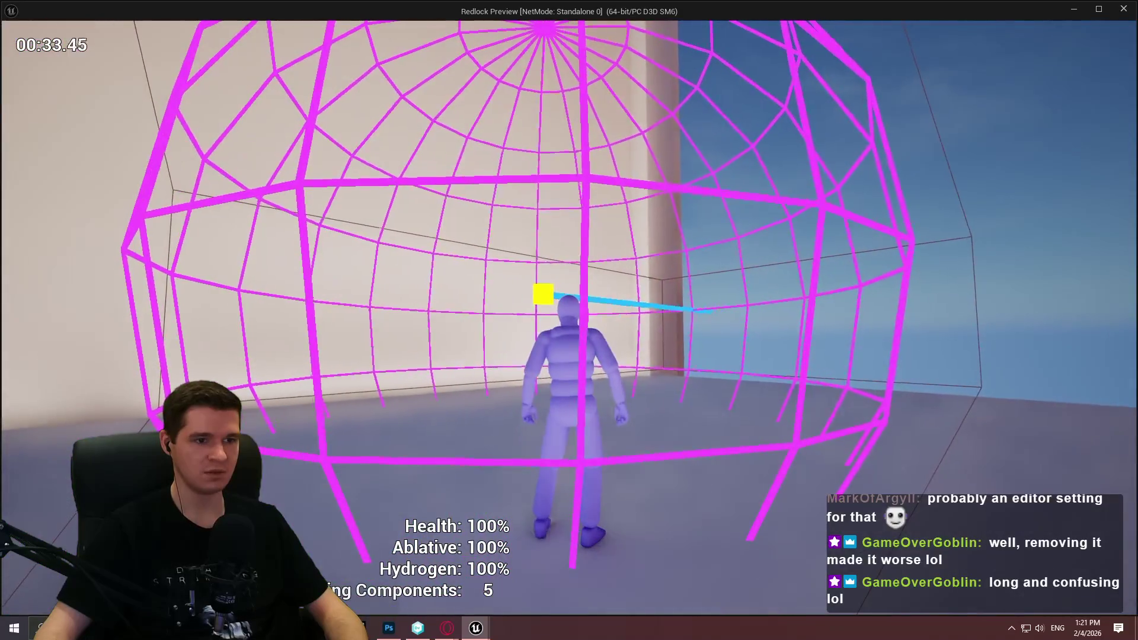
key(Escape)
scroll(632, 326, down, 5)
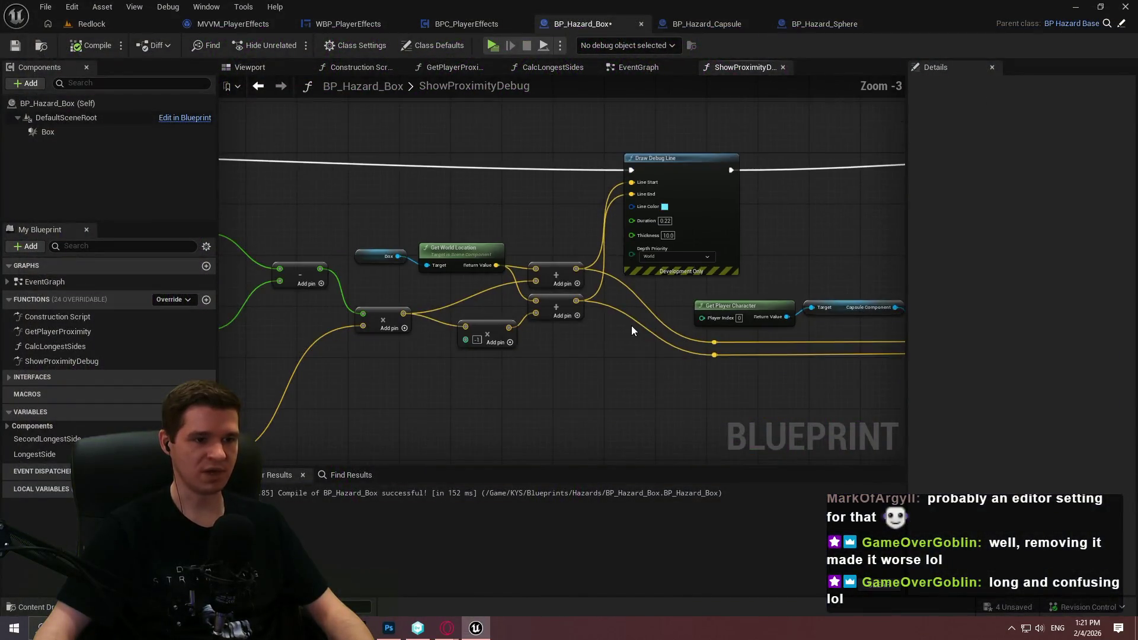
scroll(770, 237, up, 2)
drag(782, 222, 338, 224)
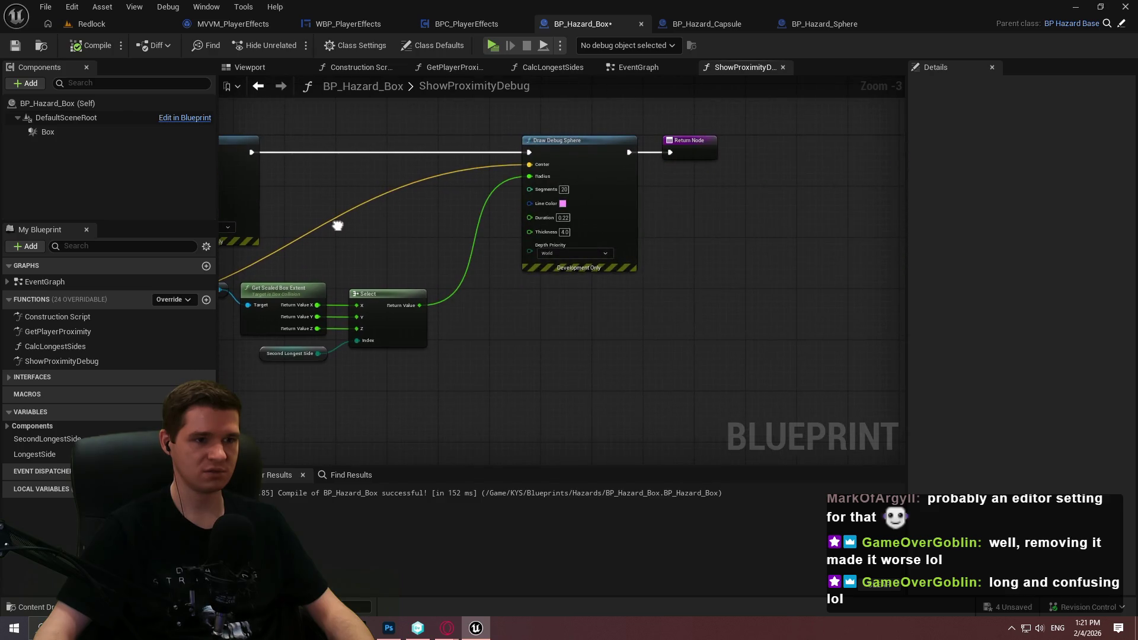
scroll(456, 190, up, 1)
scroll(720, 247, up, 1)
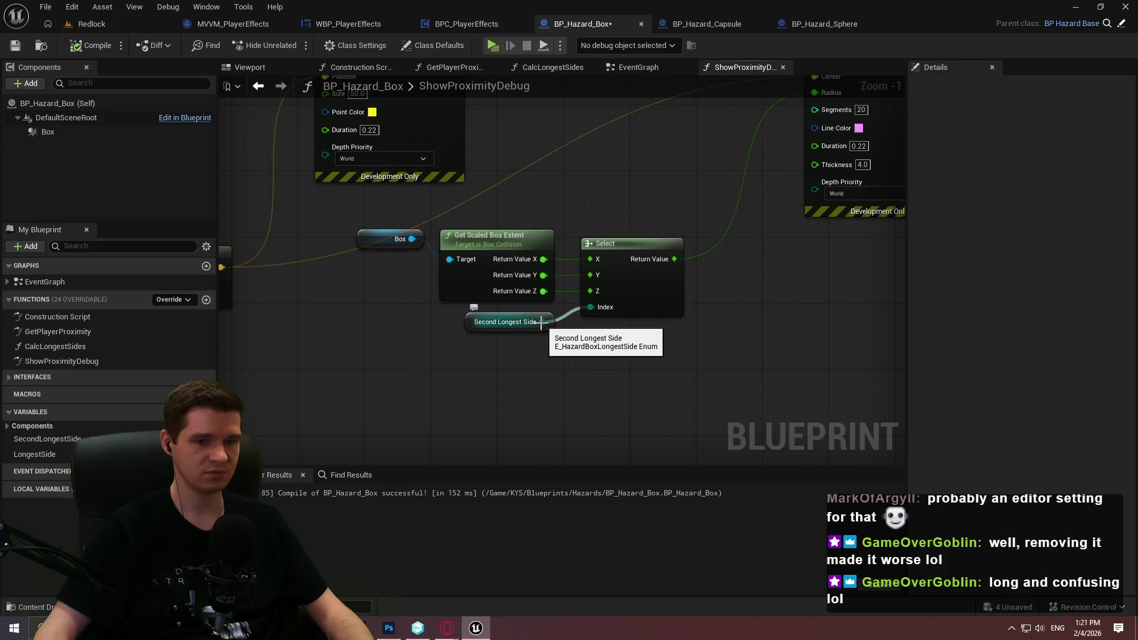
mouse_move(545, 331)
mouse_down()
mouse_move(552, 384)
mouse_move(546, 341)
mouse_up()
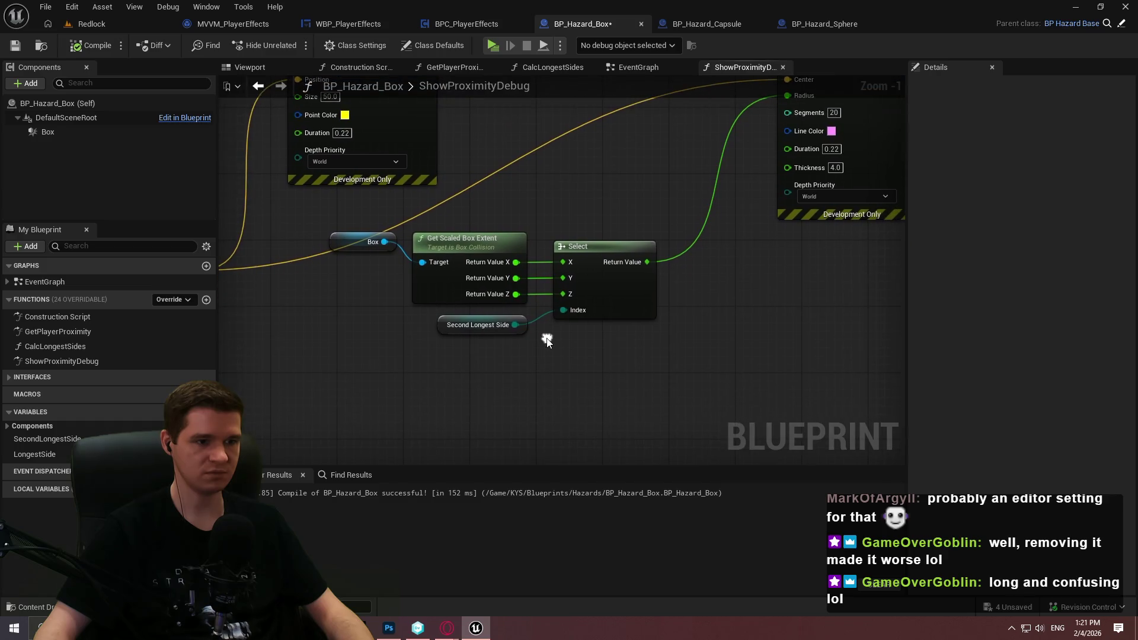